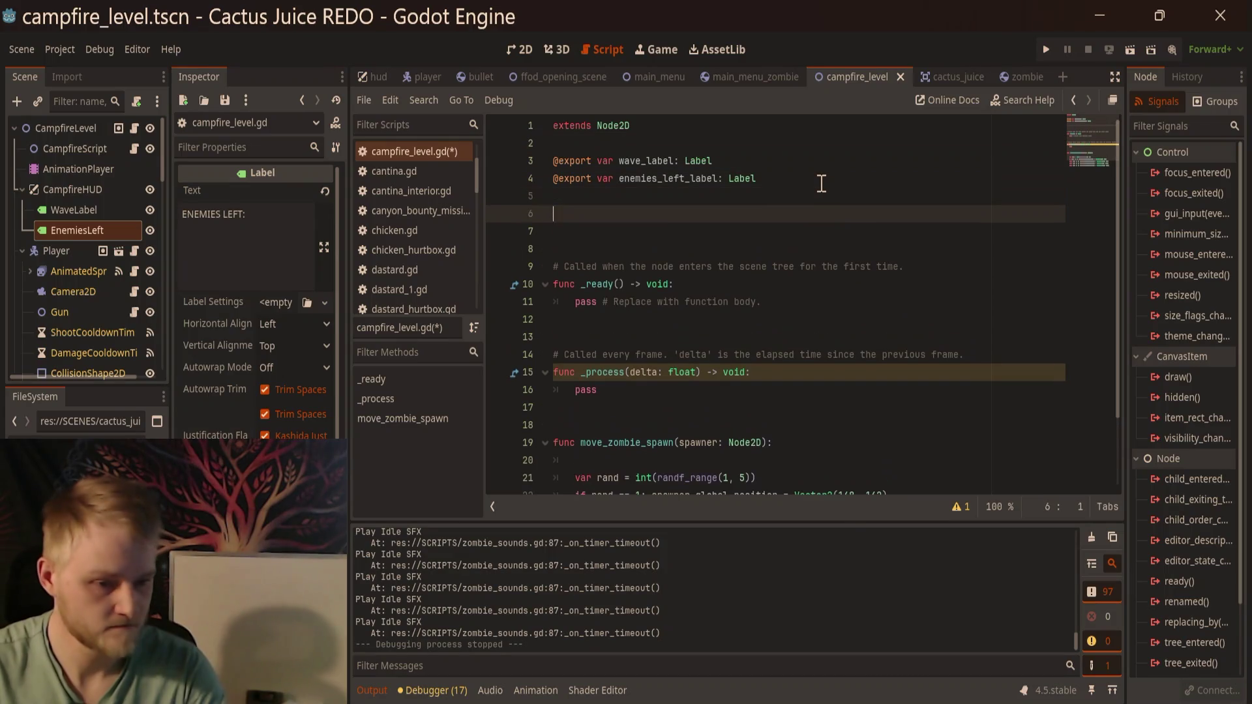
{"action": "type", "text": "export var spawner: No"}
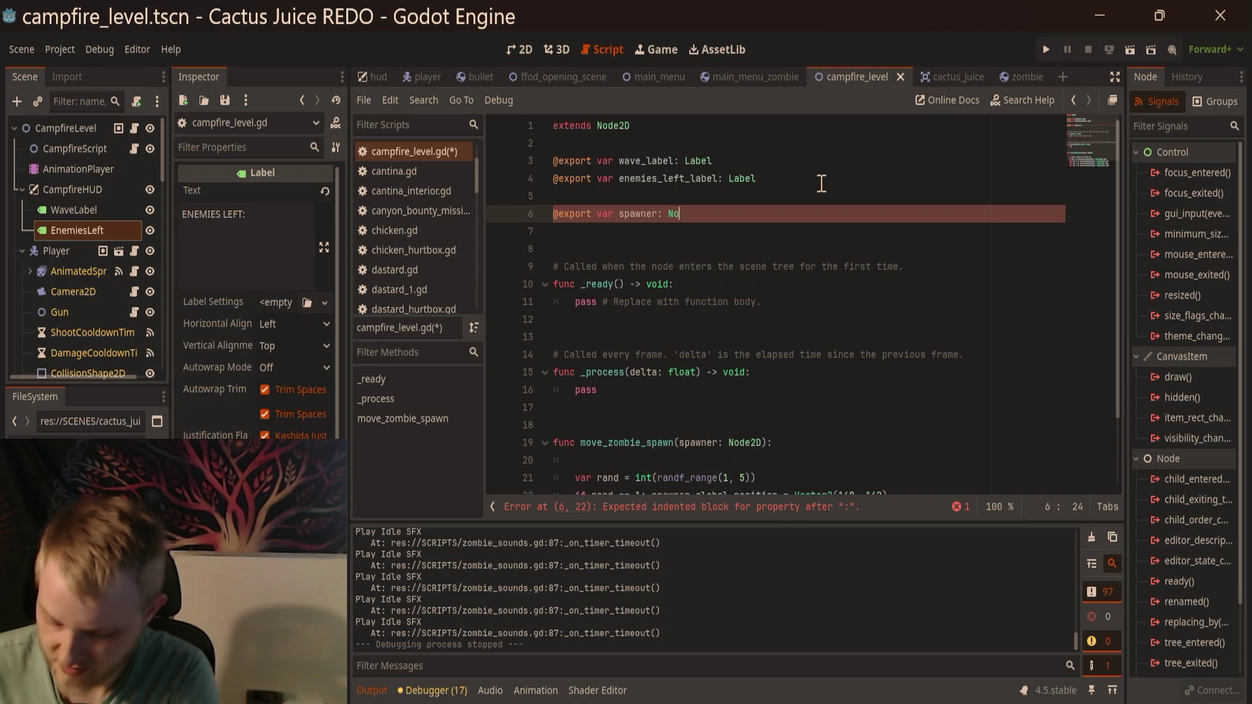
{"action": "type", "text": "de2D"}
{"action": "left_click", "coordinate": [658, 193]}
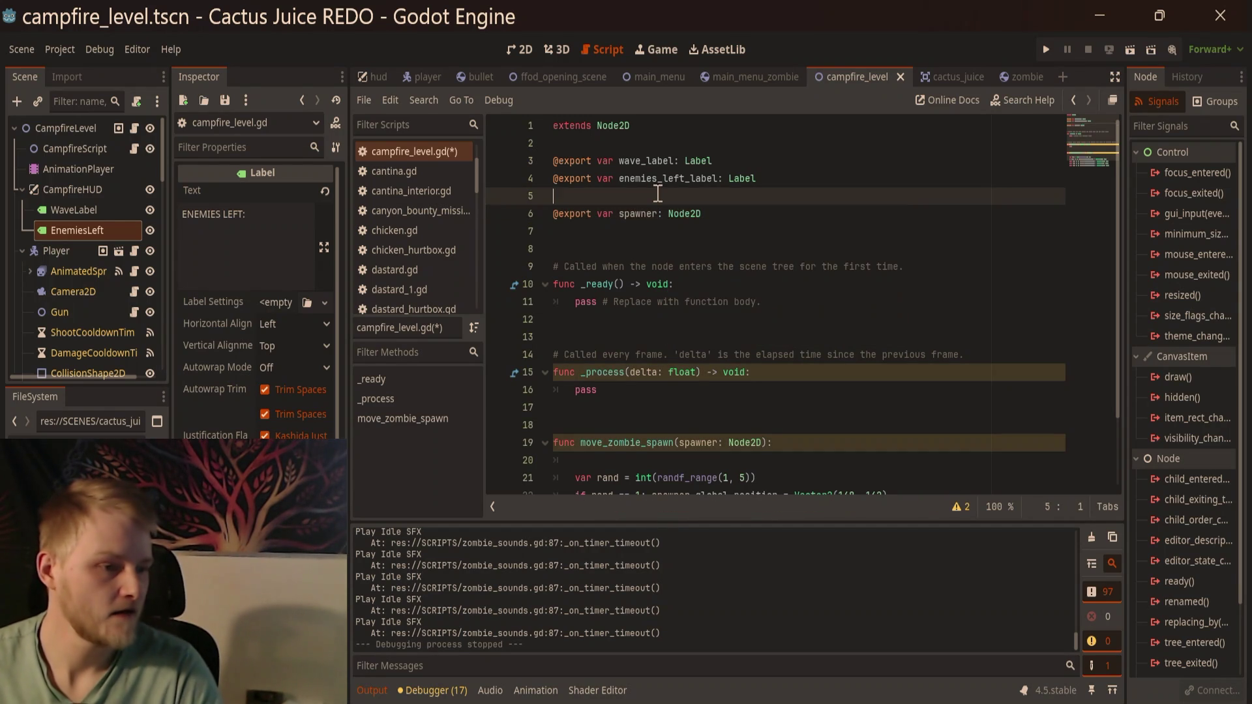
{"action": "scroll", "coordinate": [100, 236], "scroll_direction": "down", "scroll_amount": 5}
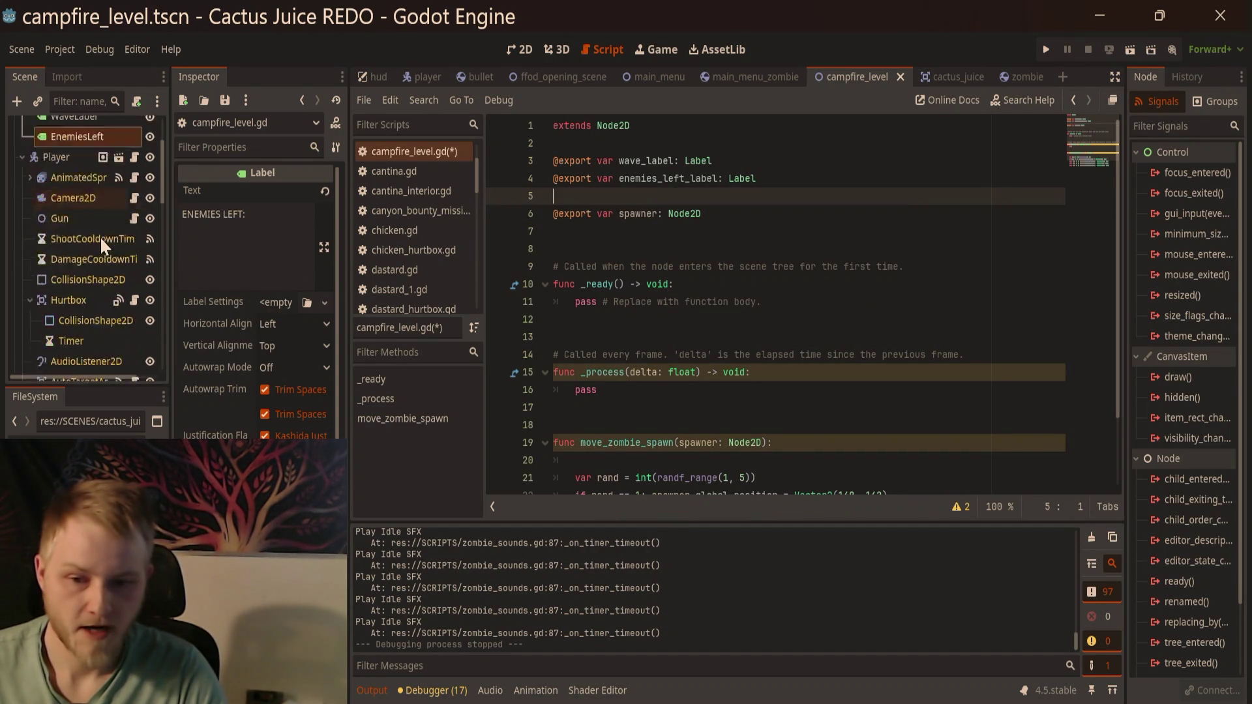
{"action": "scroll", "coordinate": [46, 323], "scroll_direction": "down", "scroll_amount": 3}
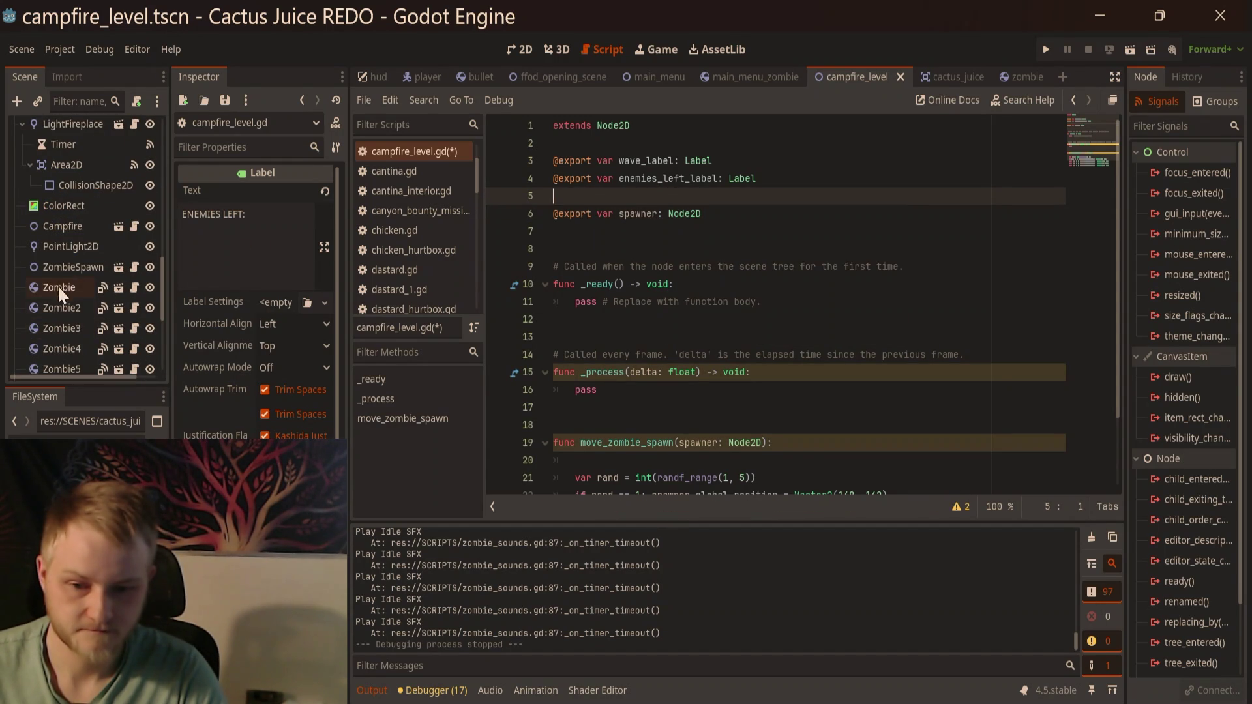
{"action": "scroll", "coordinate": [51, 187], "scroll_direction": "up", "scroll_amount": 8}
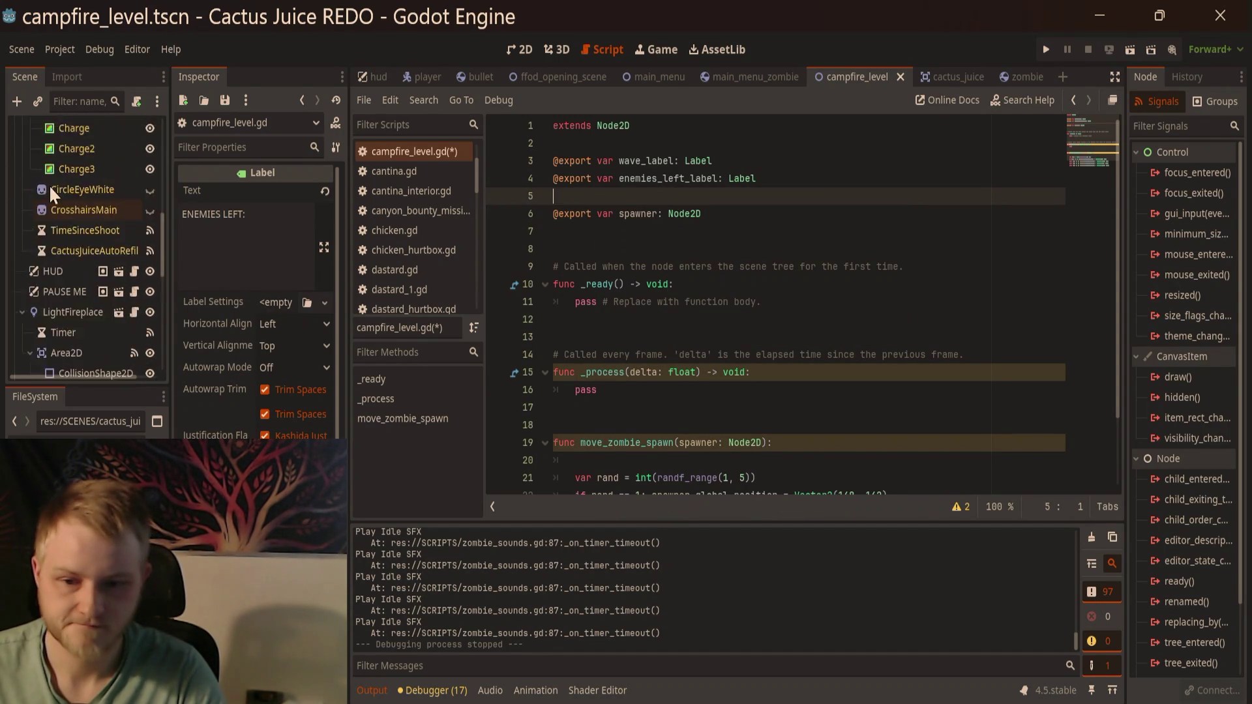
{"action": "left_click", "coordinate": [75, 148]}
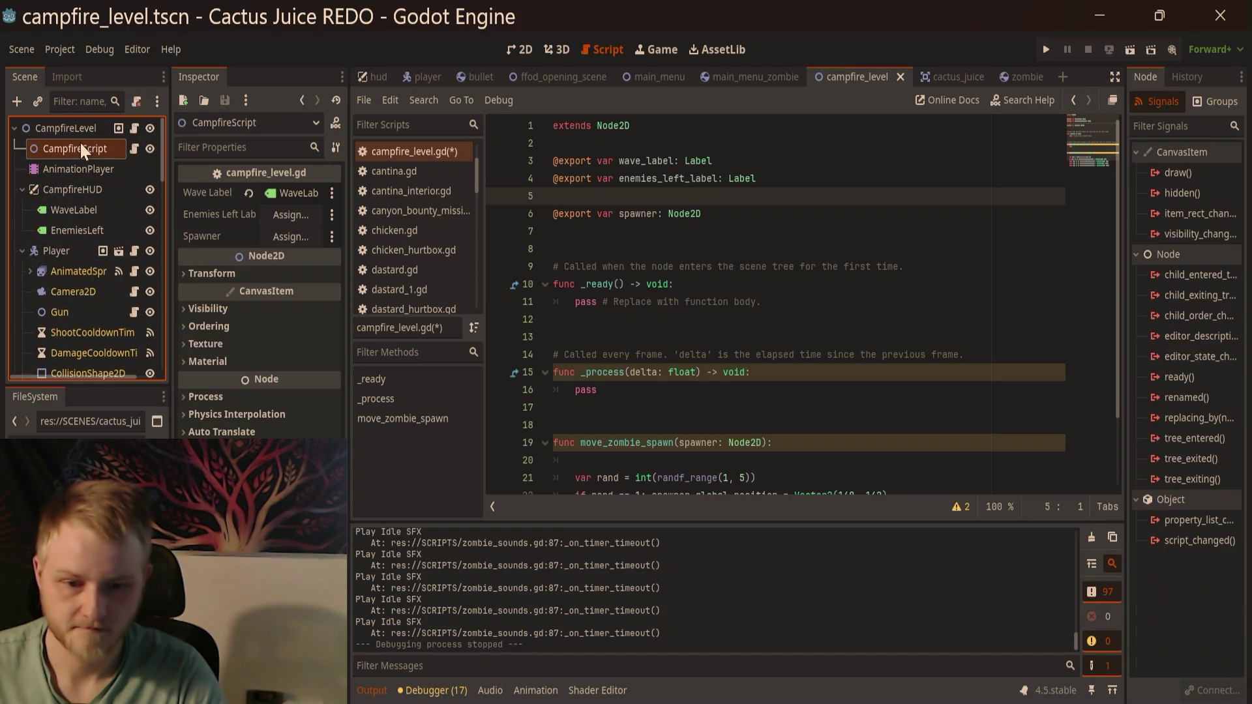
Step: Assign the ZombieSpawner node to the campfire script's Spawner property
{"action": "scroll", "coordinate": [72, 257], "scroll_direction": "down", "scroll_amount": 2}
{"action": "scroll", "coordinate": [72, 257], "scroll_direction": "down", "scroll_amount": 6}
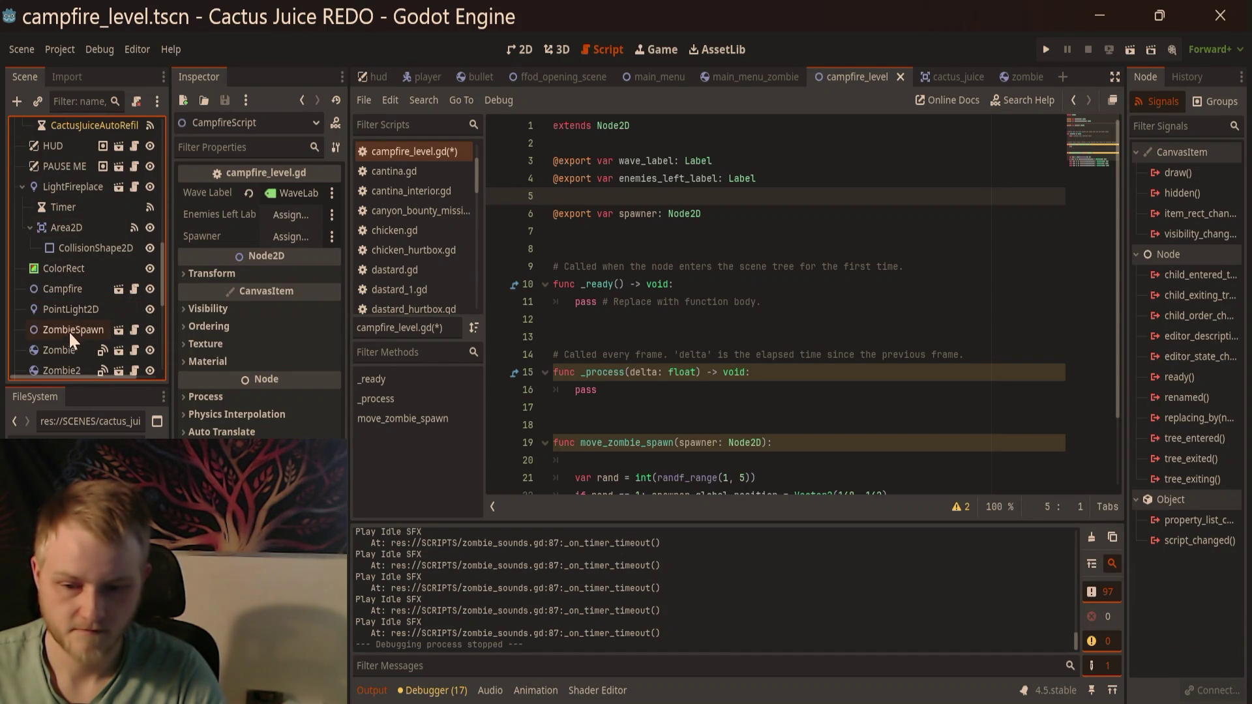
{"action": "scroll", "coordinate": [104, 253], "scroll_direction": "down", "scroll_amount": 3}
{"action": "scroll", "coordinate": [57, 290], "scroll_direction": "up", "scroll_amount": 2}
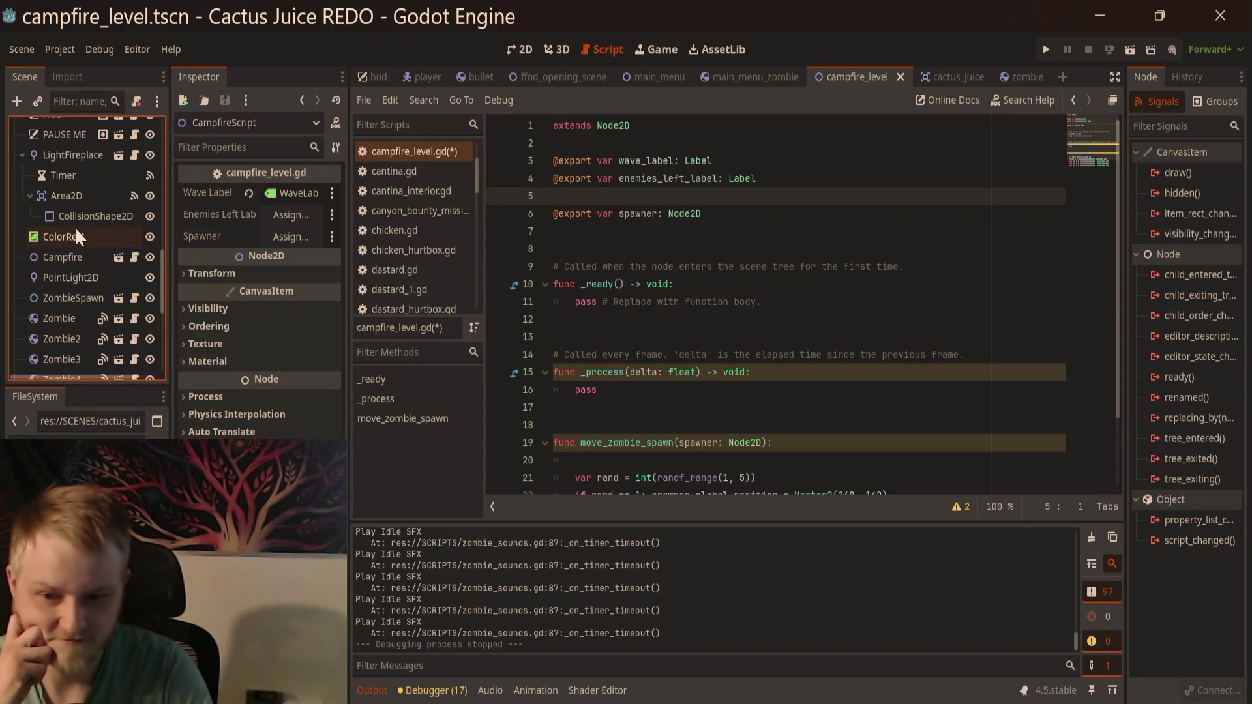
{"action": "scroll", "coordinate": [76, 227], "scroll_direction": "down", "scroll_amount": 3}
{"action": "scroll", "coordinate": [52, 308], "scroll_direction": "up", "scroll_amount": 3}
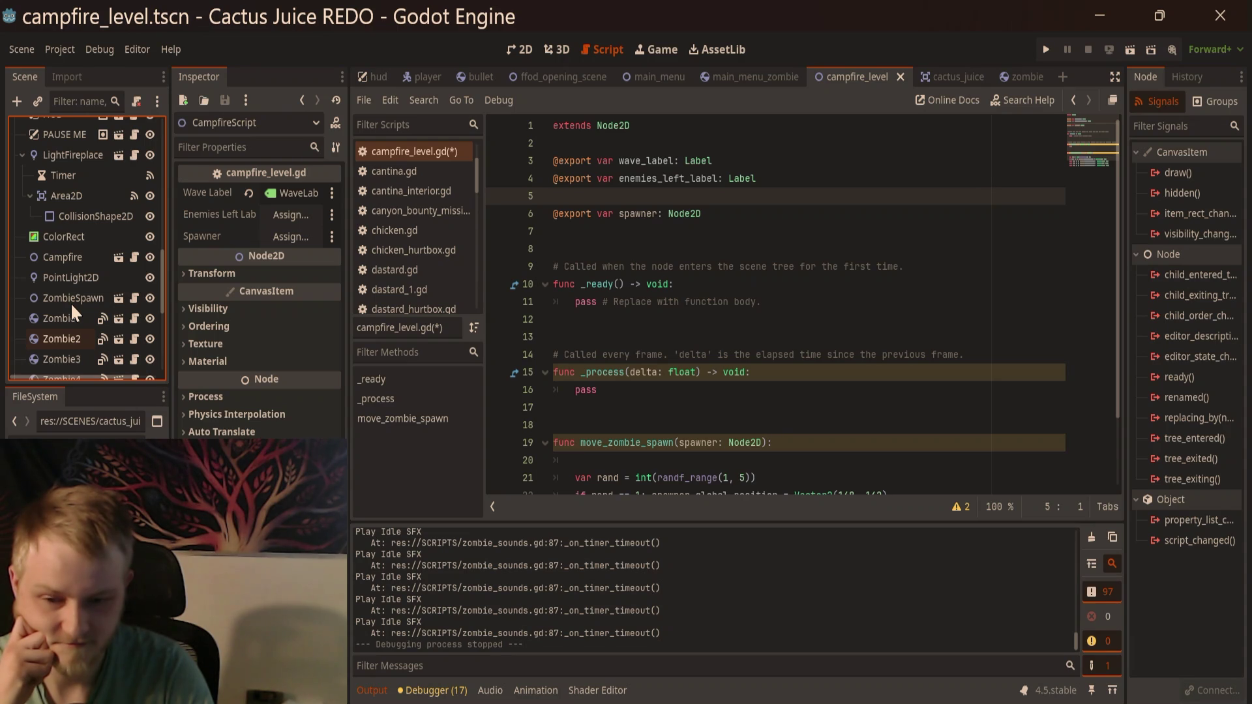
{"action": "scroll", "coordinate": [70, 302], "scroll_direction": "down", "scroll_amount": 3}
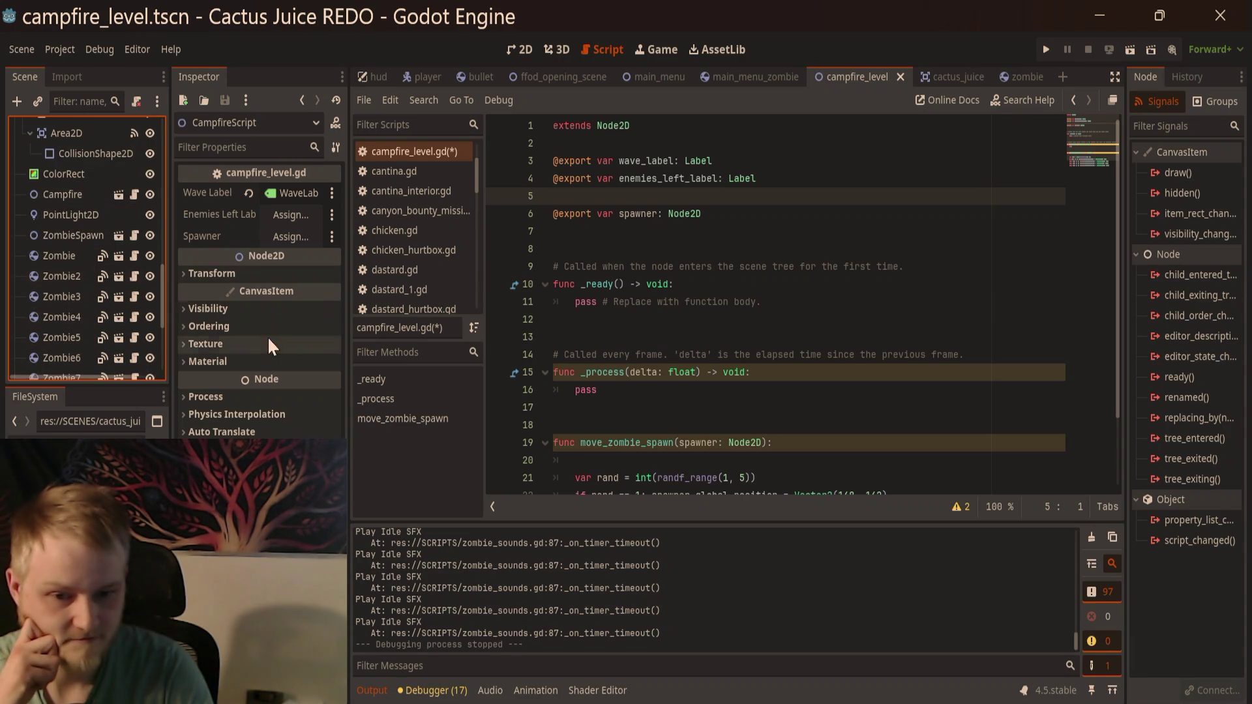
{"action": "scroll", "coordinate": [58, 274], "scroll_direction": "down", "scroll_amount": 8}
{"action": "scroll", "coordinate": [59, 273], "scroll_direction": "up", "scroll_amount": 12}
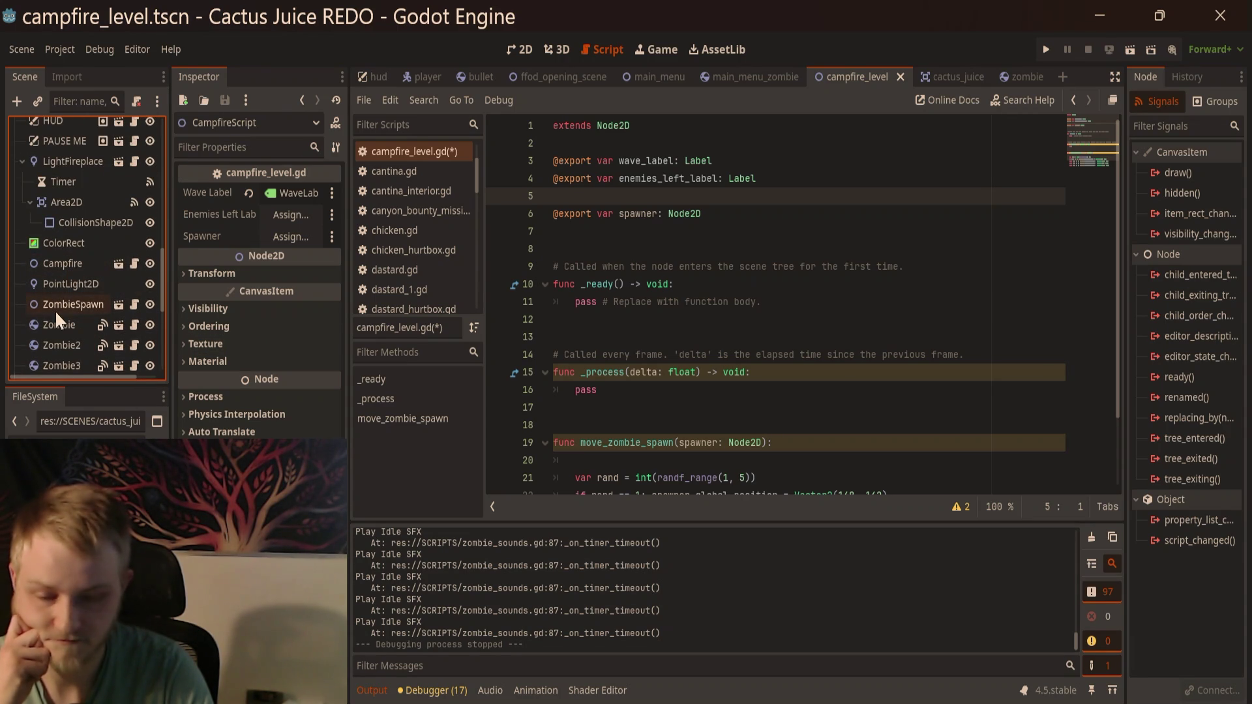
{"action": "mouse_move", "coordinate": [53, 307]}
{"action": "left_mouse_down"}
{"action": "mouse_move", "coordinate": [296, 217]}
{"action": "mouse_move", "coordinate": [297, 241]}
{"action": "left_mouse_up"}
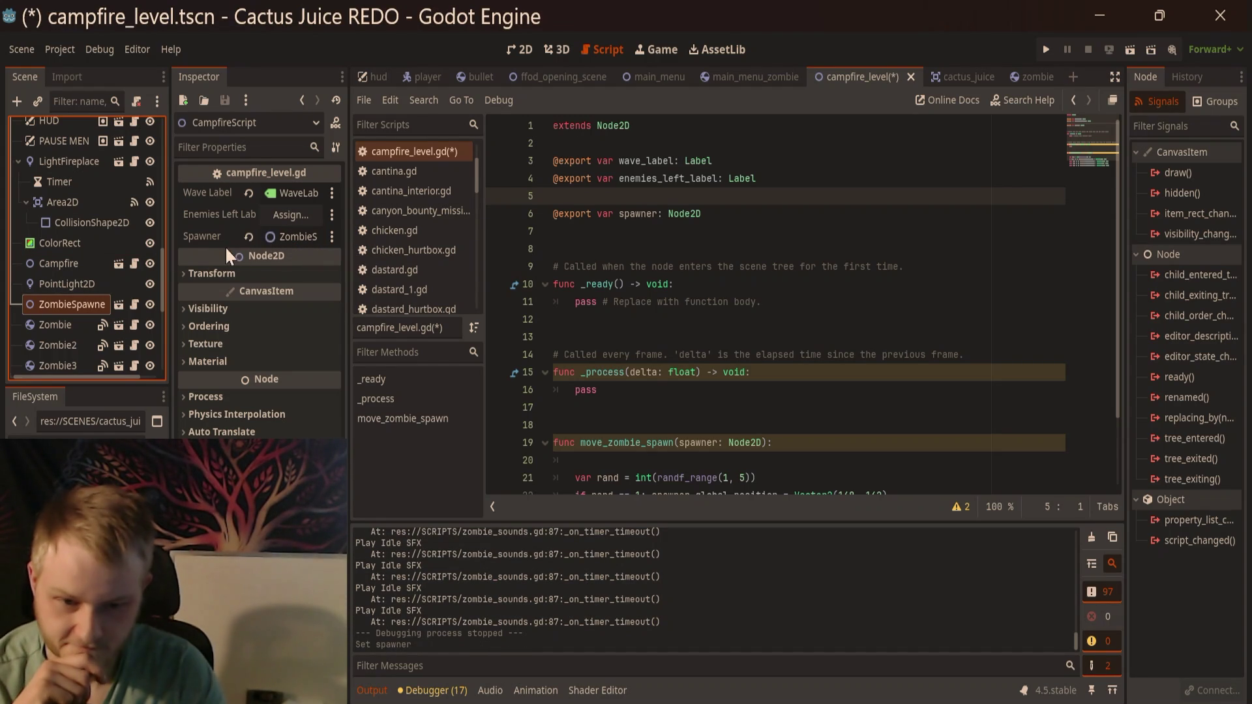
Step: Assign EnemiesLeft to Enemies Left Label and save the scene
{"action": "scroll", "coordinate": [95, 259], "scroll_direction": "up", "scroll_amount": 8}
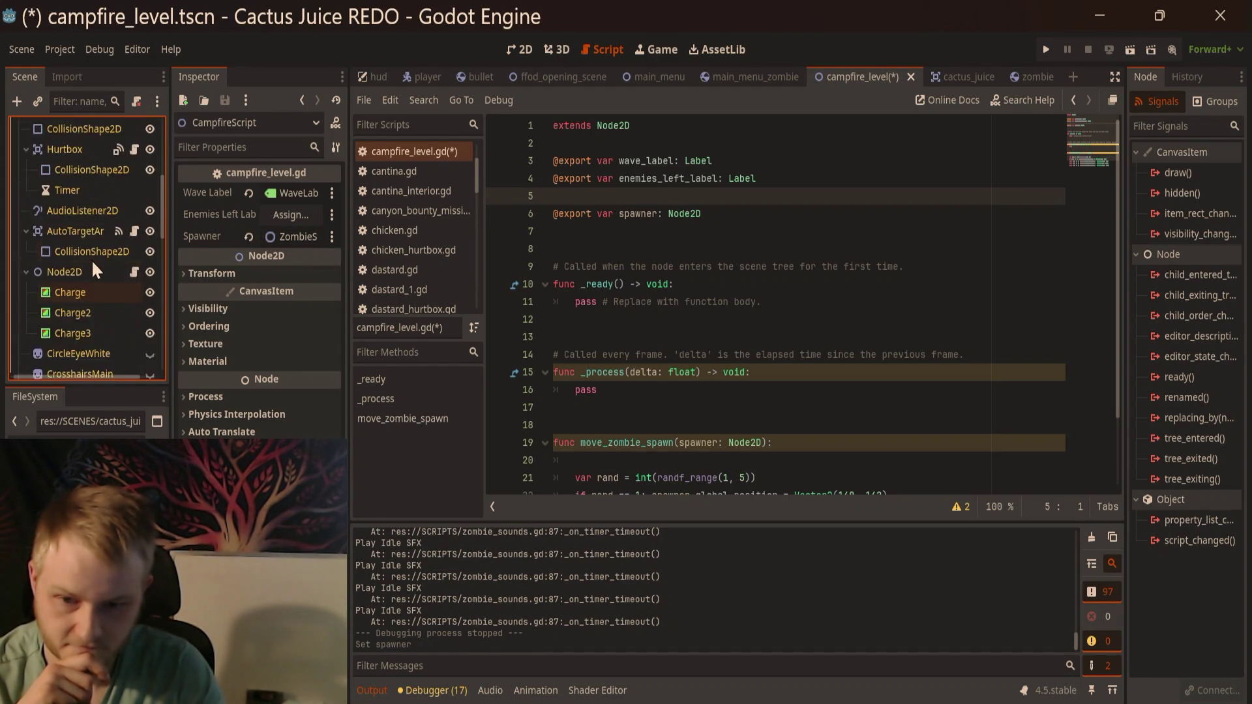
{"action": "left_click_drag", "start_coordinate": [73, 230], "coordinate": [285, 213]}
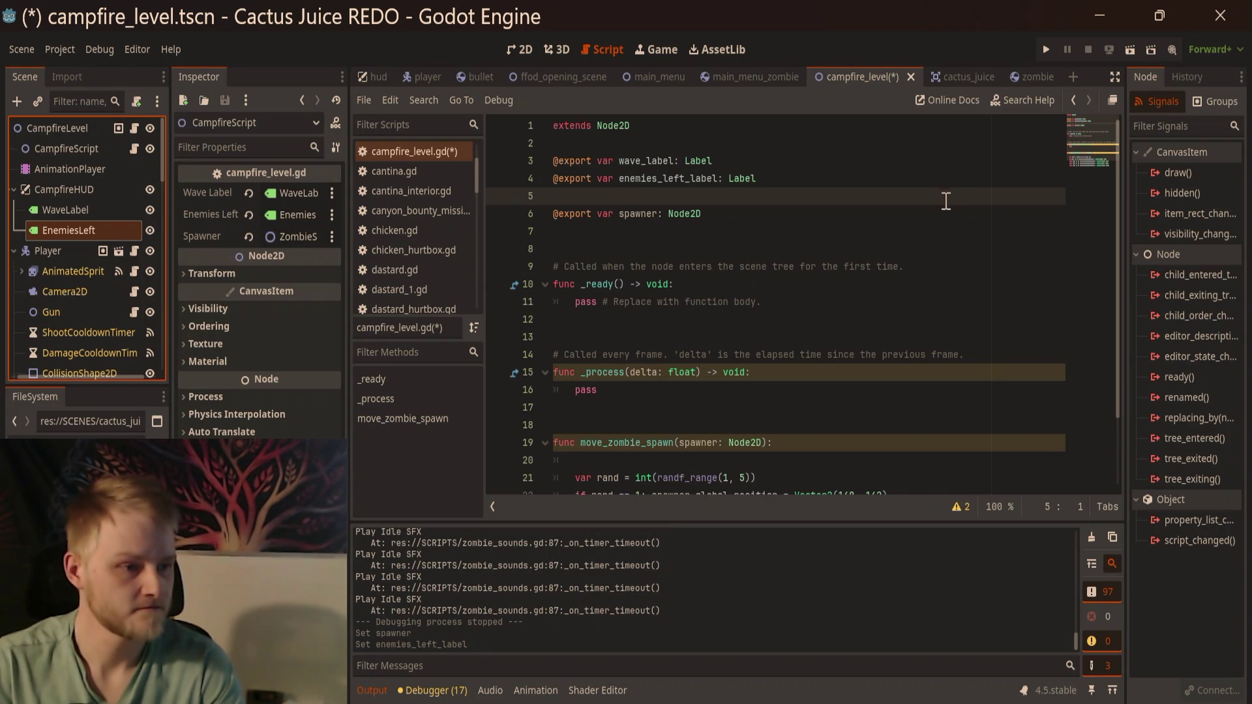
{"action": "key", "text": "ctrl+s"}
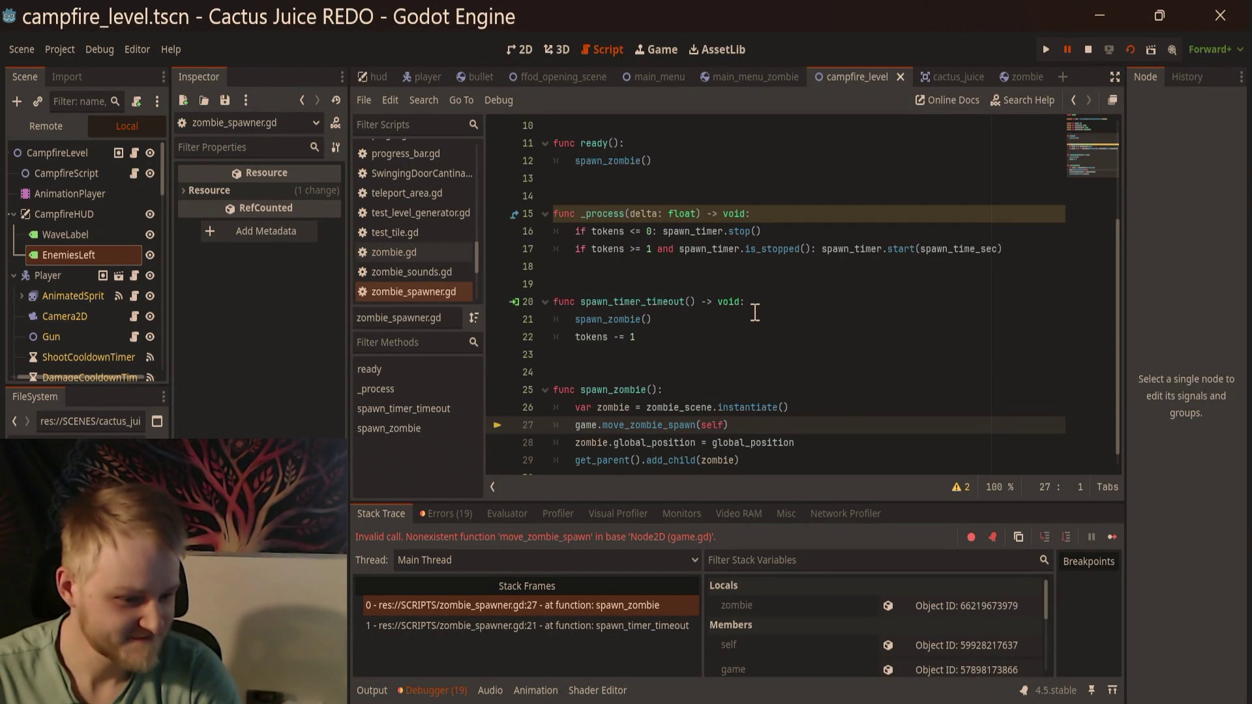
Step: Delete game.move_zombie_spawn(self) from line 27 of spawn_zombie and stop the running game
{"action": "left_click", "coordinate": [783, 422]}
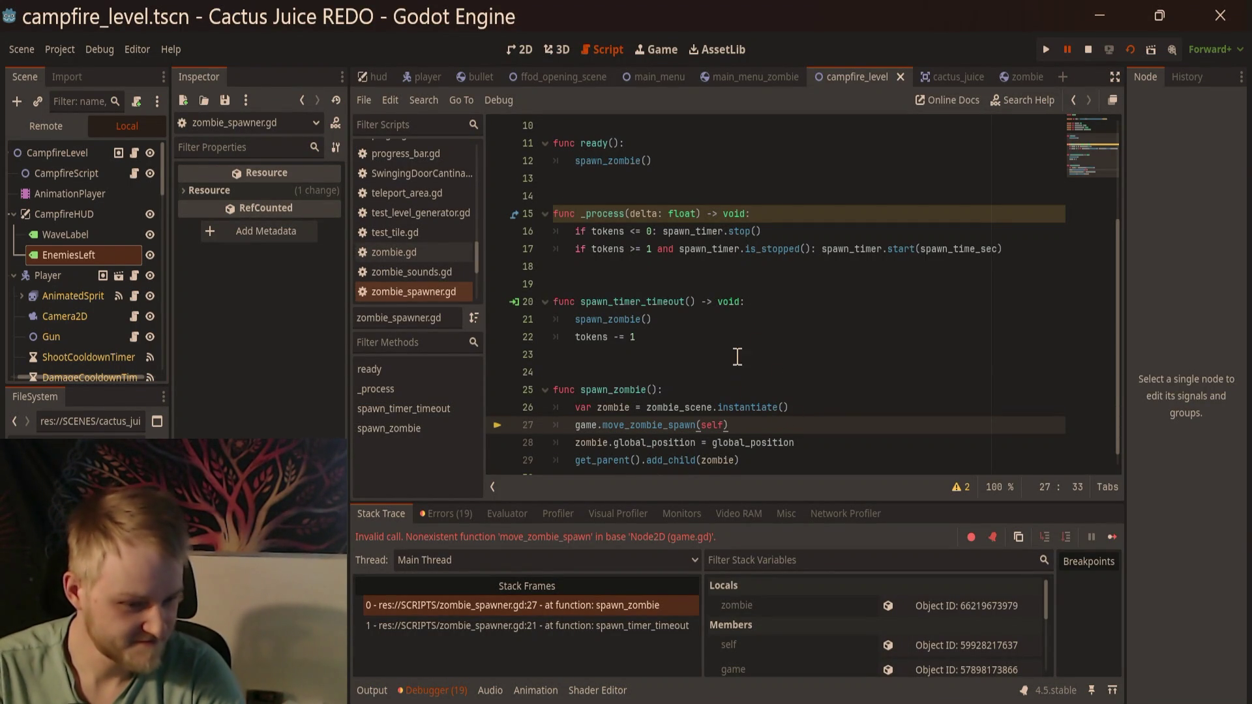
{"action": "scroll", "coordinate": [738, 358], "scroll_direction": "down", "scroll_amount": 1}
{"action": "key", "text": "shift+Home"}
{"action": "key", "text": "BackSpace"}
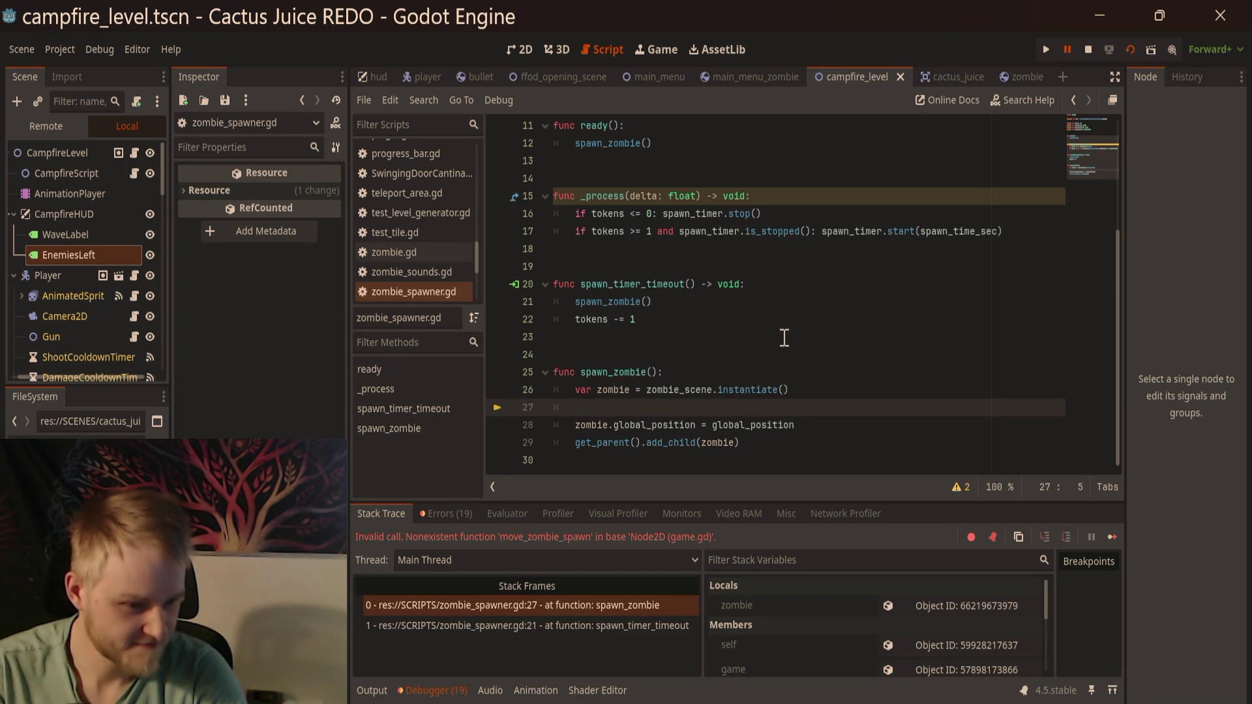
{"action": "left_click", "coordinate": [789, 331]}
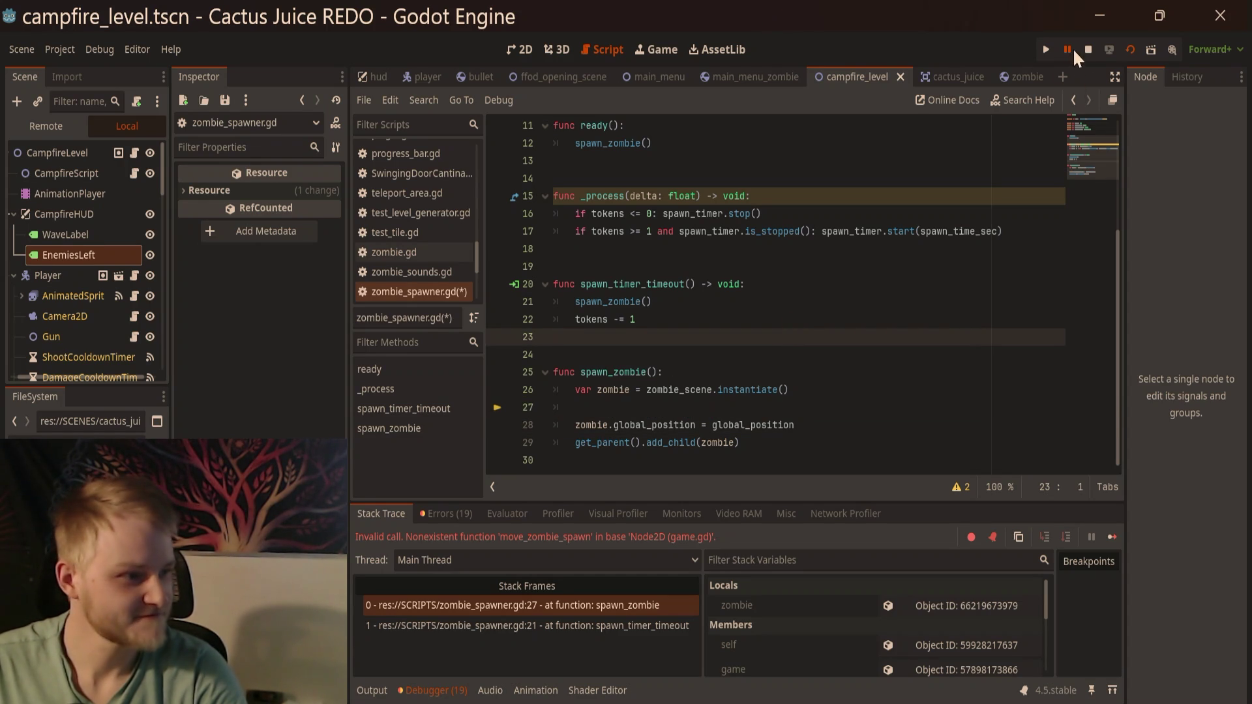
{"action": "left_click", "coordinate": [1089, 49]}
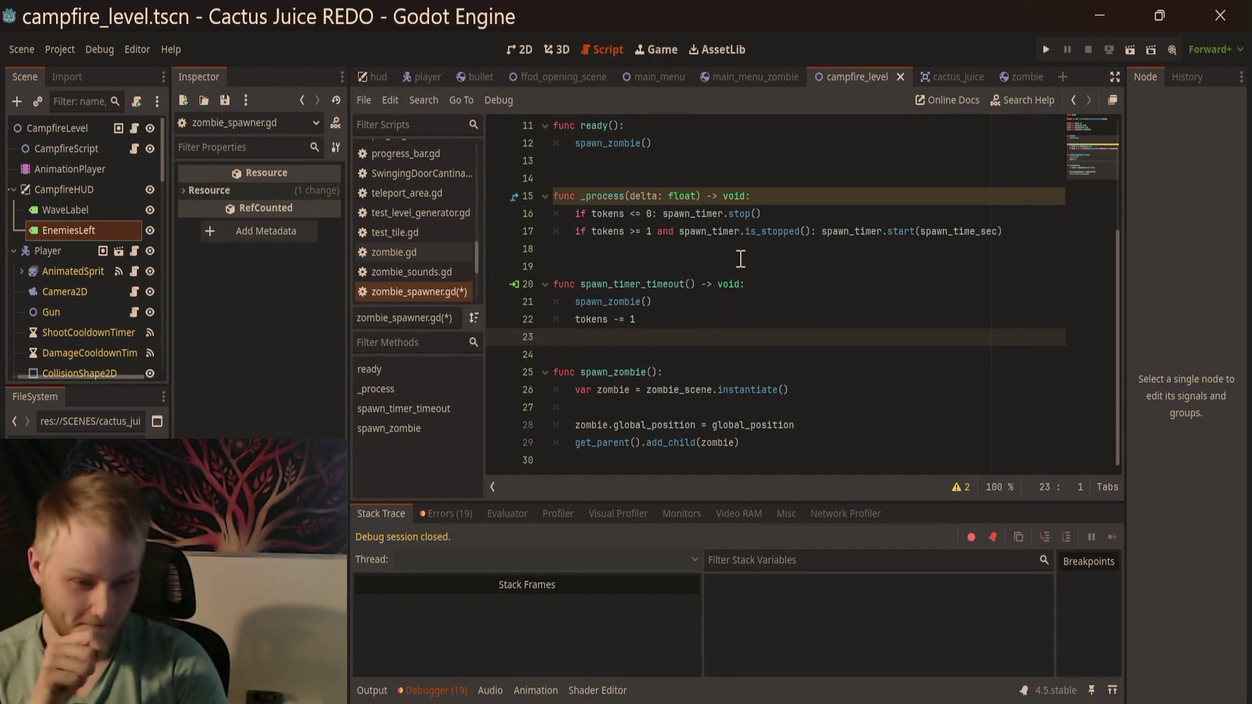
{"action": "scroll", "coordinate": [750, 313], "scroll_direction": "up", "scroll_amount": 3}
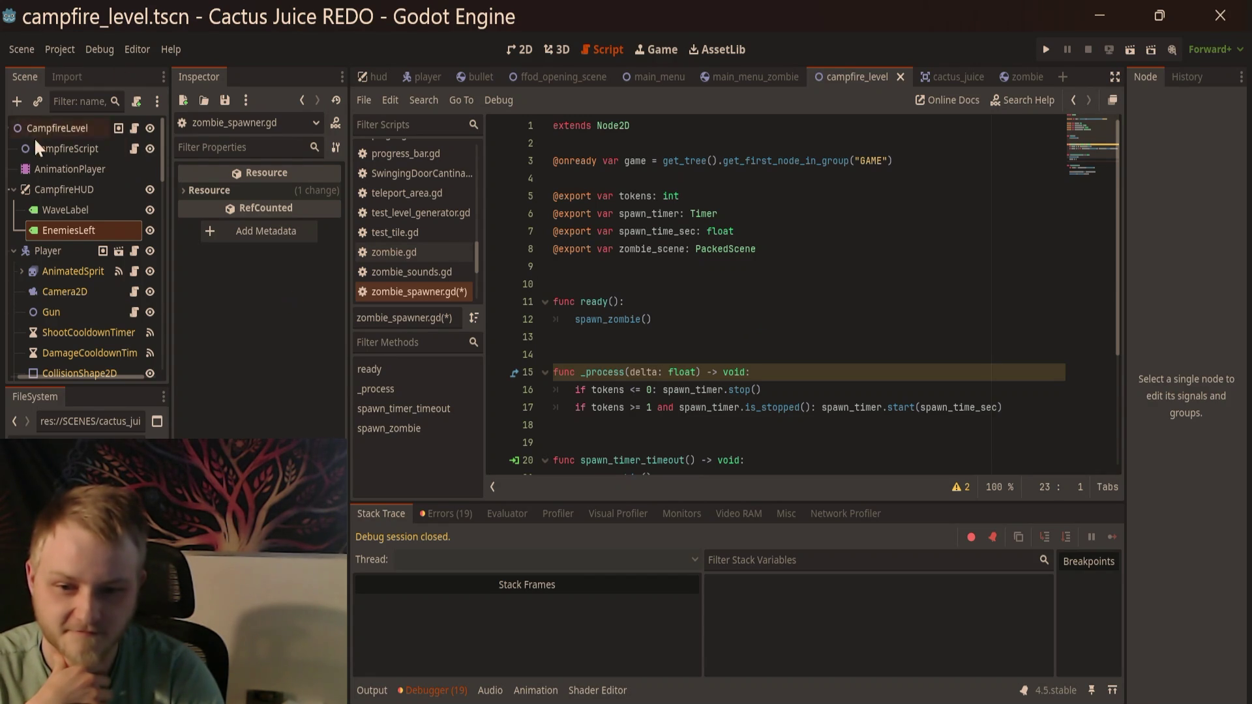
Step: Browse the scene nodes, collapse Player, and inspect CampfireLevel's empty Zombie Spawner slot
{"action": "left_click", "coordinate": [53, 152]}
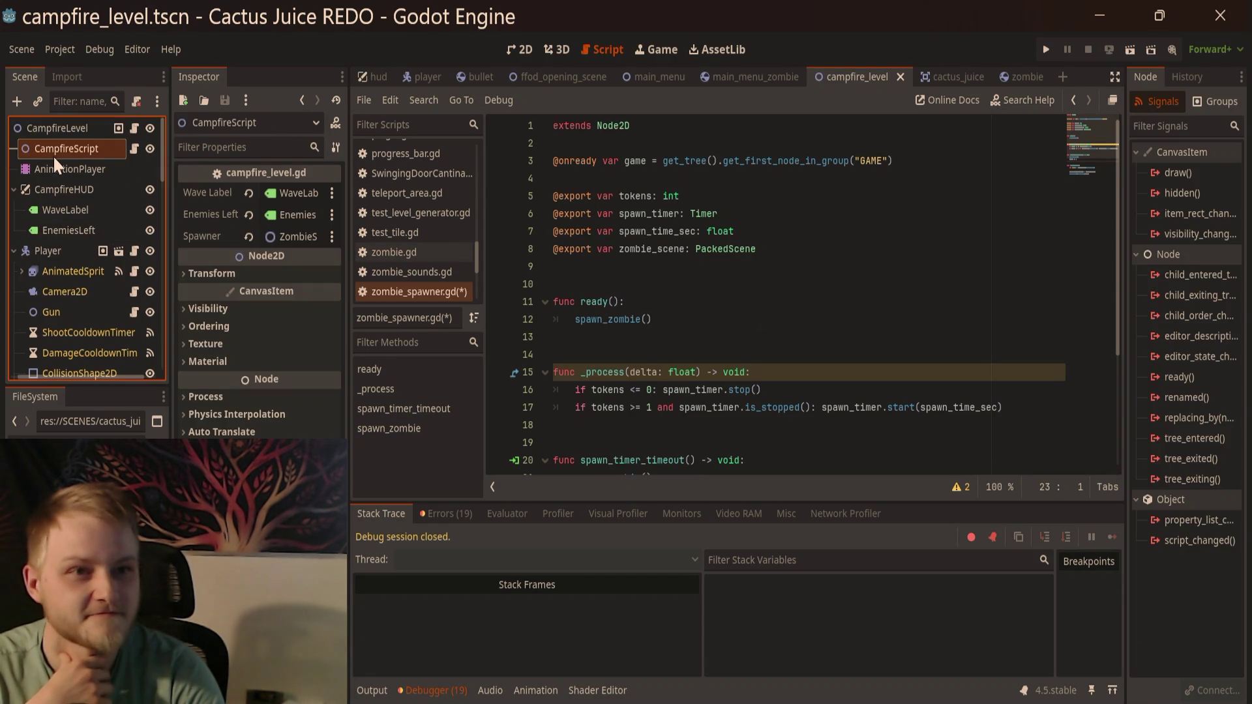
{"action": "left_click", "coordinate": [51, 271]}
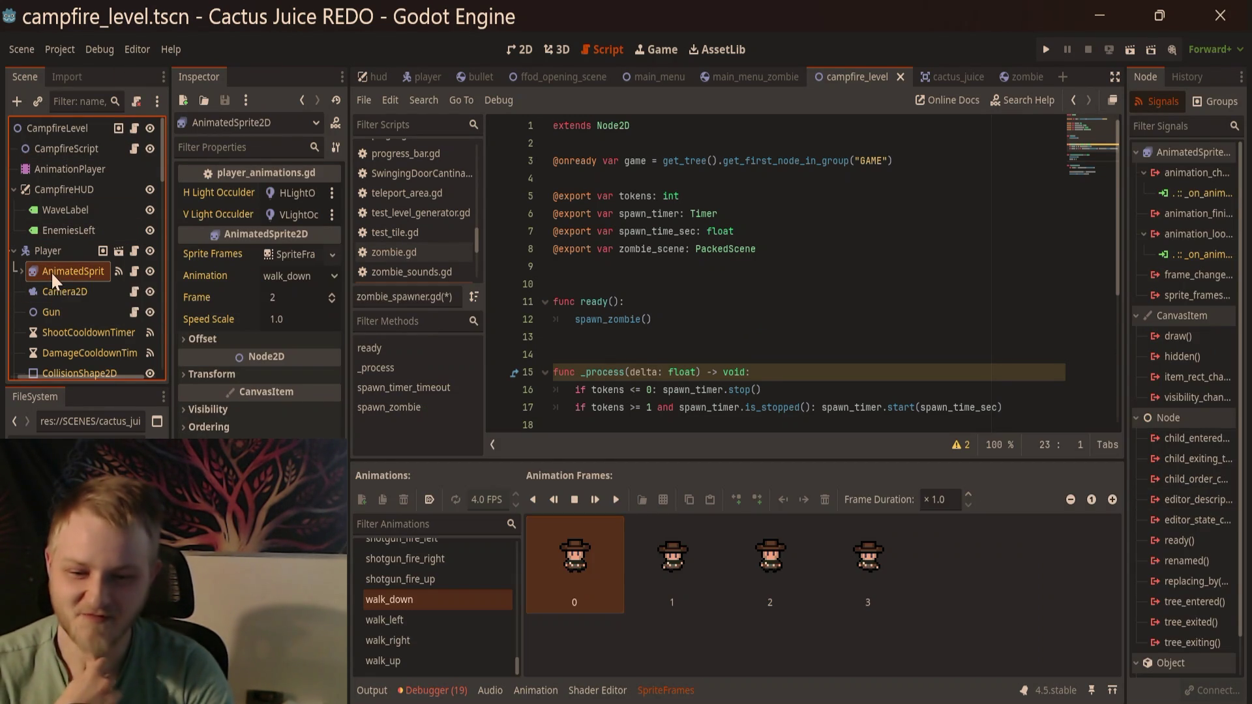
{"action": "left_click", "coordinate": [100, 145]}
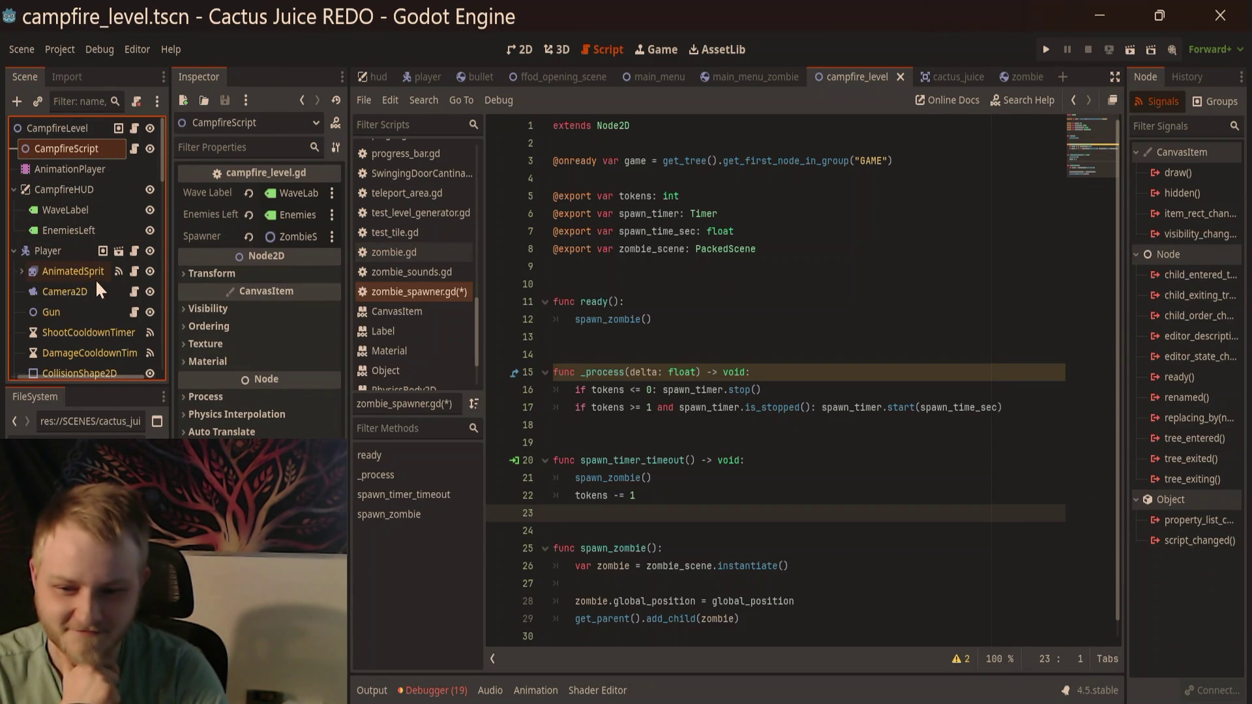
{"action": "left_click", "coordinate": [14, 252]}
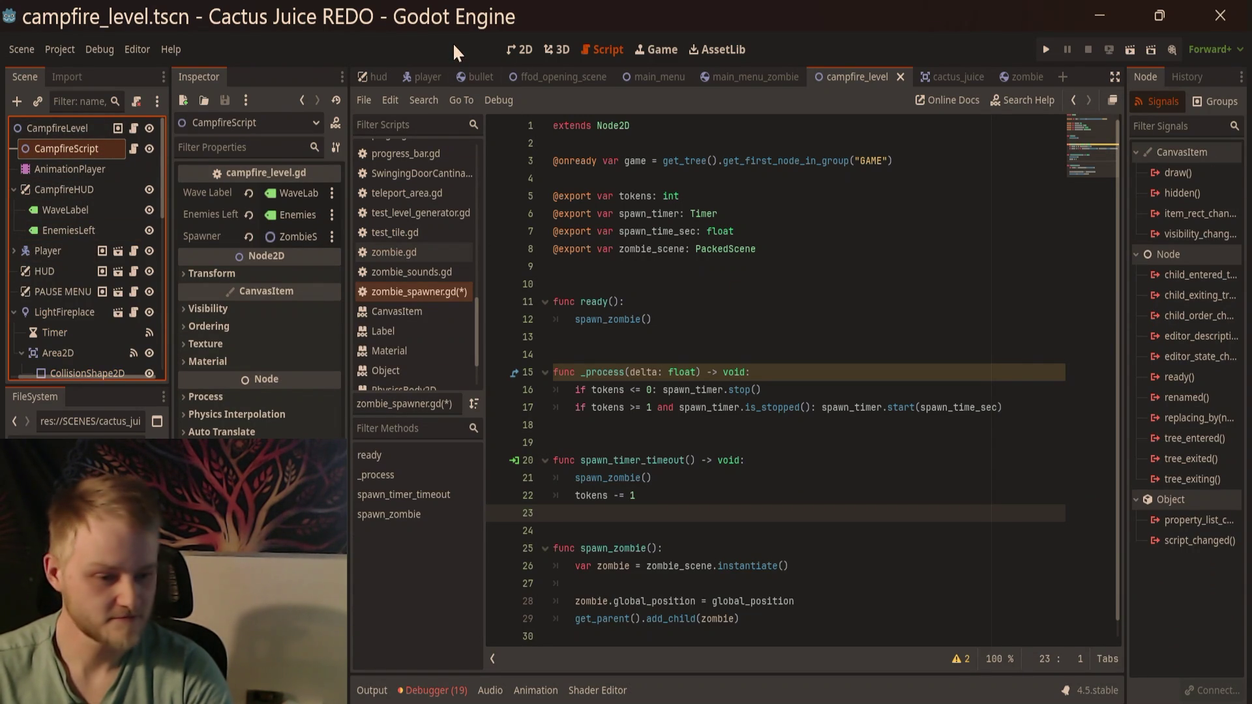
{"action": "left_click", "coordinate": [48, 133]}
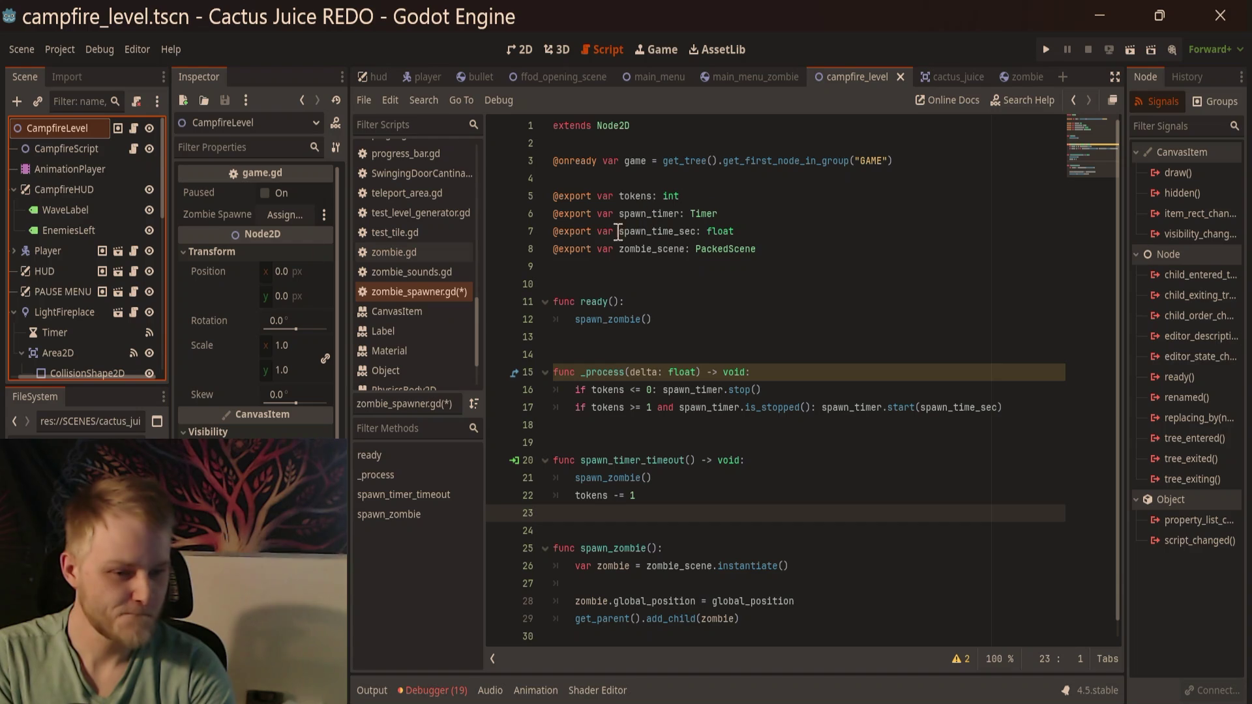
Step: Delete the zombie_spawner export line from game.gd and save it
{"action": "left_click", "coordinate": [134, 128]}
{"action": "scroll", "coordinate": [806, 255], "scroll_direction": "up", "scroll_amount": 12}
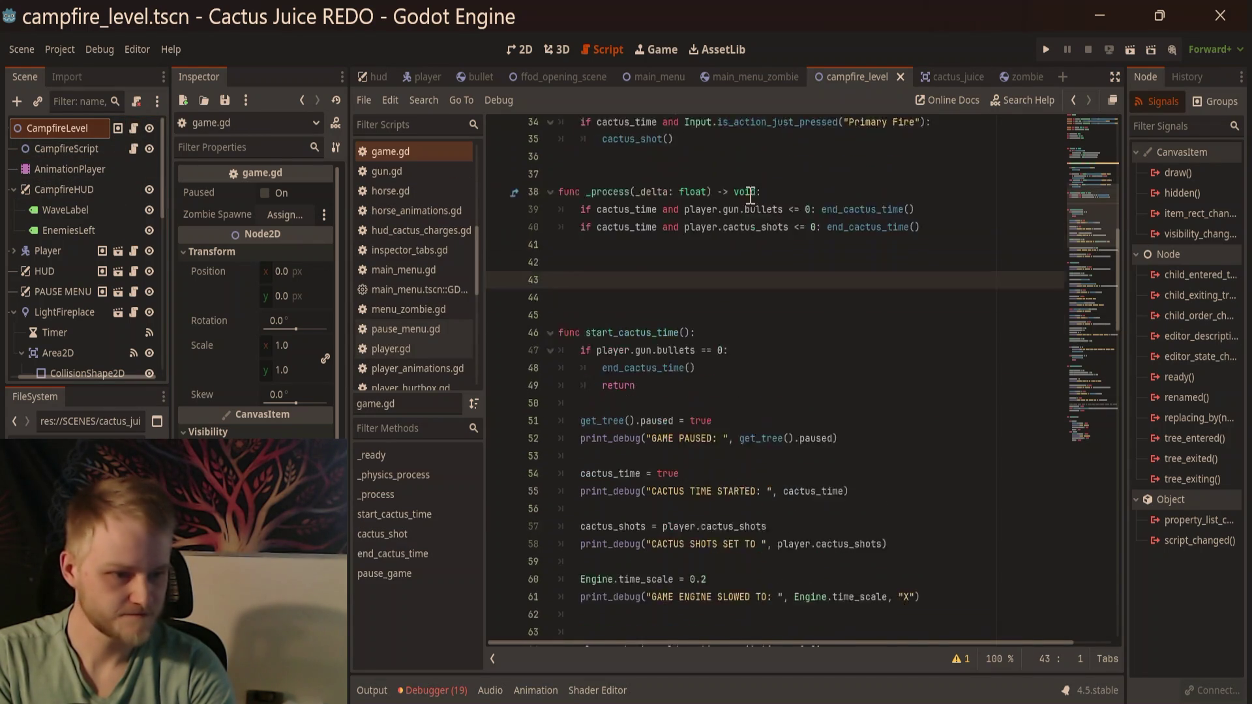
{"action": "left_click_drag", "start_coordinate": [806, 254], "coordinate": [468, 249]}
{"action": "key", "text": "BackSpace"}
{"action": "key", "text": "BackSpace"}
{"action": "left_click", "coordinate": [615, 372]}
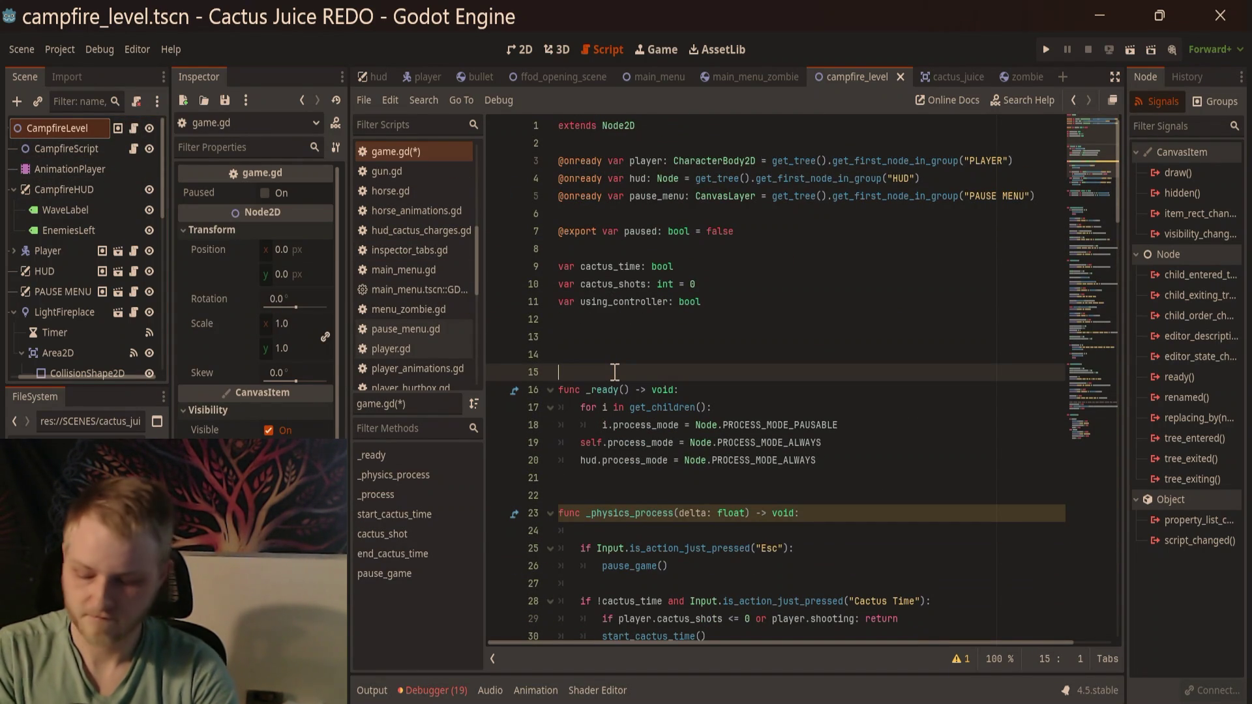
{"action": "key", "text": "ctrl+s"}
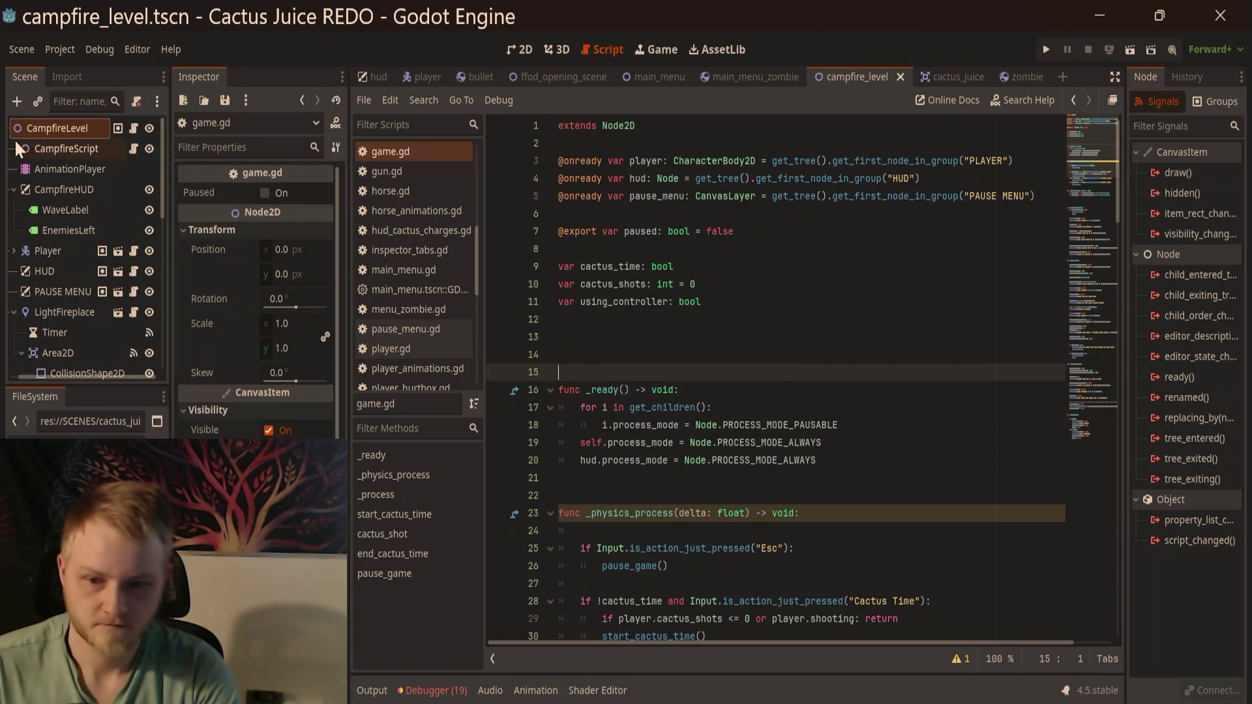
Step: Open campfire_level.gd and delete the empty line 20 in move_zombie_spawn
{"action": "left_click", "coordinate": [42, 147]}
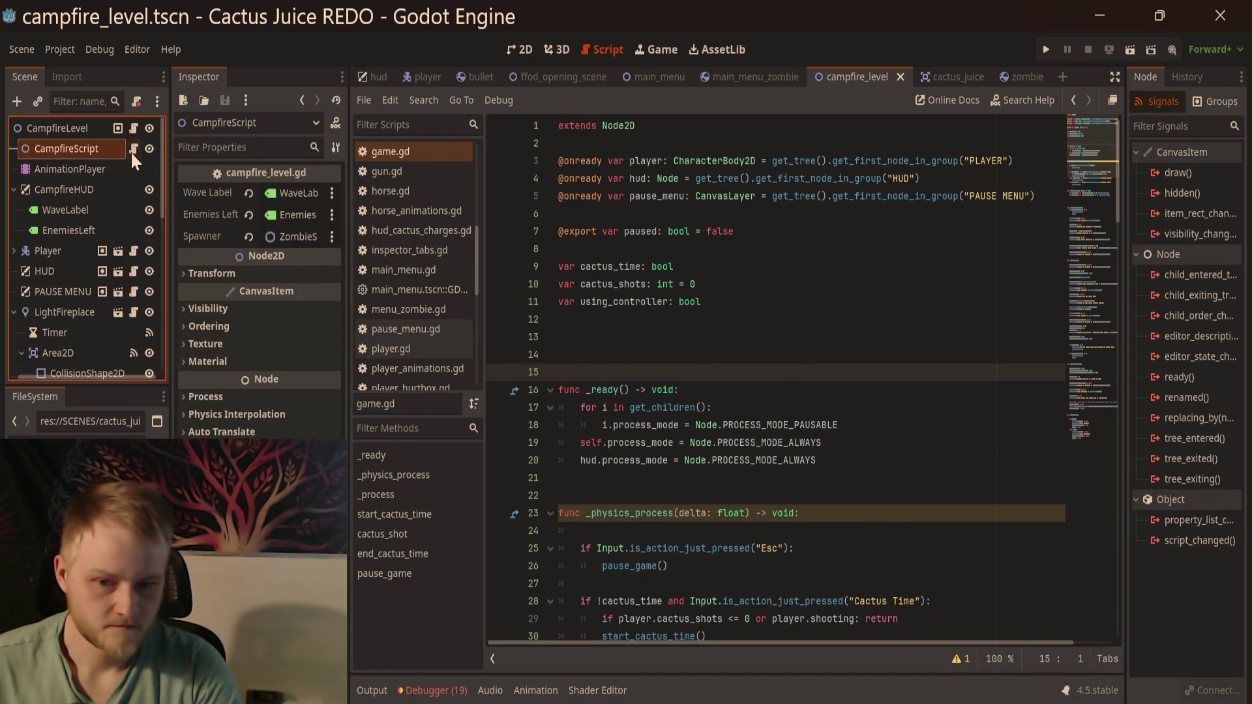
{"action": "left_click", "coordinate": [133, 149]}
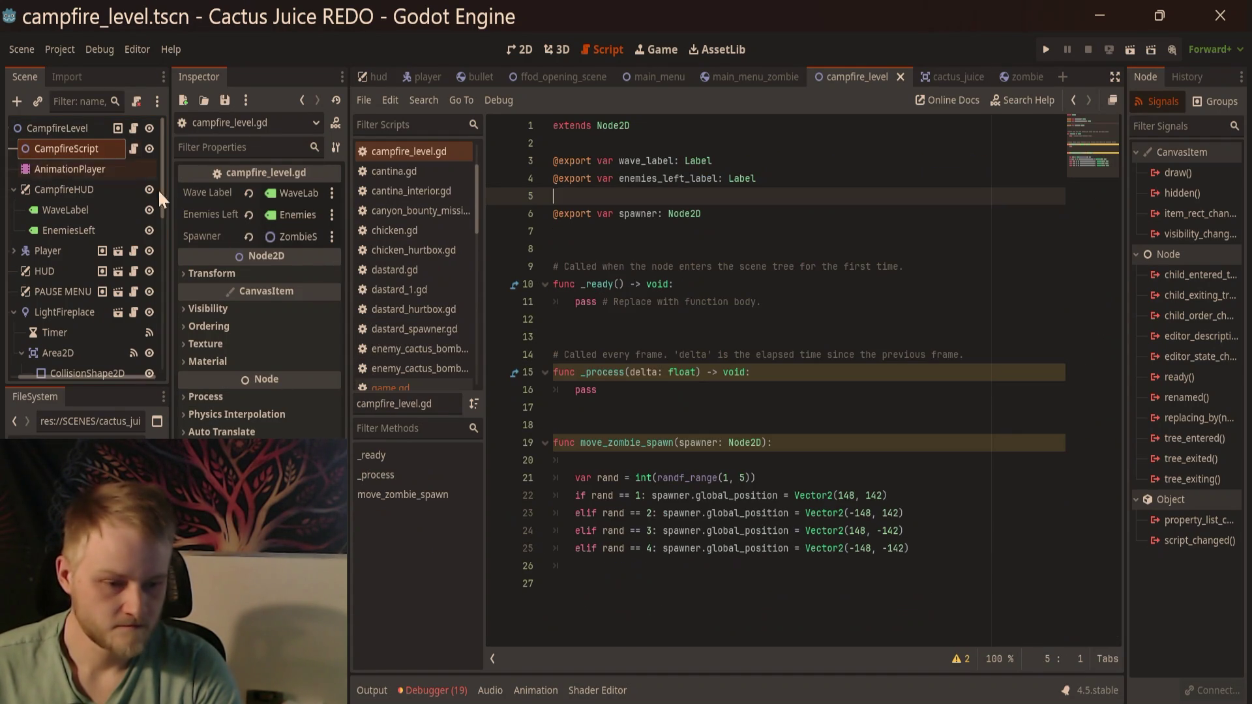
{"action": "left_click", "coordinate": [638, 464]}
{"action": "key", "text": "BackSpace"}
{"action": "key", "text": "BackSpace"}
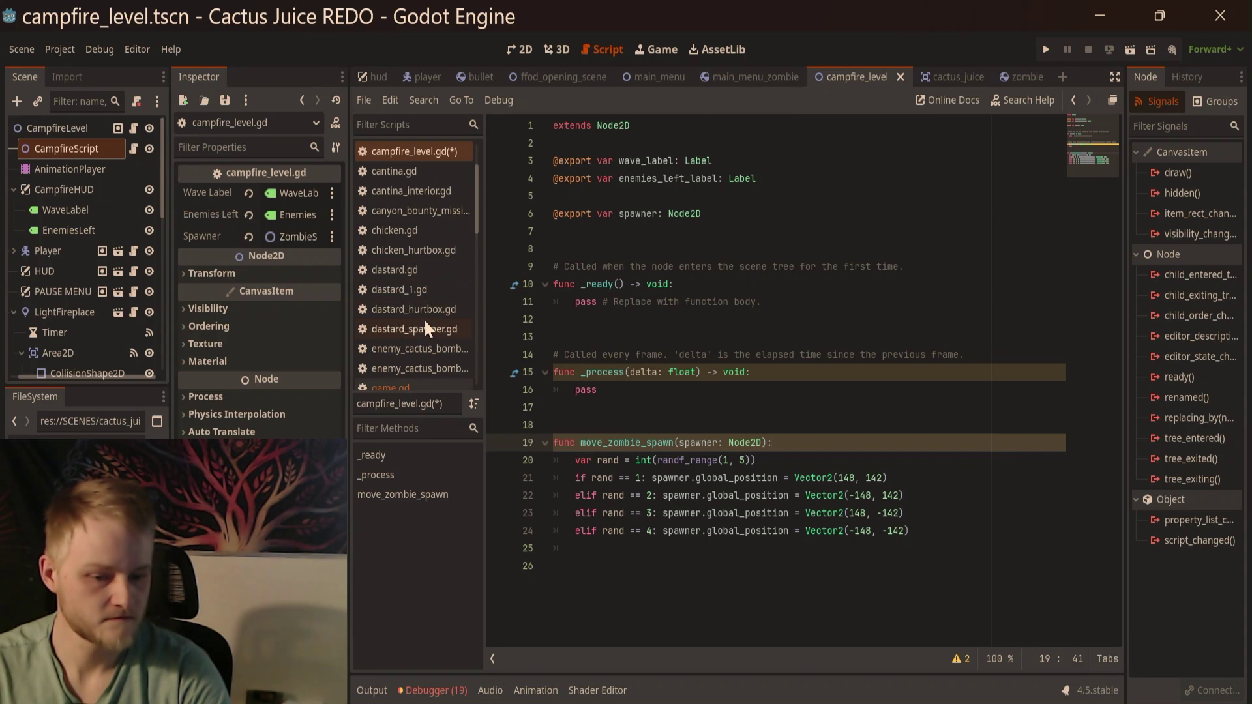
{"action": "scroll", "coordinate": [424, 319], "scroll_direction": "down", "scroll_amount": 2}
Step: Open game.gd and undo recent edits back to its saved version
{"action": "left_click", "coordinate": [418, 378]}
{"action": "left_click", "coordinate": [417, 357]}
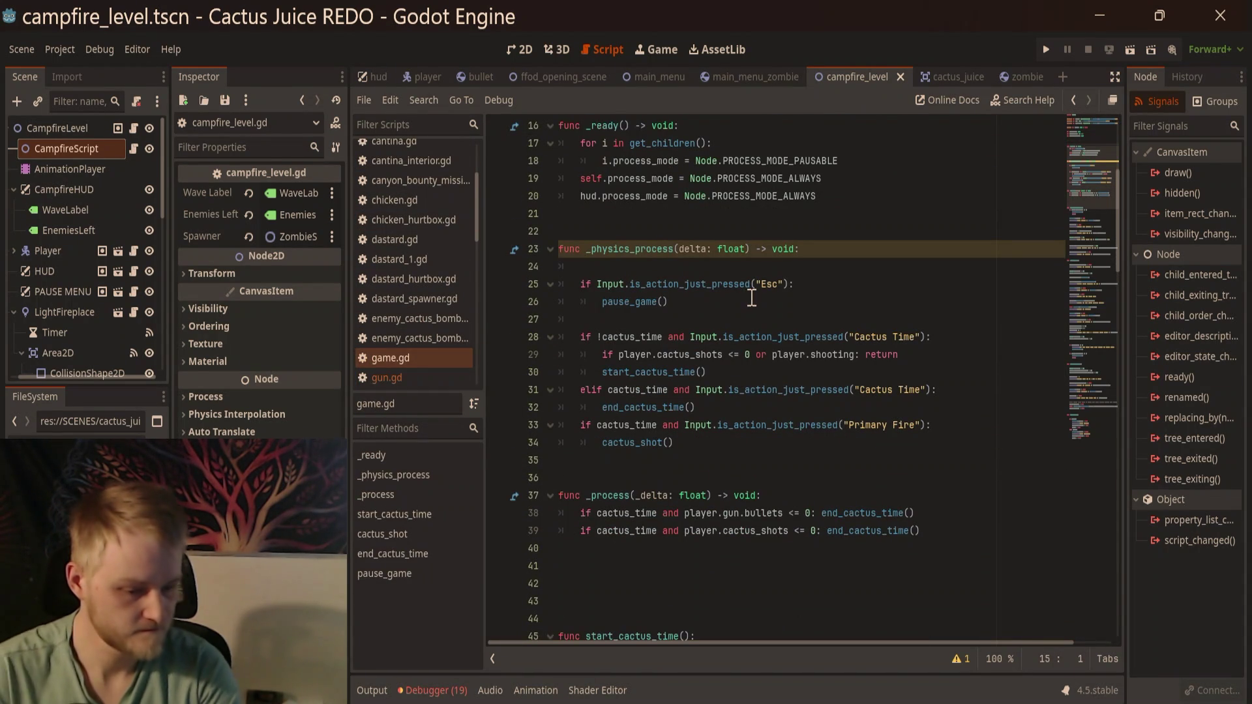
{"action": "left_click", "coordinate": [784, 296]}
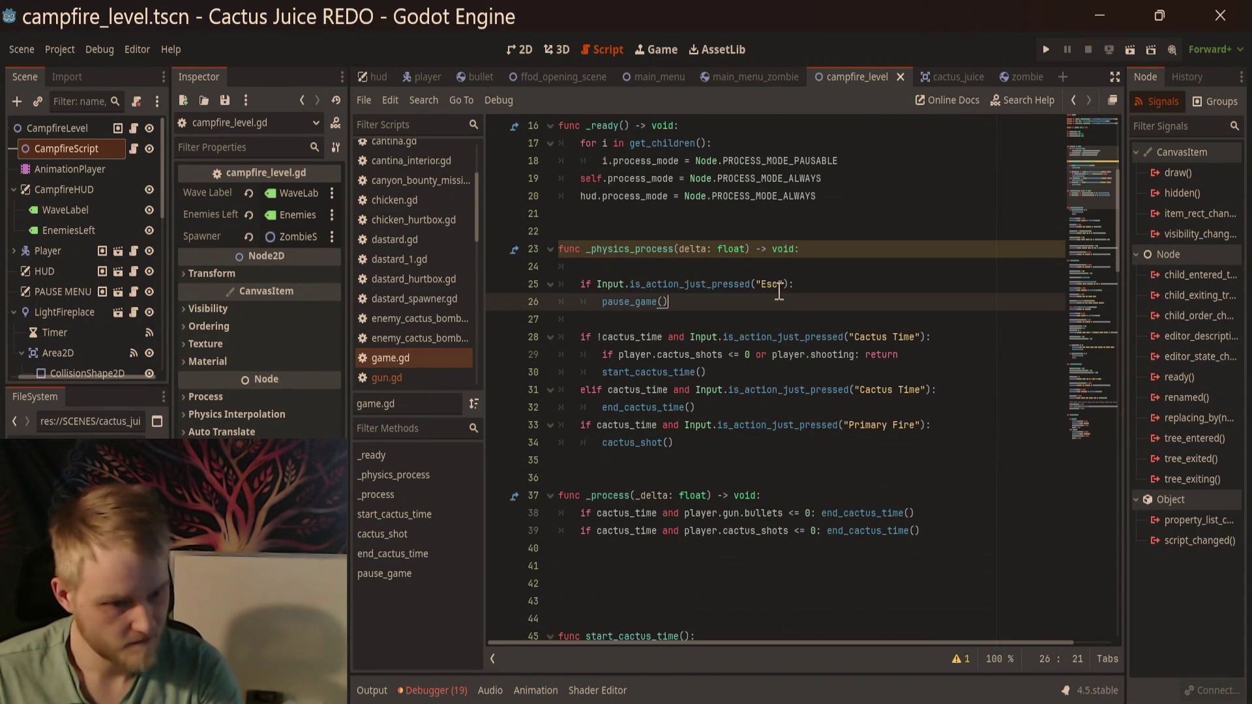
{"action": "key", "text": "ctrl+z"}
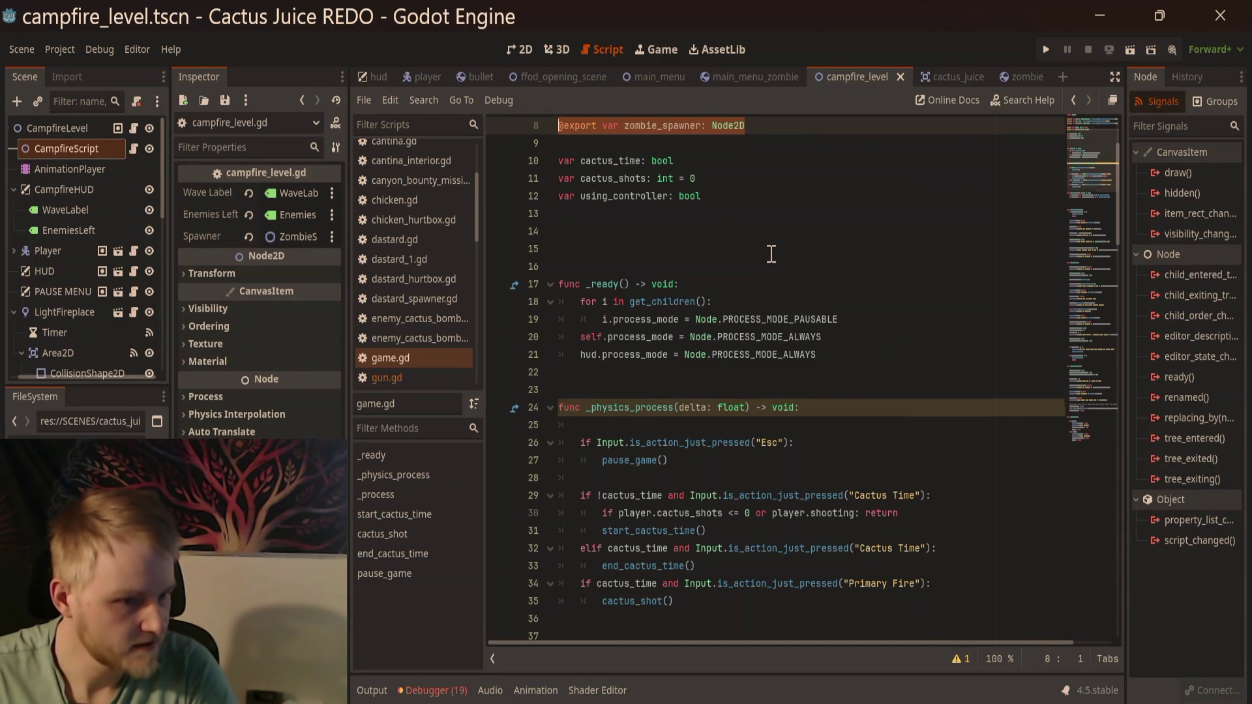
{"action": "key", "text": "ctrl+z"}
{"action": "scroll", "coordinate": [767, 558], "scroll_direction": "down", "scroll_amount": 3}
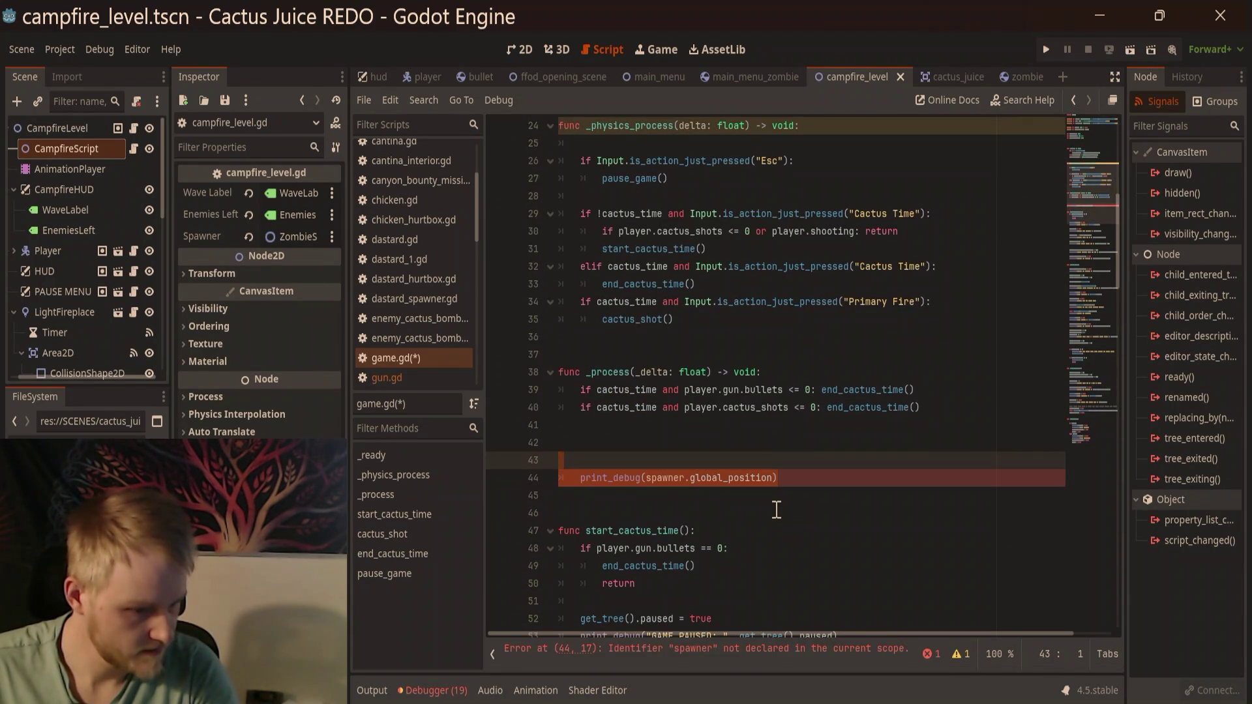
{"action": "key", "text": "ctrl+z"}
{"action": "scroll", "coordinate": [711, 454], "scroll_direction": "down", "scroll_amount": 8}
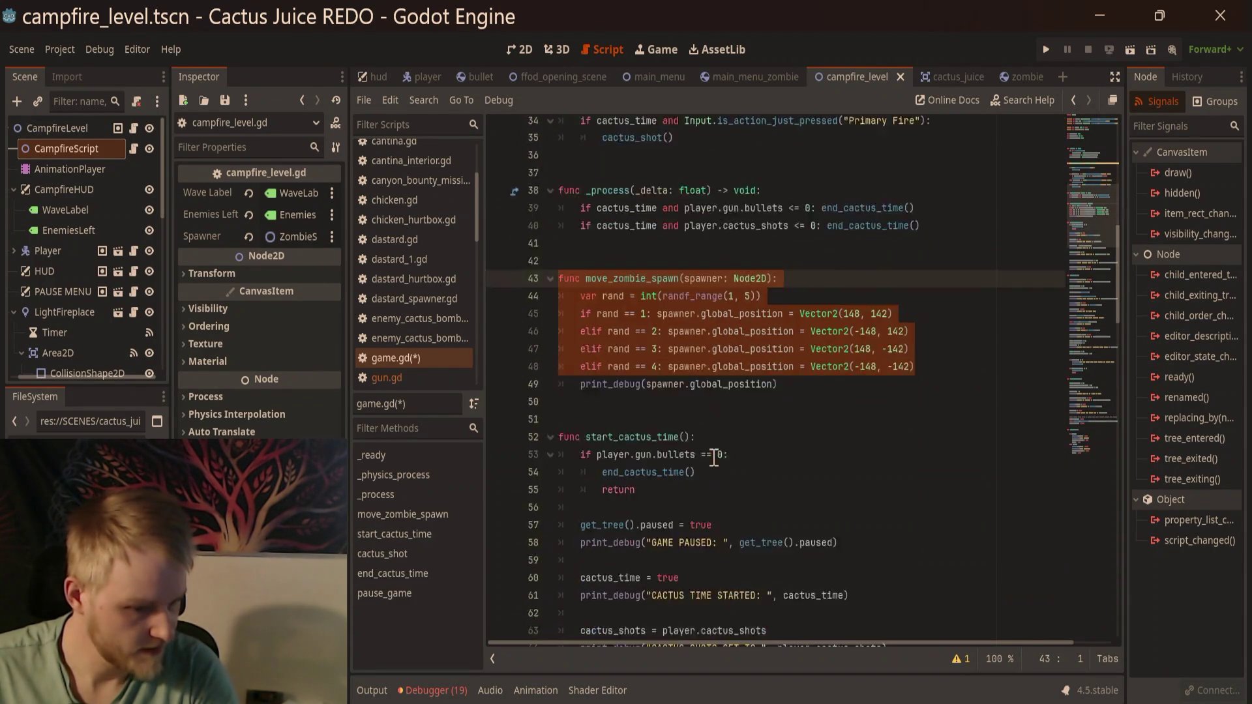
{"action": "key", "text": "ctrl+z"}
{"action": "key", "text": "ctrl+z"}
{"action": "key", "text": "ctrl+z"}
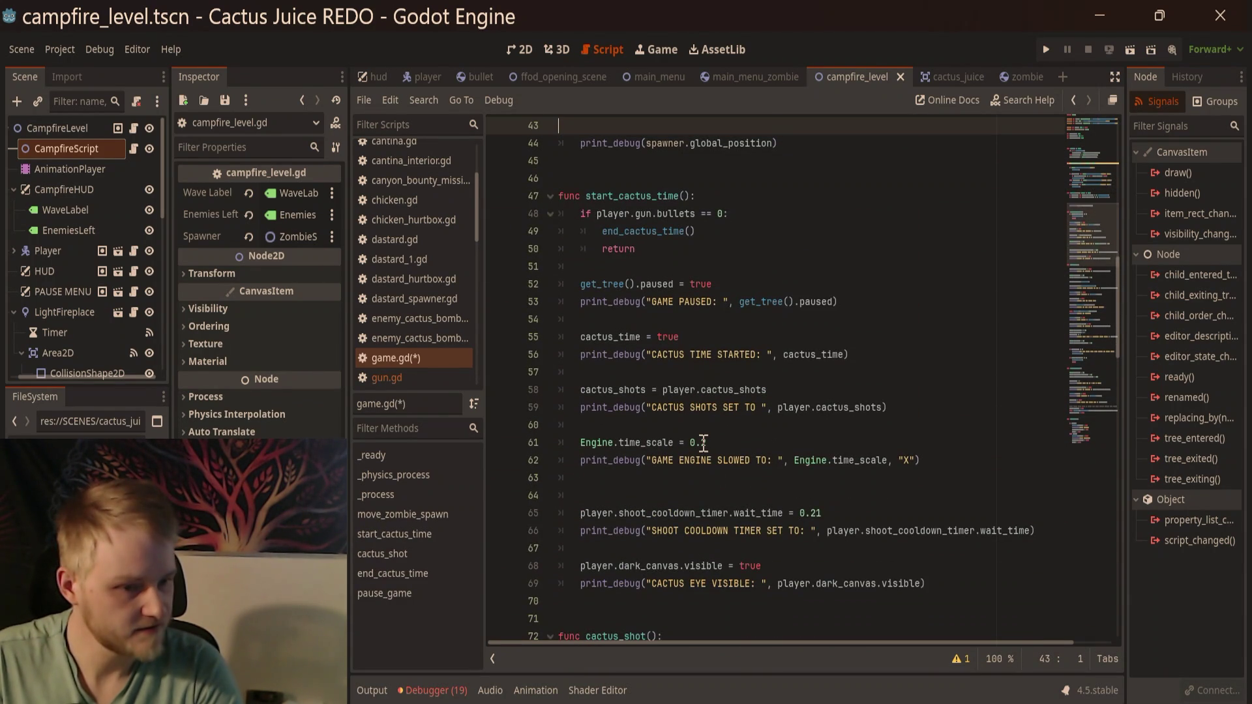
{"action": "key", "text": "ctrl+z"}
{"action": "key", "text": "ctrl+z"}
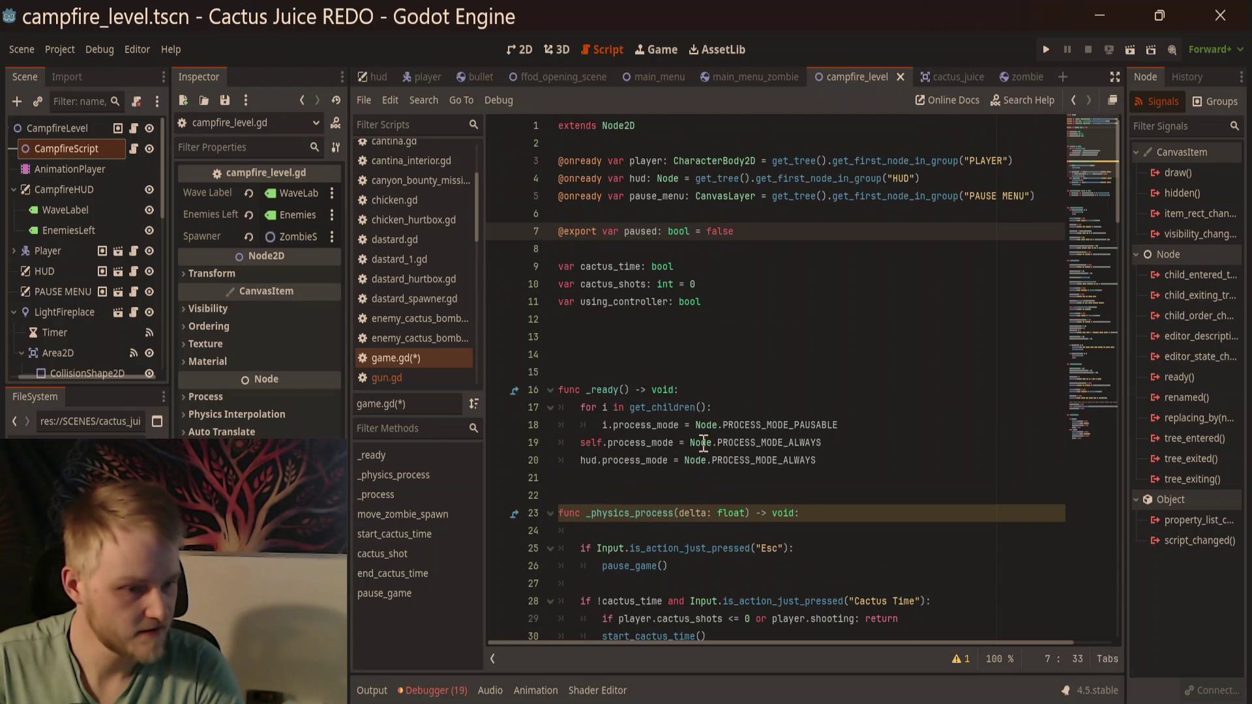
Step: Remove the extra blank lines after _process in game.gd
{"action": "scroll", "coordinate": [747, 380], "scroll_direction": "down", "scroll_amount": 7}
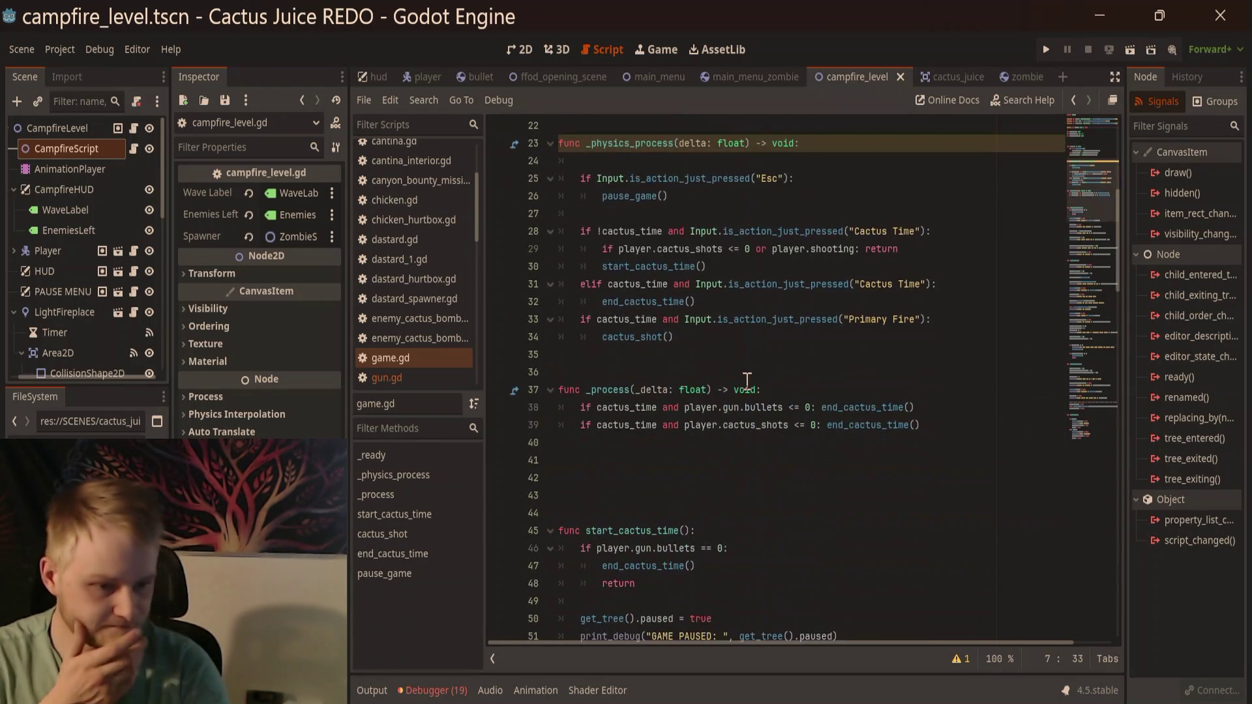
{"action": "scroll", "coordinate": [755, 380], "scroll_direction": "down", "scroll_amount": 6}
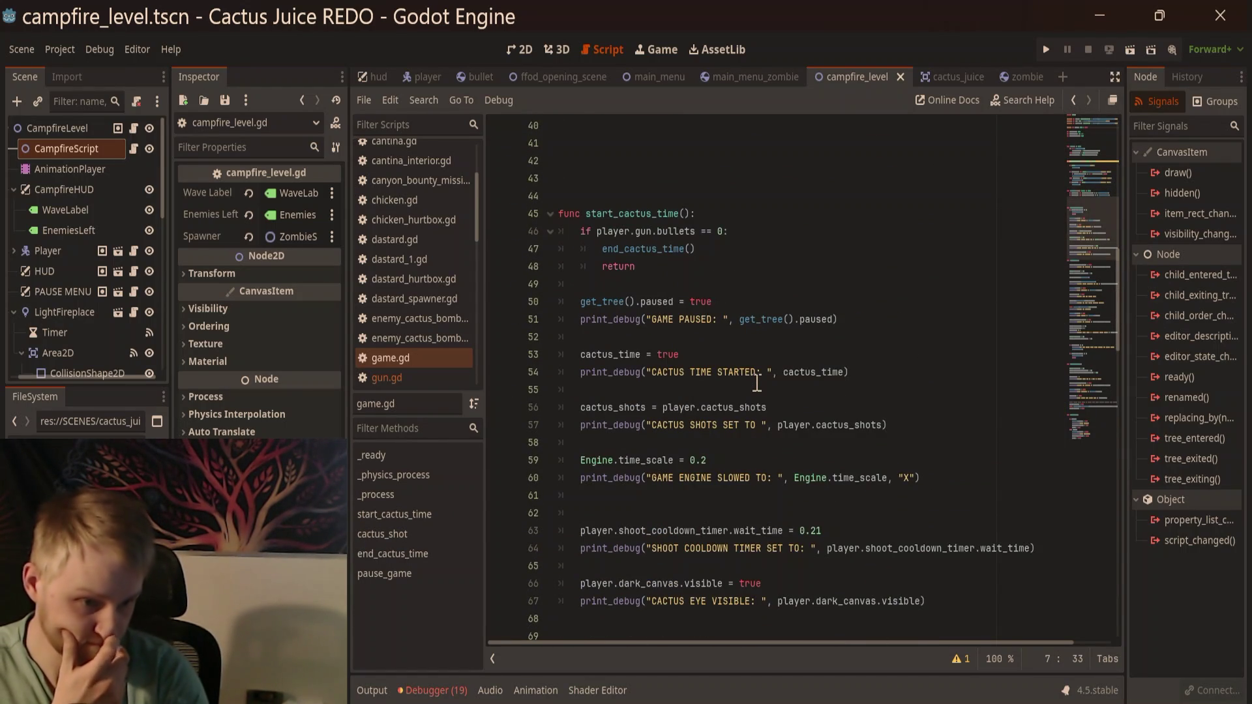
{"action": "scroll", "coordinate": [756, 383], "scroll_direction": "down", "scroll_amount": 14}
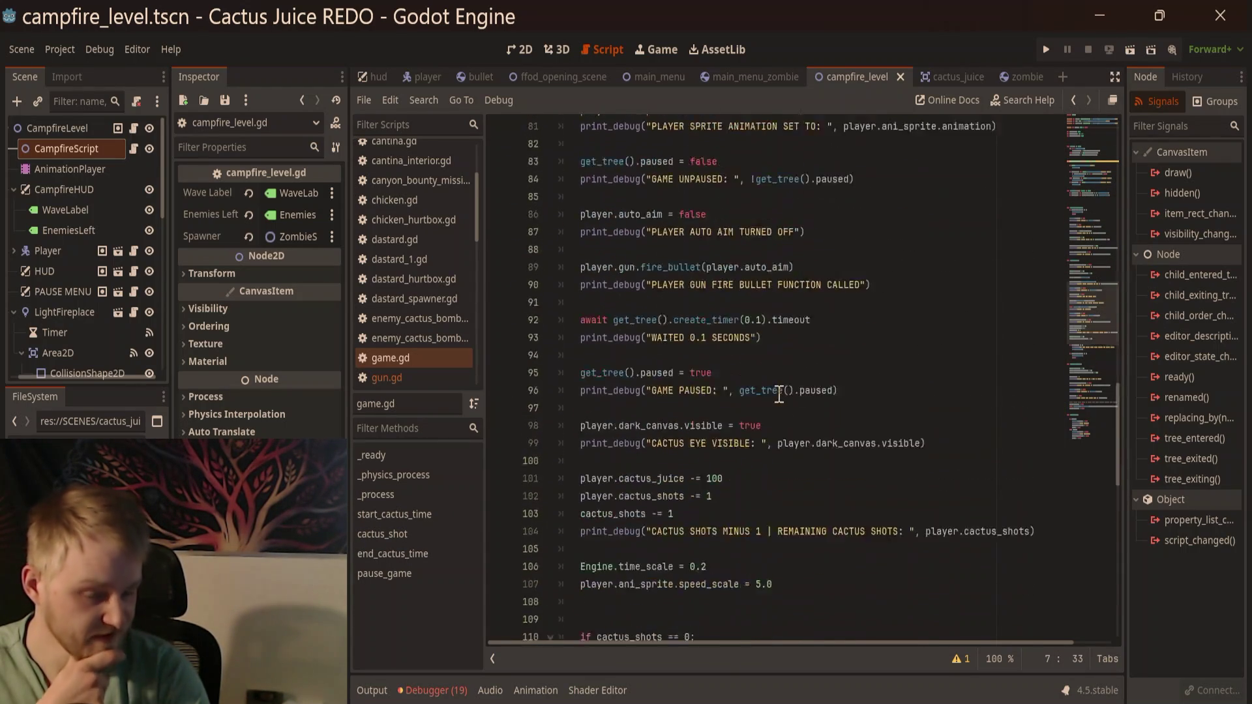
{"action": "scroll", "coordinate": [778, 395], "scroll_direction": "up", "scroll_amount": 18}
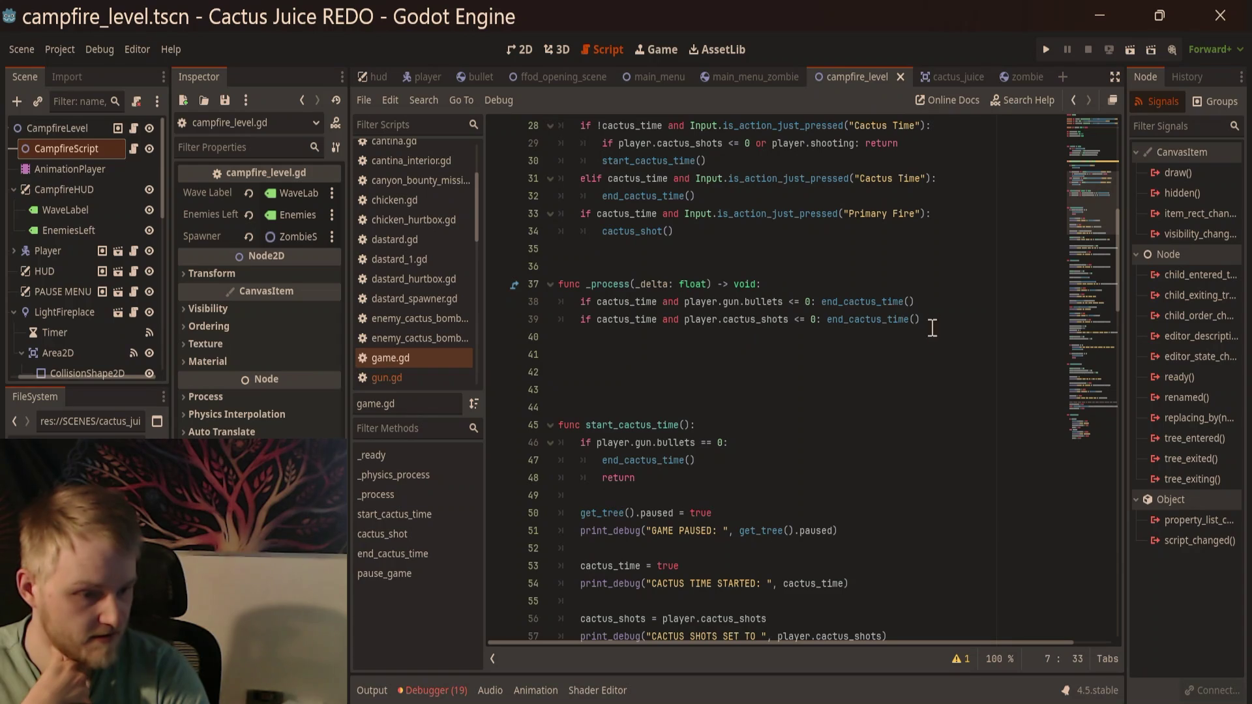
{"action": "left_click", "coordinate": [911, 370]}
{"action": "key", "text": "BackSpace"}
{"action": "key", "text": "BackSpace"}
{"action": "key", "text": "BackSpace"}
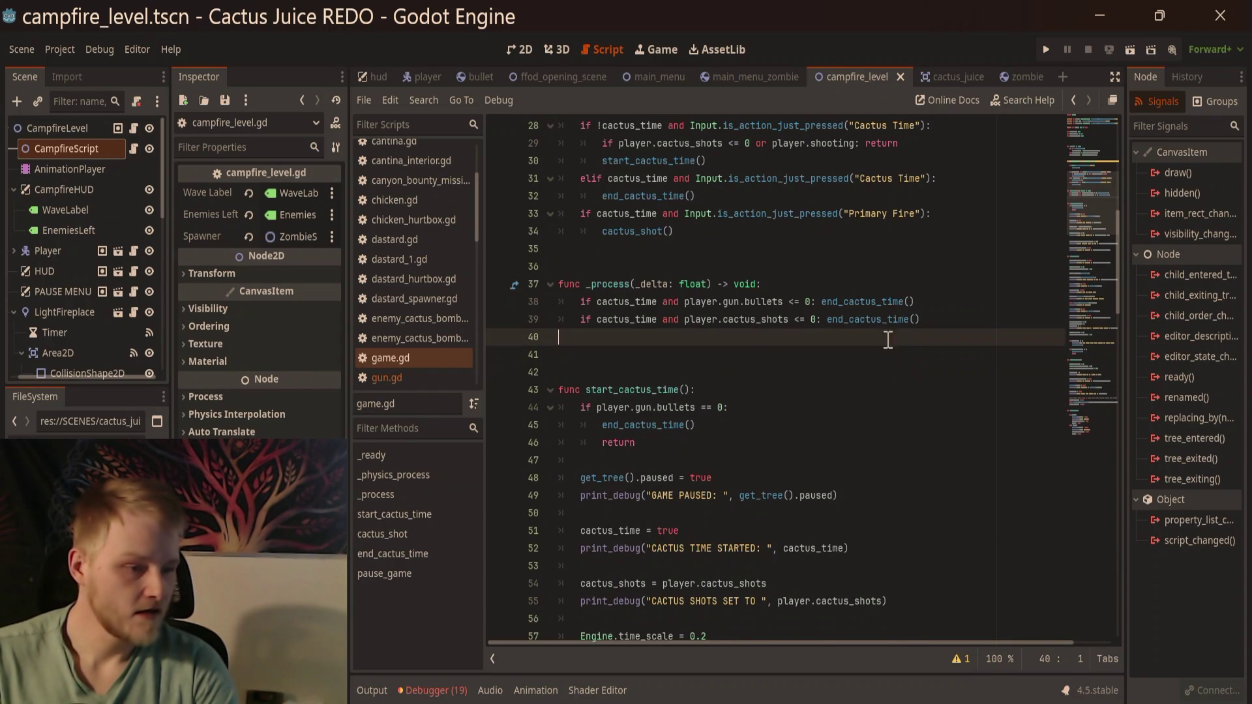
Step: Reopen campfire_level.gd from CampfireScript, with the caret at the end of _process
{"action": "scroll", "coordinate": [437, 289], "scroll_direction": "up", "scroll_amount": 3}
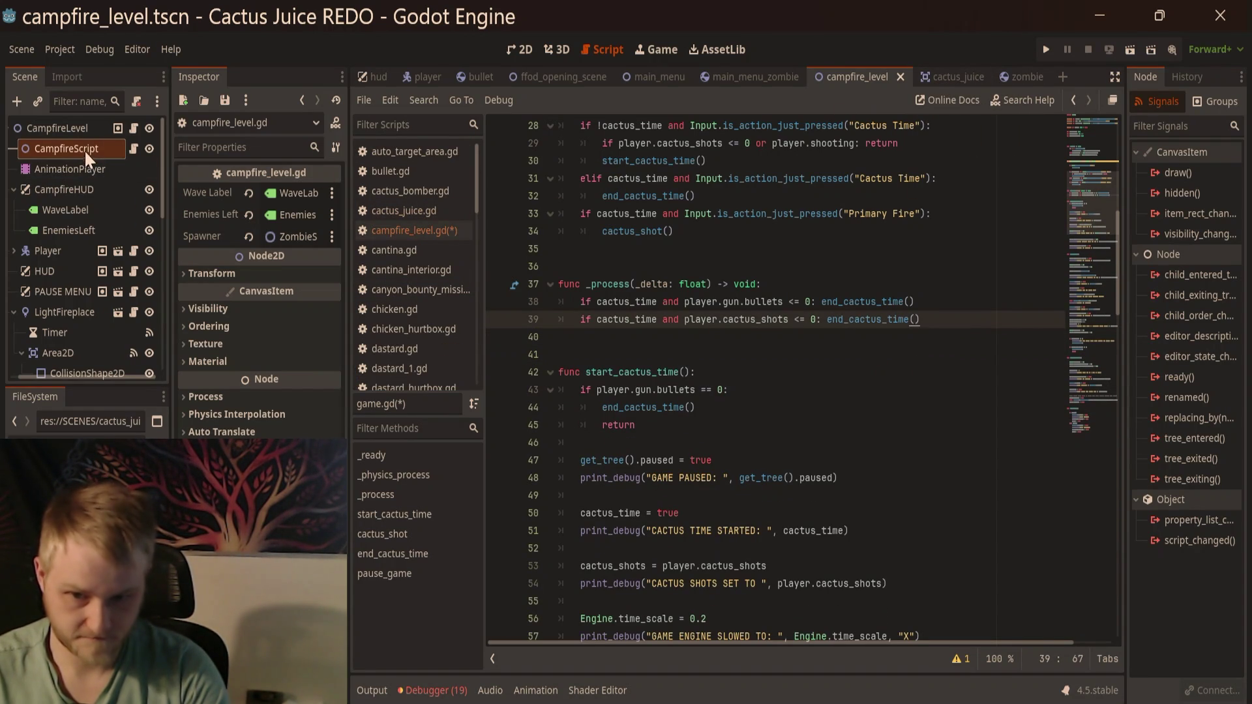
{"action": "left_click", "coordinate": [134, 154]}
{"action": "left_click", "coordinate": [134, 154]}
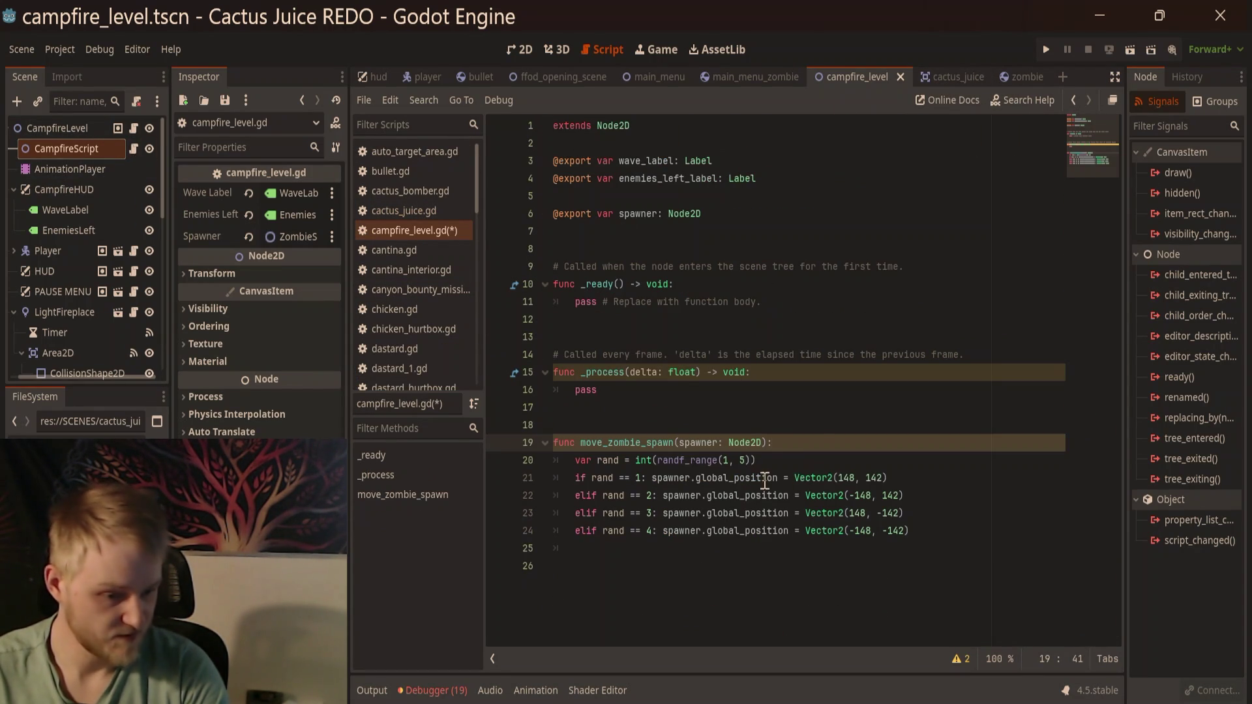
{"action": "left_click", "coordinate": [790, 393]}
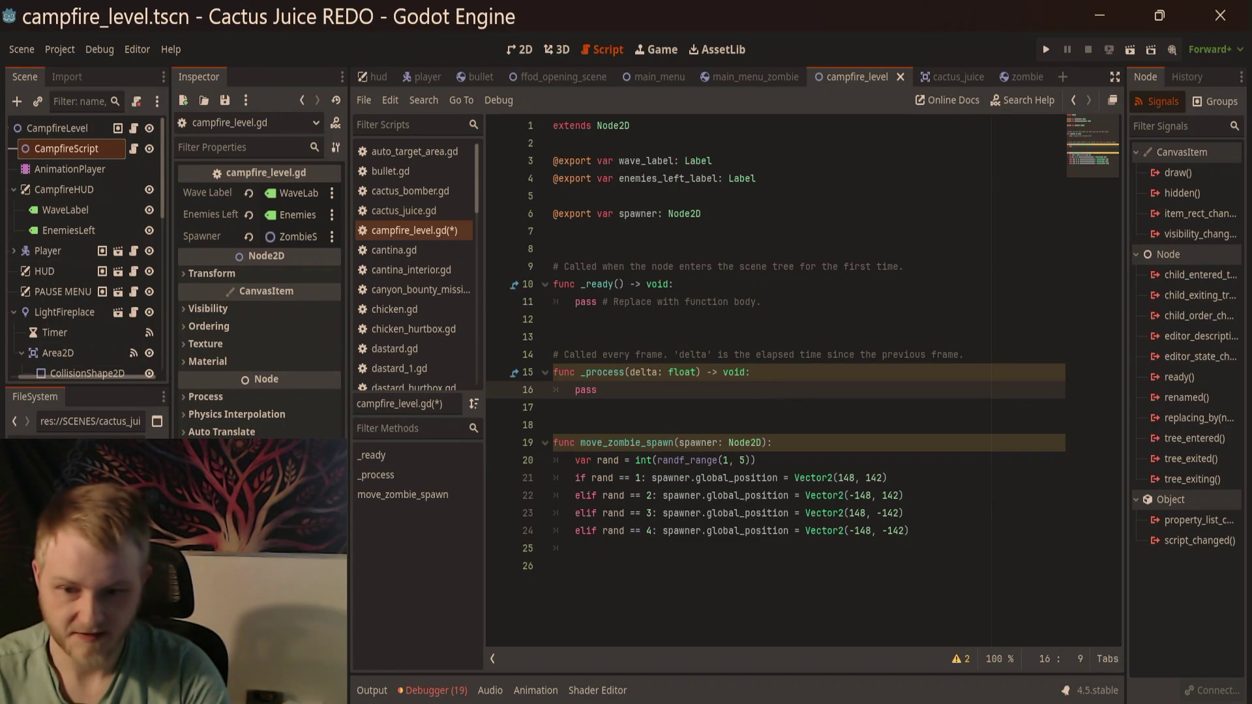
Step: Add a Timer node as a child of CampfireScript
{"action": "left_click", "coordinate": [135, 163]}
{"action": "left_click", "coordinate": [92, 139]}
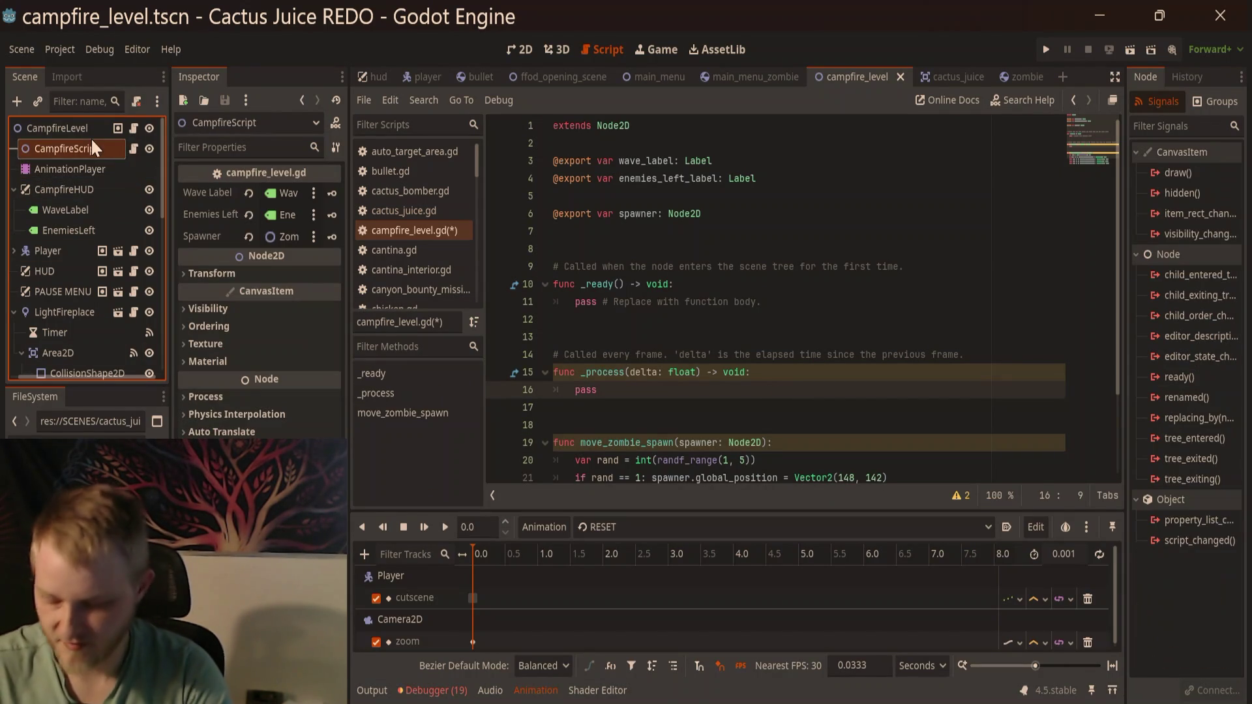
{"action": "key", "text": "ctrl+a"}
{"action": "type", "text": "canvas"}
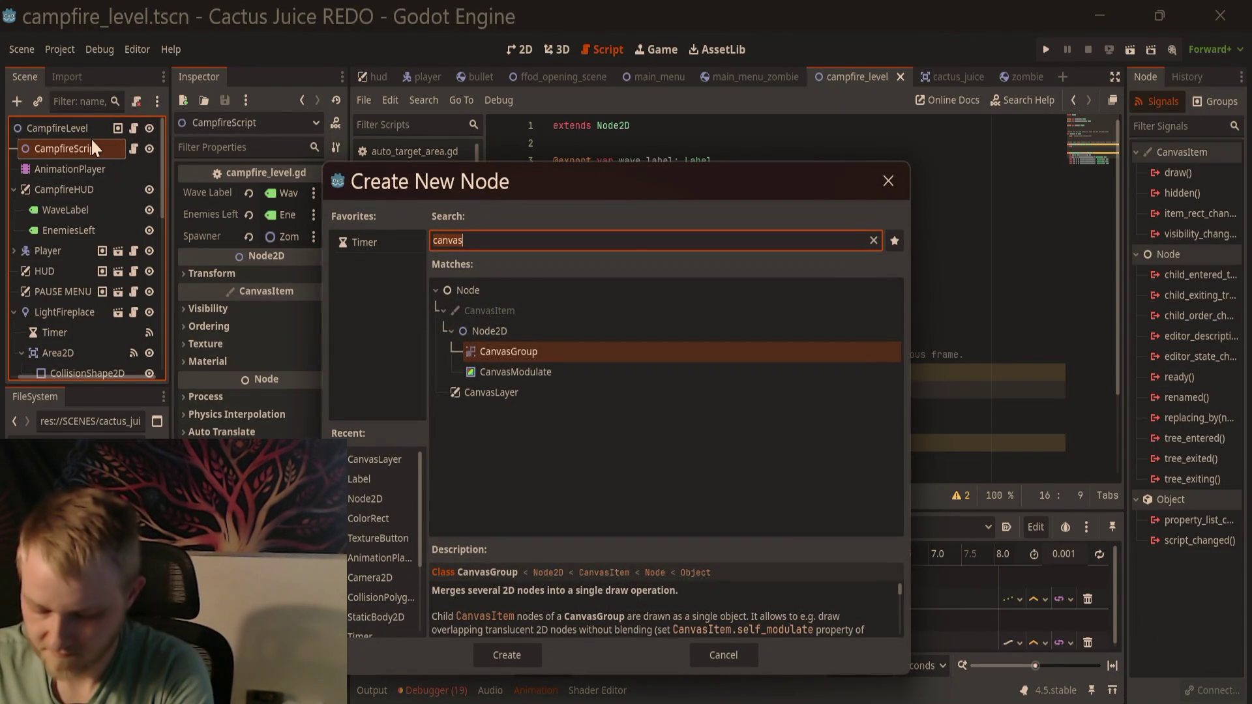
{"action": "key", "text": "ctrl+a"}
{"action": "type", "text": "timer"}
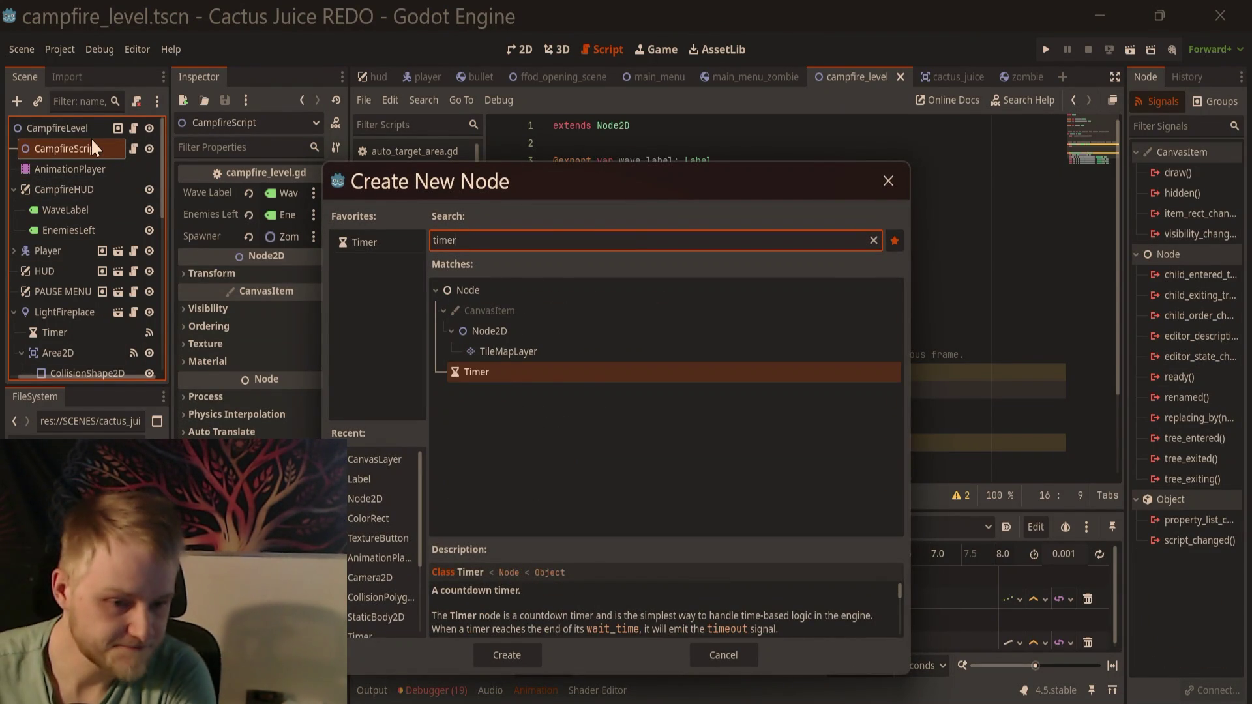
{"action": "key", "text": "Return"}
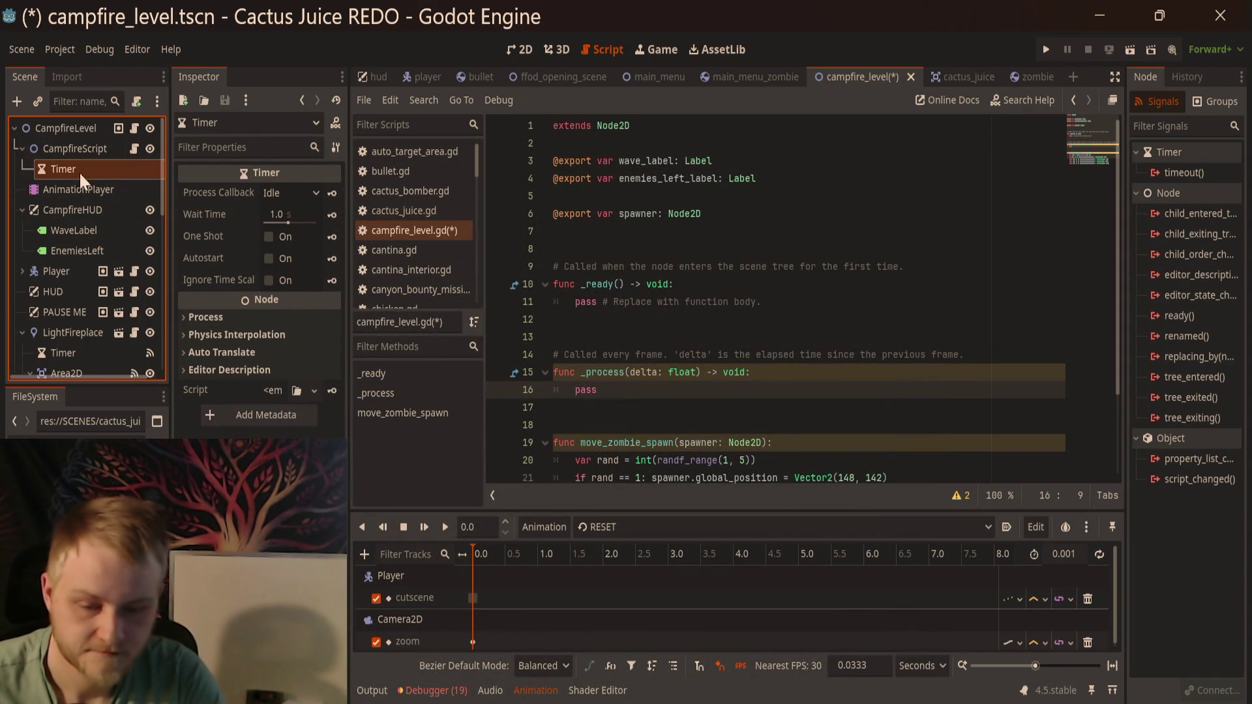
Step: Set the Timer's Wait Time to 5 and enable Autostart
{"action": "left_click", "coordinate": [279, 214]}
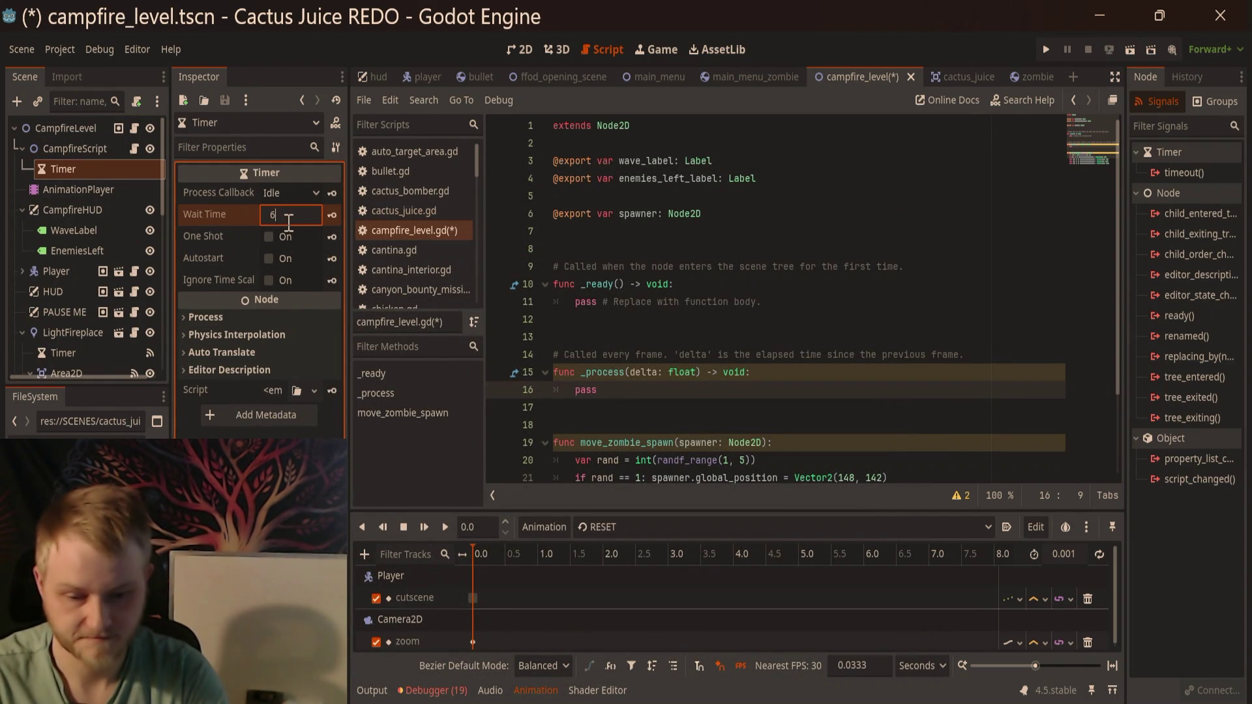
{"action": "type", "text": "5"}
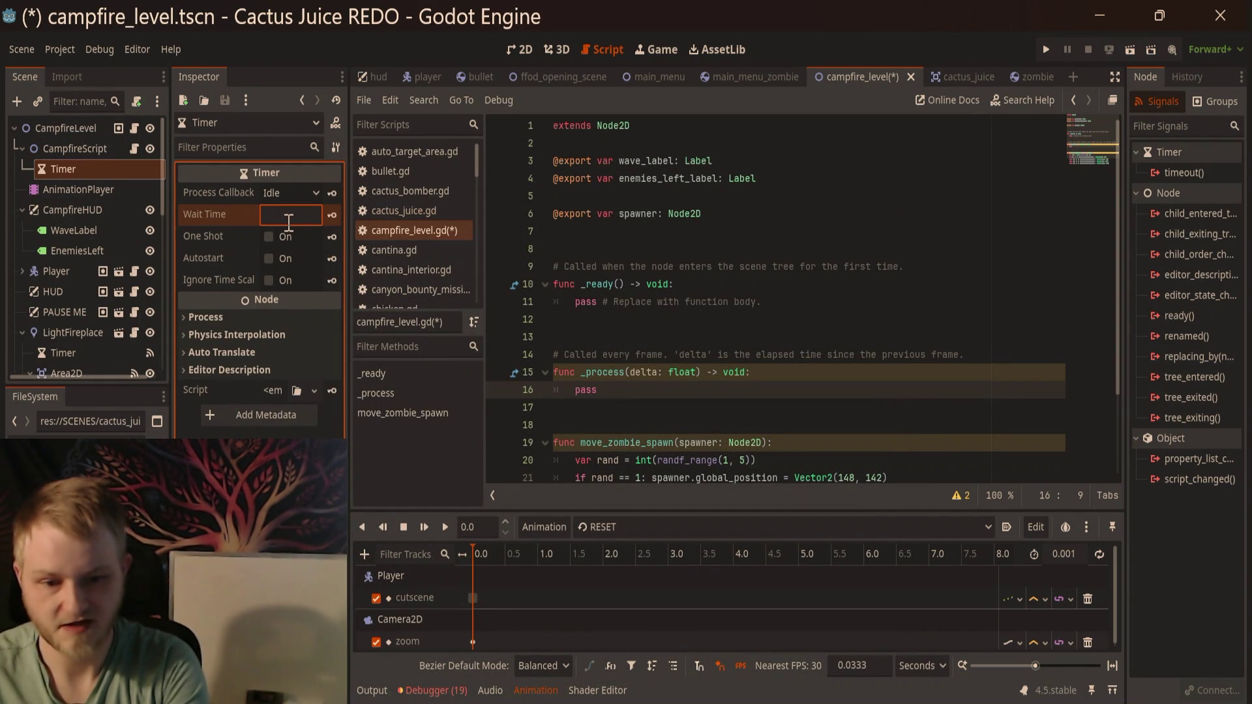
{"action": "key", "text": "Return"}
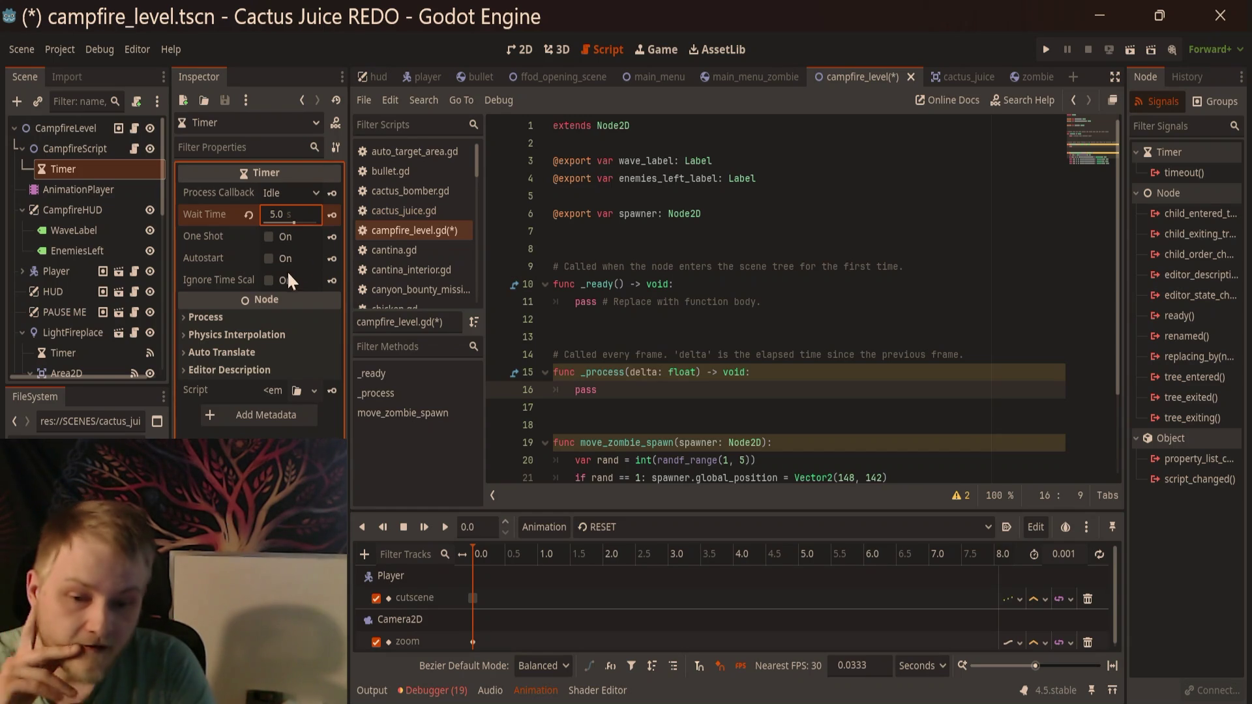
{"action": "left_click", "coordinate": [269, 258]}
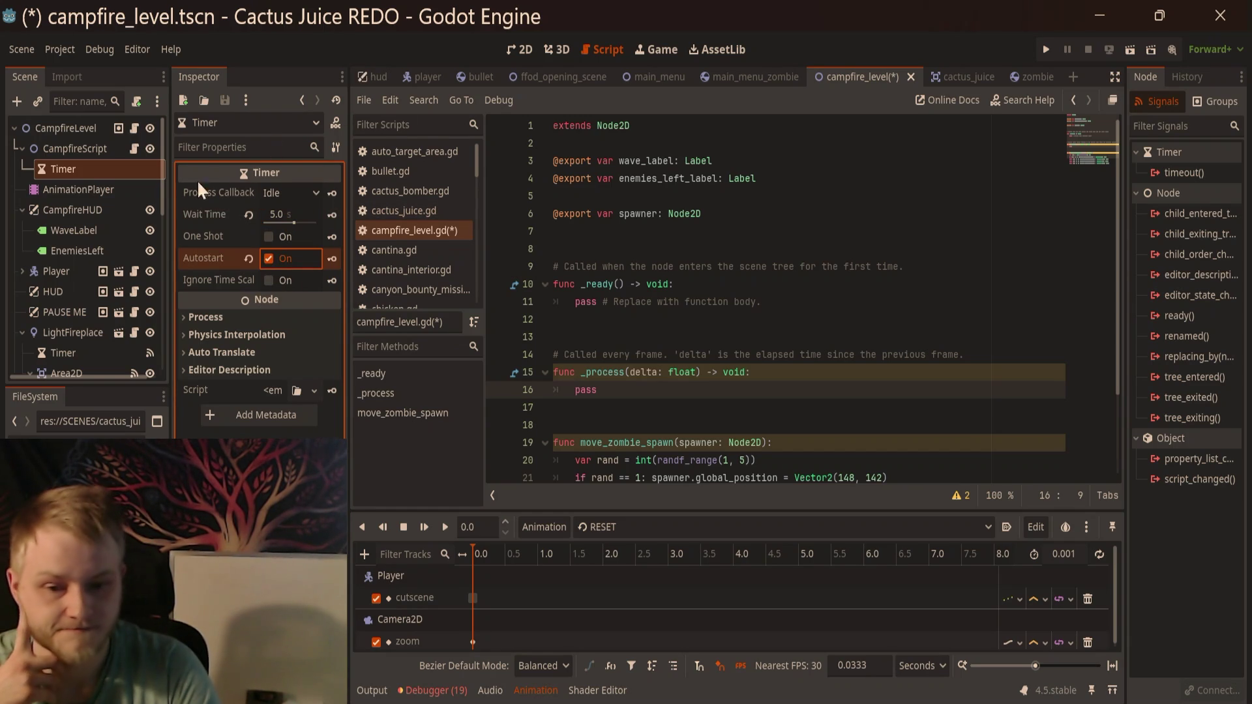
{"action": "left_click", "coordinate": [61, 148]}
{"action": "left_click", "coordinate": [63, 168]}
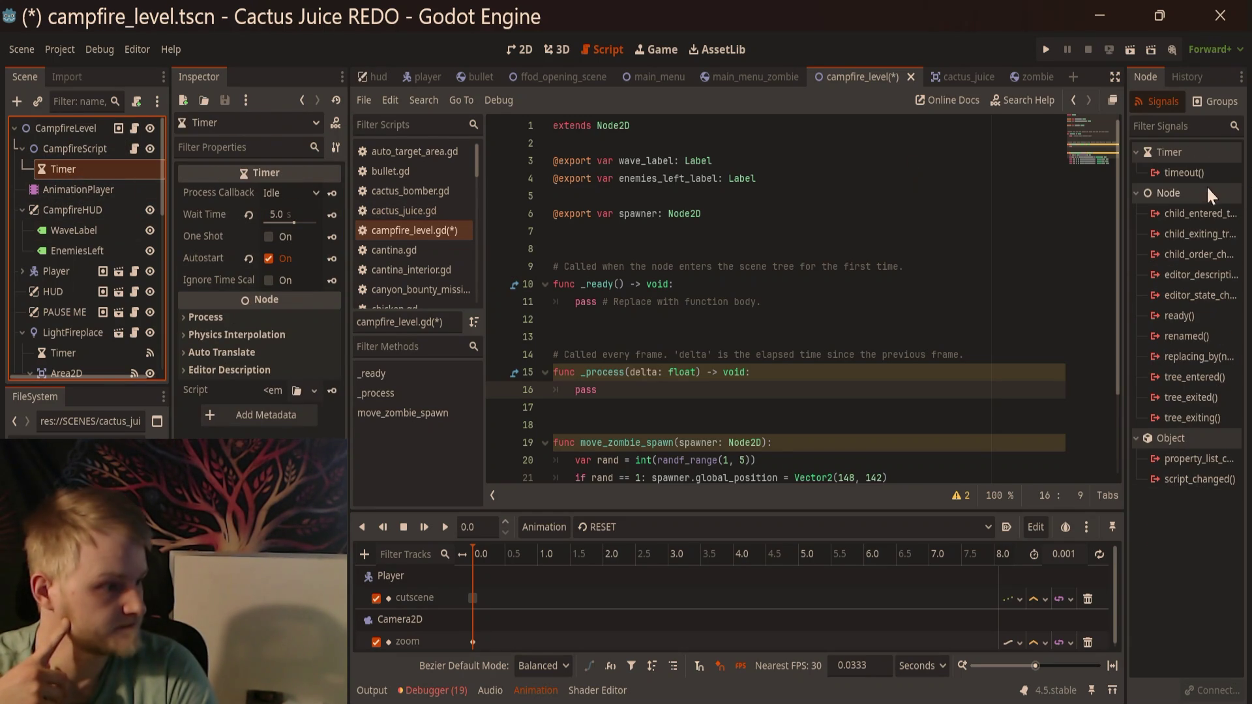
Step: Connect the Timer's timeout signal to CampfireScript's new signal_move_spawner_timeout method
{"action": "double_click", "coordinate": [1183, 172]}
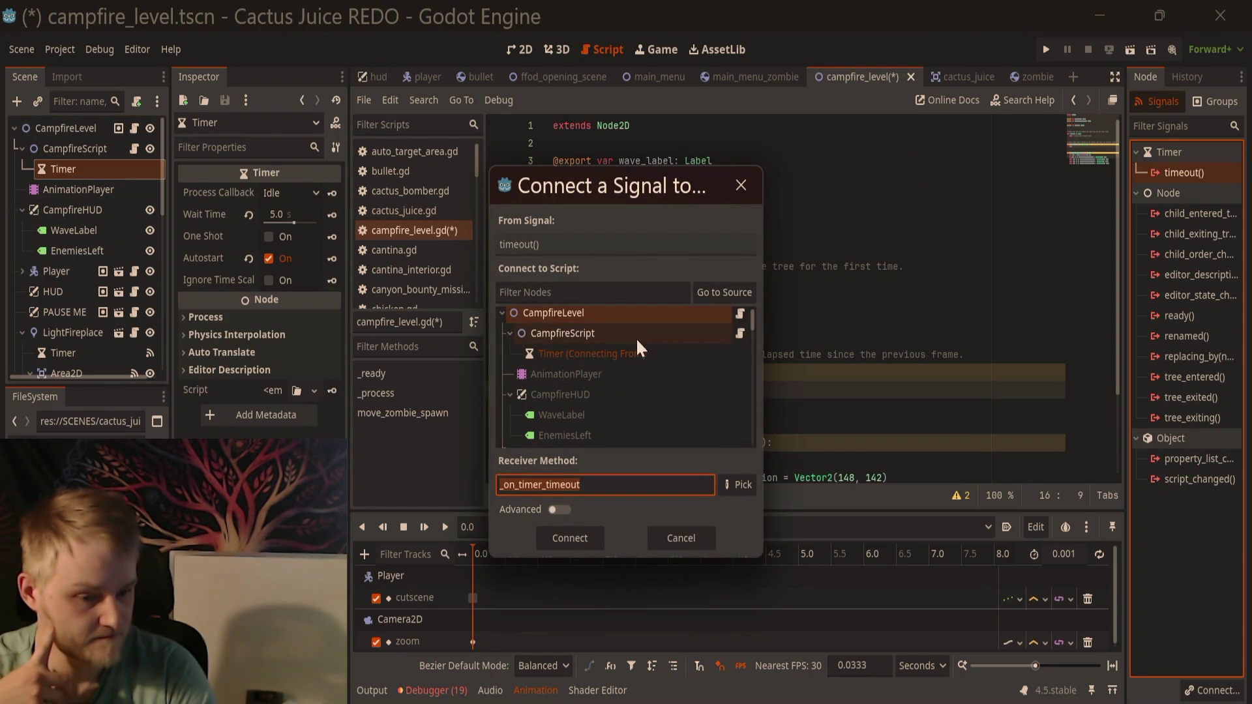
{"action": "left_click", "coordinate": [704, 334]}
{"action": "left_click", "coordinate": [560, 484]}
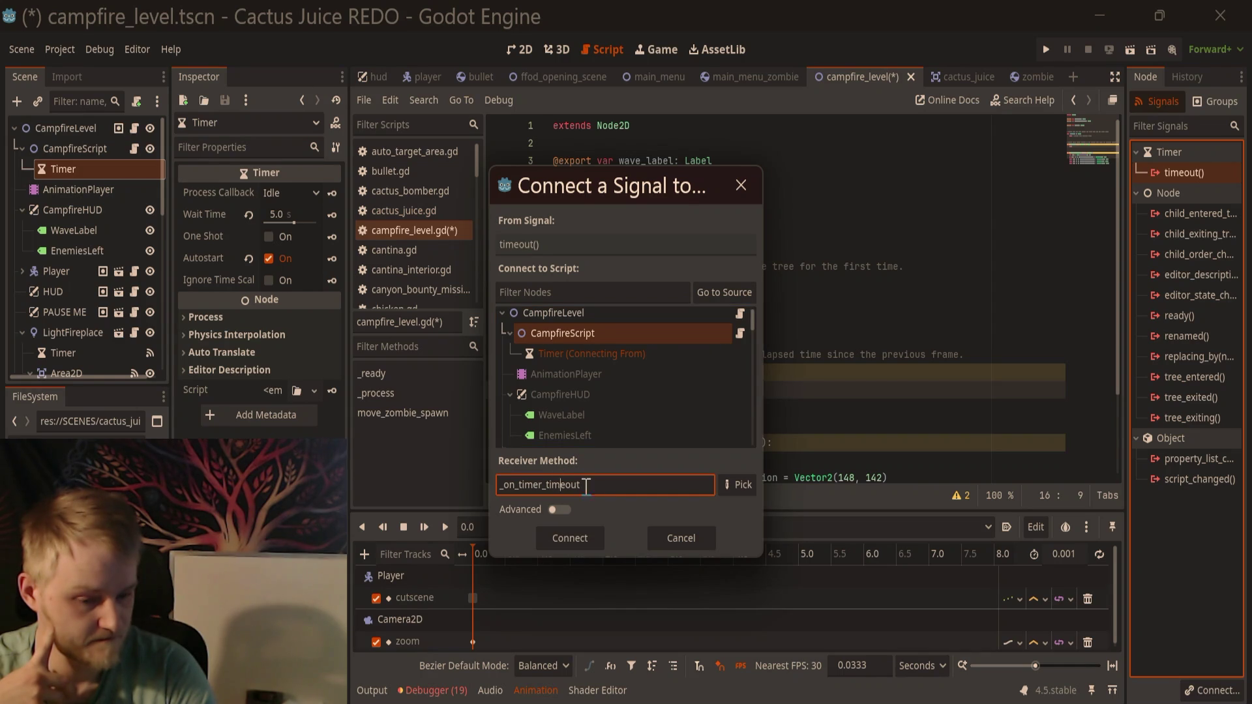
{"action": "key", "text": "ctrl+a"}
{"action": "type", "text": "s"}
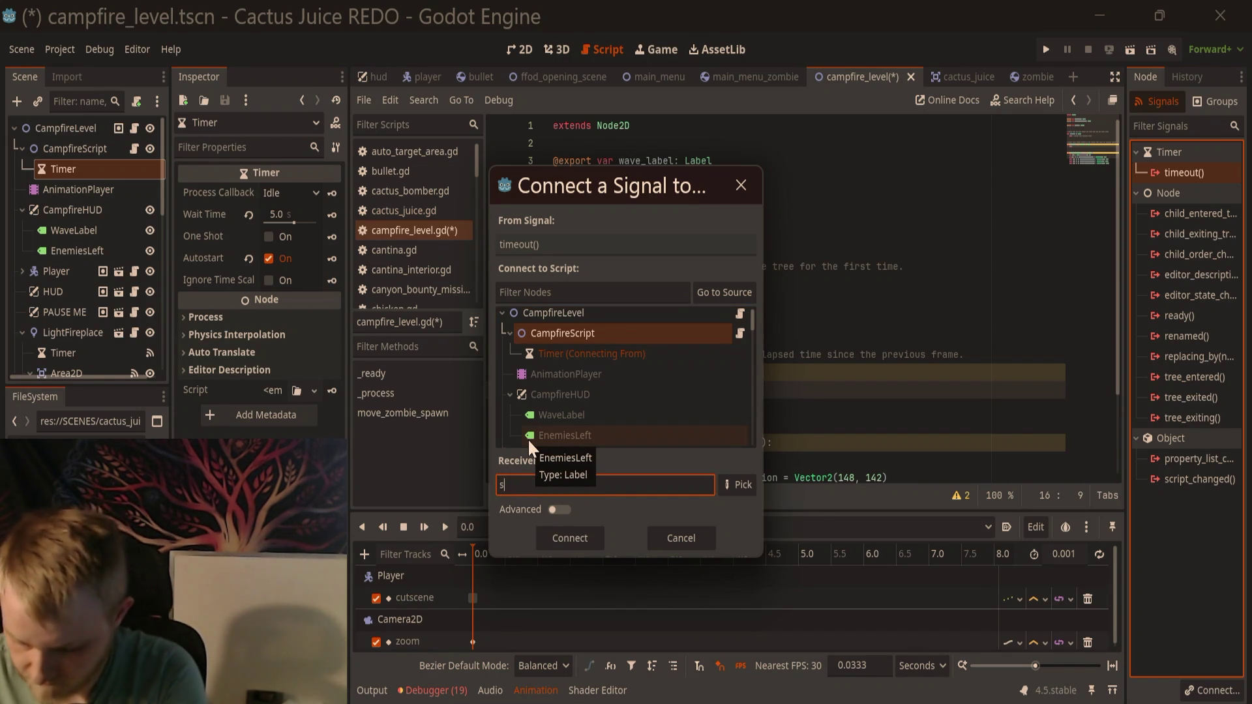
{"action": "type", "text": "ignal_"}
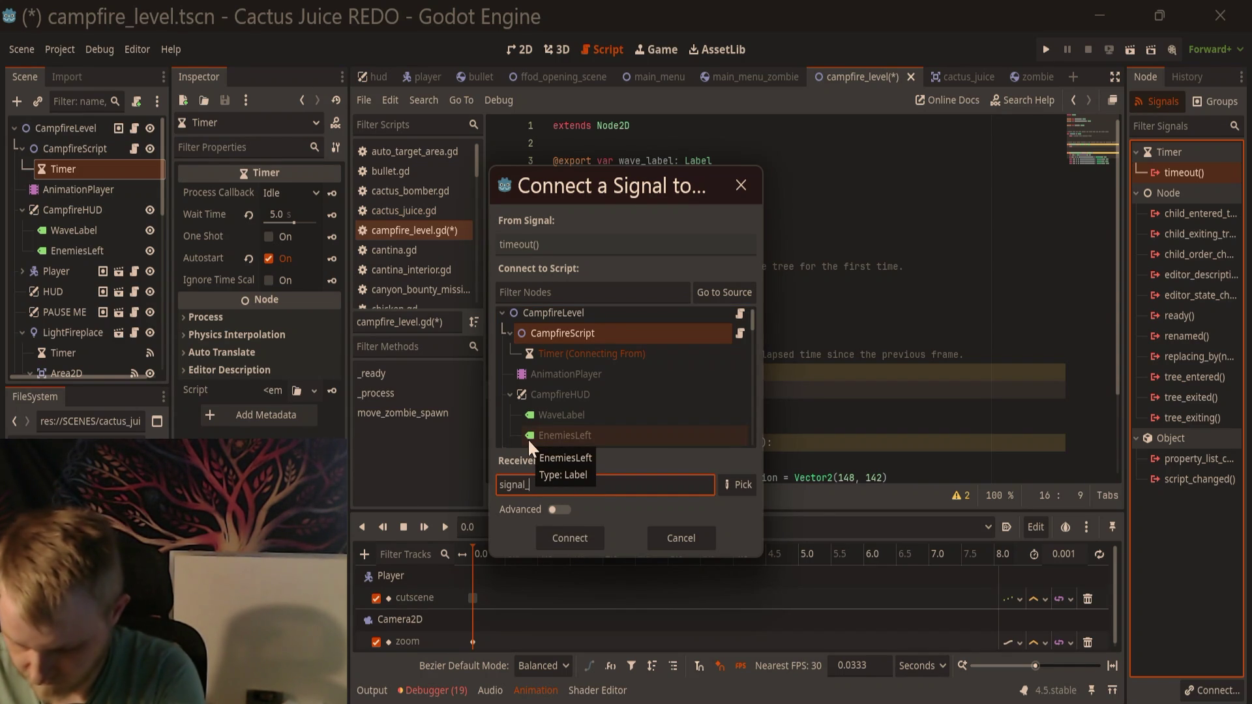
{"action": "type", "text": "ma"}
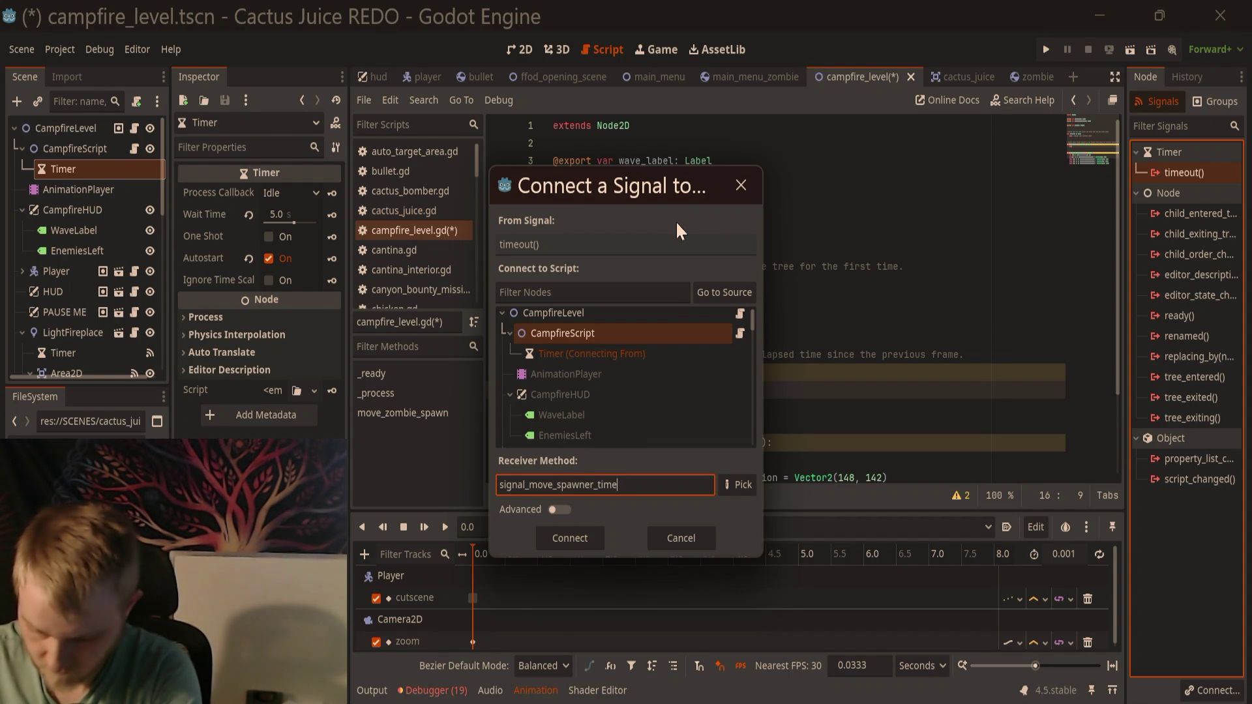
{"action": "key", "text": "Return"}
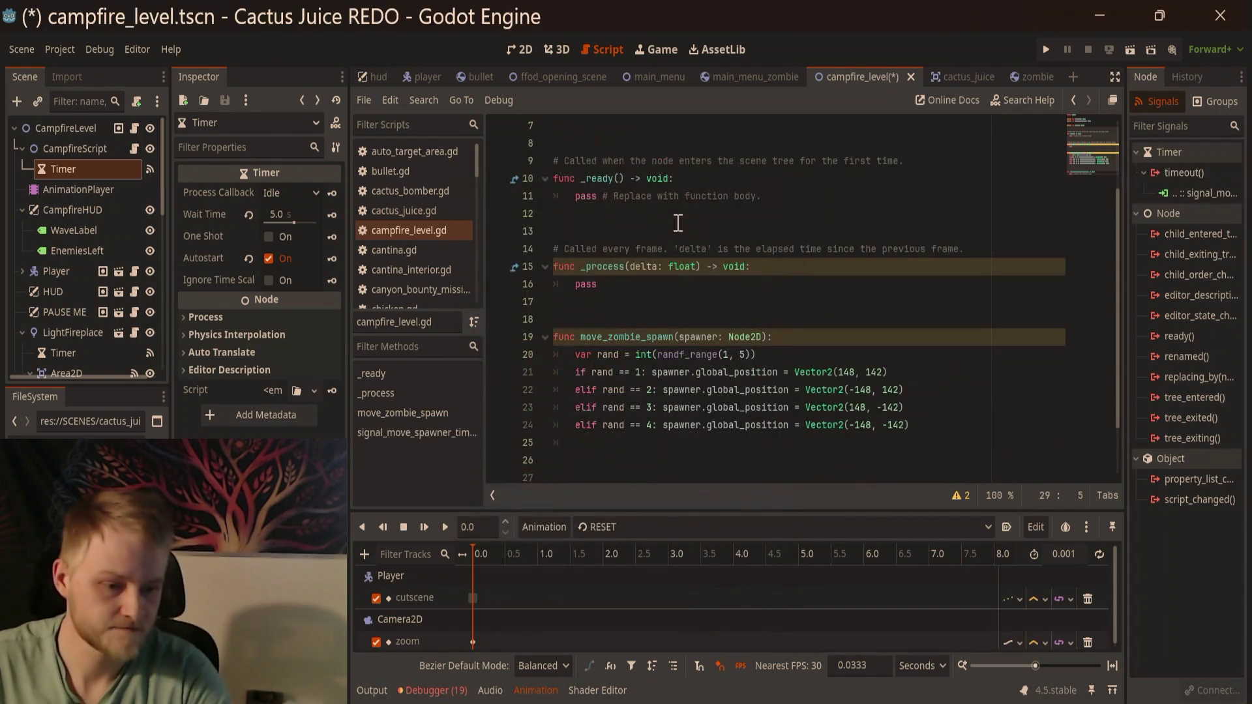
Step: Replace the handler's pass line with a move_zombie_spawn() call
{"action": "mouse_move", "coordinate": [762, 444]}
{"action": "left_mouse_down"}
{"action": "mouse_move", "coordinate": [539, 488]}
{"action": "mouse_move", "coordinate": [556, 444]}
{"action": "mouse_move", "coordinate": [572, 450]}
{"action": "left_mouse_up"}
{"action": "key", "text": "BackSpace"}
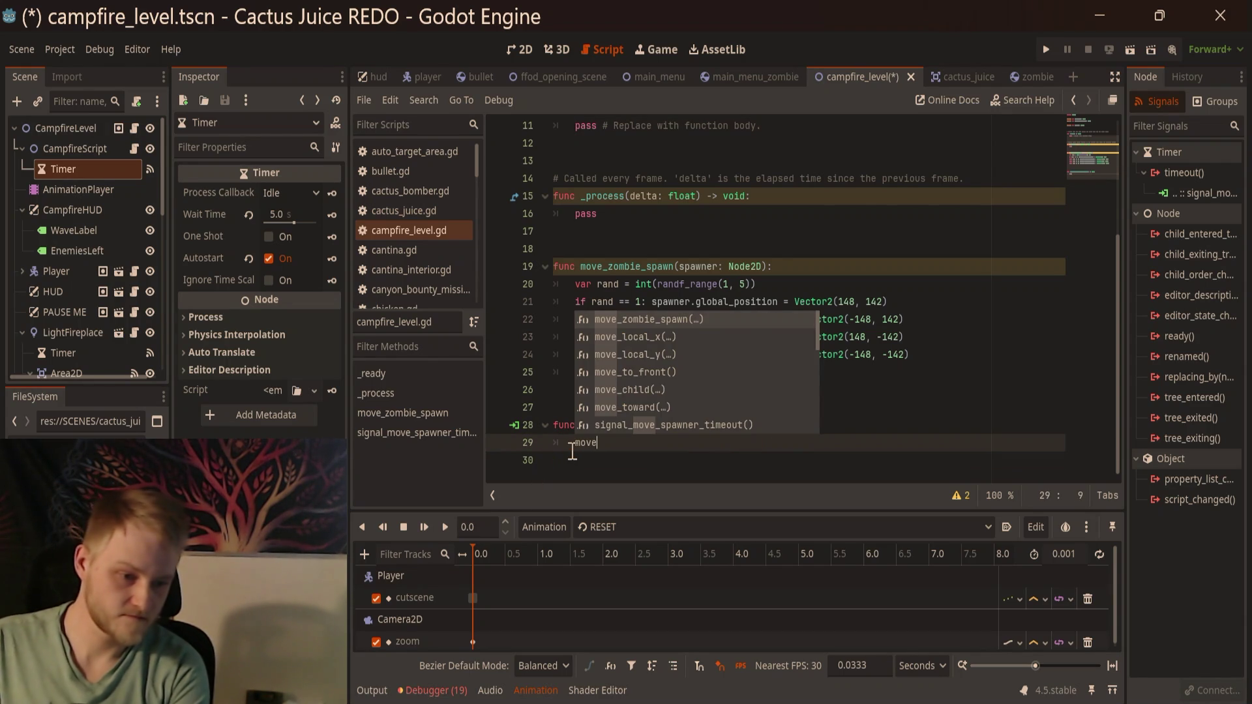
{"action": "key", "text": "Return"}
{"action": "left_click", "coordinate": [791, 374]}
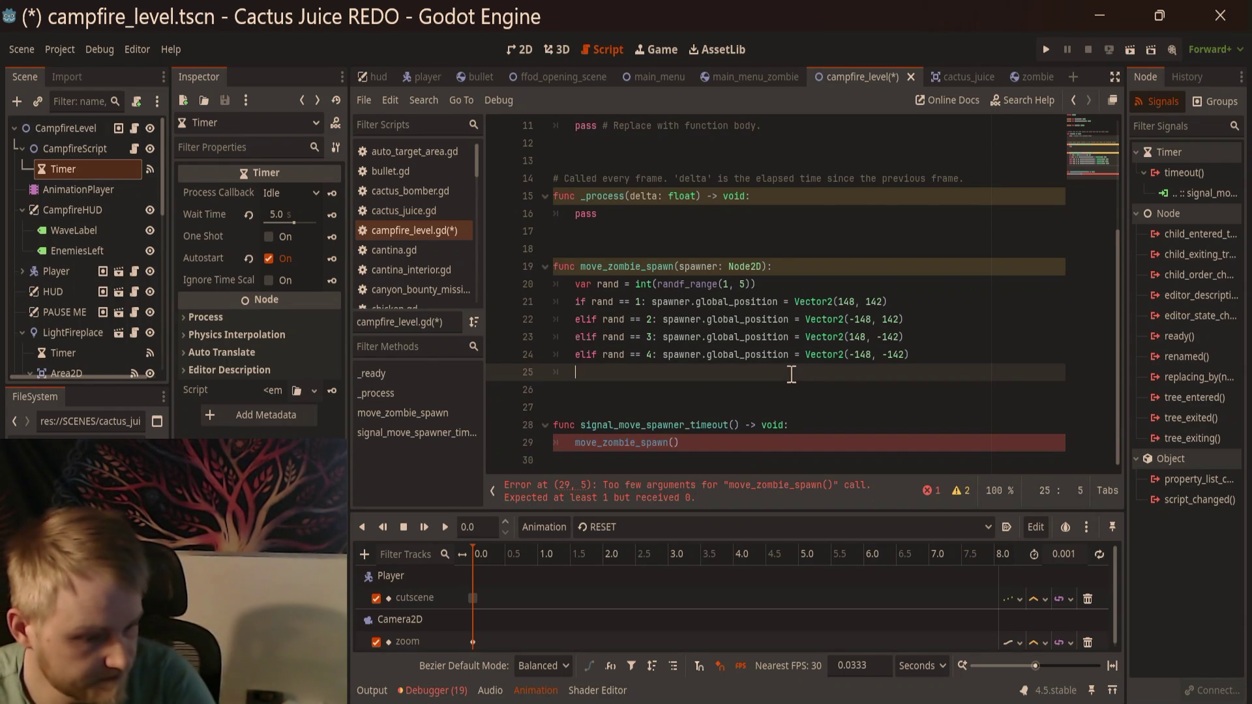
Step: Remove the spawner: Node2D parameter from move_zombie_spawn and save the script
{"action": "left_click", "coordinate": [696, 273]}
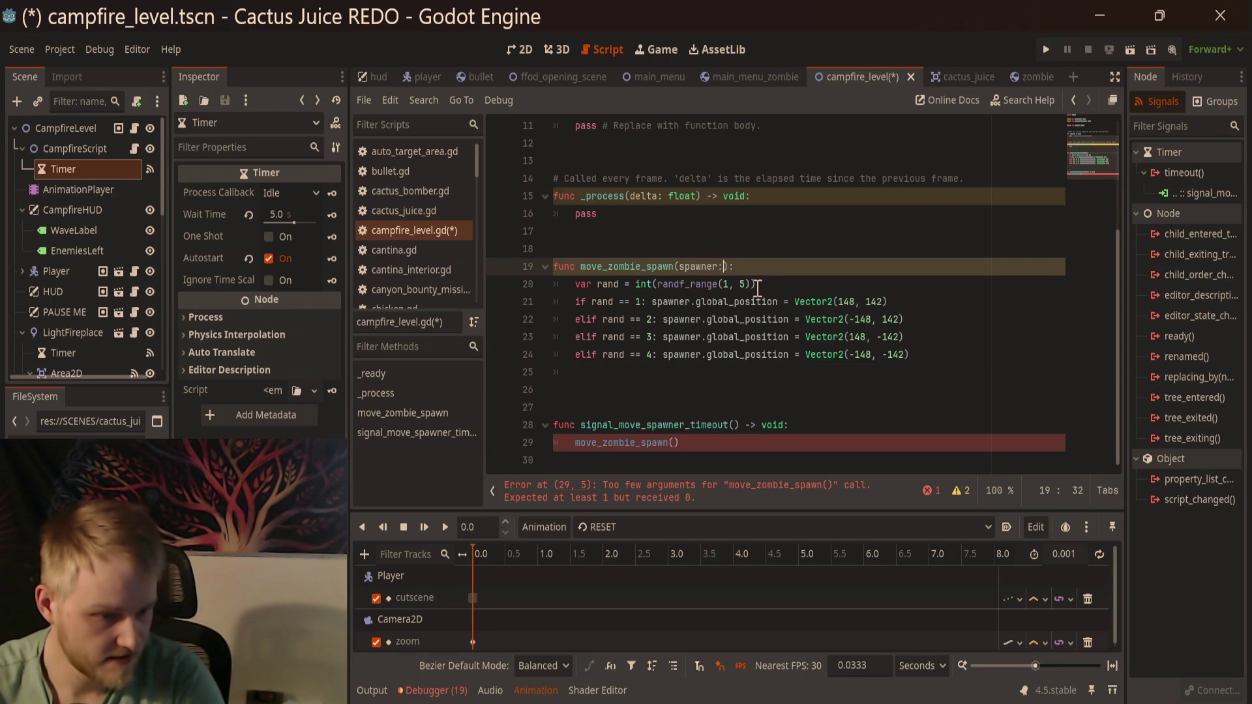
{"action": "key", "text": "BackSpace"}
{"action": "key", "text": "BackSpace"}
{"action": "key", "text": "BackSpace"}
{"action": "left_click", "coordinate": [775, 236]}
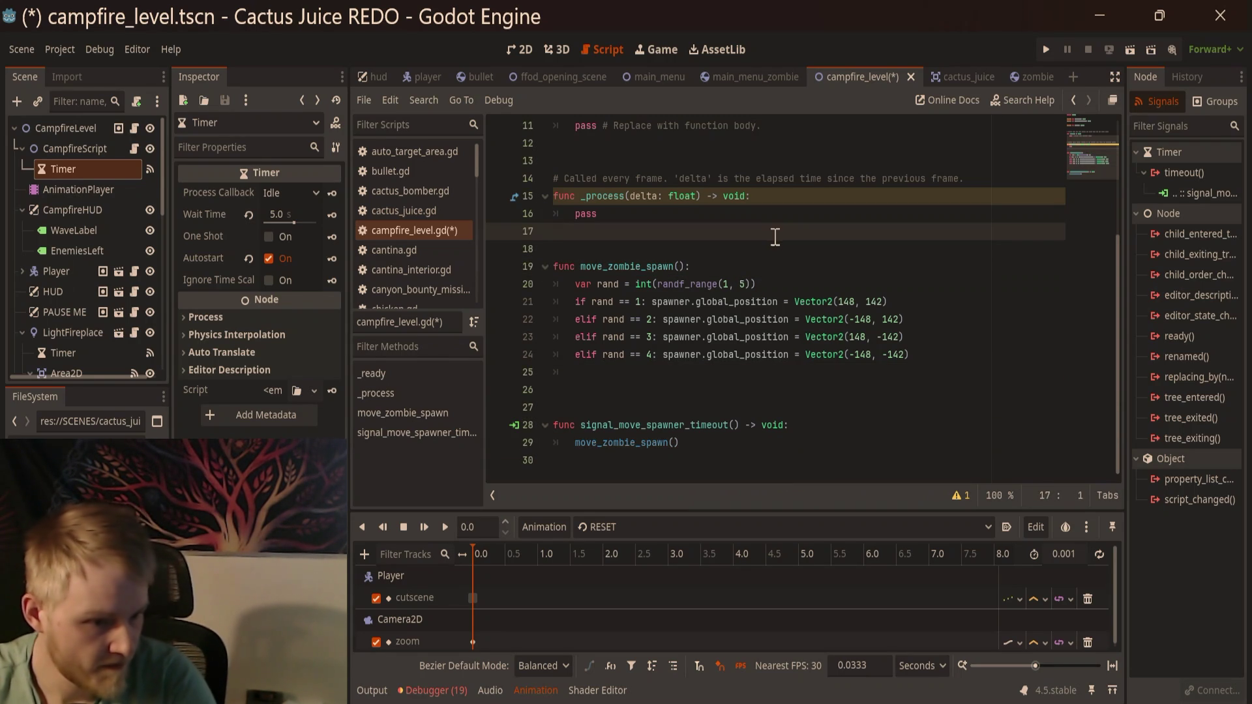
{"action": "left_click", "coordinate": [743, 389]}
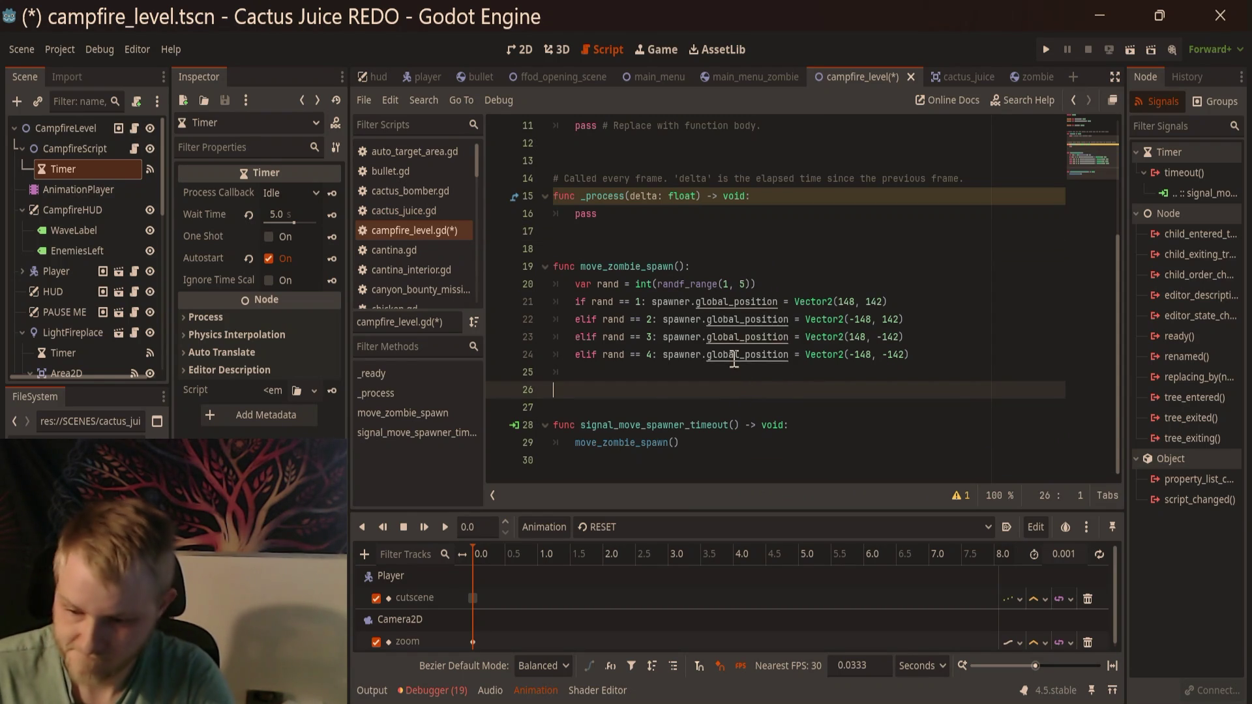
{"action": "key", "text": "ctrl+s"}
{"action": "mouse_move", "coordinate": [734, 363]}
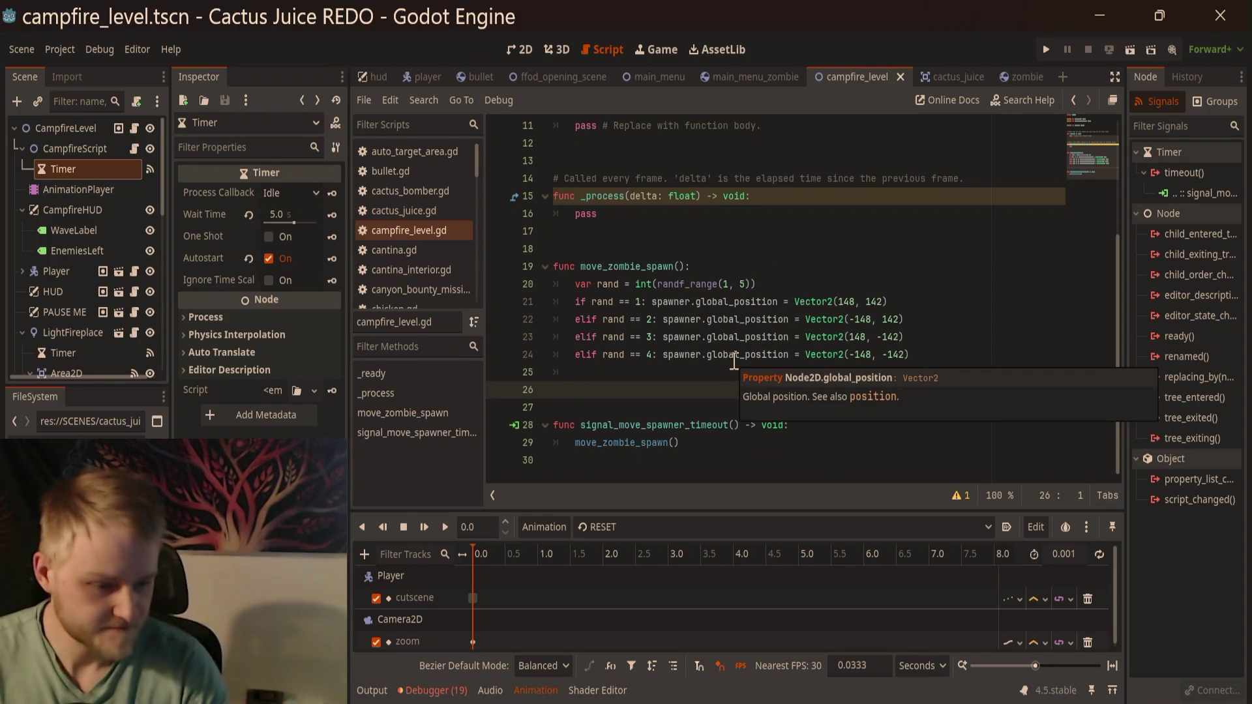
{"action": "left_click", "coordinate": [763, 285]}
{"action": "scroll", "coordinate": [757, 307], "scroll_direction": "up", "scroll_amount": 3}
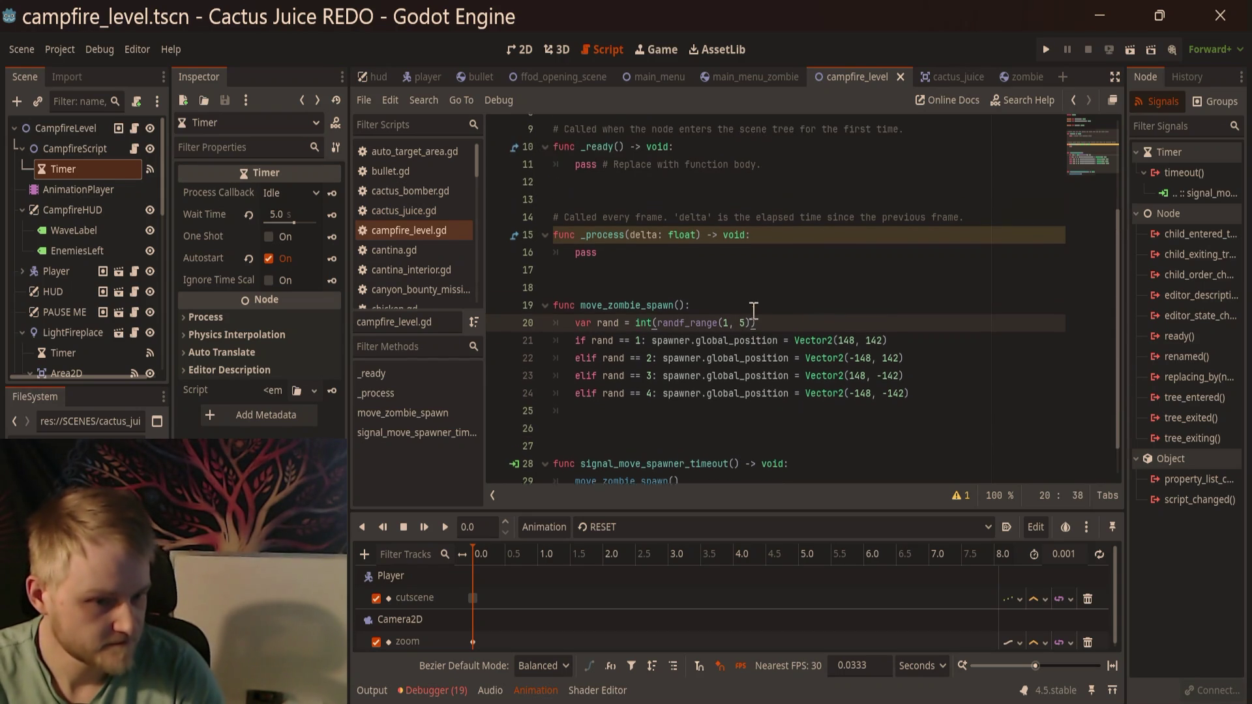
{"action": "scroll", "coordinate": [934, 413], "scroll_direction": "down", "scroll_amount": 3}
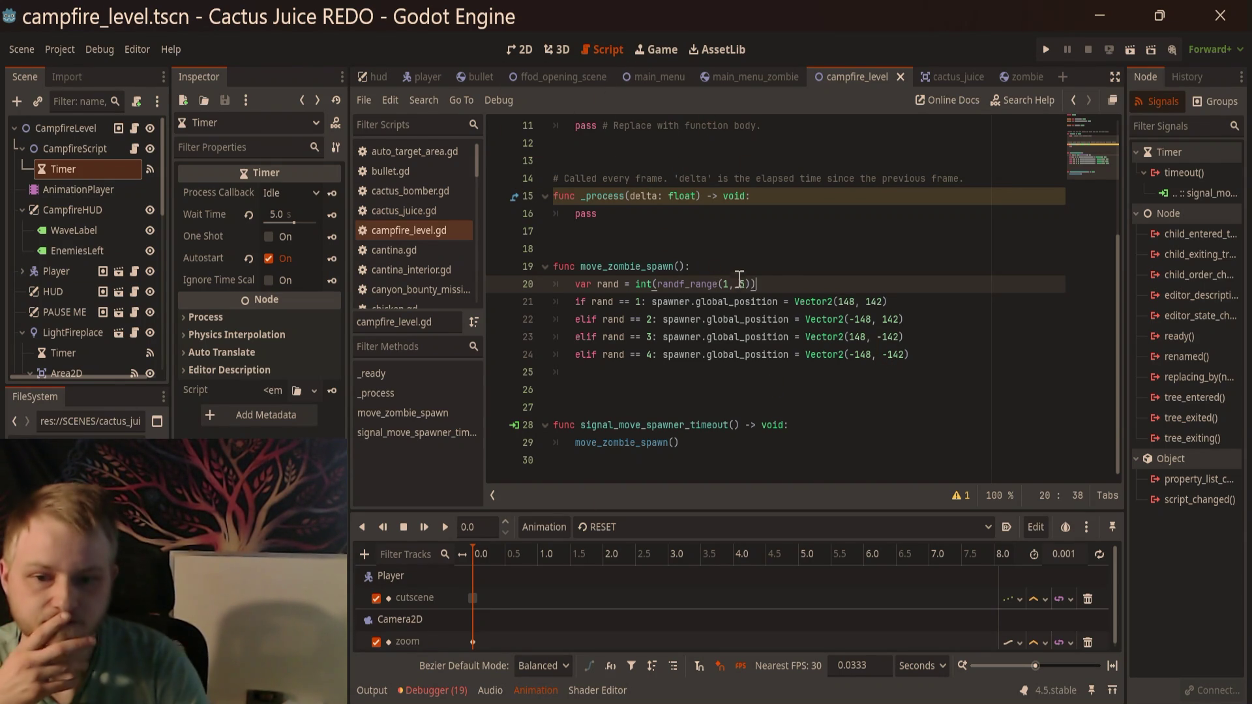
{"action": "scroll", "coordinate": [717, 281], "scroll_direction": "up", "scroll_amount": 3}
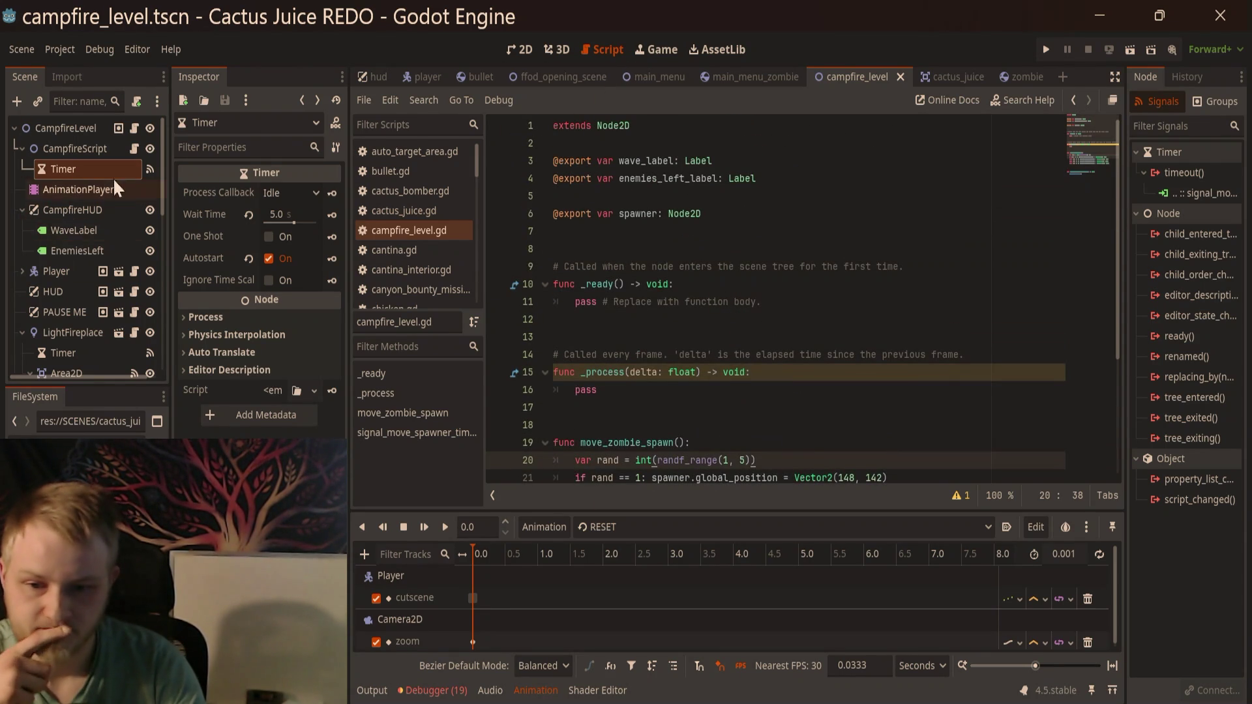
Step: Open zombie_spawner.gd, then reparent the ZombieSpawner node under CampfireScript
{"action": "scroll", "coordinate": [100, 206], "scroll_direction": "down", "scroll_amount": 5}
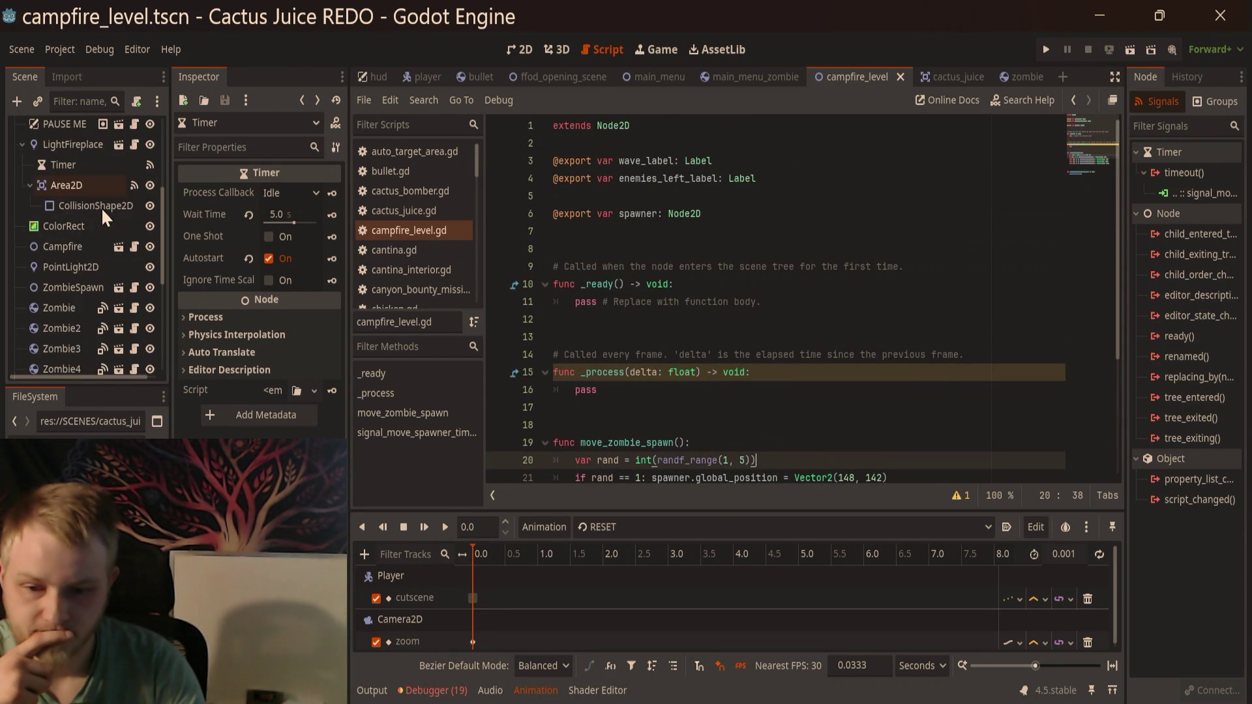
{"action": "left_click", "coordinate": [134, 290]}
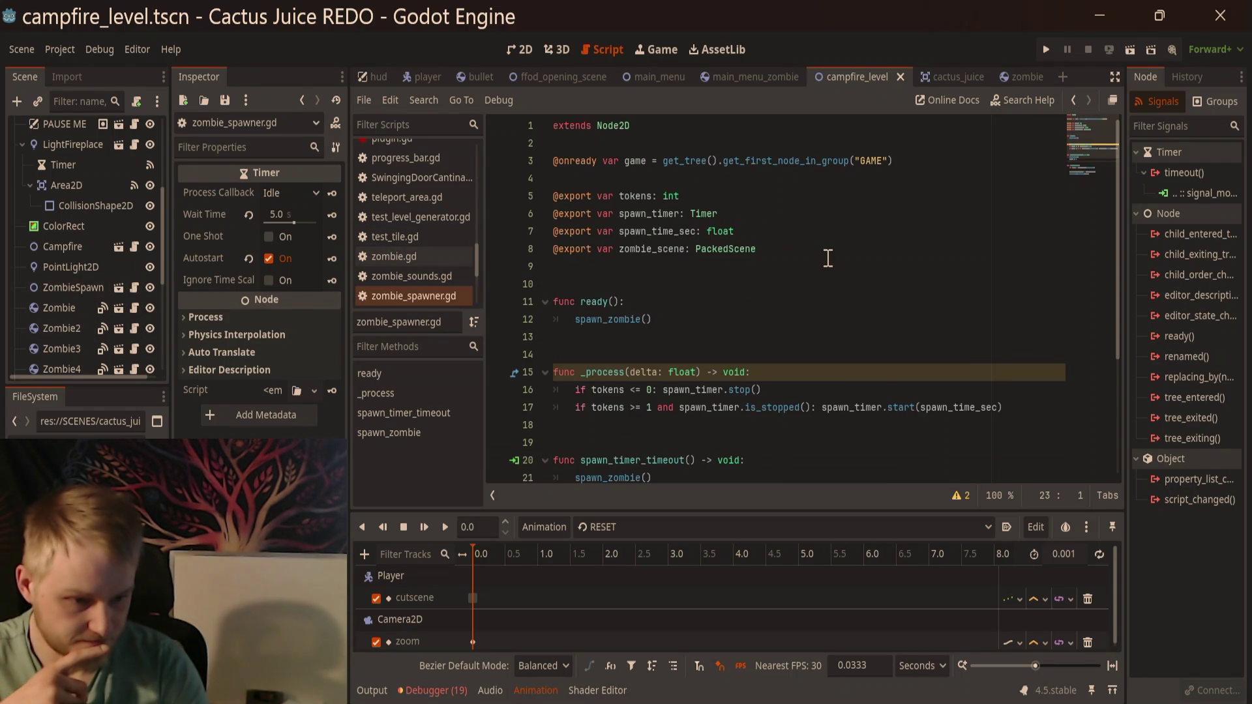
{"action": "scroll", "coordinate": [827, 258], "scroll_direction": "down", "scroll_amount": 4}
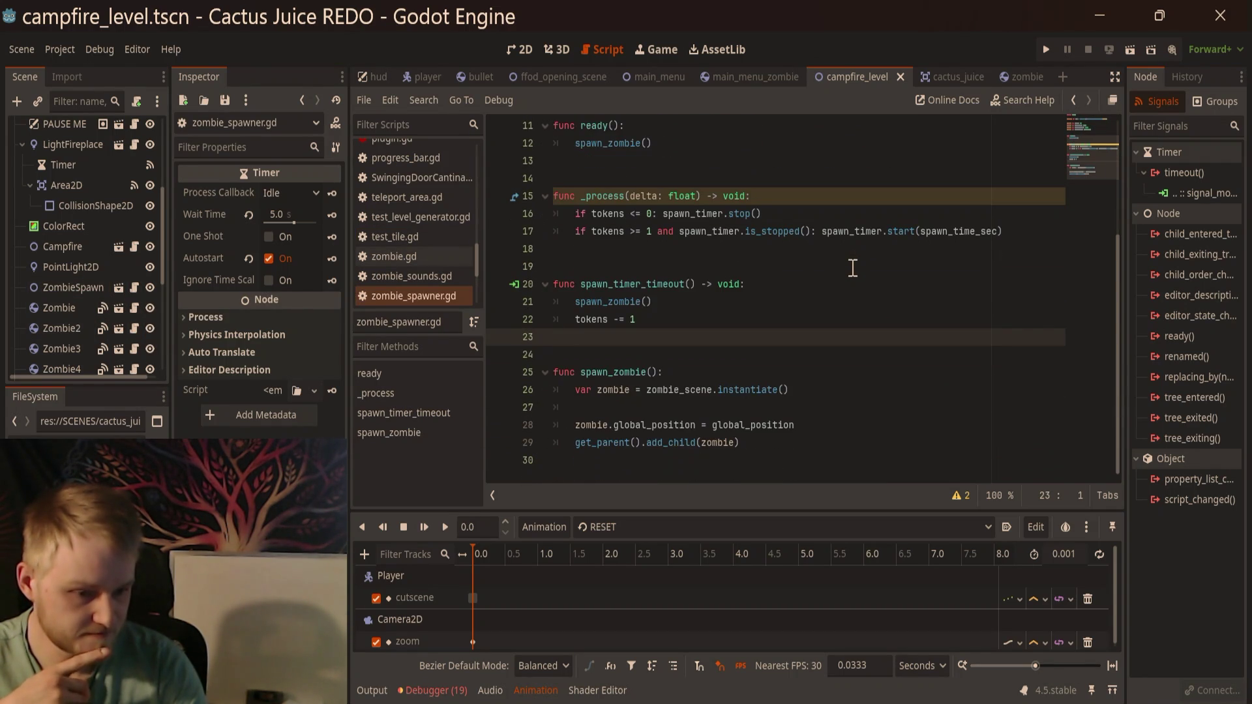
{"action": "scroll", "coordinate": [798, 367], "scroll_direction": "up", "scroll_amount": 1}
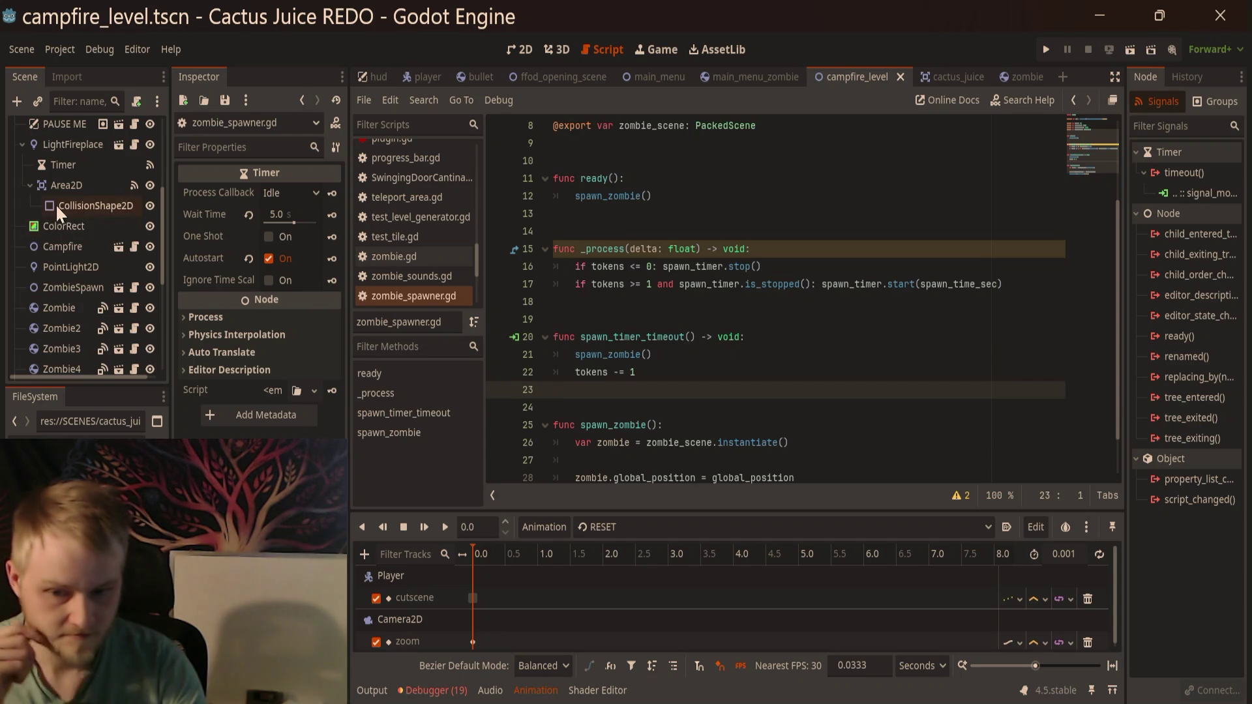
{"action": "scroll", "coordinate": [65, 276], "scroll_direction": "down", "scroll_amount": 5}
{"action": "scroll", "coordinate": [66, 276], "scroll_direction": "up", "scroll_amount": 5}
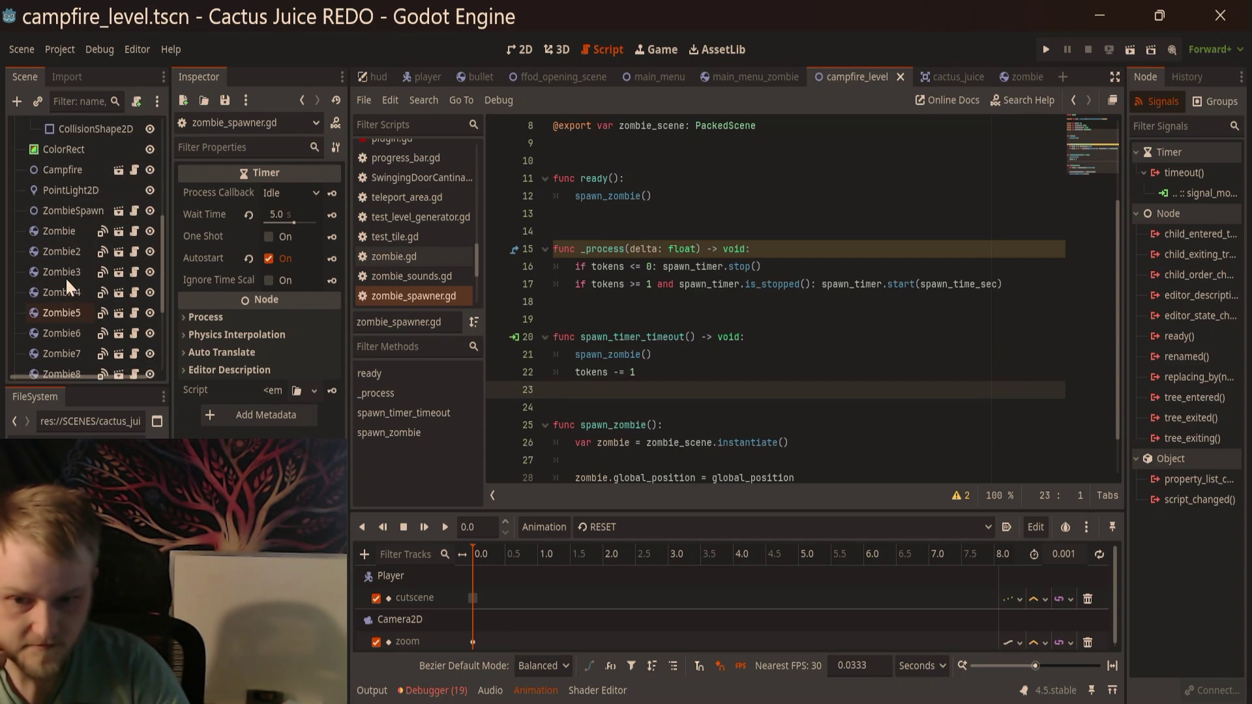
{"action": "scroll", "coordinate": [80, 237], "scroll_direction": "up", "scroll_amount": 1}
{"action": "mouse_move", "coordinate": [80, 237]}
{"action": "left_mouse_down"}
{"action": "mouse_move", "coordinate": [85, 124]}
{"action": "mouse_move", "coordinate": [88, 182]}
{"action": "mouse_move", "coordinate": [87, 149]}
{"action": "left_mouse_up"}
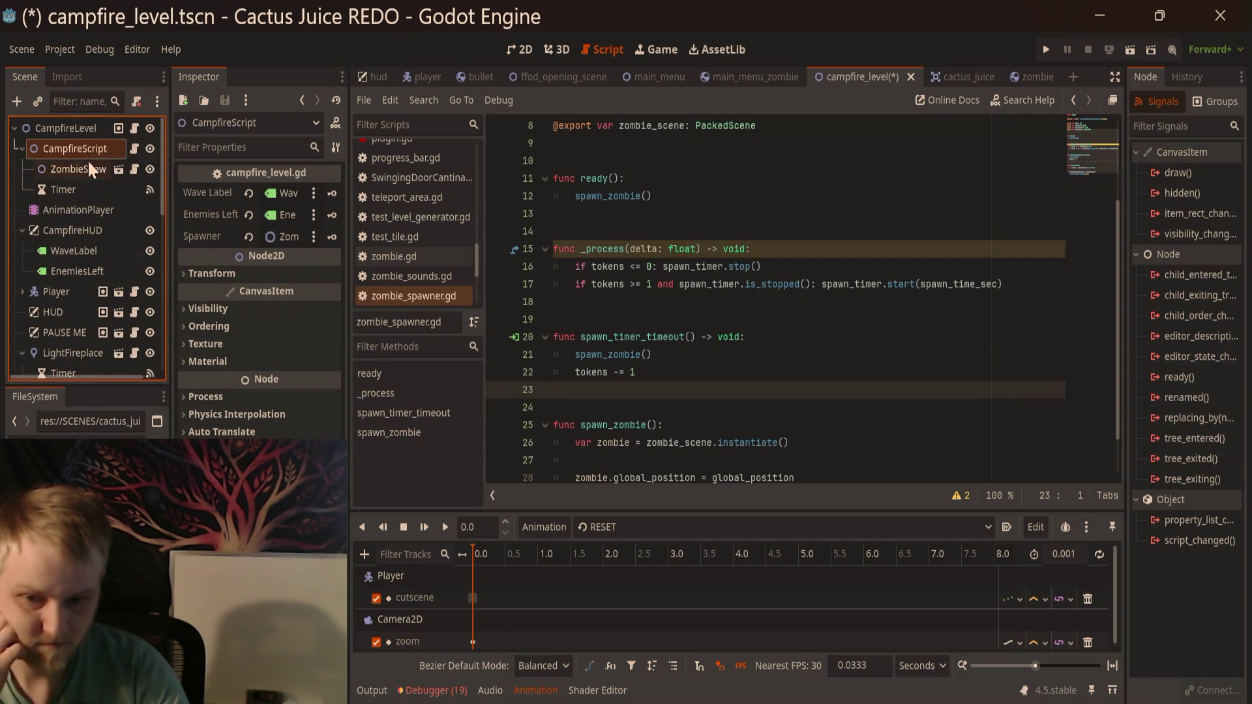
Step: Review ZombieSpawner's properties and the LightFireplace and CampfireScript Timer settings
{"action": "left_click", "coordinate": [88, 167]}
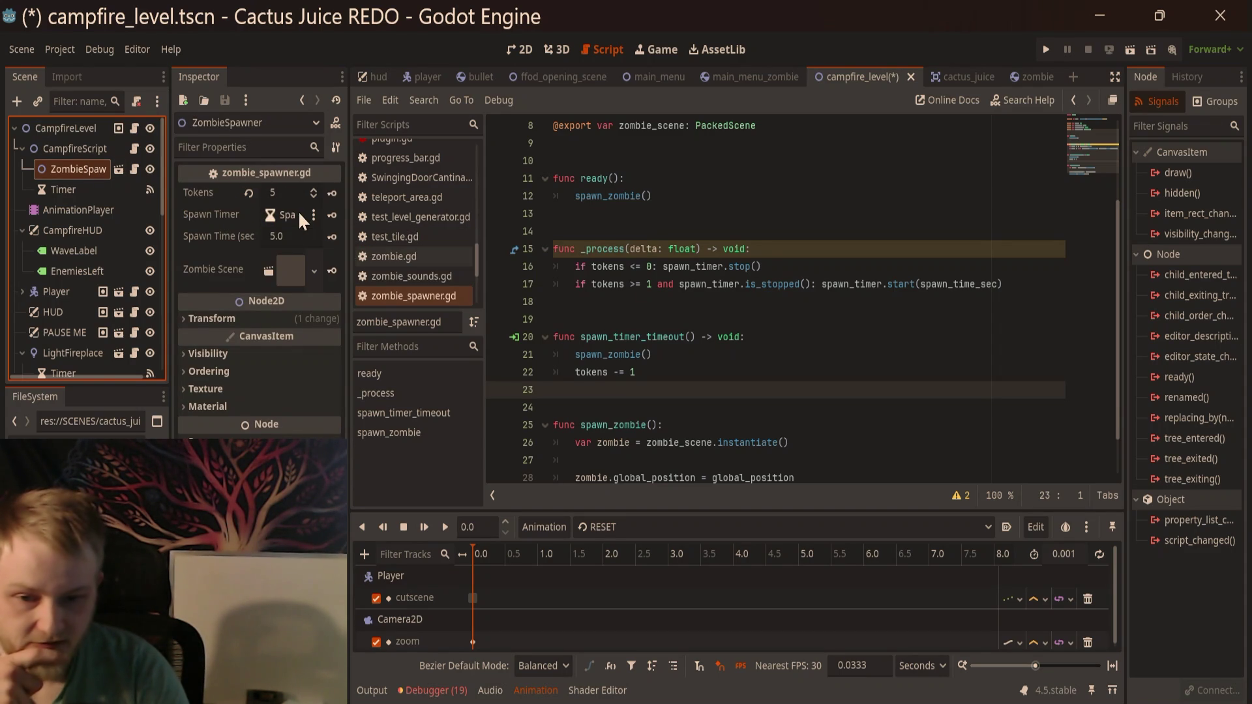
{"action": "scroll", "coordinate": [89, 260], "scroll_direction": "down", "scroll_amount": 5}
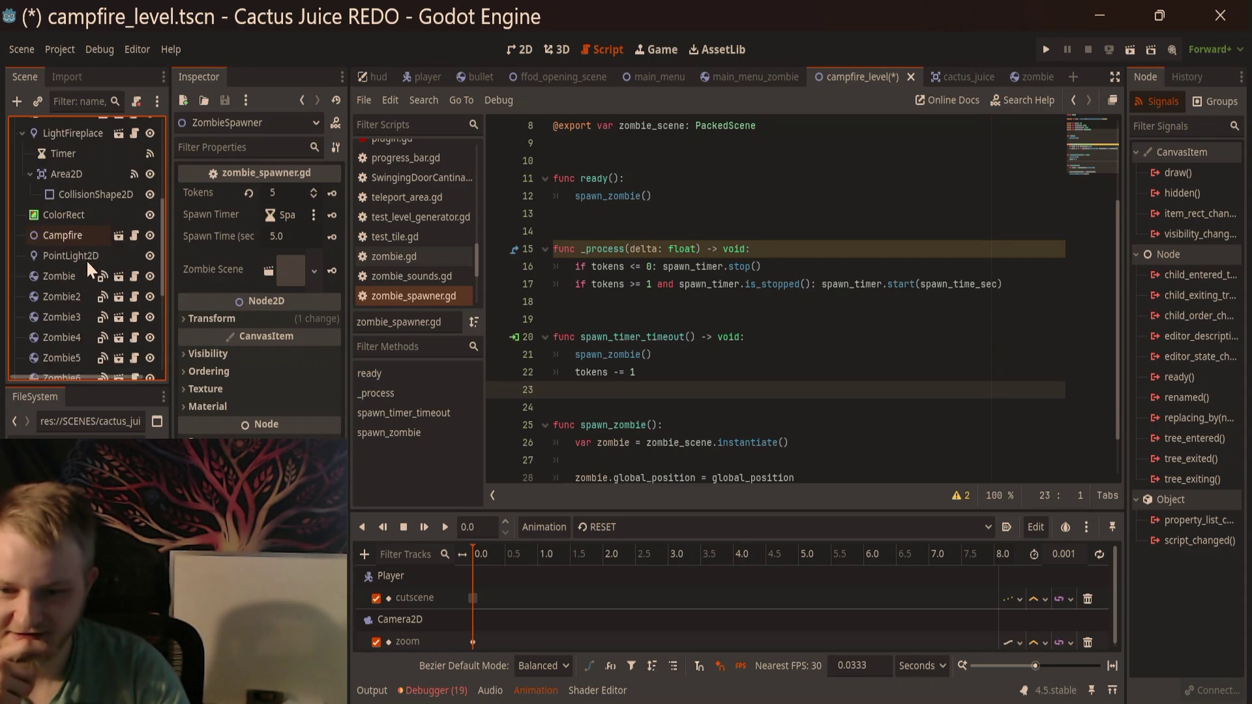
{"action": "scroll", "coordinate": [88, 265], "scroll_direction": "up", "scroll_amount": 3}
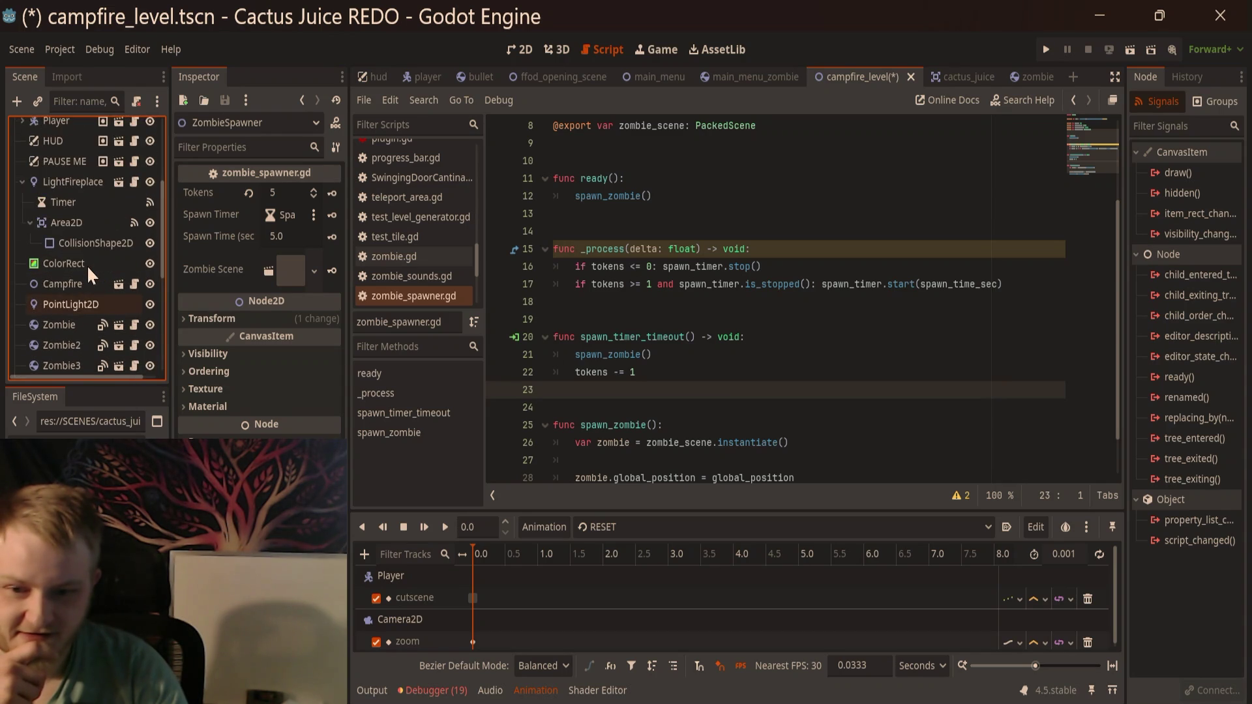
{"action": "left_click", "coordinate": [60, 266]}
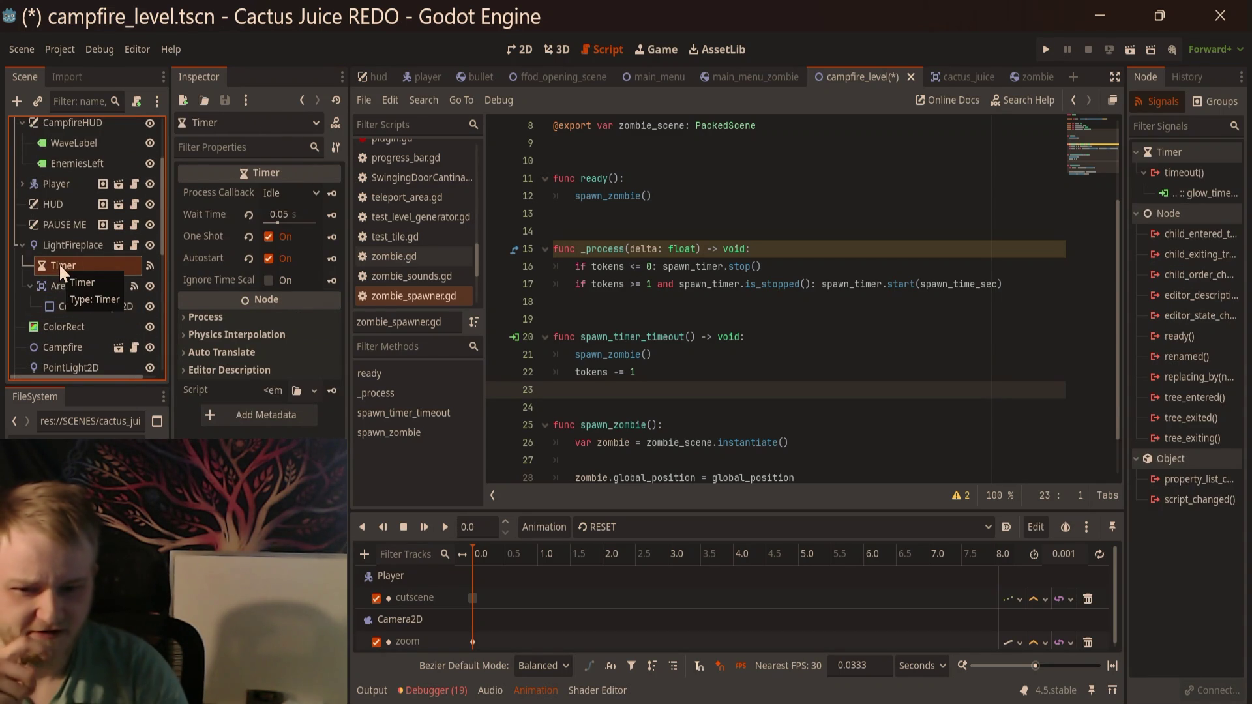
{"action": "scroll", "coordinate": [55, 258], "scroll_direction": "up", "scroll_amount": 1}
{"action": "scroll", "coordinate": [53, 254], "scroll_direction": "down", "scroll_amount": 5}
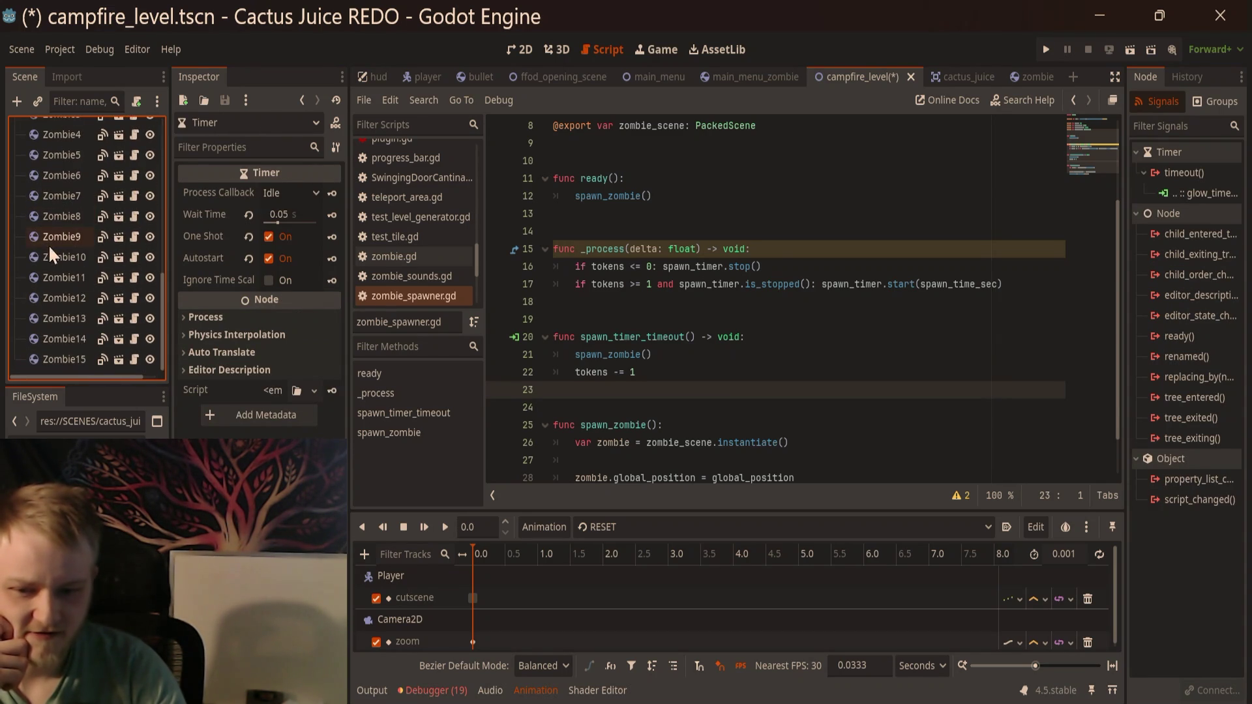
{"action": "scroll", "coordinate": [52, 254], "scroll_direction": "up", "scroll_amount": 8}
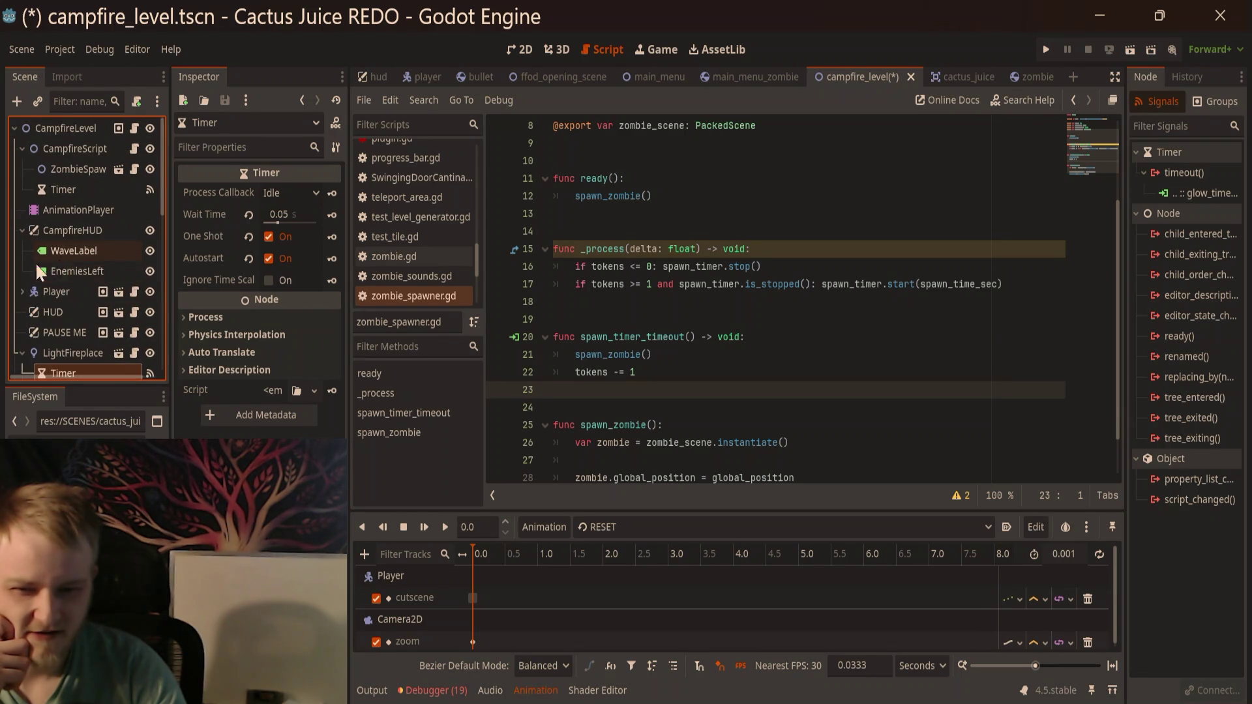
{"action": "left_click", "coordinate": [59, 184]}
{"action": "left_click", "coordinate": [63, 171]}
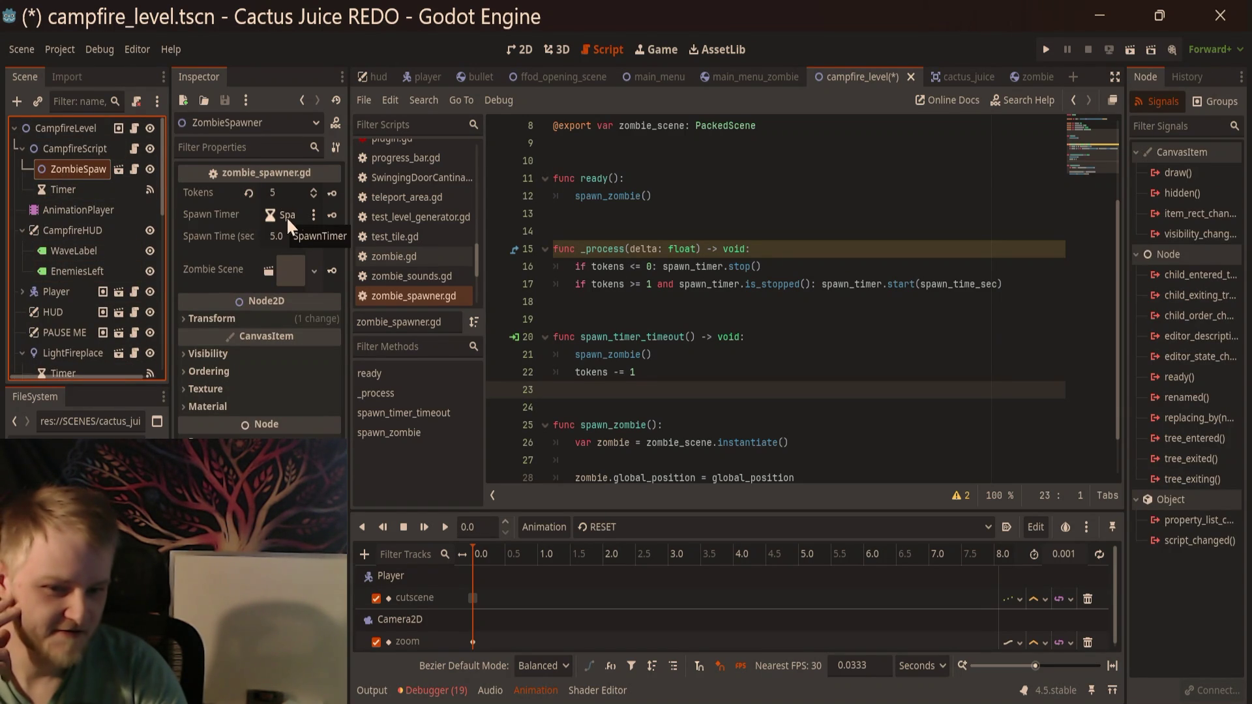
{"action": "left_click", "coordinate": [309, 216]}
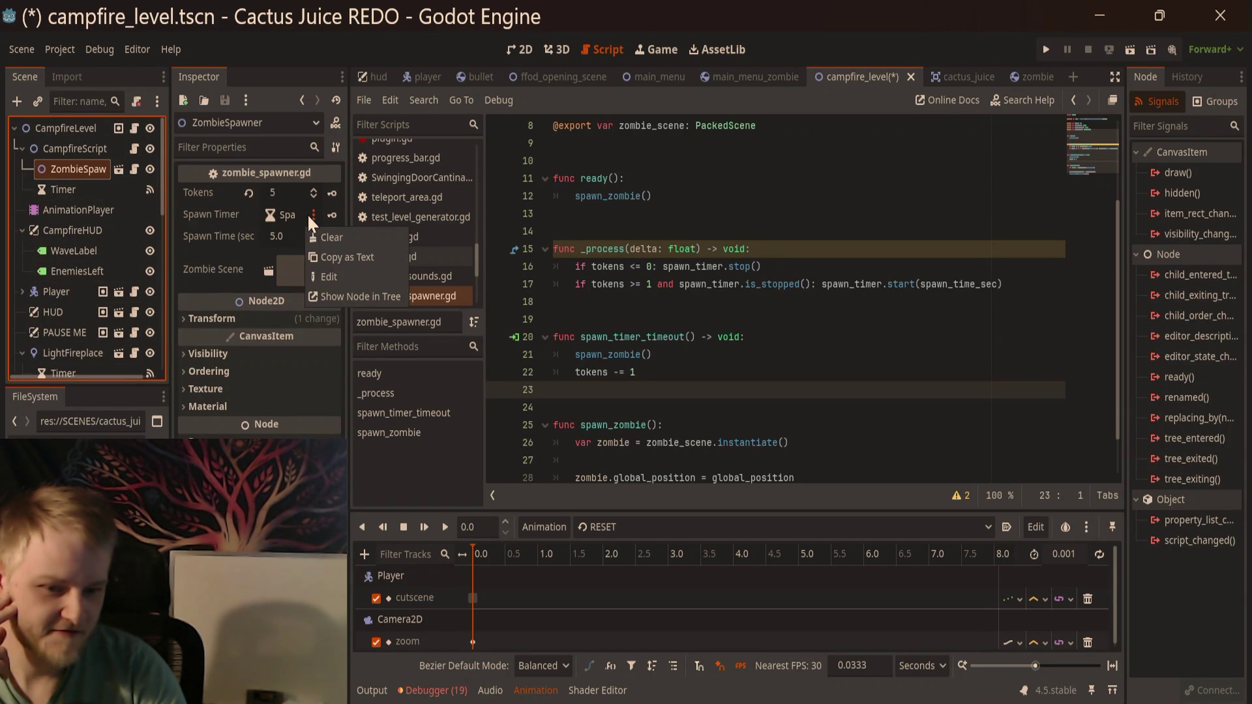
{"action": "left_click", "coordinate": [340, 296]}
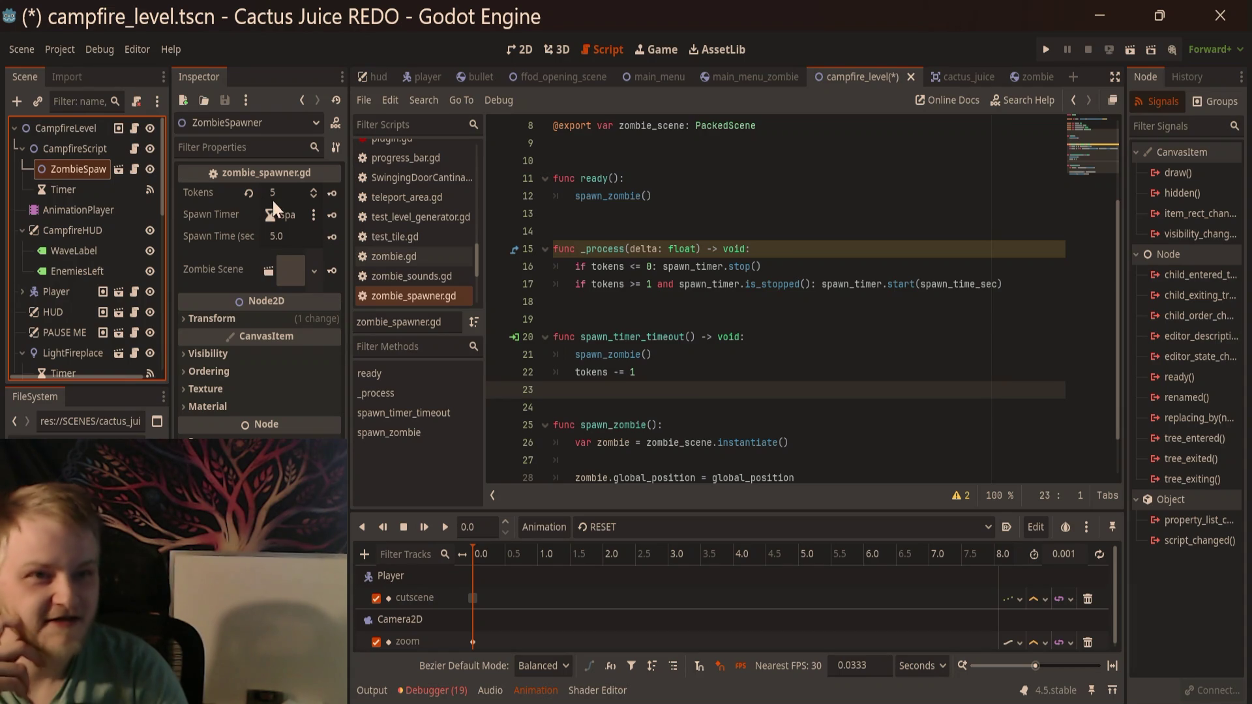
Step: Assign the CampfireScript Timer to ZombieSpawner's Spawn Timer slot, then expand the Player node
{"action": "left_click", "coordinate": [66, 191]}
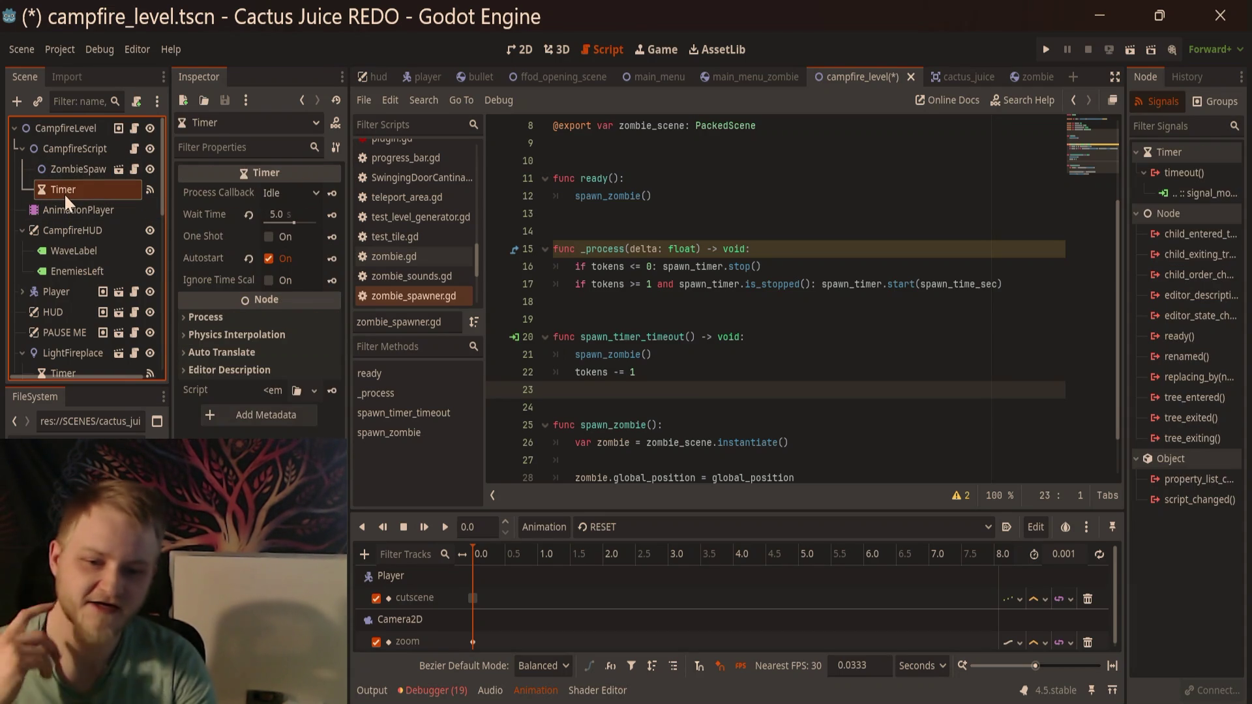
{"action": "right_click", "coordinate": [64, 193]}
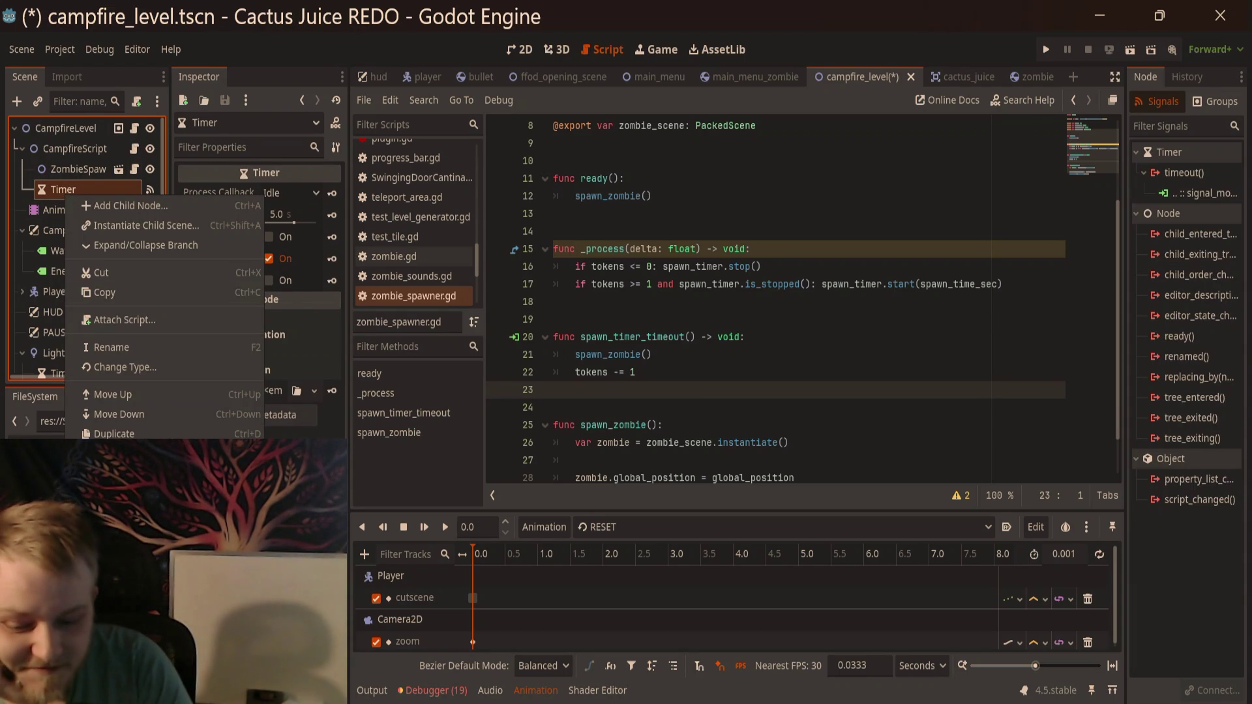
{"action": "left_click", "coordinate": [47, 336]}
{"action": "left_click", "coordinate": [124, 174]}
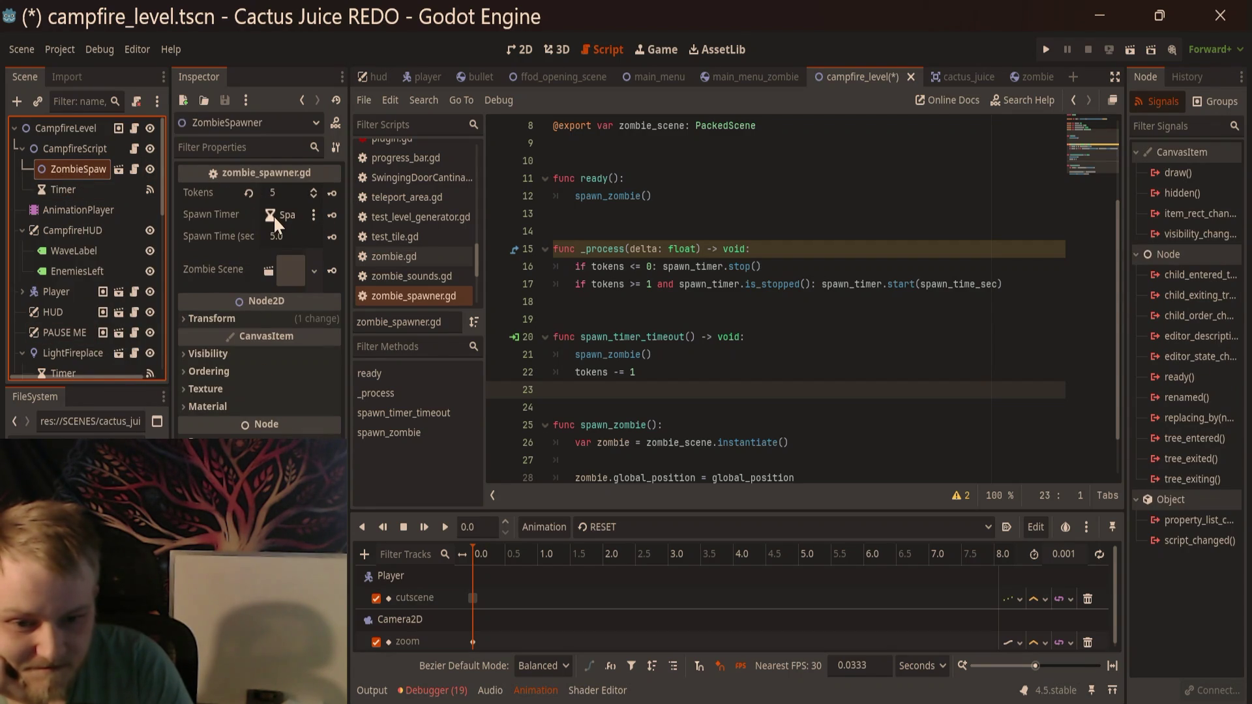
{"action": "mouse_move", "coordinate": [73, 193]}
{"action": "left_mouse_down"}
{"action": "mouse_move", "coordinate": [270, 236]}
{"action": "mouse_move", "coordinate": [283, 220]}
{"action": "left_mouse_up"}
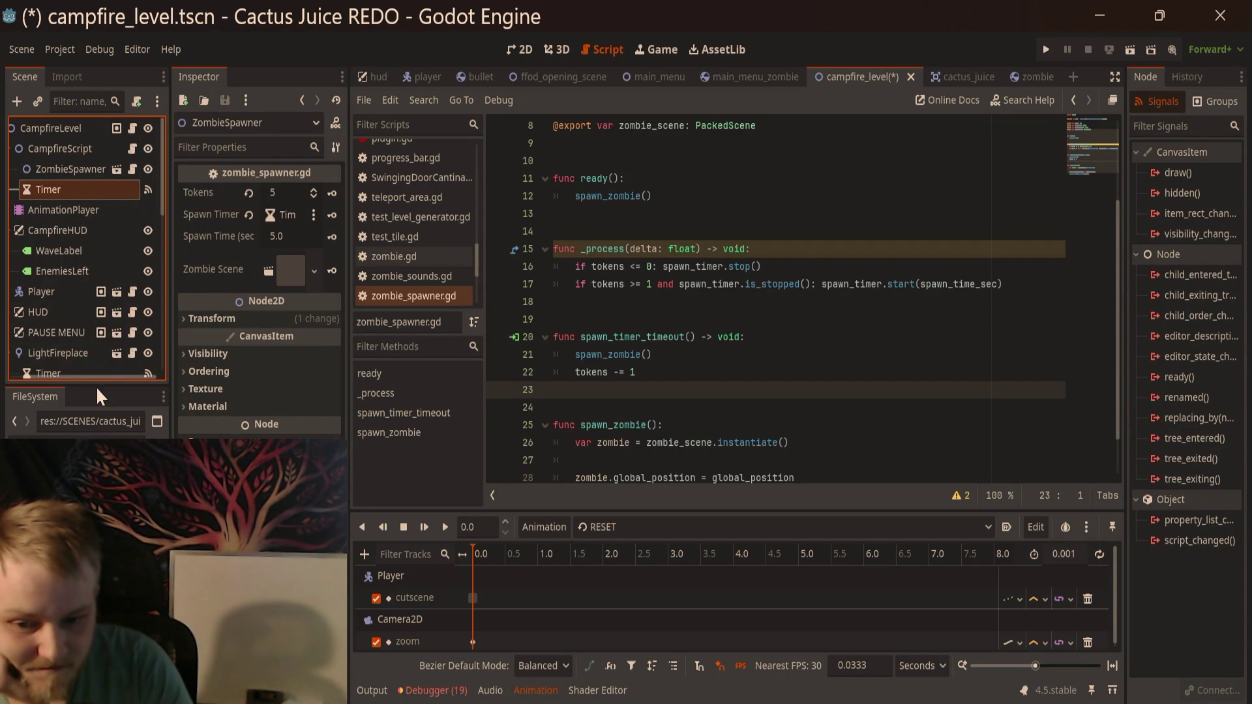
{"action": "scroll", "coordinate": [62, 270], "scroll_direction": "down", "scroll_amount": 5}
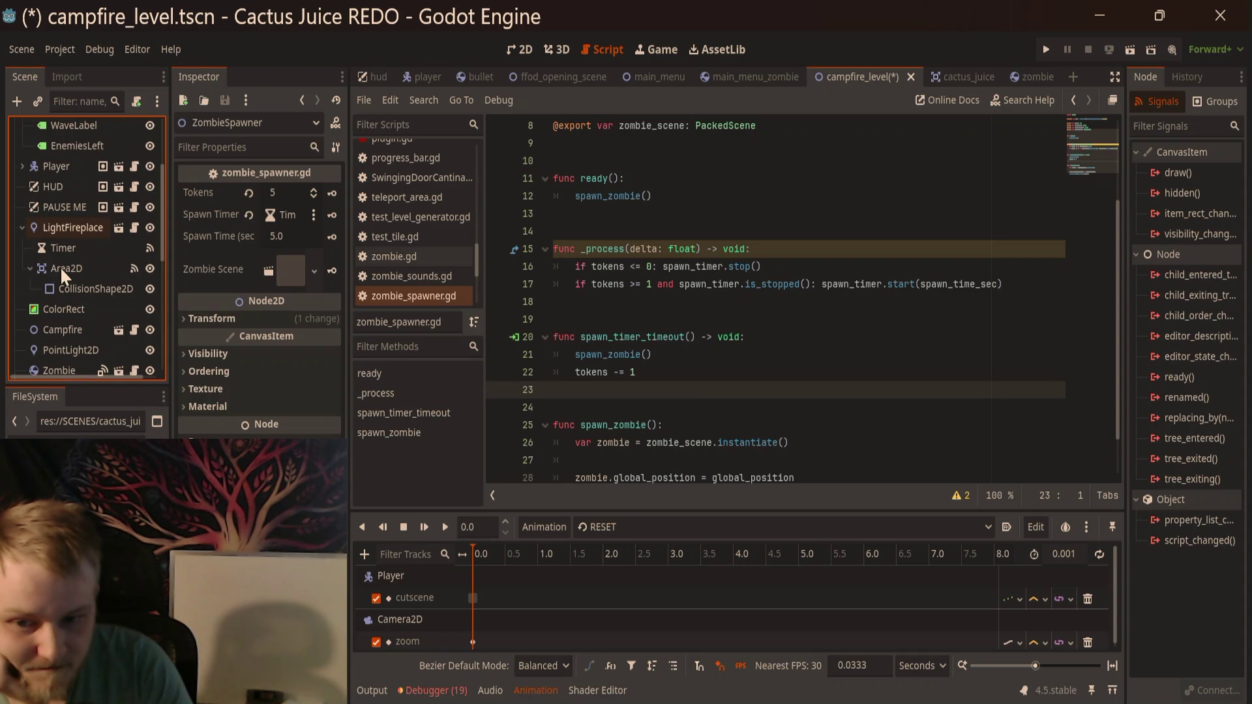
{"action": "scroll", "coordinate": [32, 239], "scroll_direction": "down", "scroll_amount": 10}
{"action": "scroll", "coordinate": [34, 261], "scroll_direction": "up", "scroll_amount": 15}
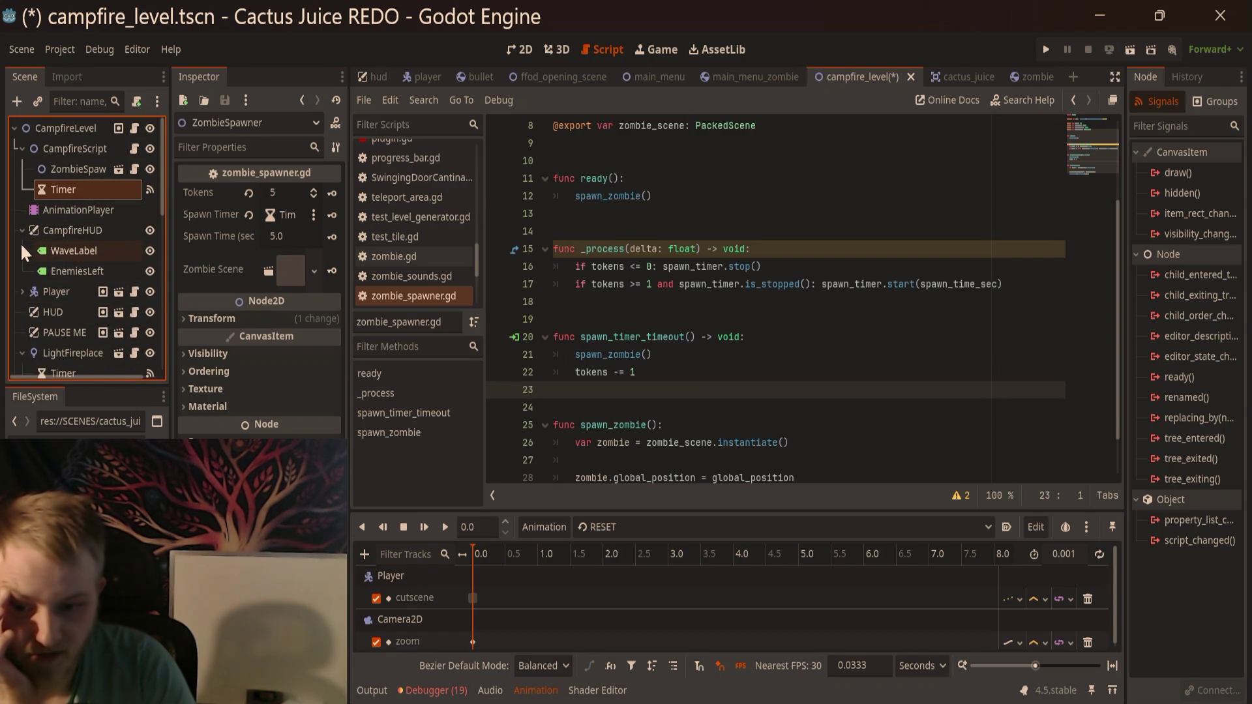
{"action": "left_click", "coordinate": [21, 291]}
{"action": "scroll", "coordinate": [24, 288], "scroll_direction": "down", "scroll_amount": 6}
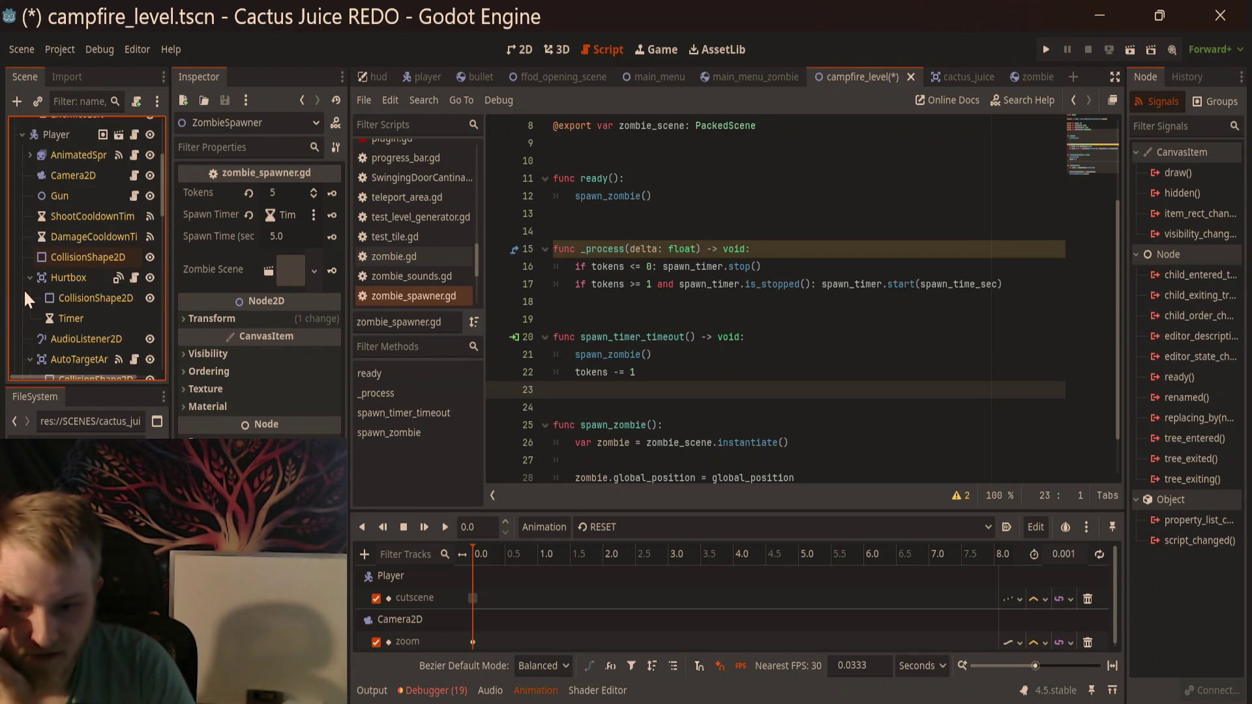
Step: Collapse Player, select the Timer under CampfireScript and rename it 'MoveSpawnerTimer'
{"action": "scroll", "coordinate": [23, 289], "scroll_direction": "down", "scroll_amount": 8}
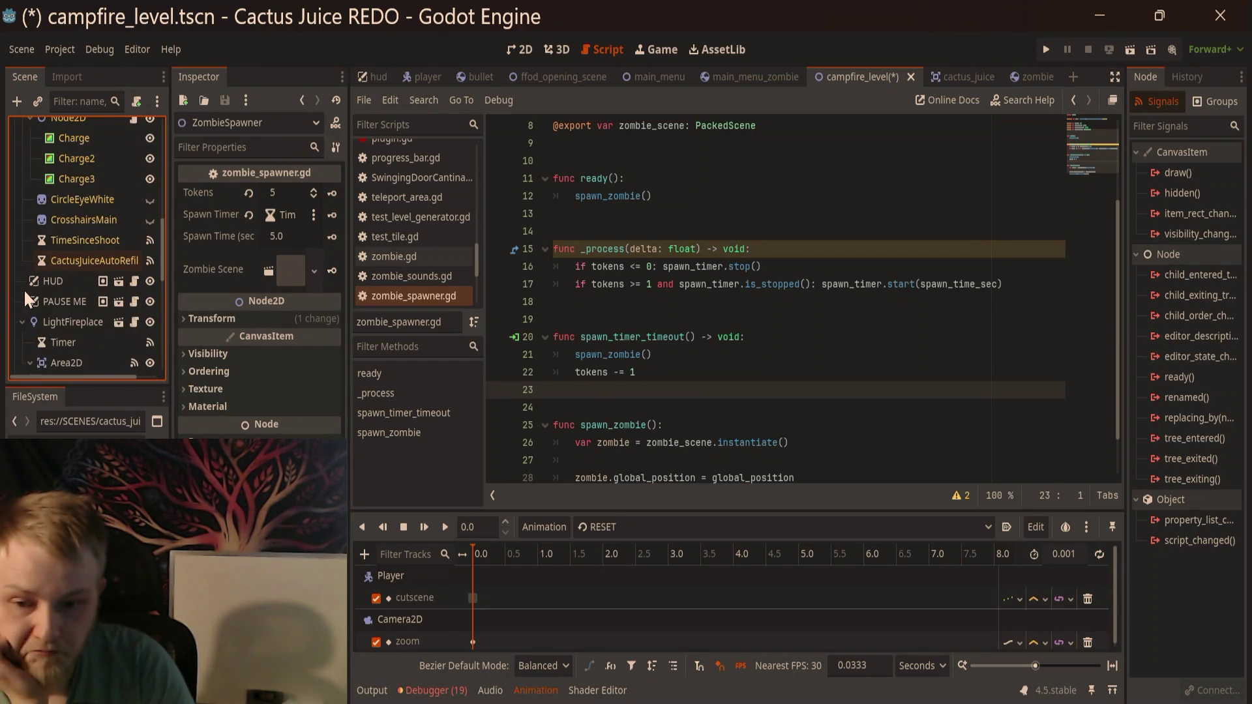
{"action": "scroll", "coordinate": [24, 288], "scroll_direction": "up", "scroll_amount": 12}
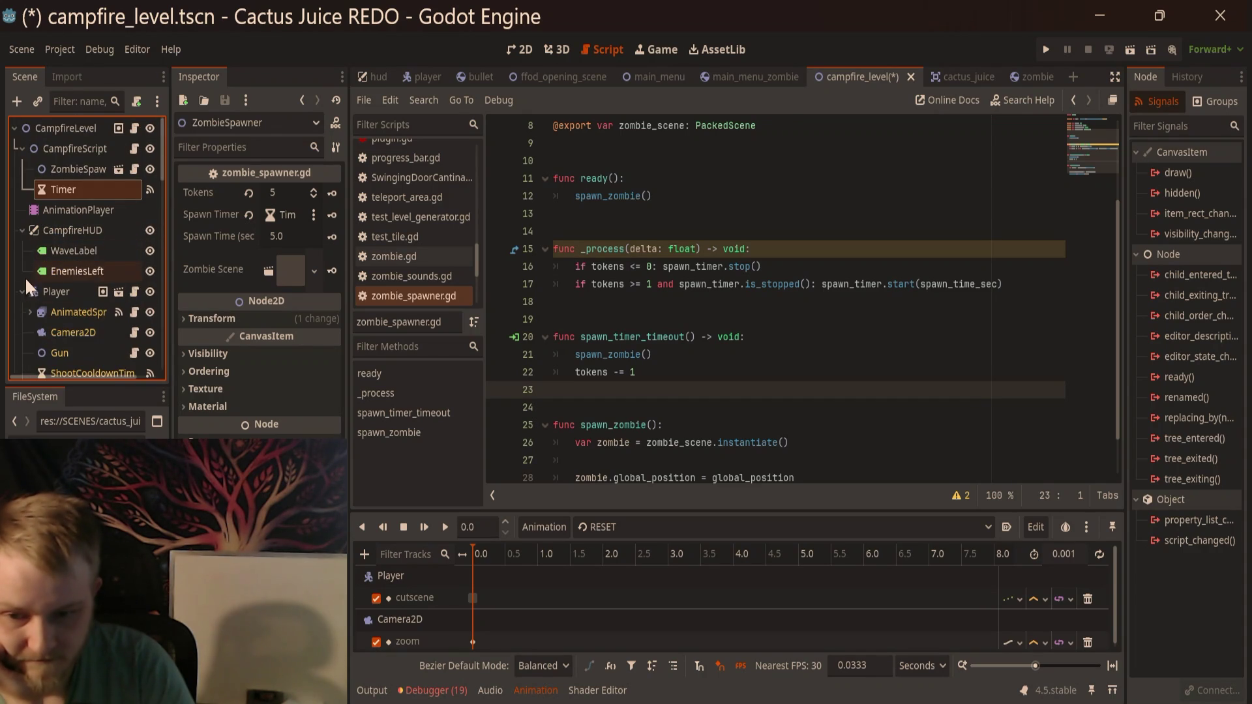
{"action": "left_click", "coordinate": [22, 292]}
{"action": "left_click", "coordinate": [52, 151]}
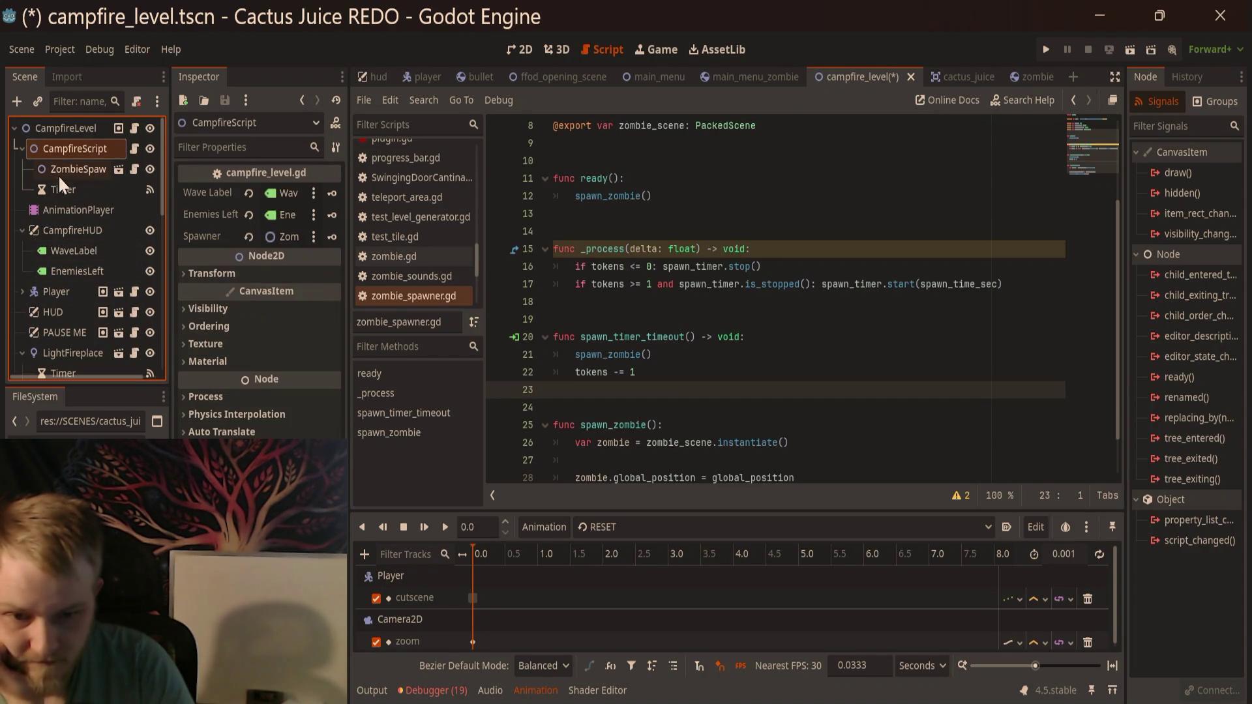
{"action": "left_click", "coordinate": [58, 174]}
{"action": "left_click", "coordinate": [85, 187]}
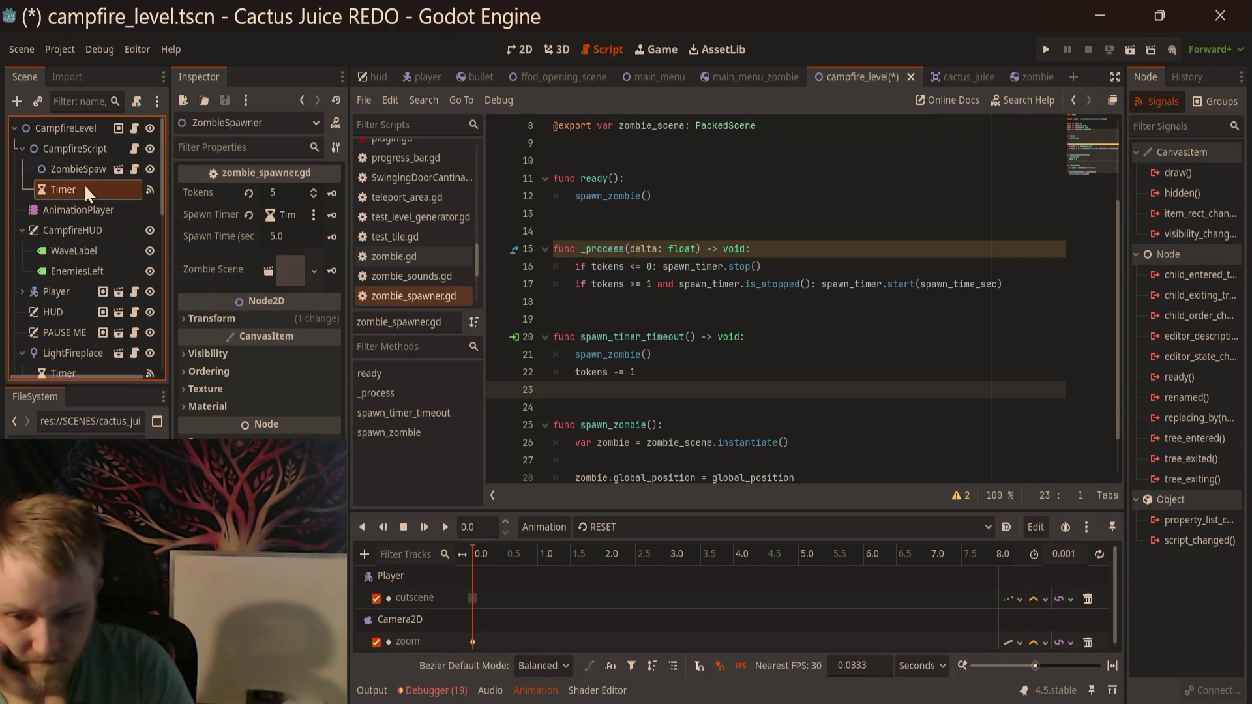
{"action": "double_click", "coordinate": [85, 188]}
{"action": "type", "text": "S"}
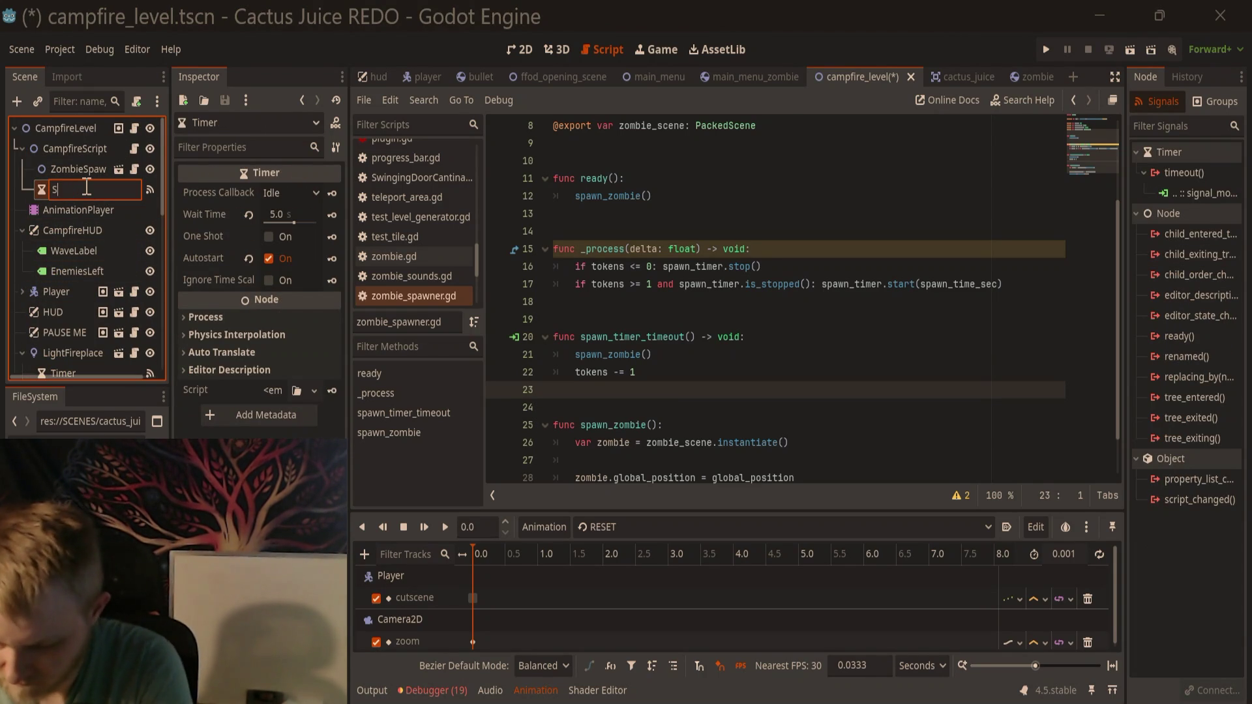
{"action": "type", "text": "pawn"}
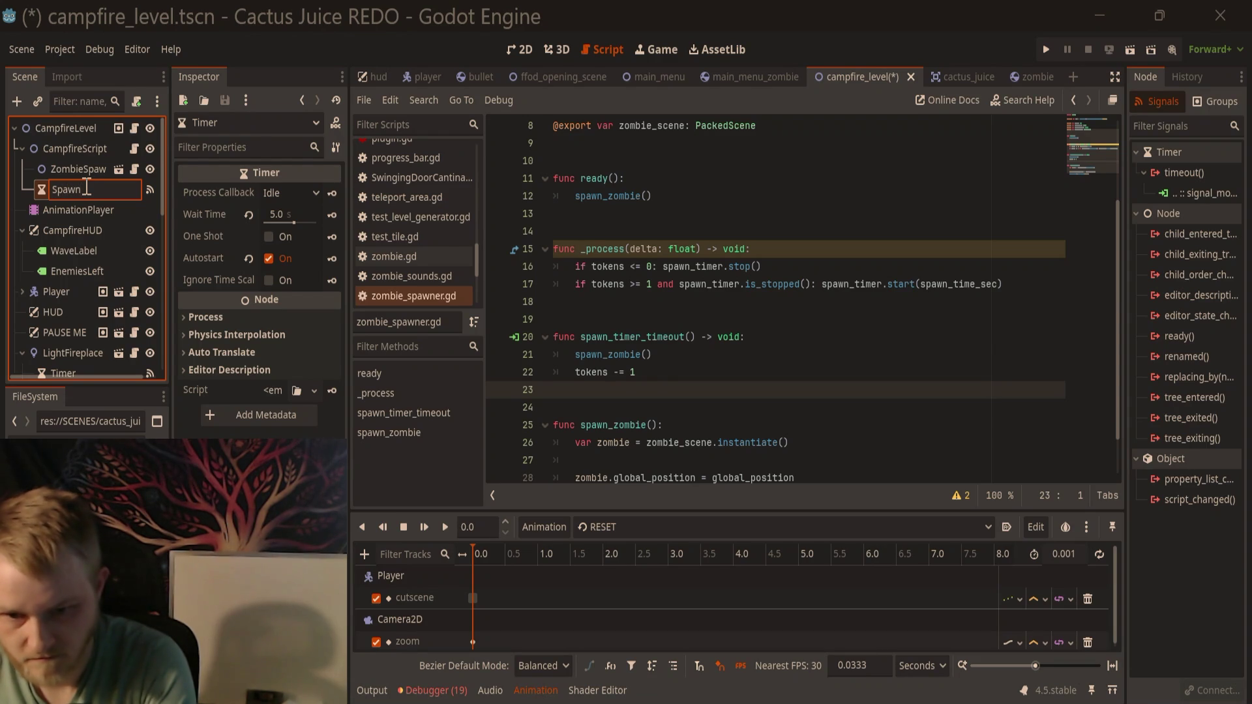
{"action": "type", "text": "Move"}
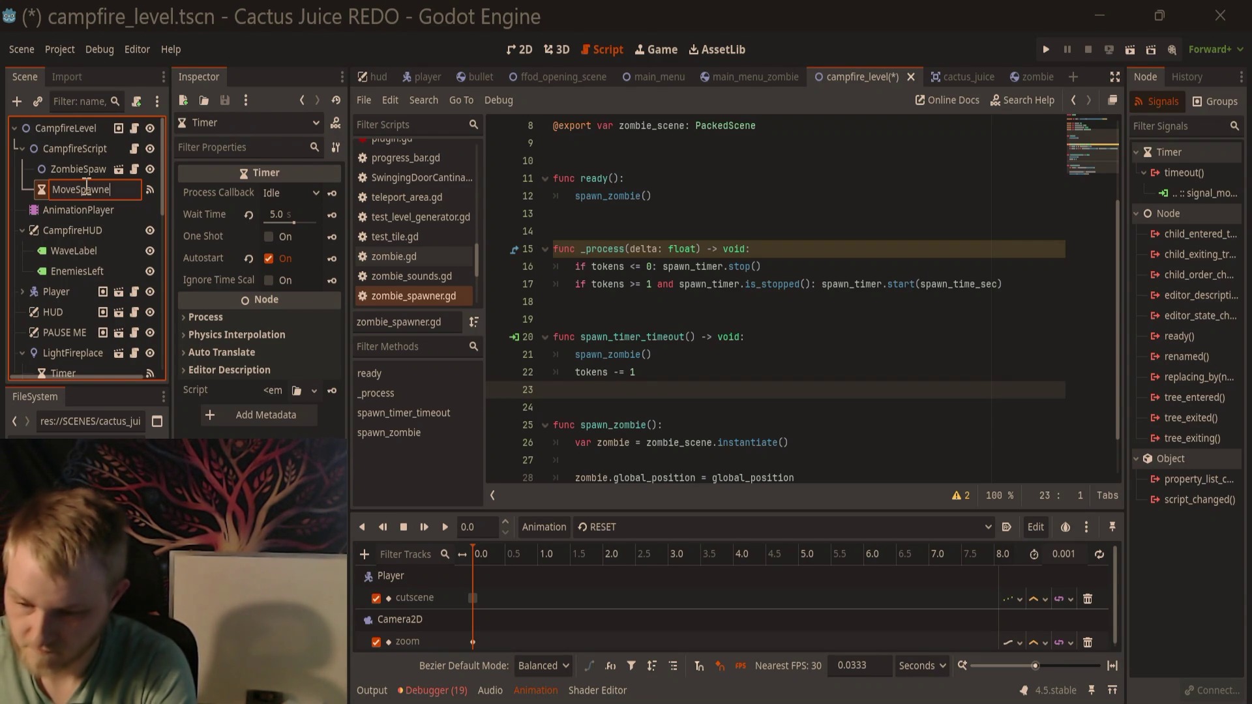
{"action": "type", "text": "mer"}
{"action": "key", "text": "Return"}
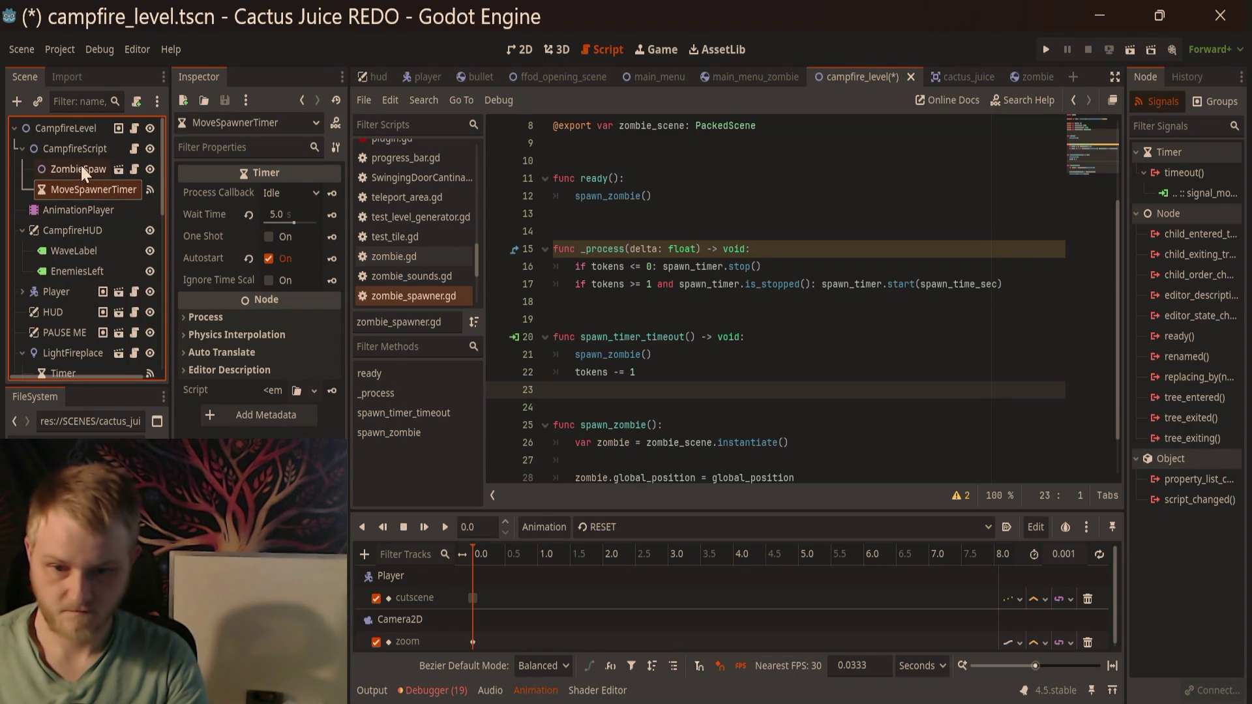
Step: Duplicate MoveSpawnerTimer with Ctrl+D and name the copy SpawnTimer
{"action": "left_click", "coordinate": [76, 165]}
{"action": "scroll", "coordinate": [685, 241], "scroll_direction": "up", "scroll_amount": 3}
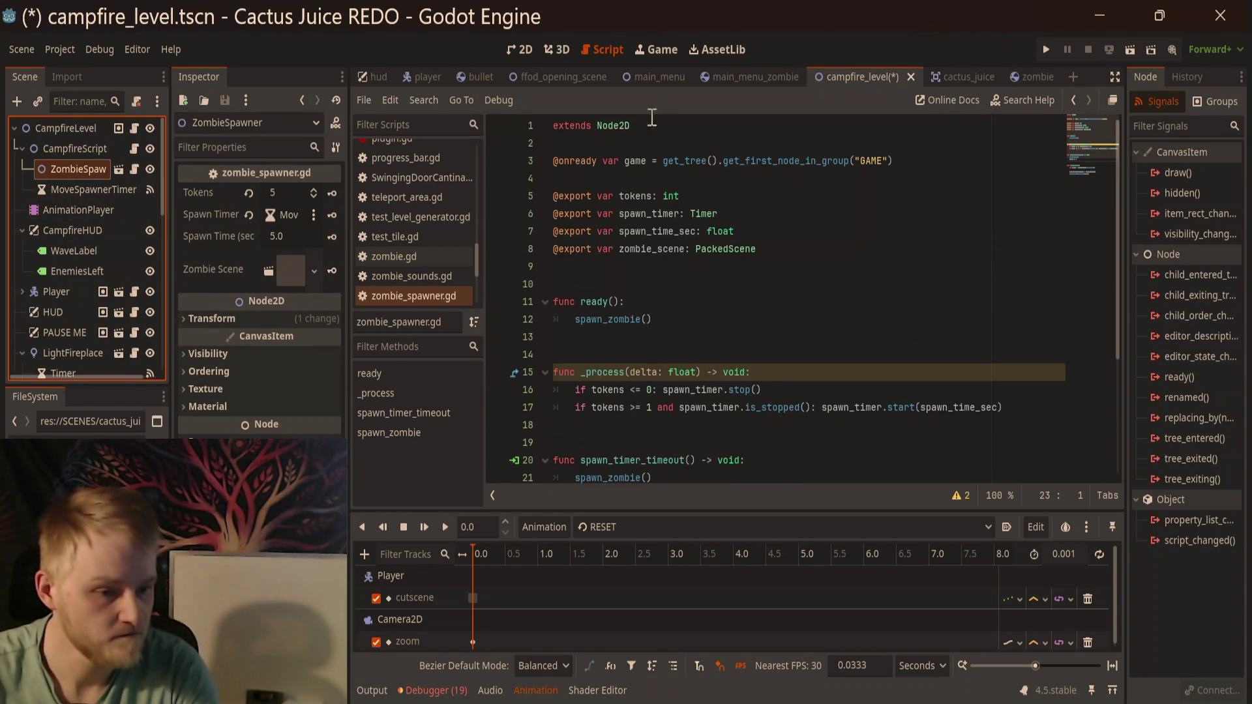
{"action": "left_click", "coordinate": [68, 184]}
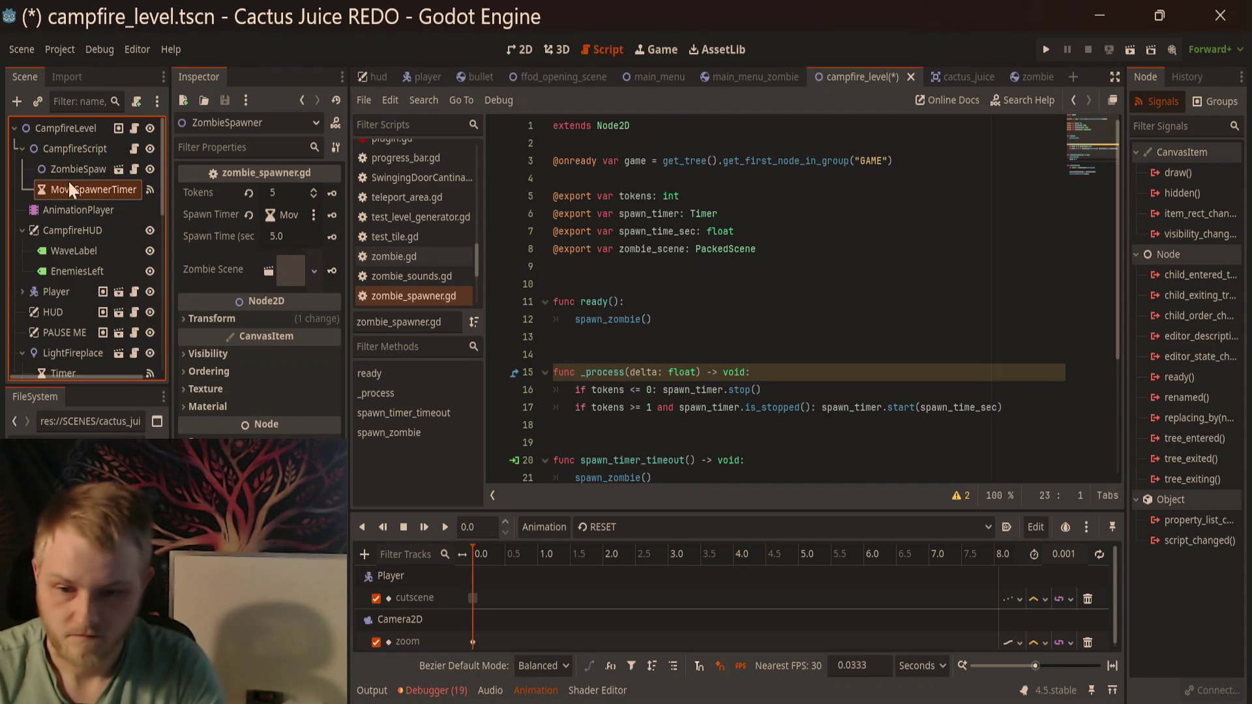
{"action": "key", "text": "ctrl+d"}
{"action": "double_click", "coordinate": [96, 209]}
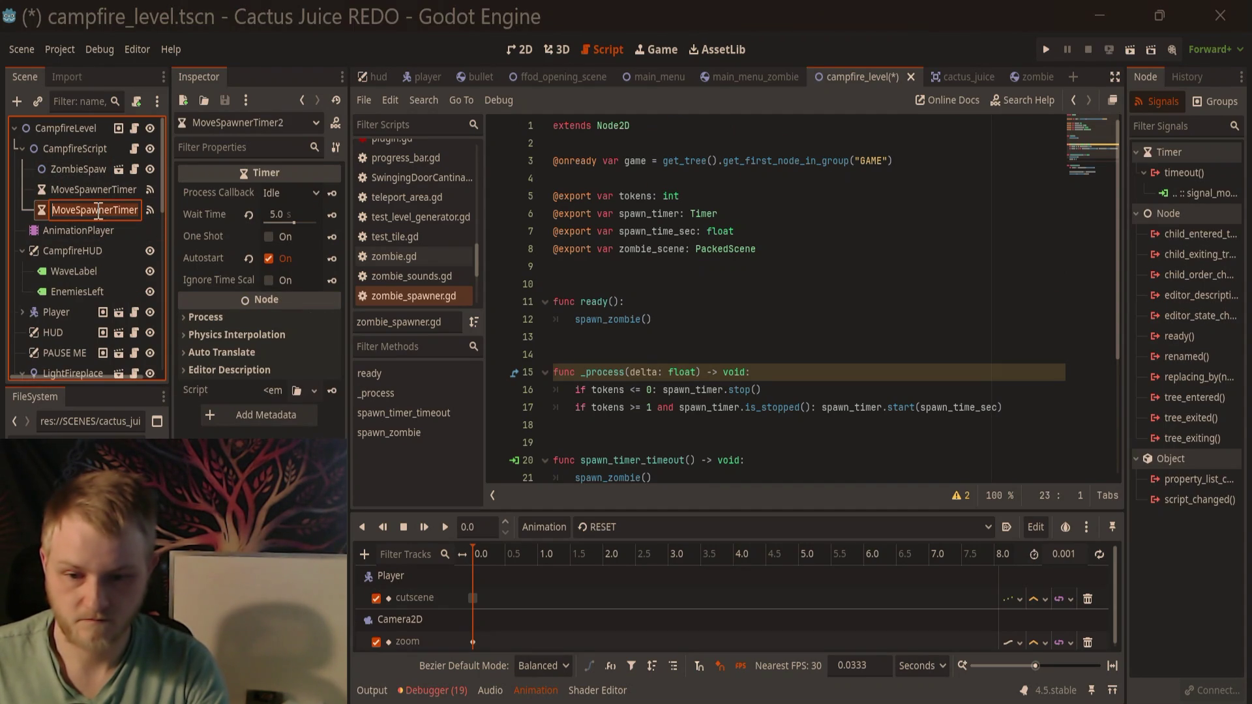
{"action": "scroll", "coordinate": [104, 281], "scroll_direction": "down", "scroll_amount": 5}
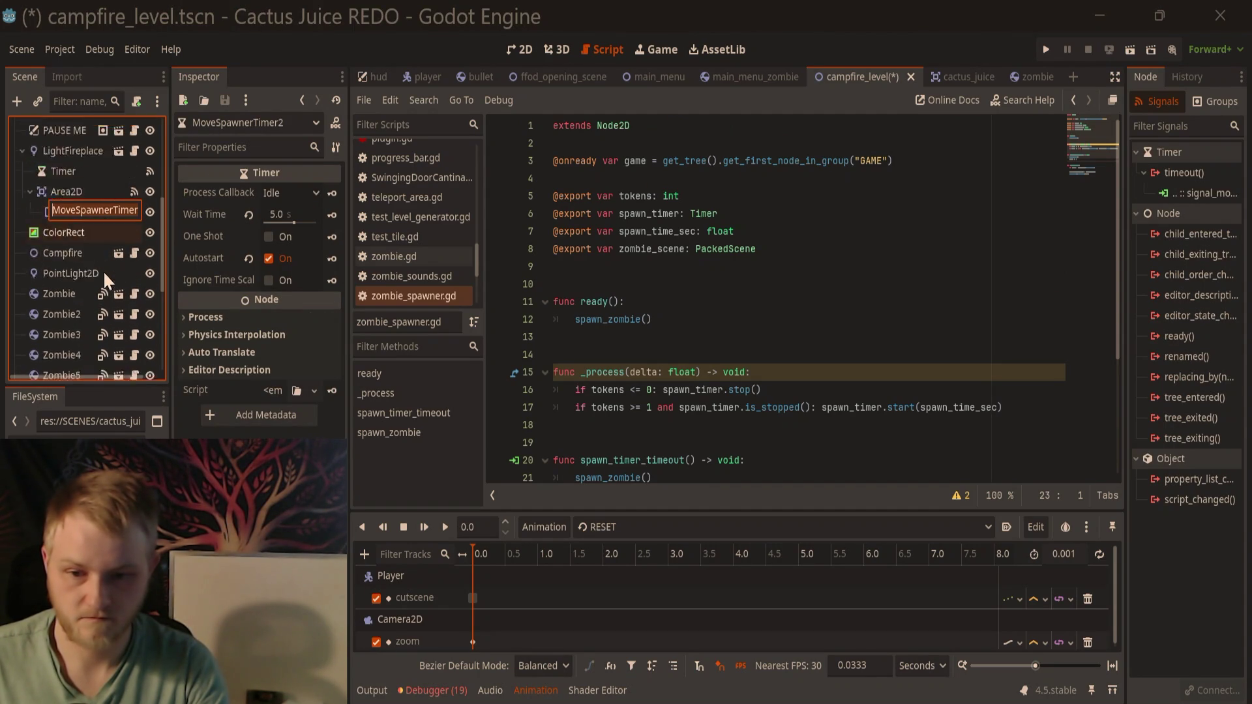
{"action": "scroll", "coordinate": [87, 237], "scroll_direction": "up", "scroll_amount": 5}
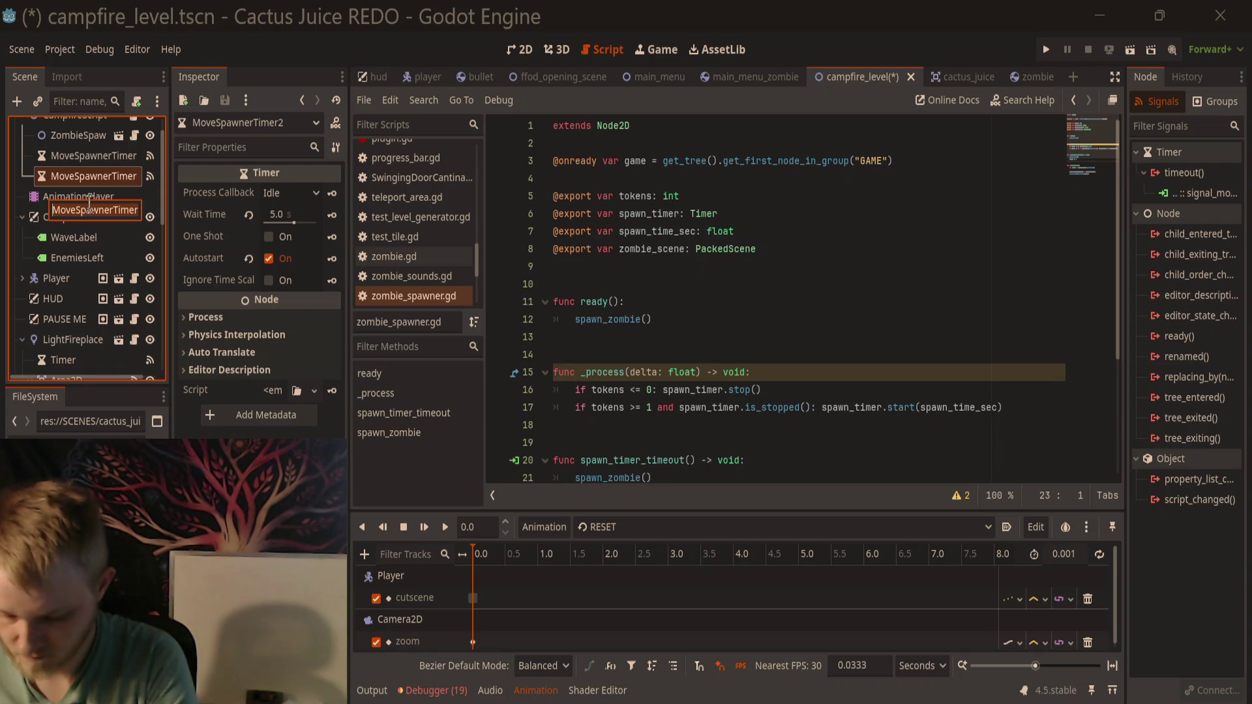
{"action": "type", "text": "S"}
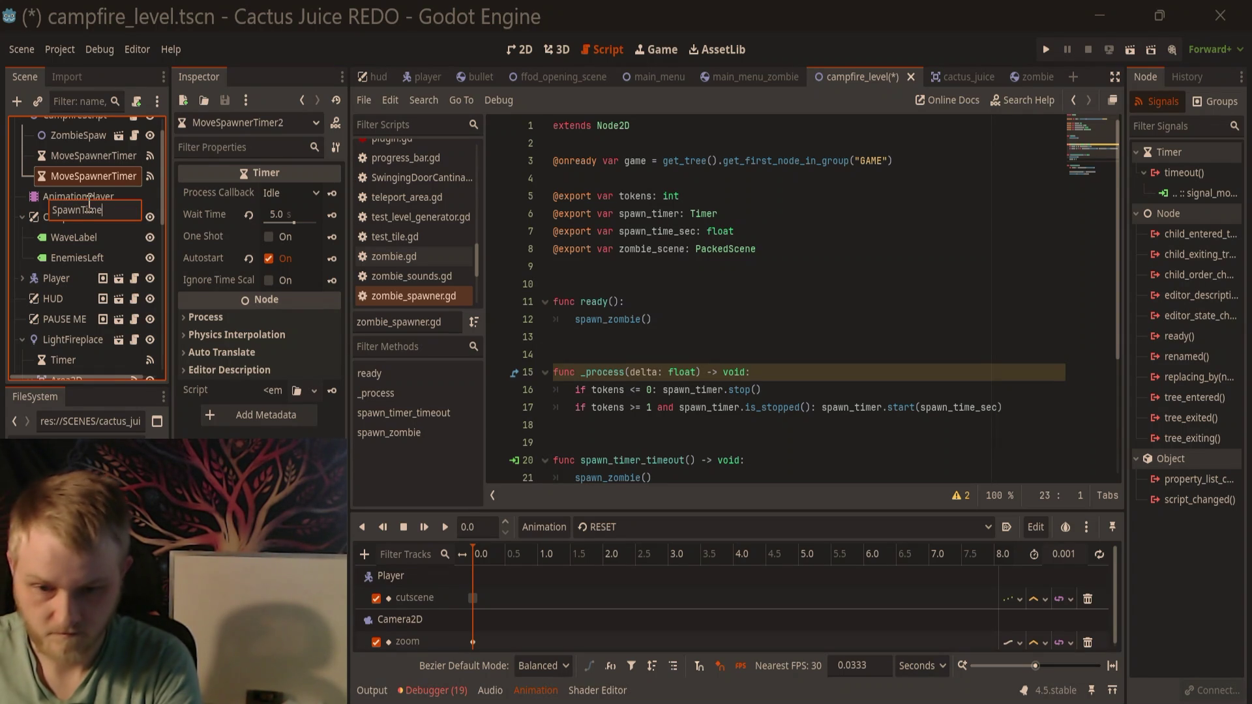
{"action": "key", "text": "Return"}
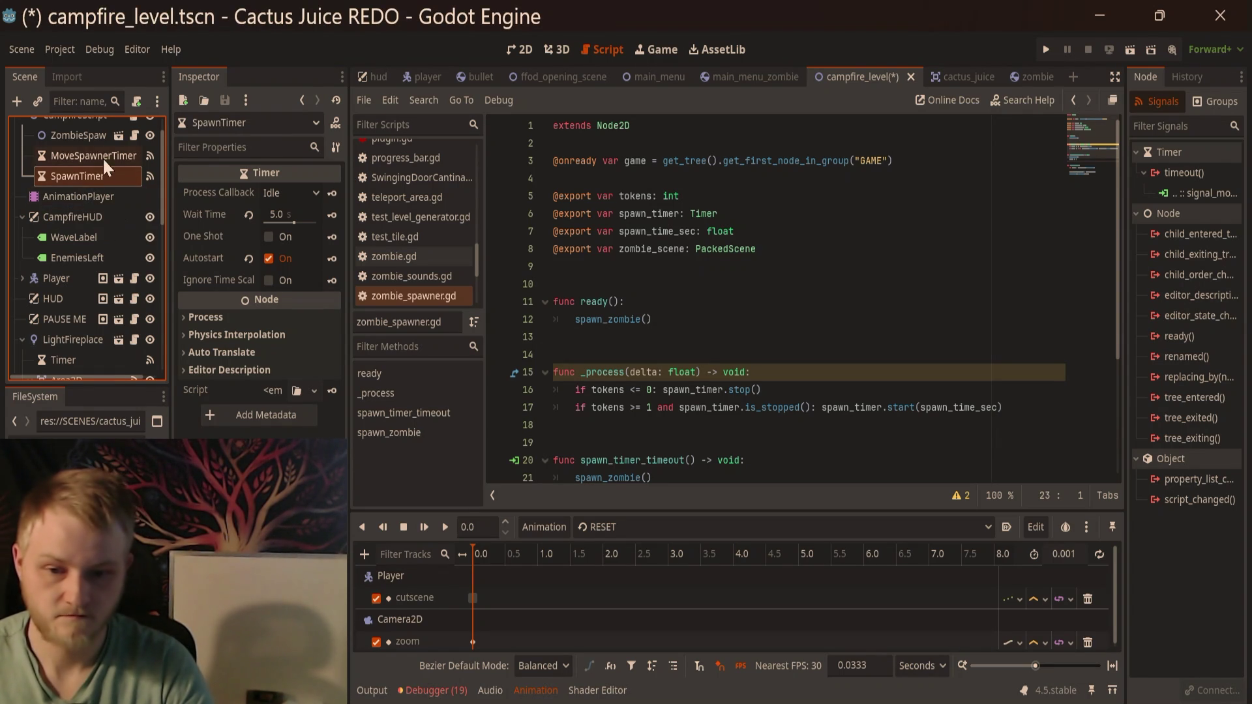
Step: Make SpawnTimer and MoveSpawnerTimer children of ZombieSpawner
{"action": "left_click", "coordinate": [103, 158]}
{"action": "scroll", "coordinate": [139, 248], "scroll_direction": "up", "scroll_amount": 2}
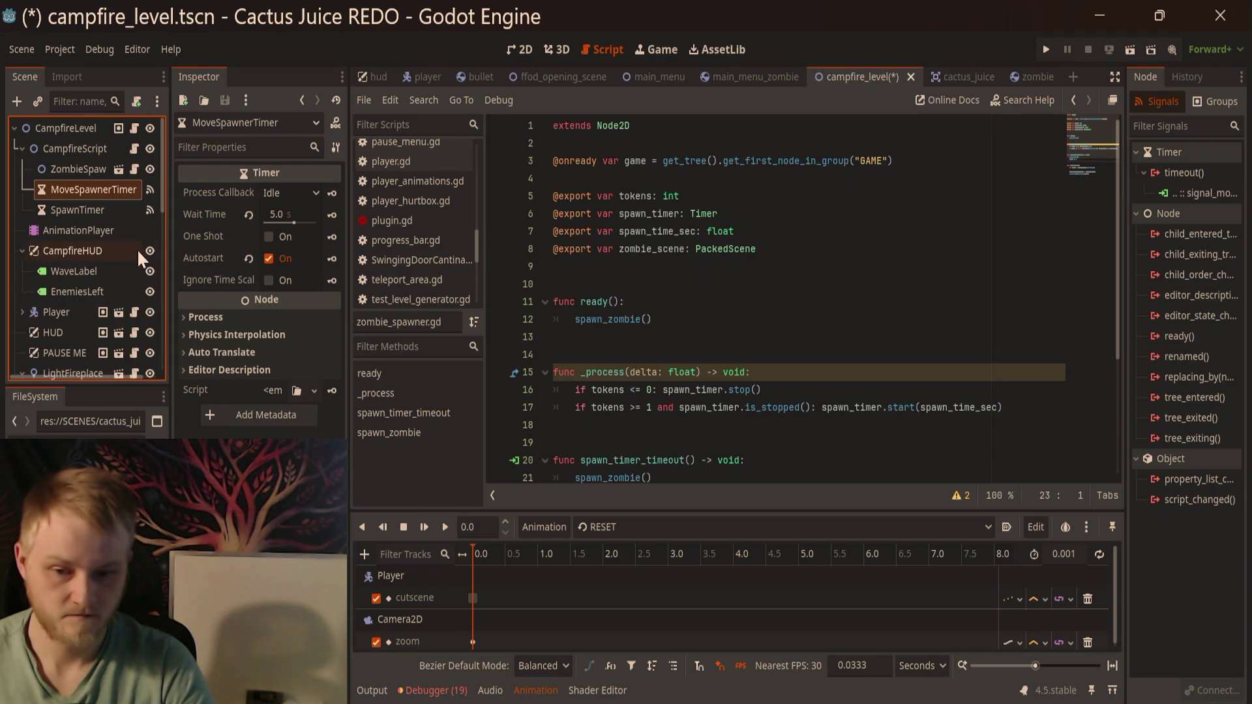
{"action": "mouse_move", "coordinate": [115, 205]}
{"action": "left_mouse_down"}
{"action": "mouse_move", "coordinate": [115, 182]}
{"action": "mouse_move", "coordinate": [87, 177]}
{"action": "mouse_move", "coordinate": [96, 185]}
{"action": "mouse_move", "coordinate": [85, 164]}
{"action": "left_mouse_up"}
{"action": "left_click", "coordinate": [103, 170]}
{"action": "left_click", "coordinate": [91, 199]}
Step: Rename SpawnTimer2 to SpawnTimer, then open the ZombieSpawner scene and inspect MoveTimer and SpawnTimer
{"action": "left_click", "coordinate": [114, 188]}
{"action": "left_click", "coordinate": [114, 188]}
{"action": "left_click", "coordinate": [128, 195]}
{"action": "key", "text": "BackSpace"}
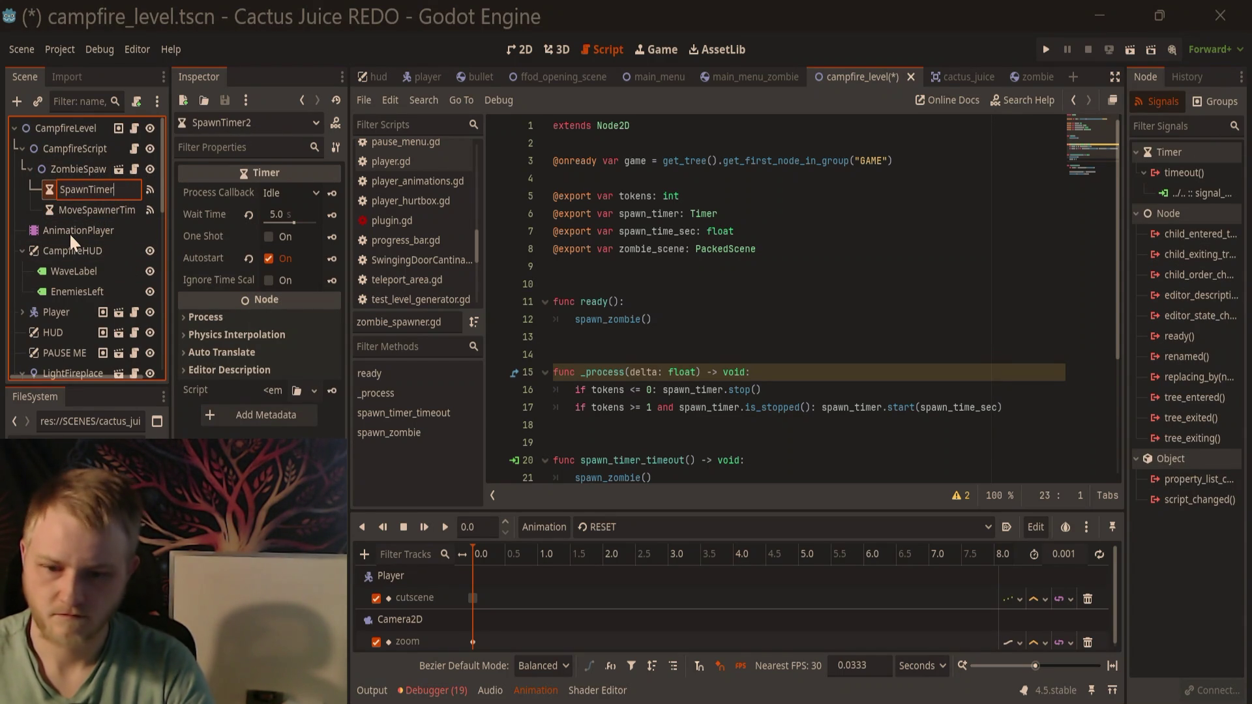
{"action": "key", "text": "Escape"}
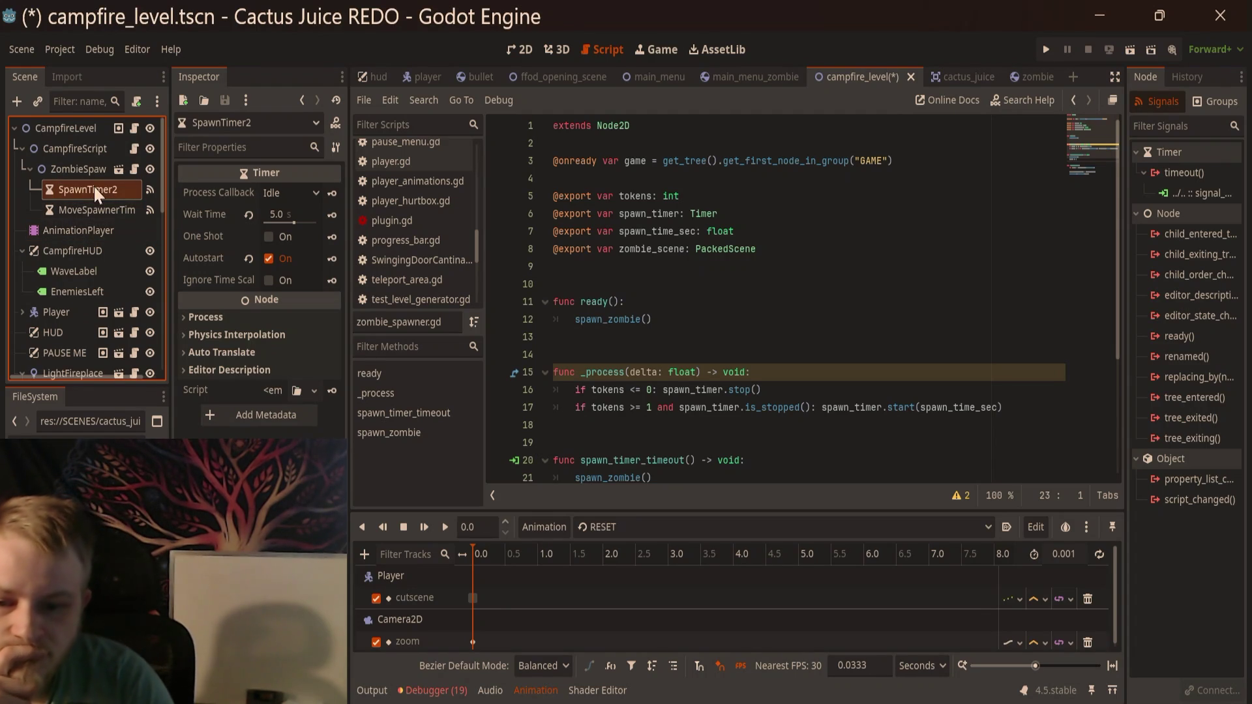
{"action": "left_click", "coordinate": [122, 188]}
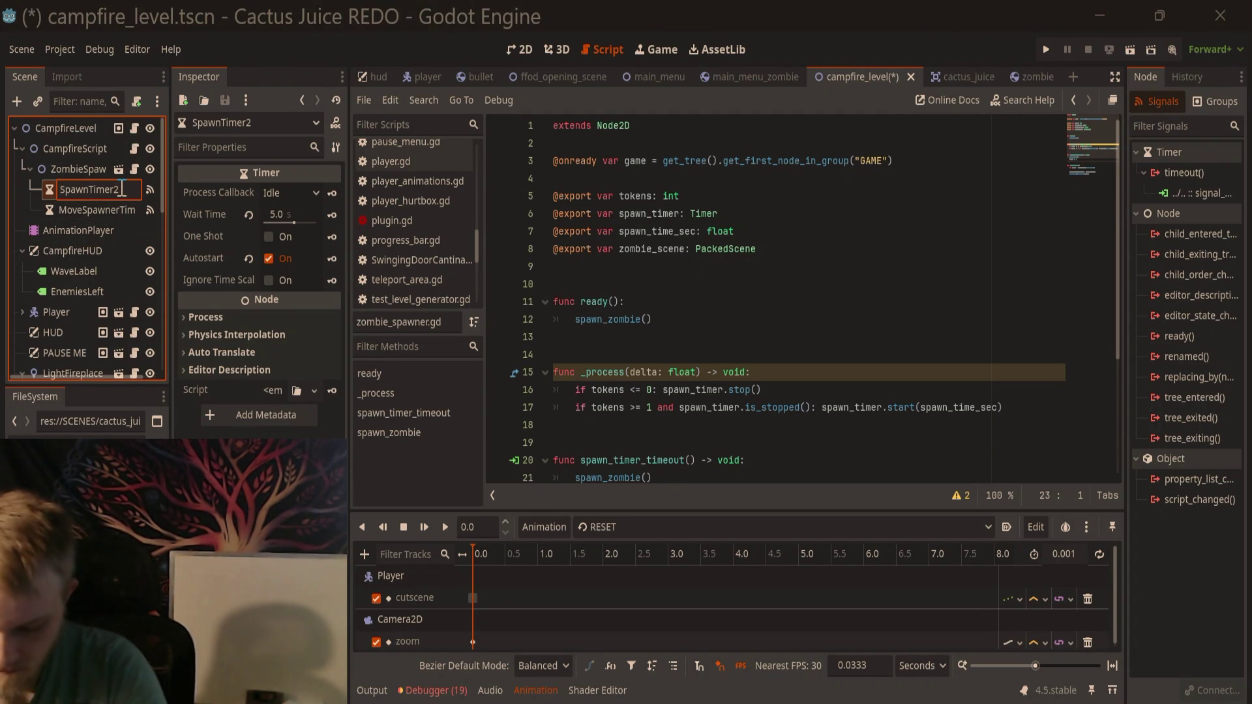
{"action": "key", "text": "Return"}
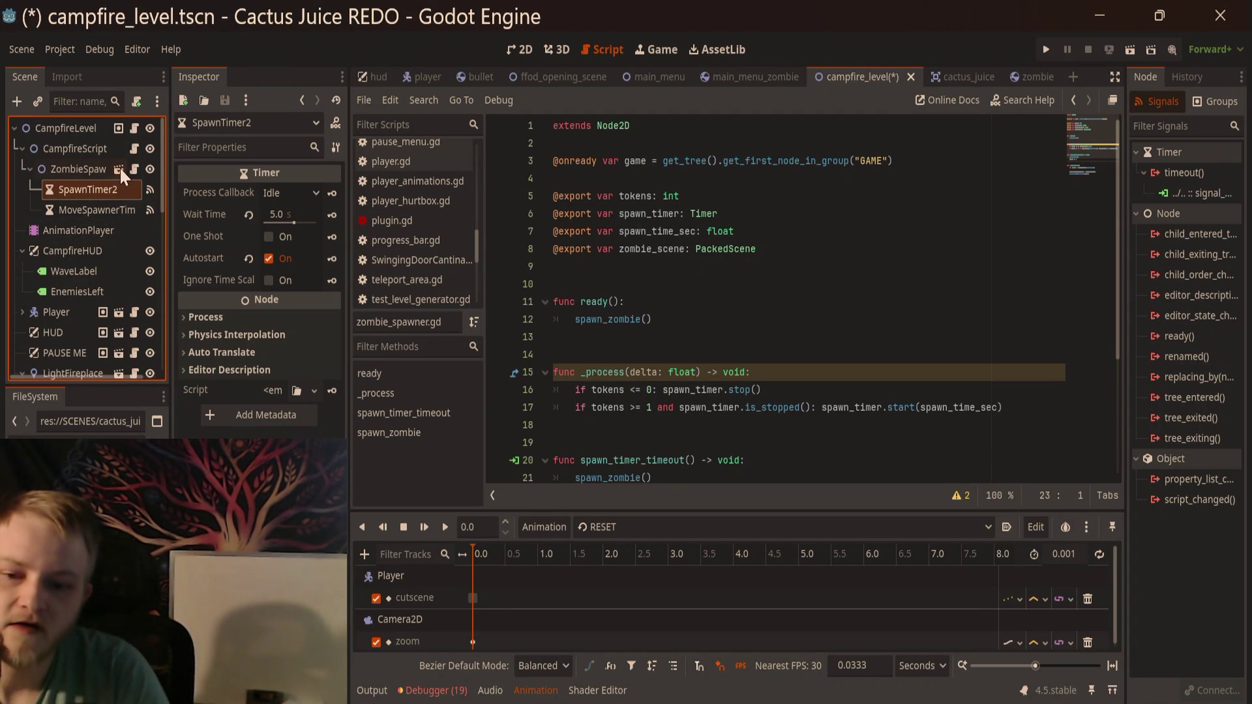
{"action": "left_click", "coordinate": [120, 168]}
{"action": "left_click", "coordinate": [105, 150]}
{"action": "left_click", "coordinate": [112, 169]}
{"action": "left_click", "coordinate": [119, 148]}
{"action": "left_click", "coordinate": [119, 167]}
{"action": "left_click", "coordinate": [119, 150]}
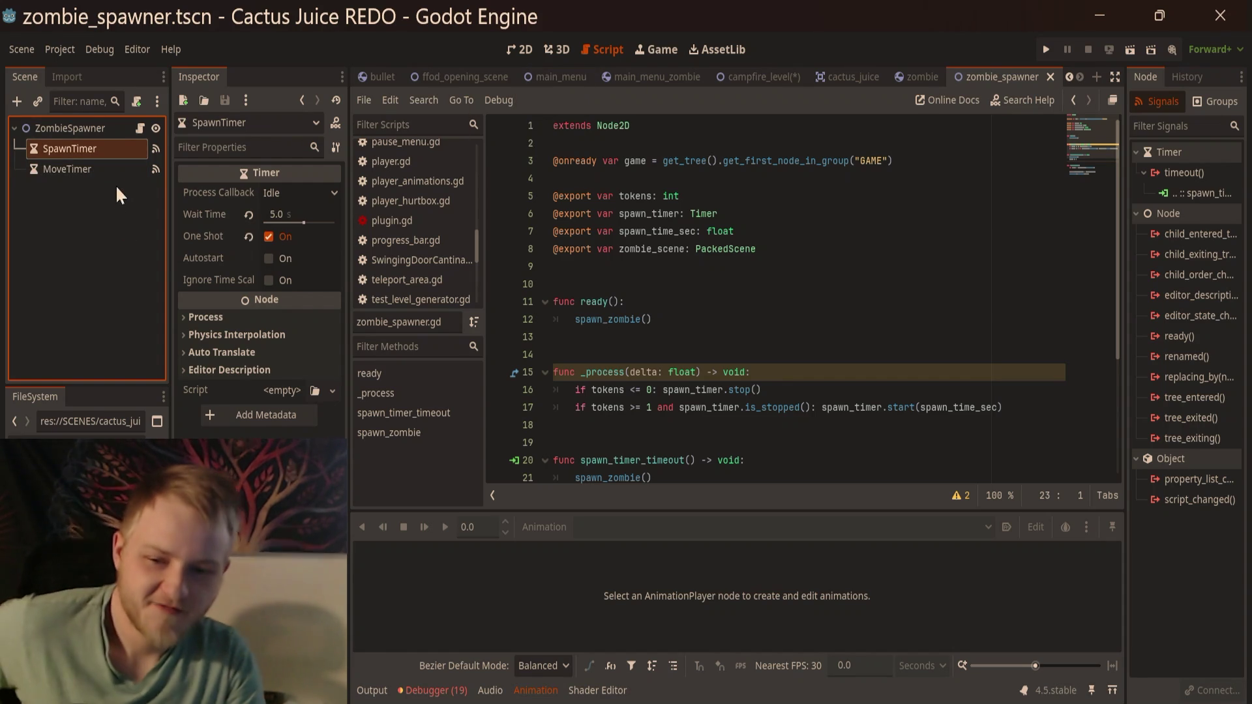
{"action": "left_click", "coordinate": [777, 73]}
{"action": "left_click", "coordinate": [88, 209]}
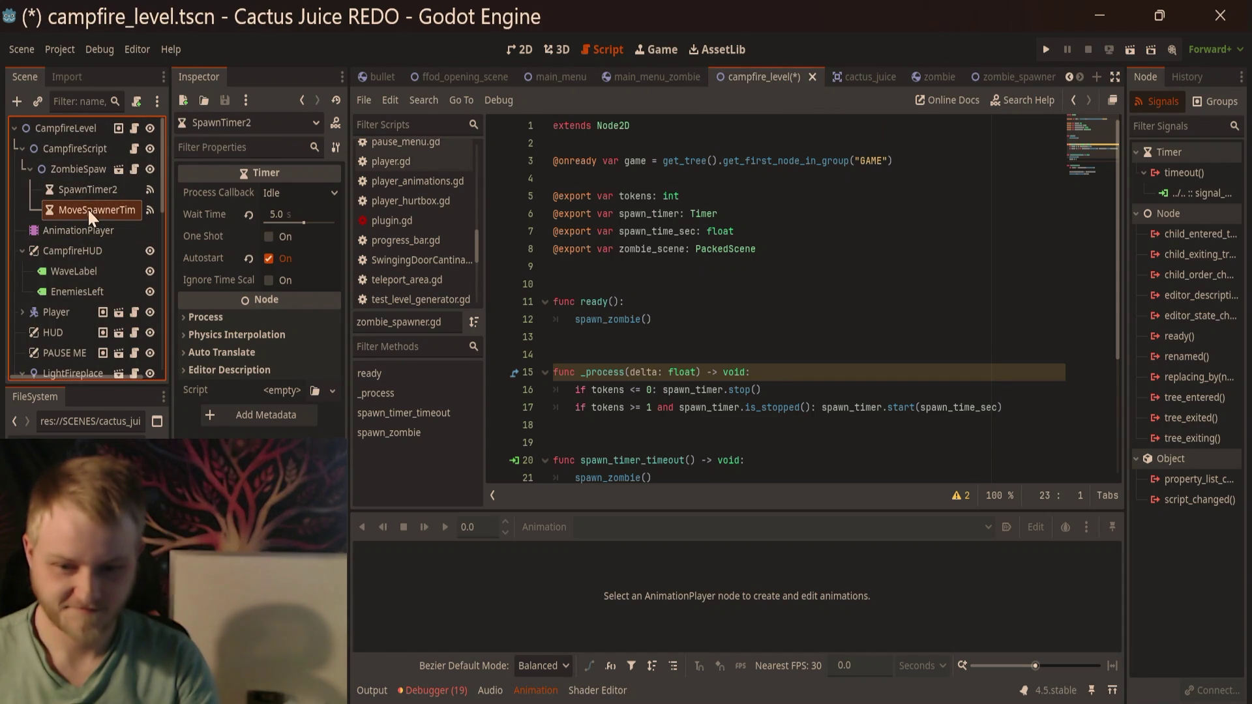
{"action": "key", "text": "Delete"}
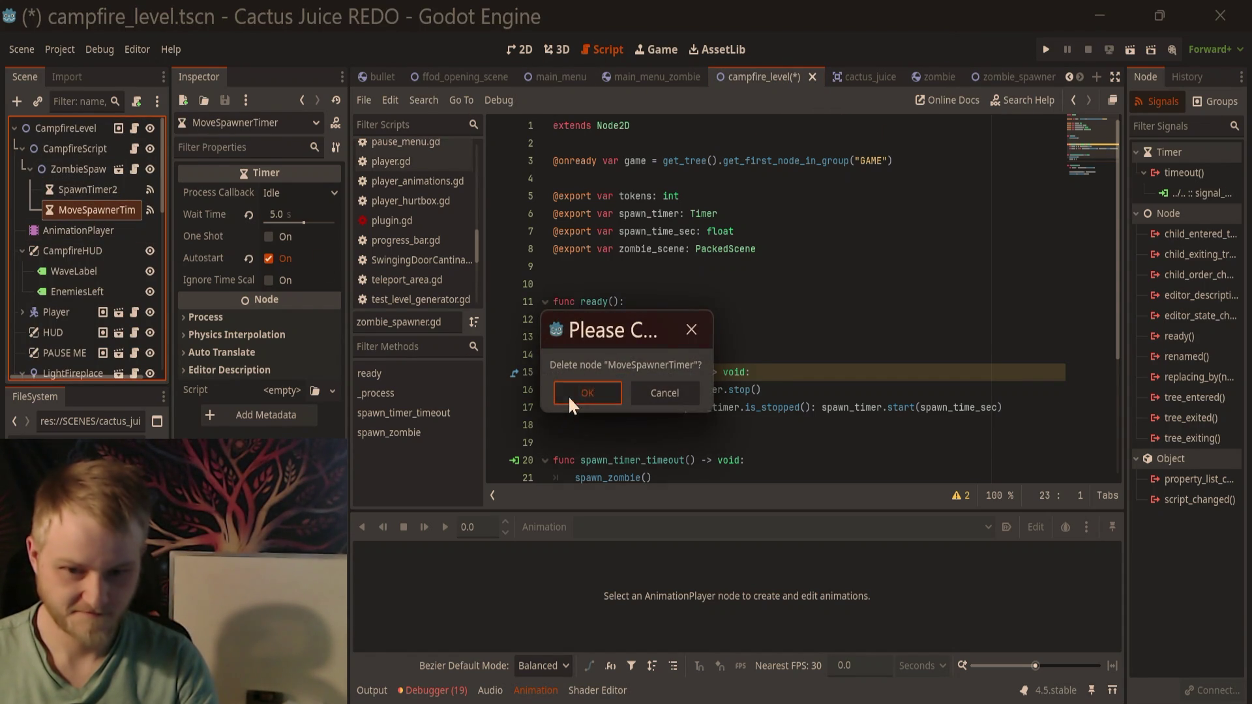
{"action": "left_click", "coordinate": [570, 395]}
{"action": "left_click", "coordinate": [97, 188]}
{"action": "key", "text": "Delete"}
{"action": "left_click", "coordinate": [606, 391]}
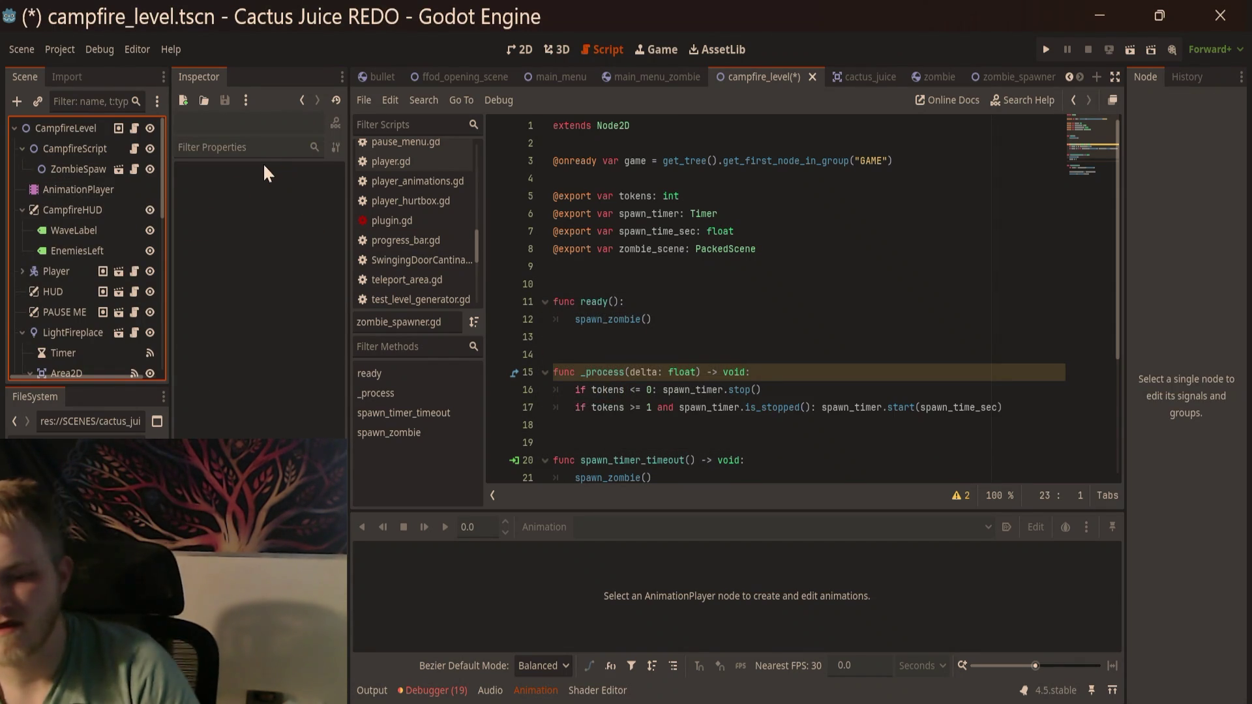
{"action": "left_click", "coordinate": [118, 169]}
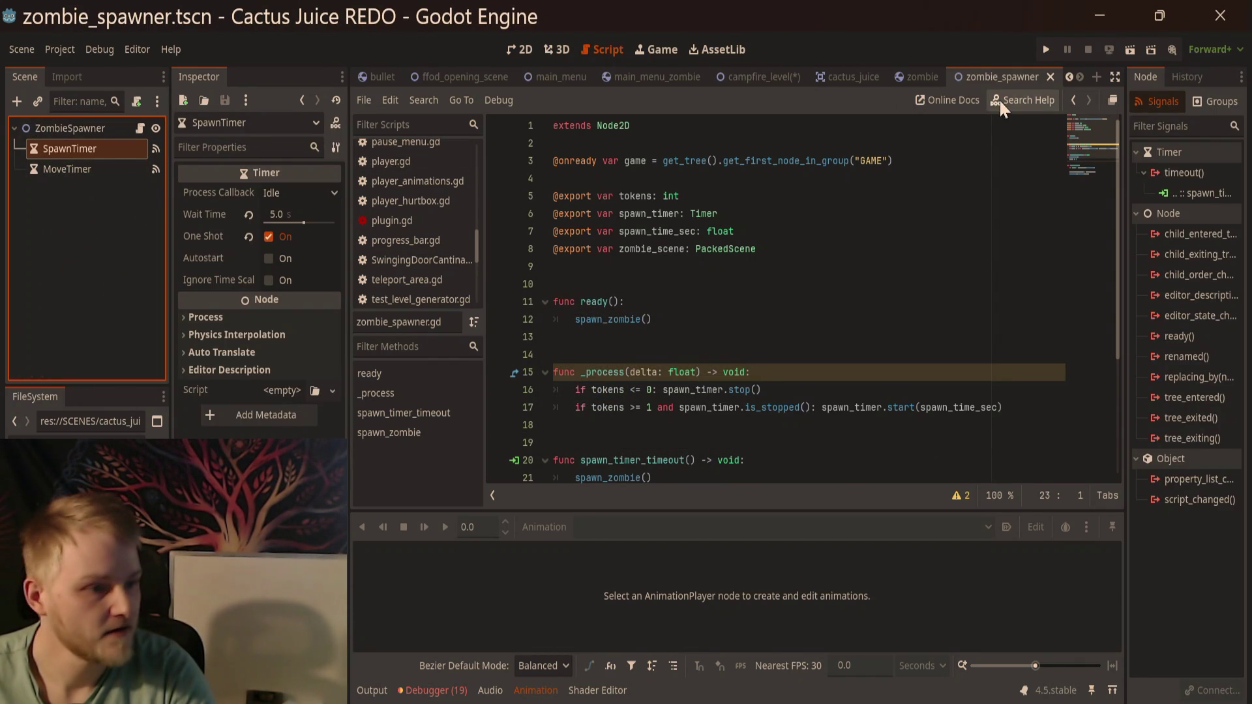
Step: Turn off MoveTimer's Autostart and SpawnTimer's One Shot in the Inspector
{"action": "left_click", "coordinate": [88, 168]}
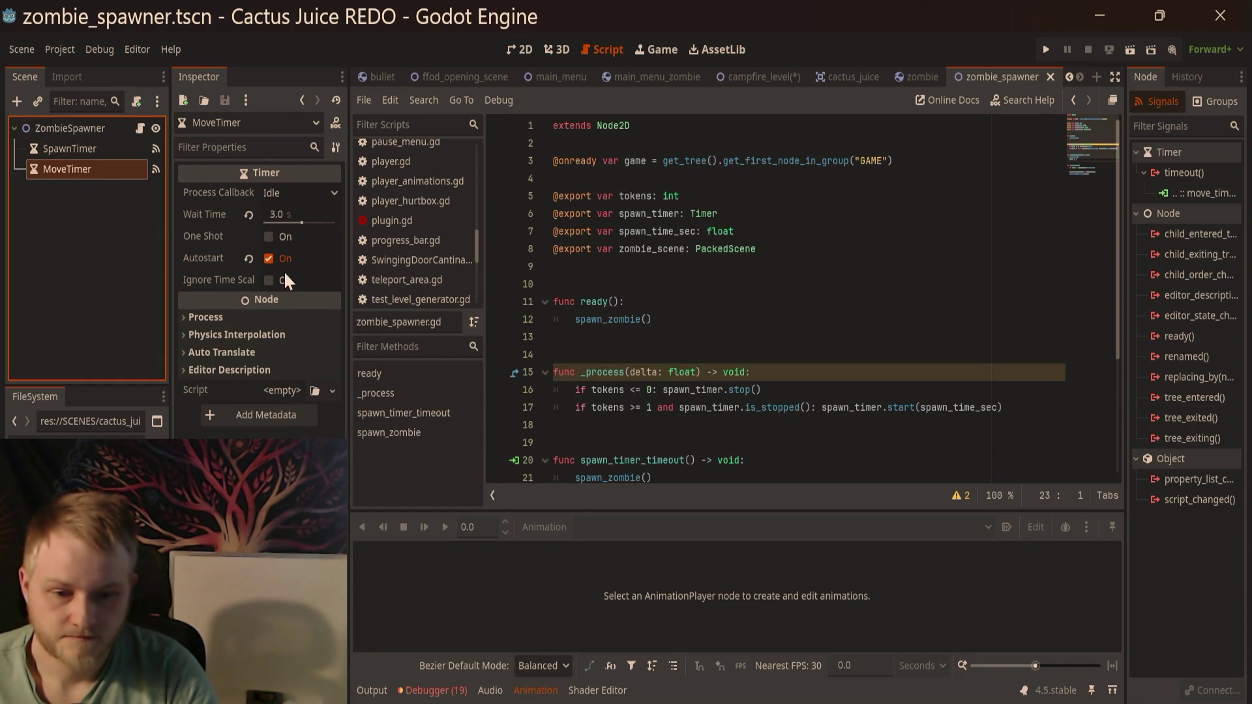
{"action": "left_click", "coordinate": [119, 149]}
{"action": "left_click", "coordinate": [122, 164]}
{"action": "left_click", "coordinate": [122, 155]}
{"action": "left_click", "coordinate": [128, 172]}
{"action": "left_click", "coordinate": [269, 258]}
{"action": "left_click", "coordinate": [91, 148]}
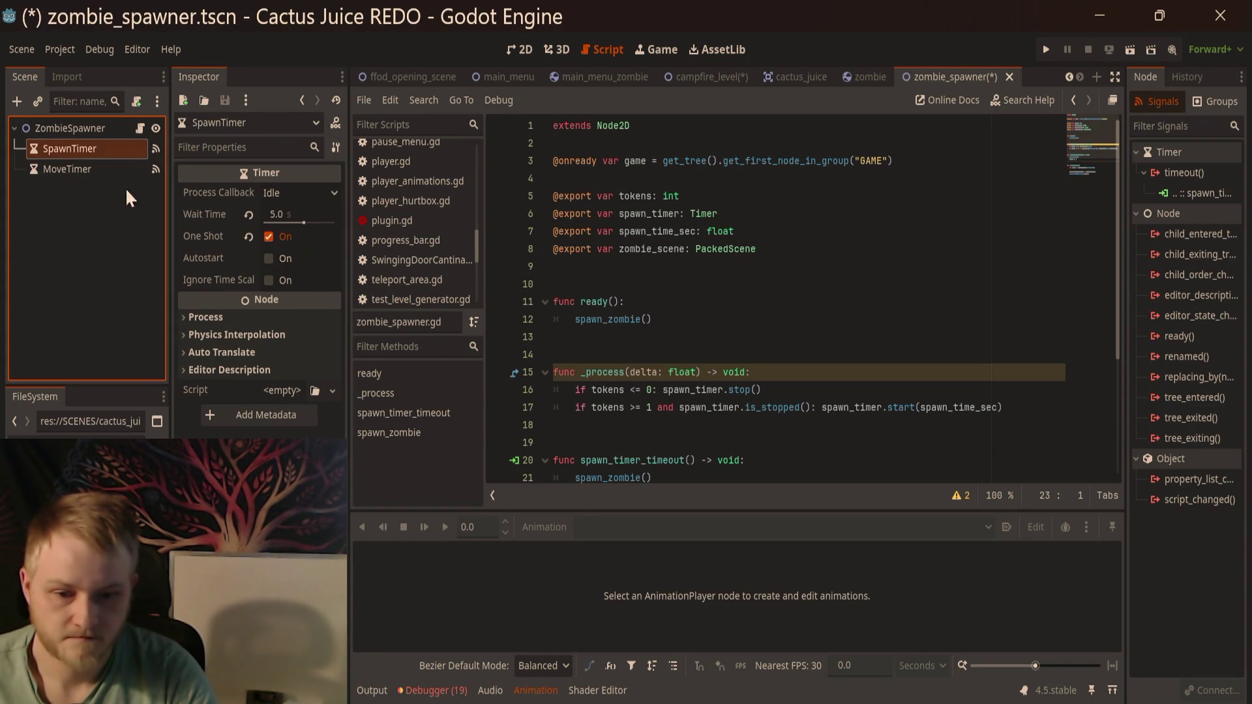
{"action": "left_click", "coordinate": [268, 237]}
Step: Delete the blank line 27 inside spawn_zombie in the script
{"action": "left_click", "coordinate": [634, 268]}
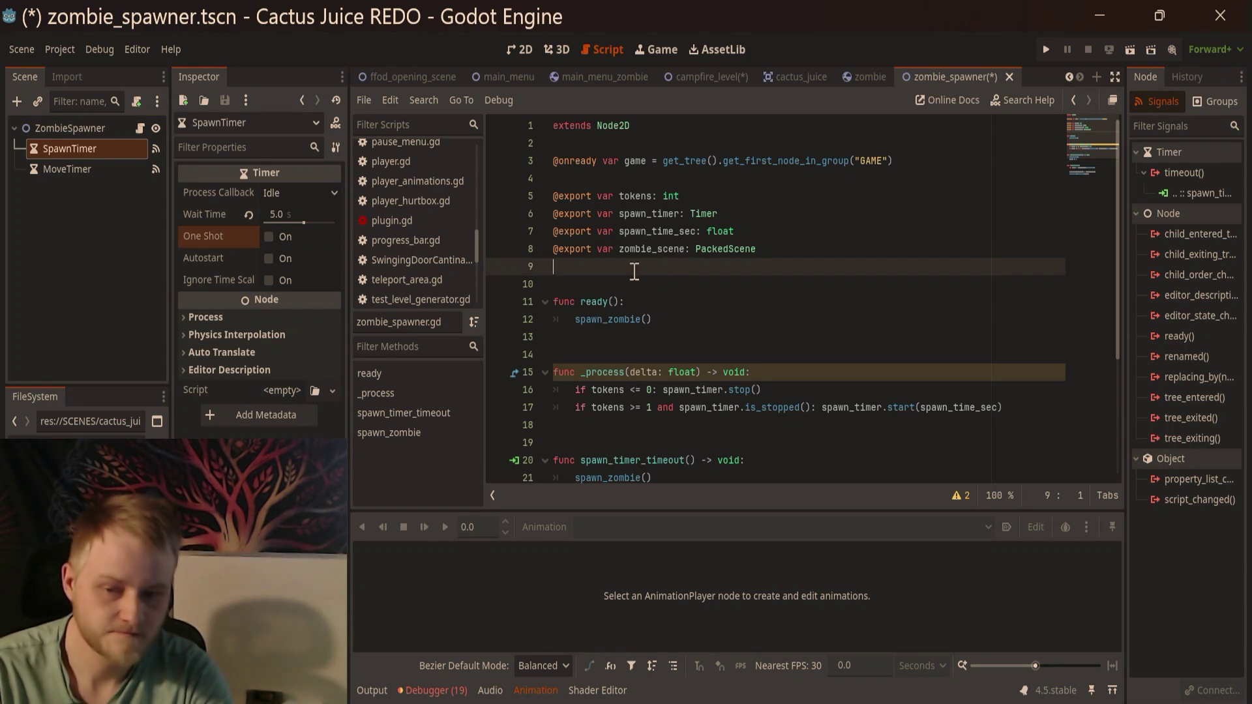
{"action": "scroll", "coordinate": [657, 365], "scroll_direction": "down", "scroll_amount": 3}
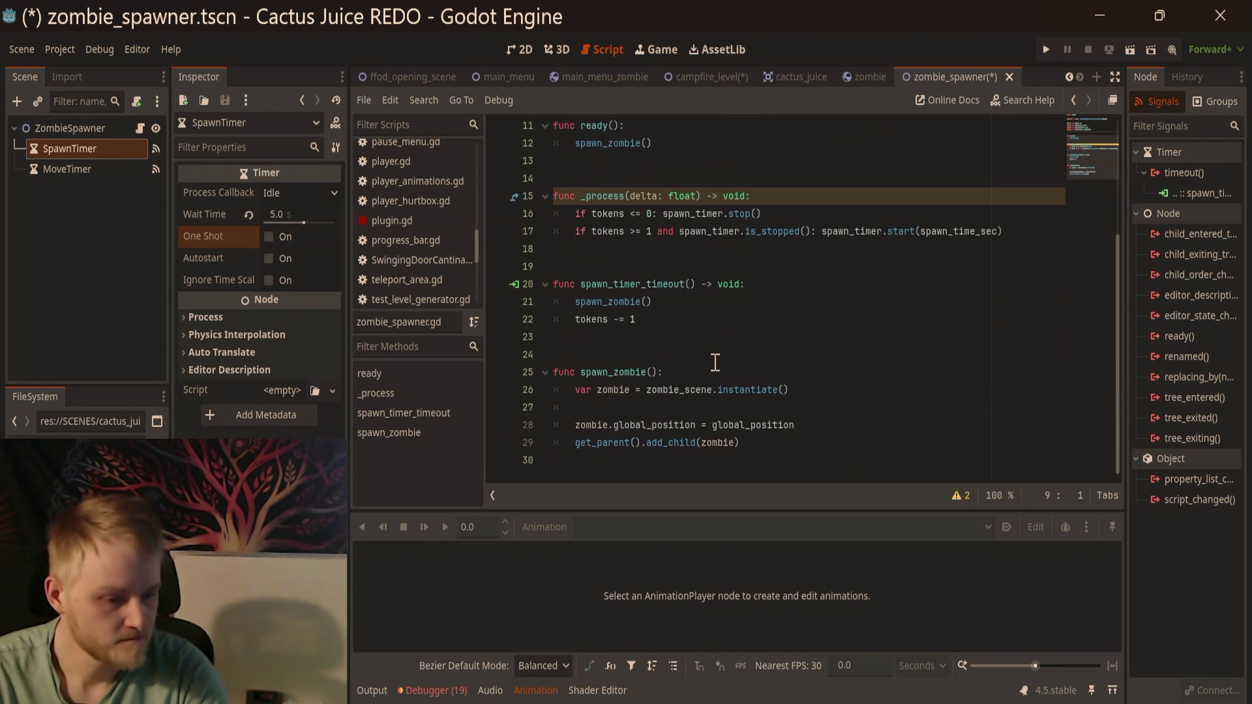
{"action": "left_click", "coordinate": [650, 317]}
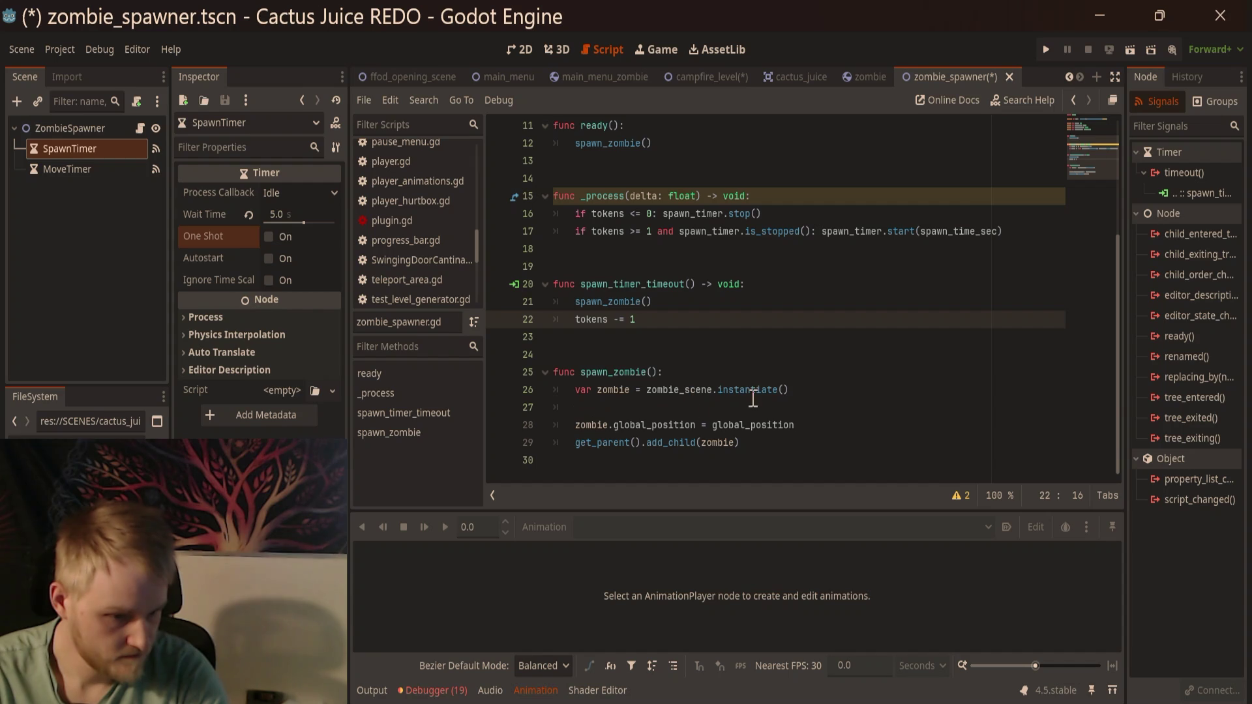
{"action": "left_click", "coordinate": [747, 447]}
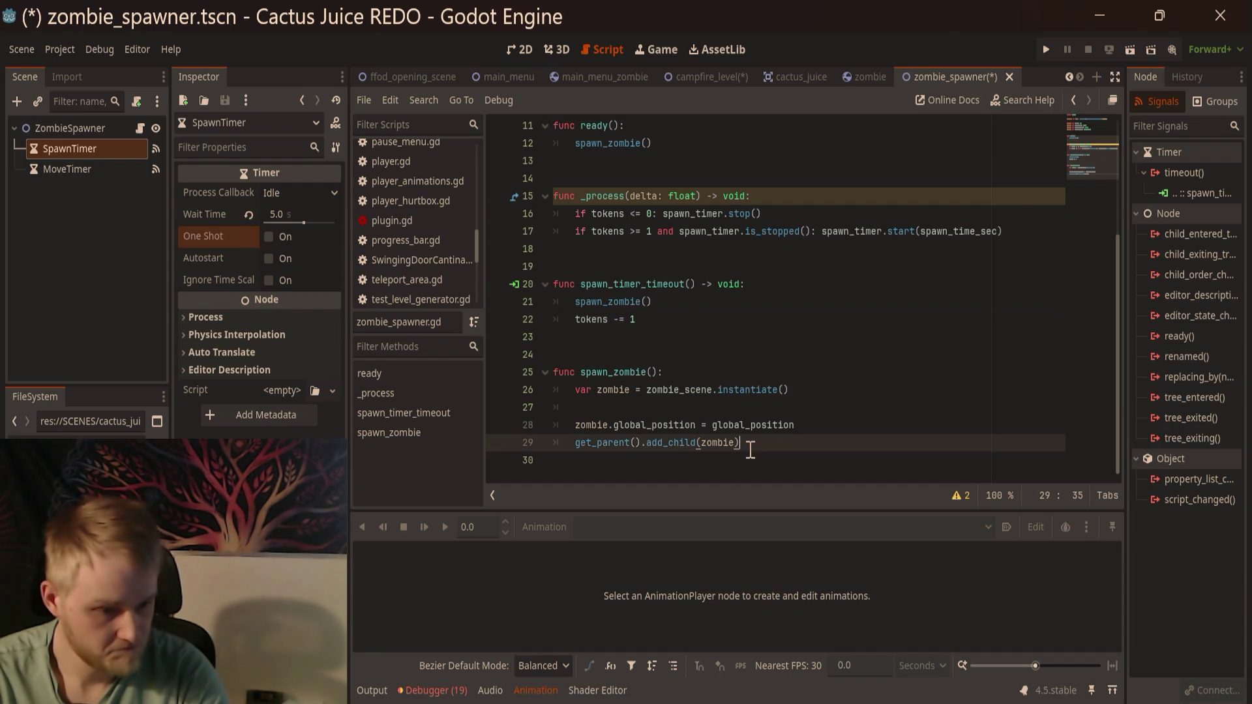
{"action": "left_click", "coordinate": [751, 405]}
{"action": "key", "text": "BackSpace"}
{"action": "scroll", "coordinate": [918, 284], "scroll_direction": "up", "scroll_amount": 3}
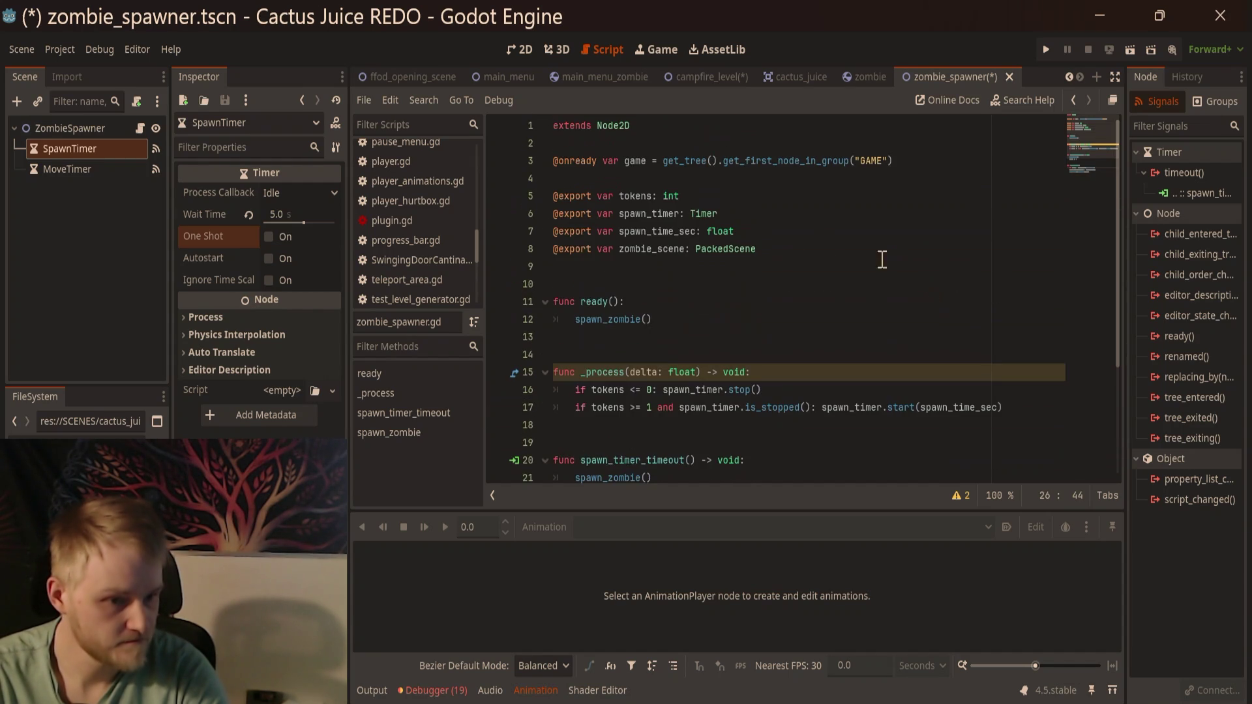
Step: Replace get_parent() on line 28 with game, then save the zombie spawner scene and script
{"action": "scroll", "coordinate": [698, 300], "scroll_direction": "down", "scroll_amount": 3}
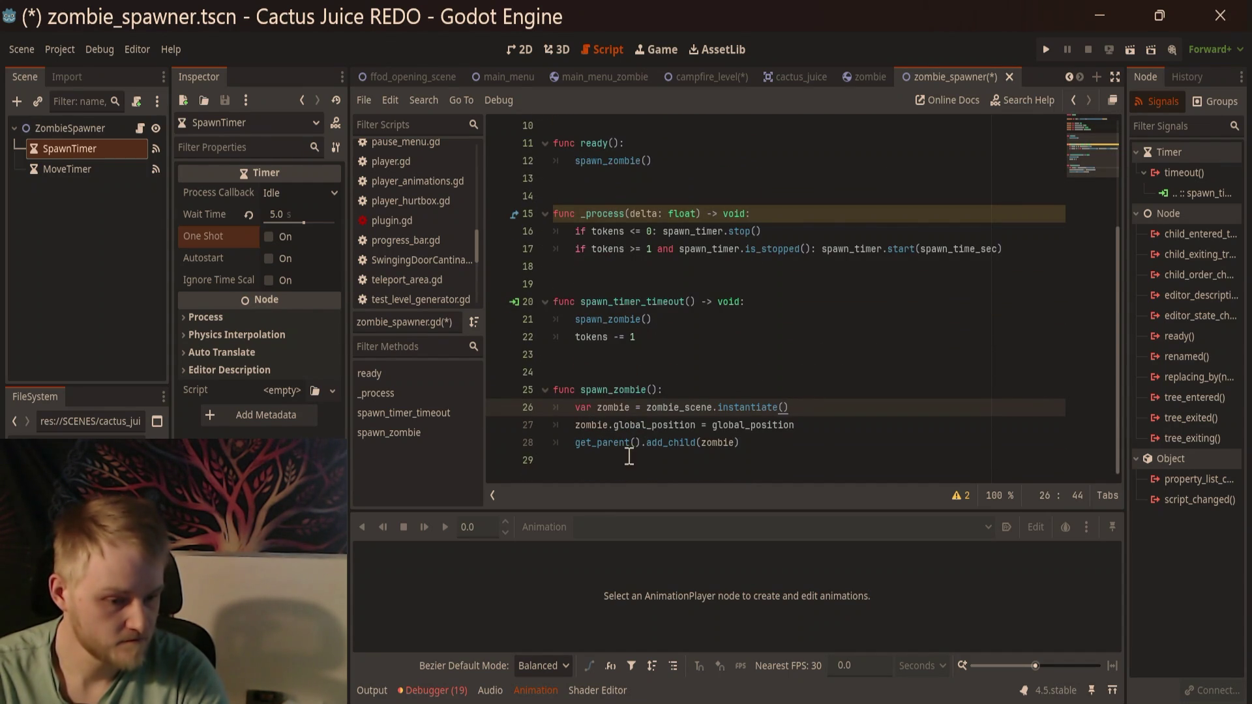
{"action": "left_click_drag", "start_coordinate": [641, 445], "coordinate": [573, 448]}
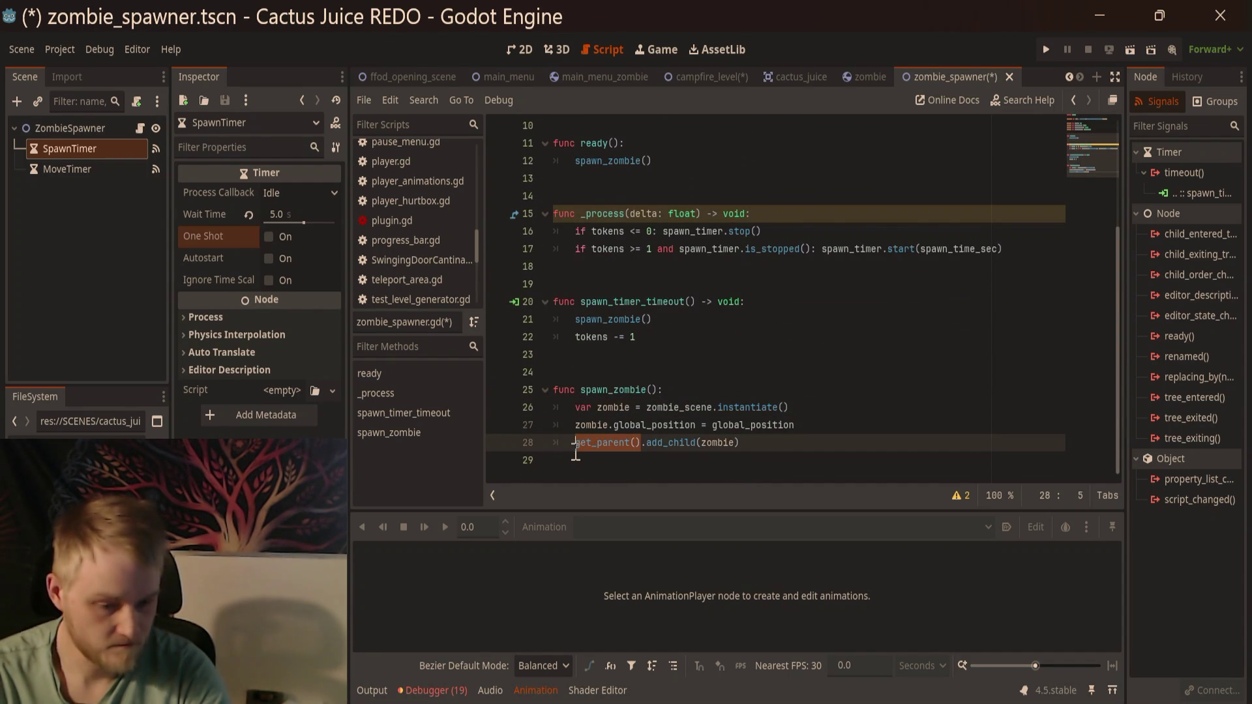
{"action": "type", "text": "game"}
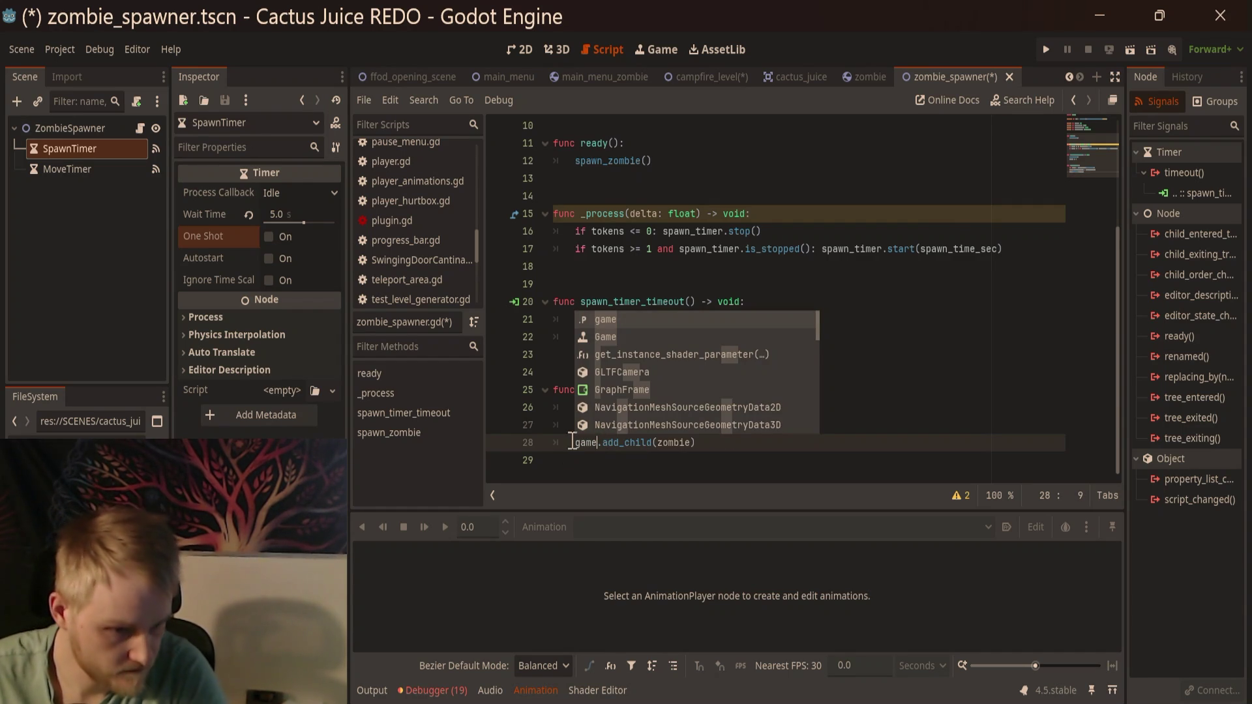
{"action": "left_click", "coordinate": [912, 295]}
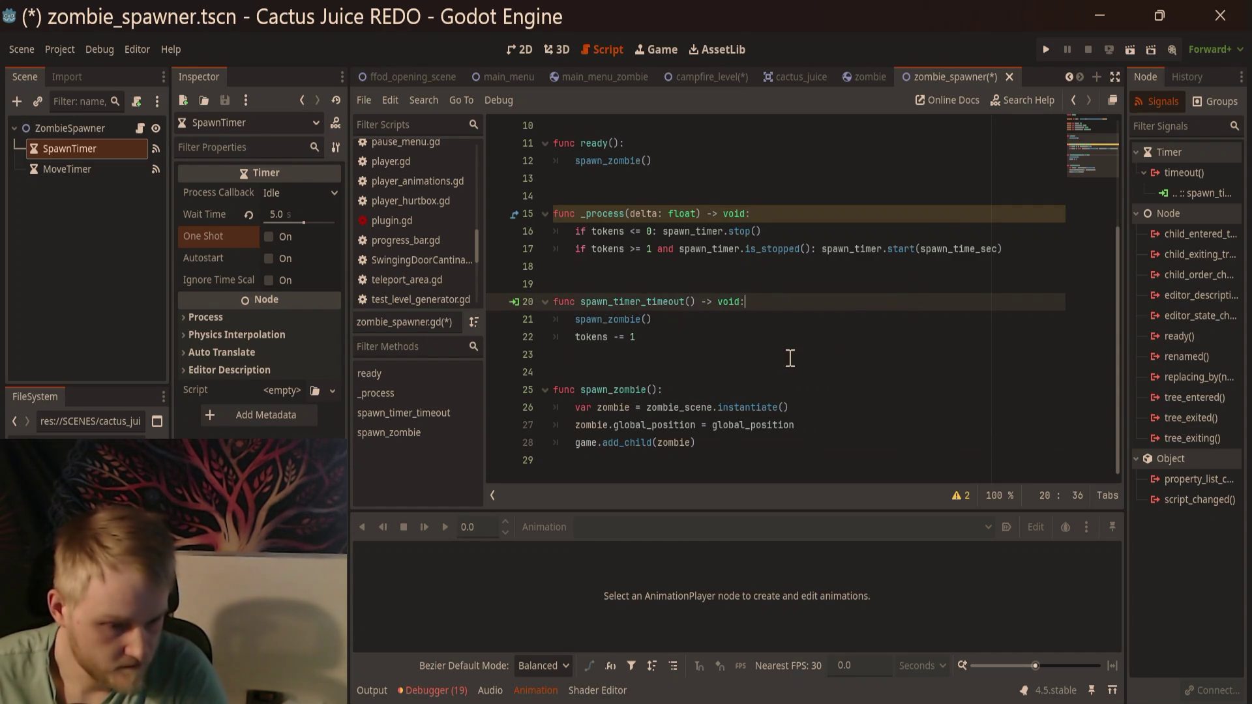
{"action": "key", "text": "ctrl+s"}
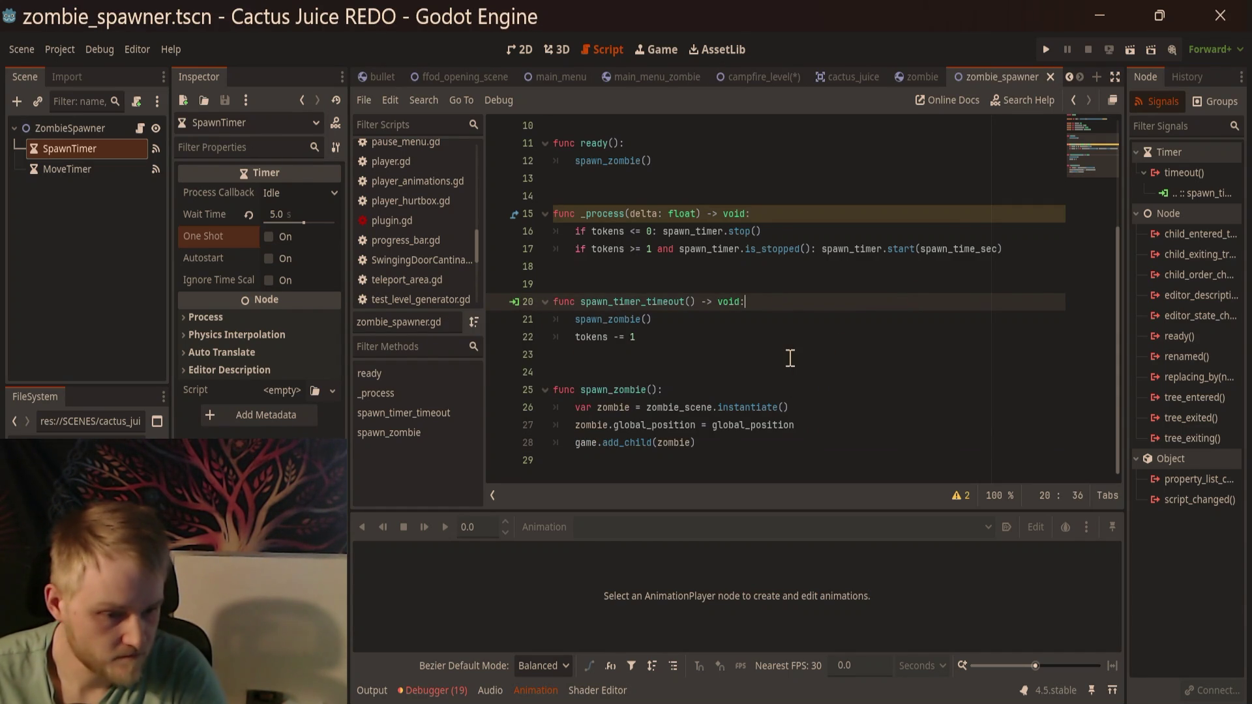
{"action": "scroll", "coordinate": [790, 358], "scroll_direction": "up", "scroll_amount": 3}
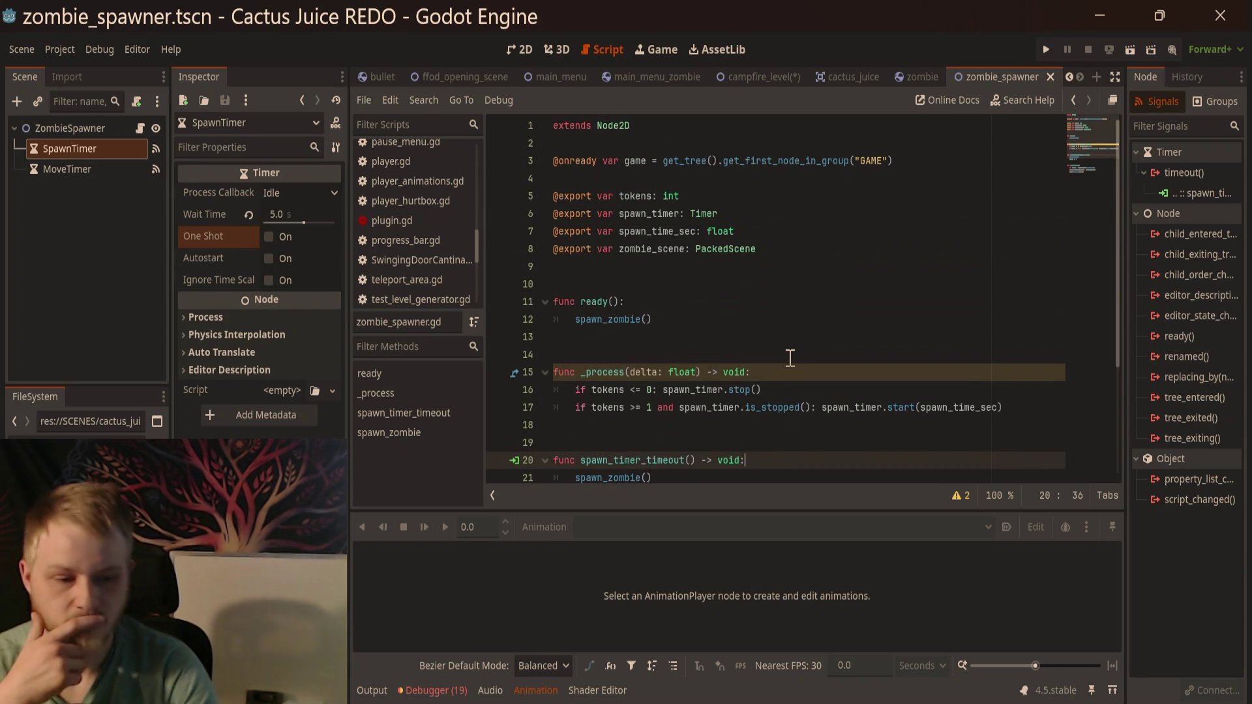
{"action": "scroll", "coordinate": [786, 313], "scroll_direction": "down", "scroll_amount": 1}
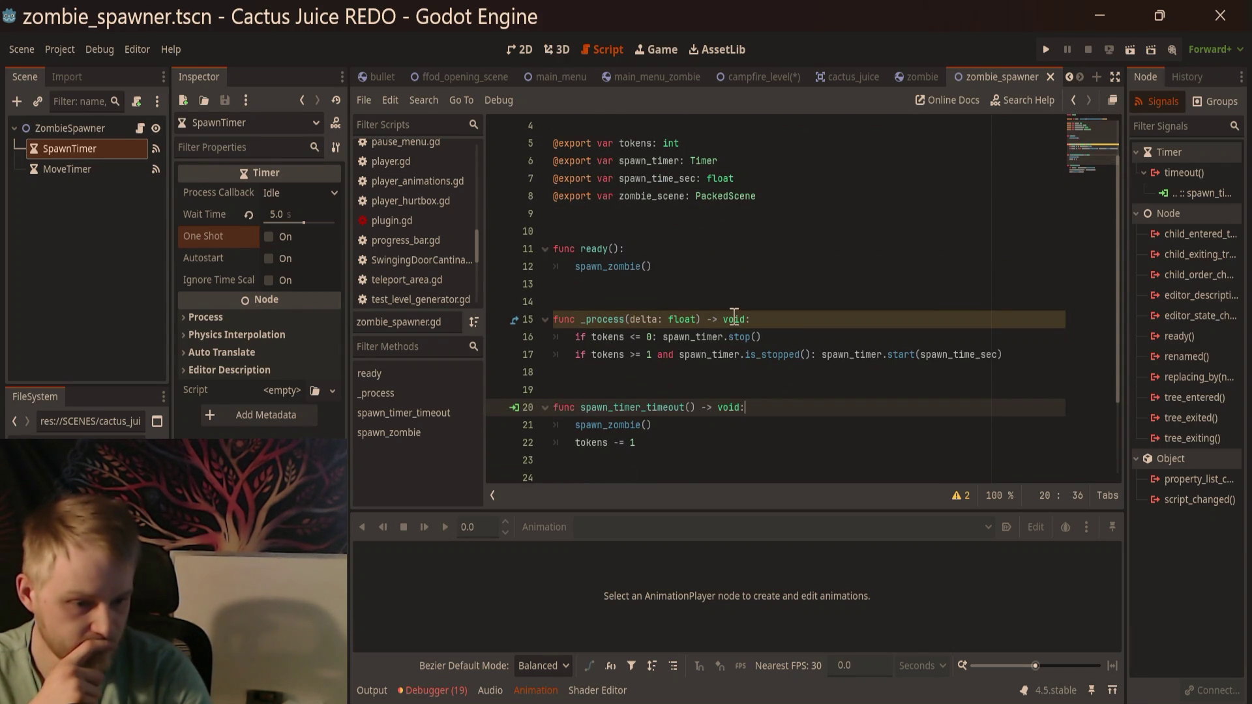
{"action": "scroll", "coordinate": [795, 359], "scroll_direction": "down", "scroll_amount": 1}
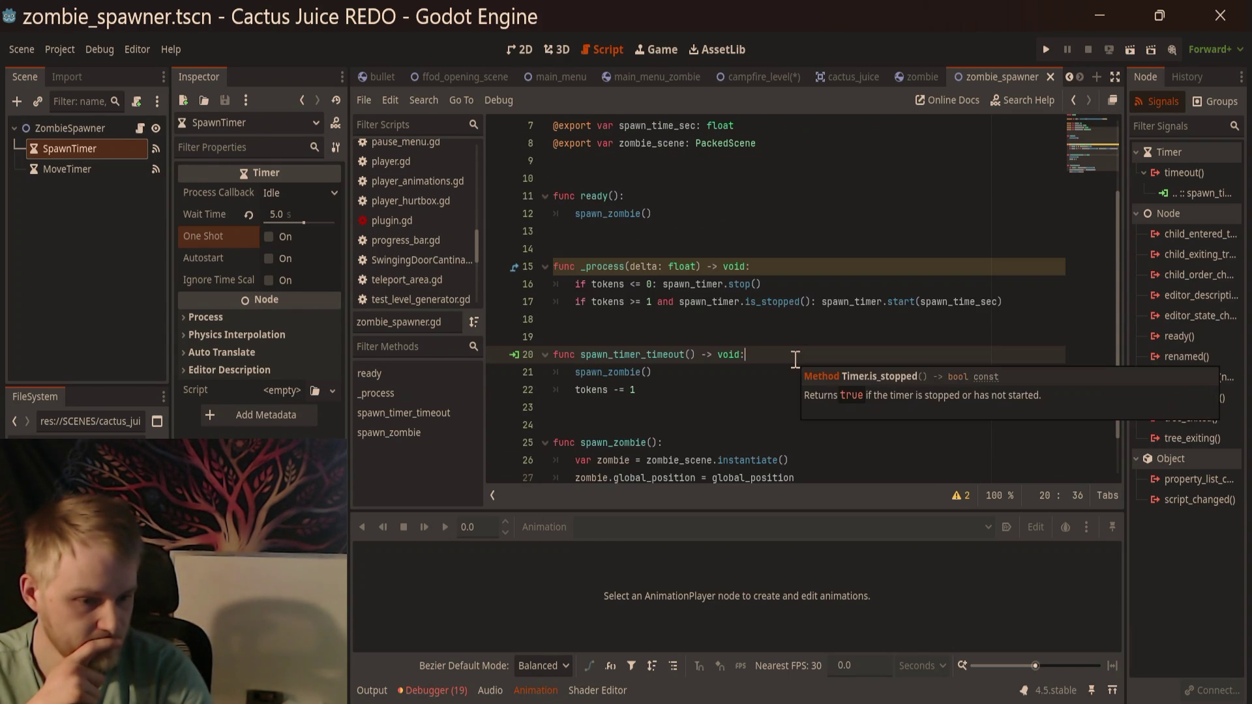
{"action": "scroll", "coordinate": [741, 397], "scroll_direction": "down", "scroll_amount": 1}
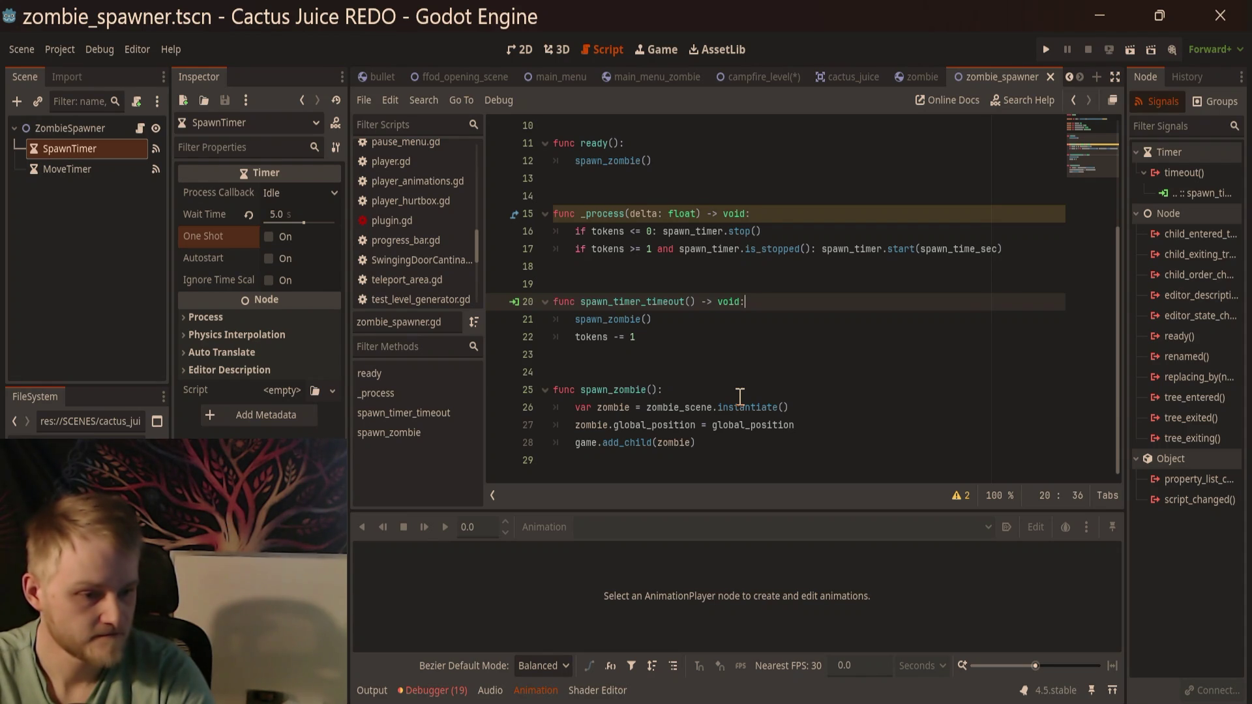
{"action": "scroll", "coordinate": [740, 394], "scroll_direction": "up", "scroll_amount": 1}
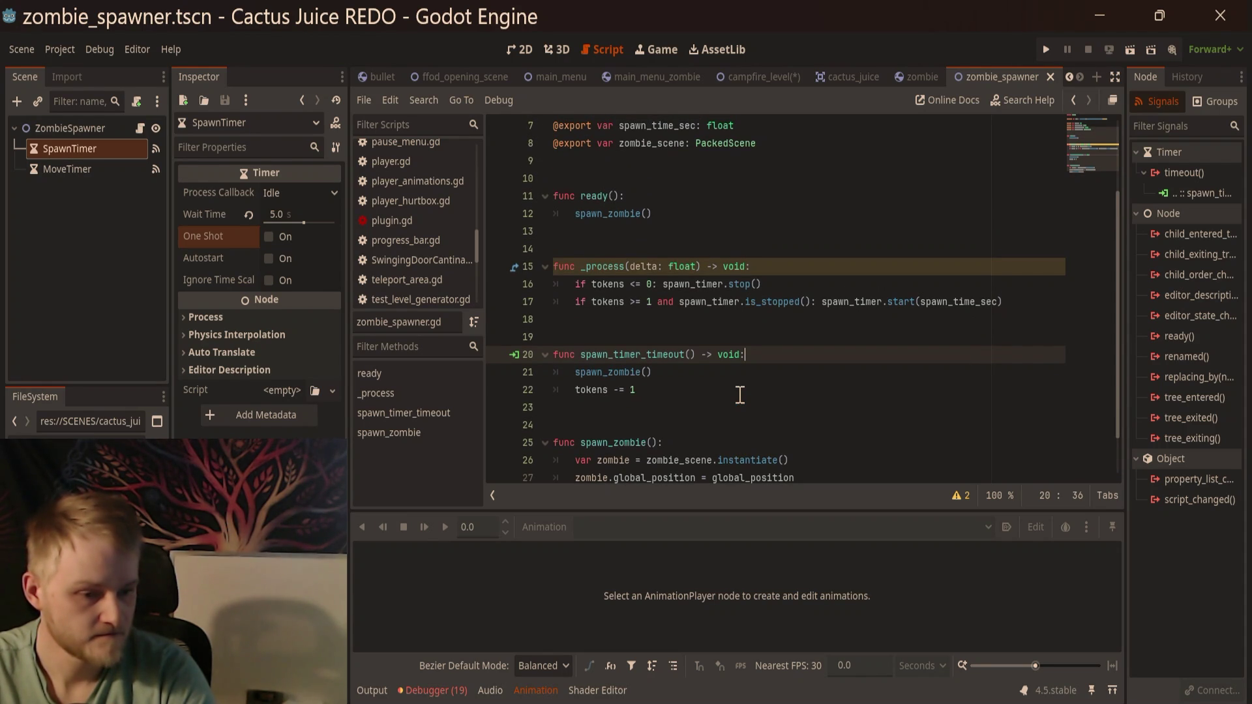
Step: Add func cease_all_activities(): that calls spawn_timer.stop() and move_timer.stop()
{"action": "left_click", "coordinate": [776, 282]}
{"action": "left_click", "coordinate": [723, 325]}
{"action": "key", "text": "Return"}
{"action": "key", "text": "Return"}
{"action": "key", "text": "Return"}
{"action": "key", "text": "Up"}
{"action": "type", "text": "func "}
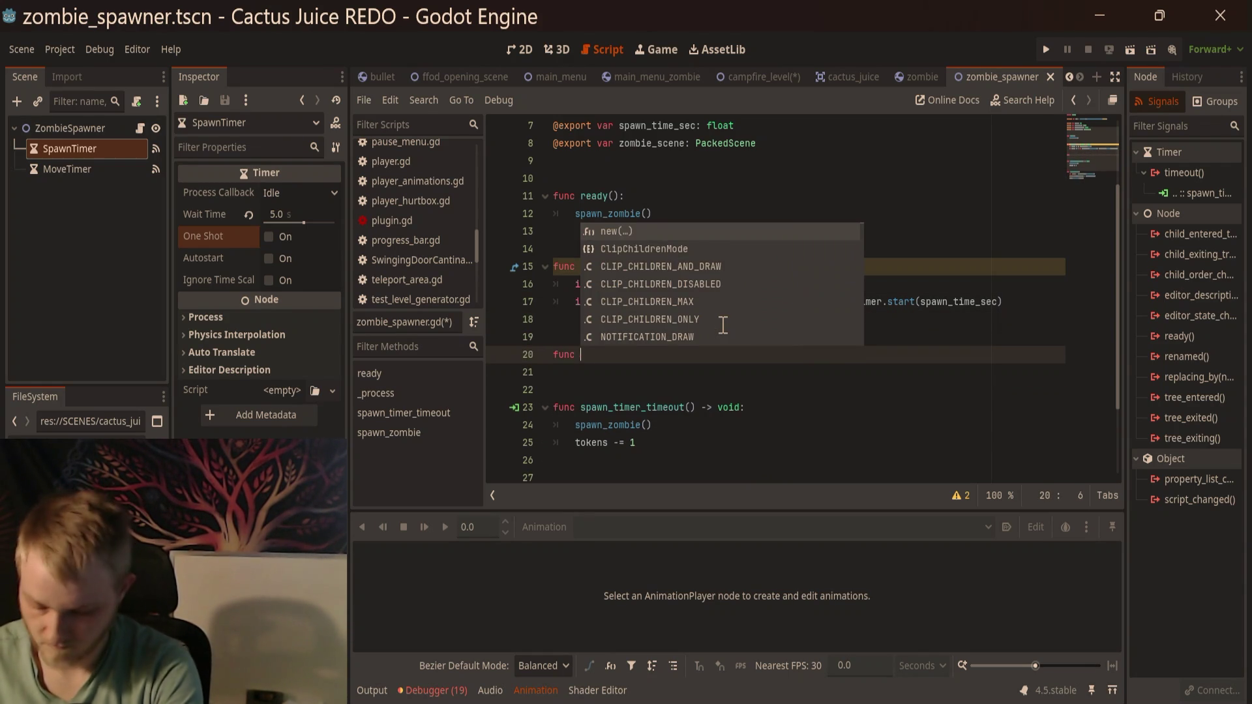
{"action": "type", "text": "cease"}
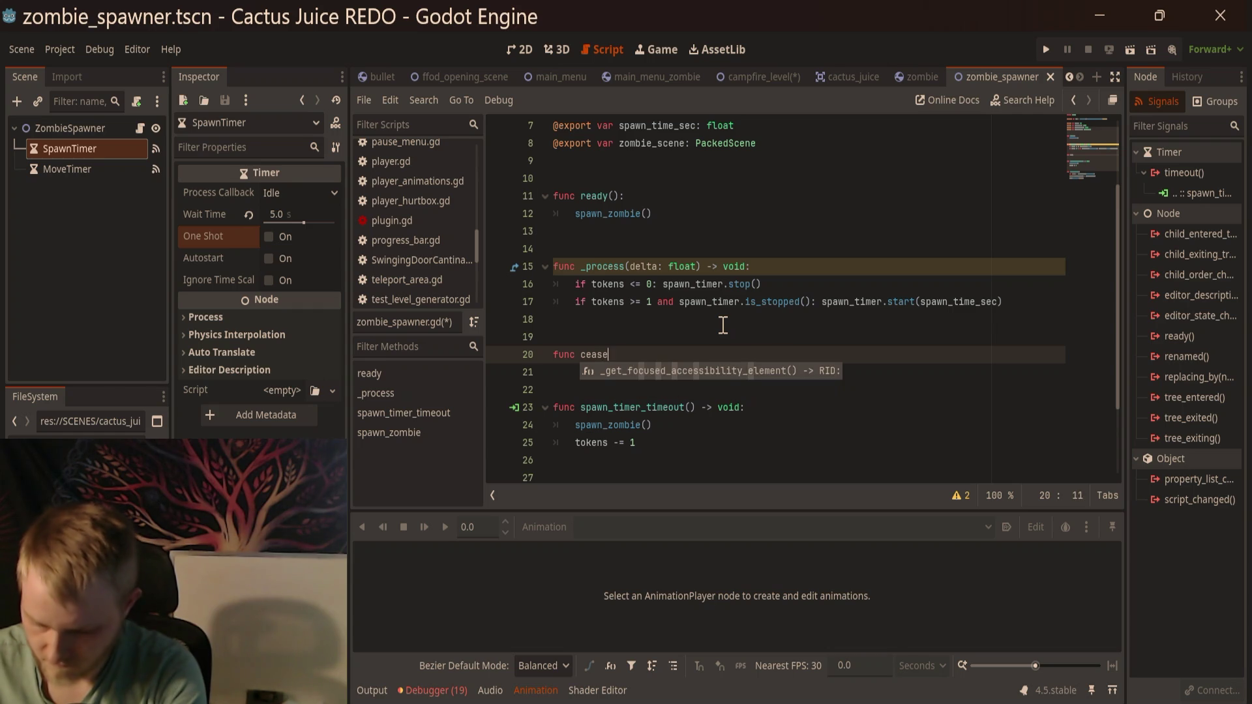
{"action": "type", "text": "_all_activi"}
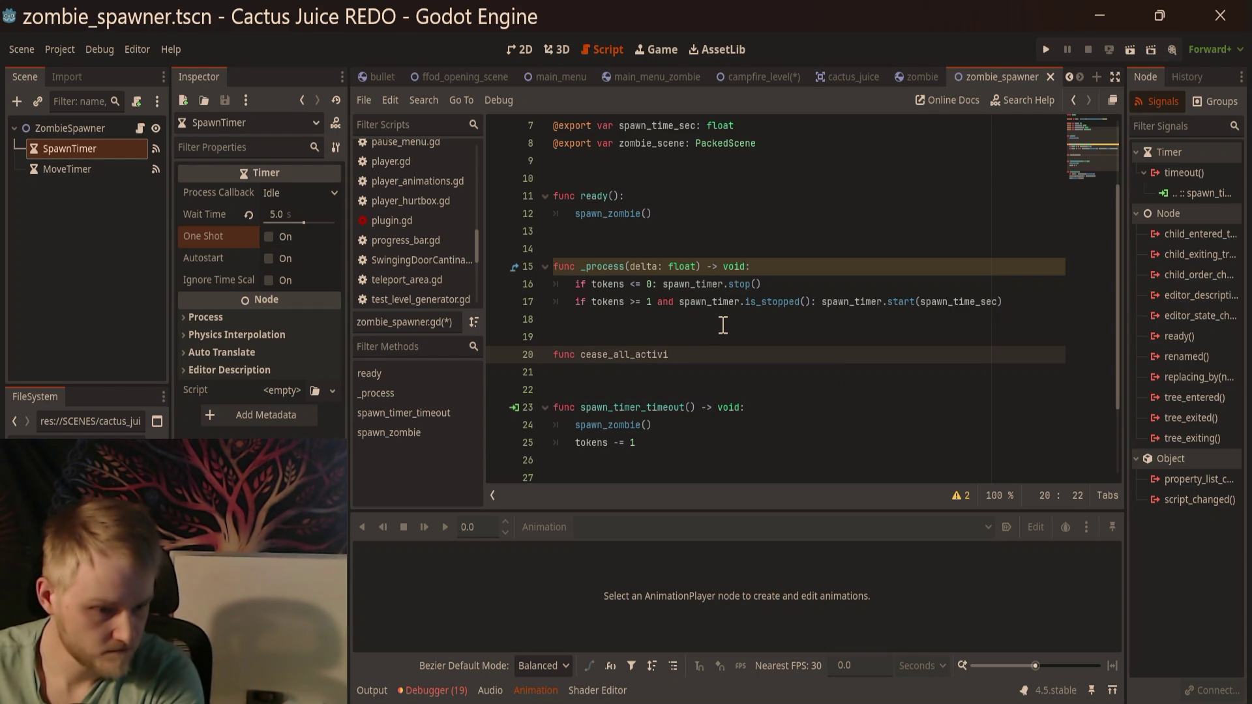
{"action": "type", "text": "ties"}
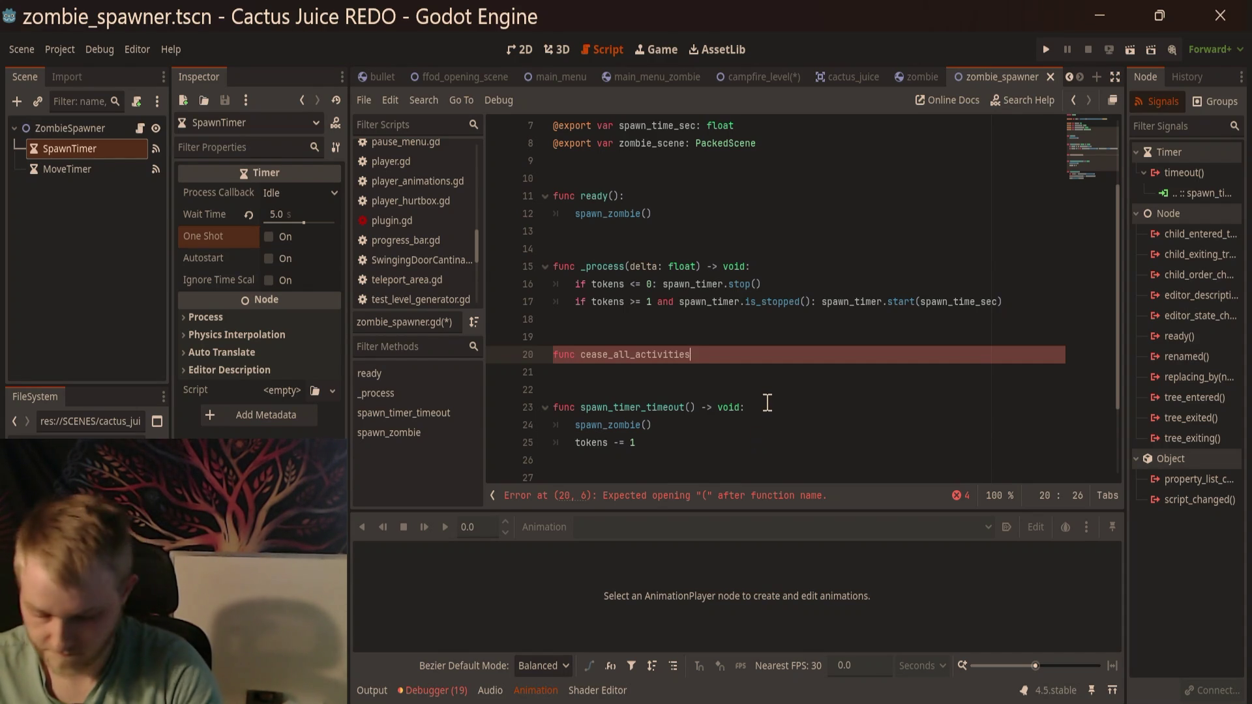
{"action": "type", "text": "()"}
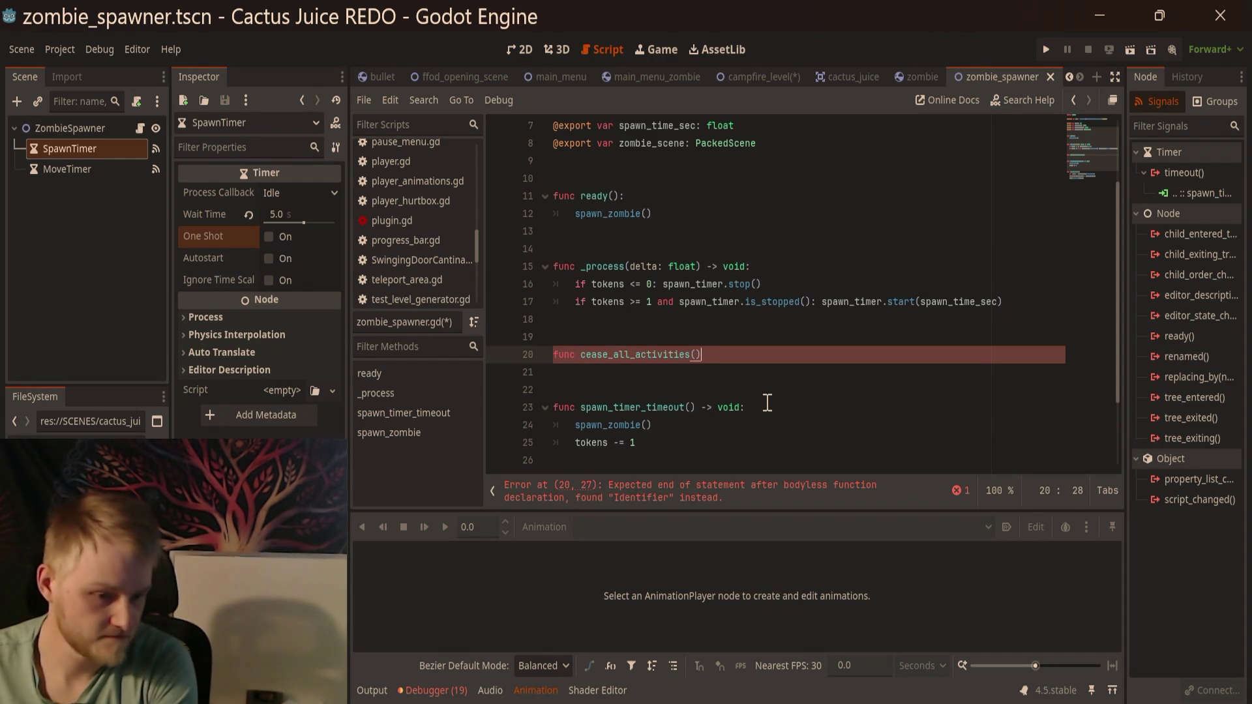
{"action": "type", "text": ":"}
{"action": "key", "text": "Return"}
{"action": "type", "text": "sp"}
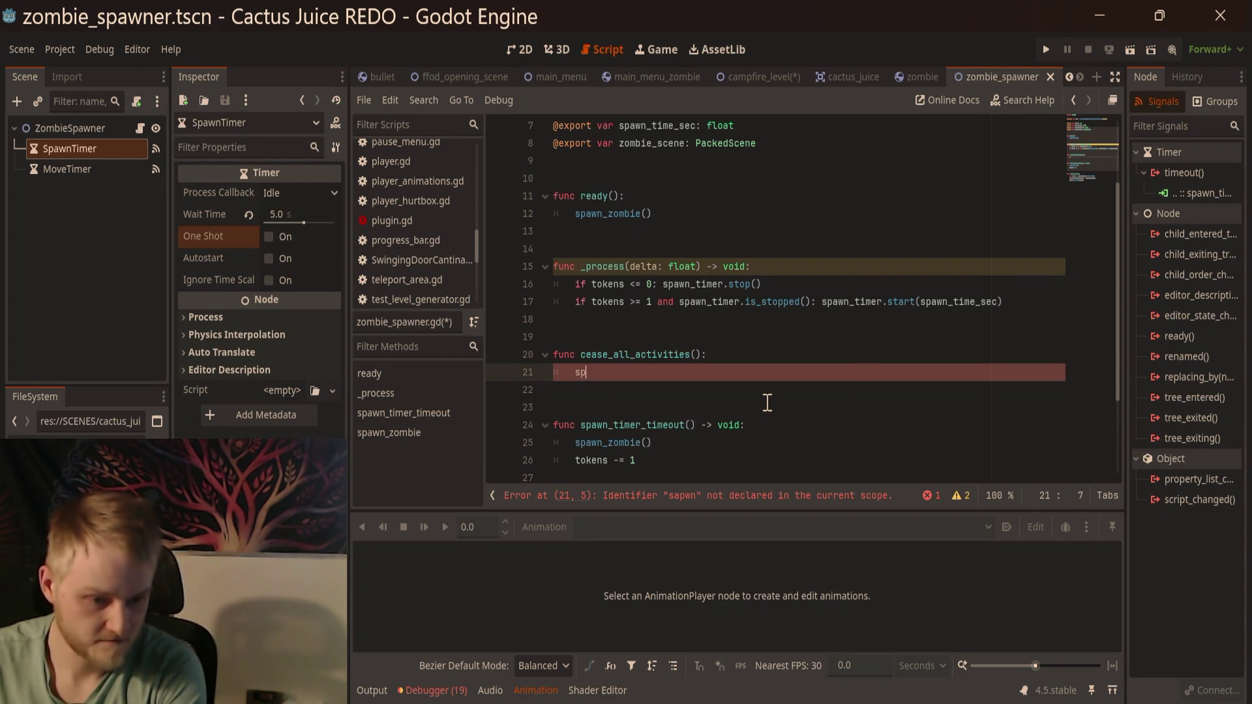
{"action": "type", "text": "awn_"}
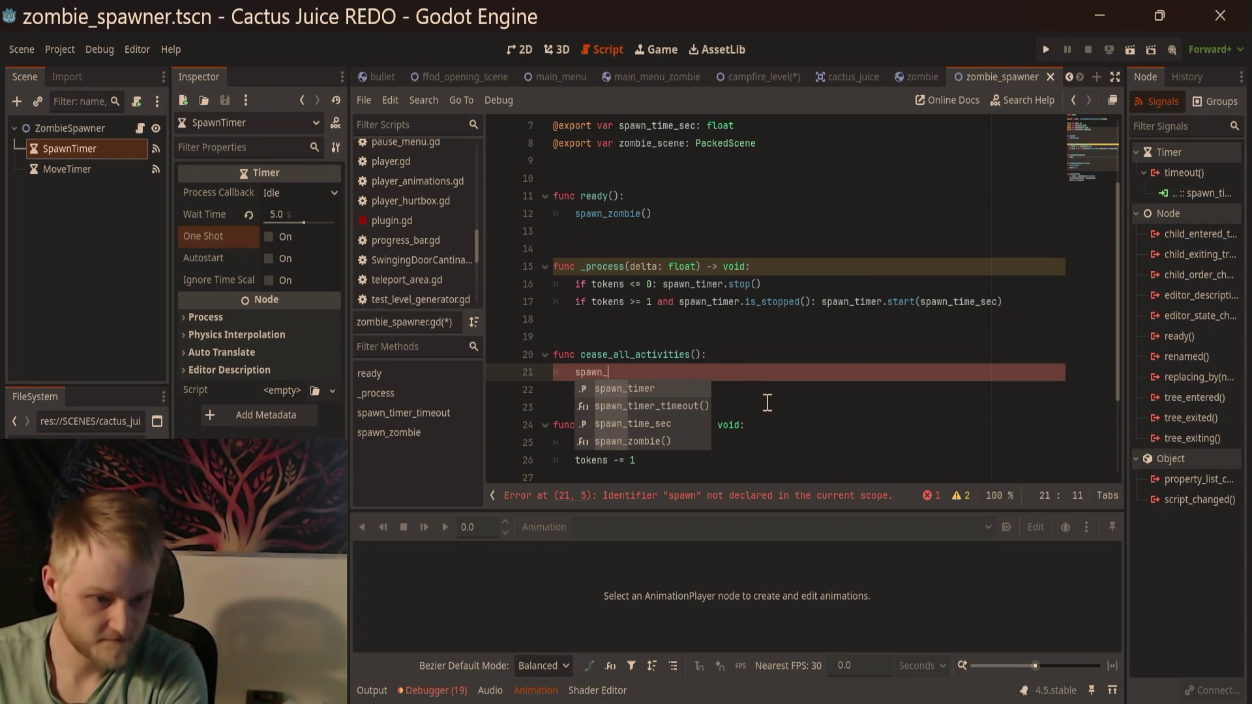
{"action": "type", "text": "t"}
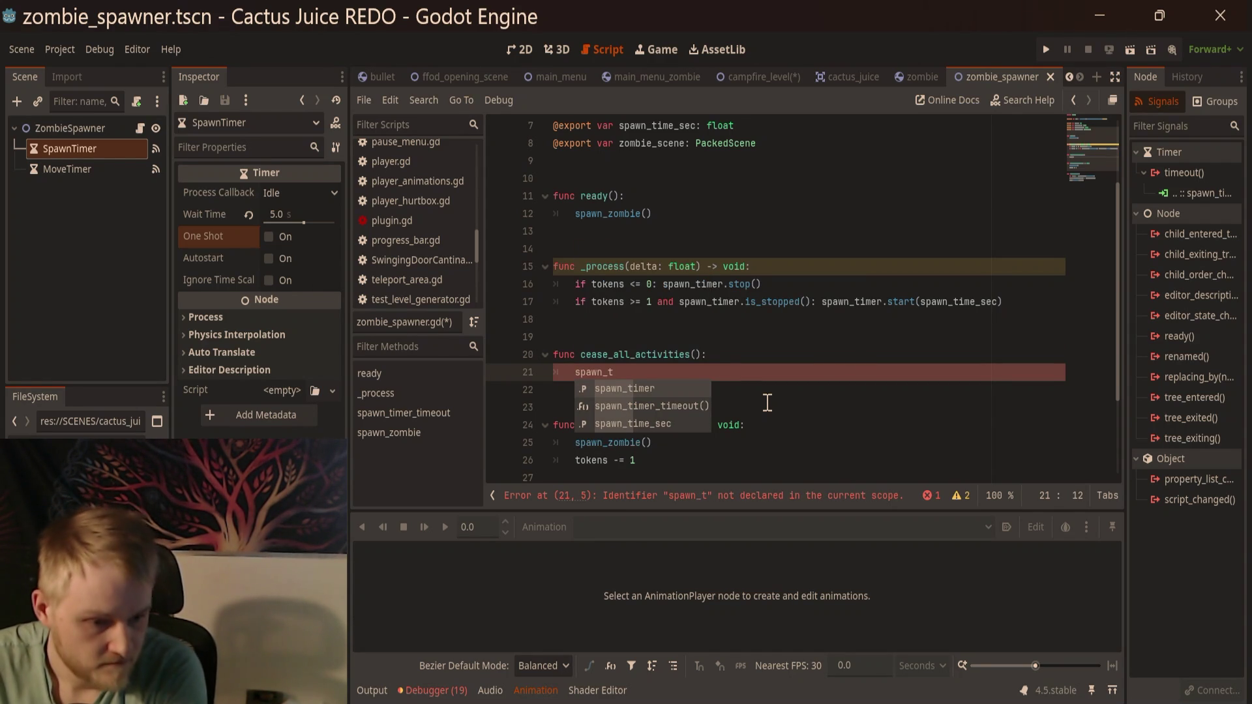
{"action": "type", "text": "imer.stop"}
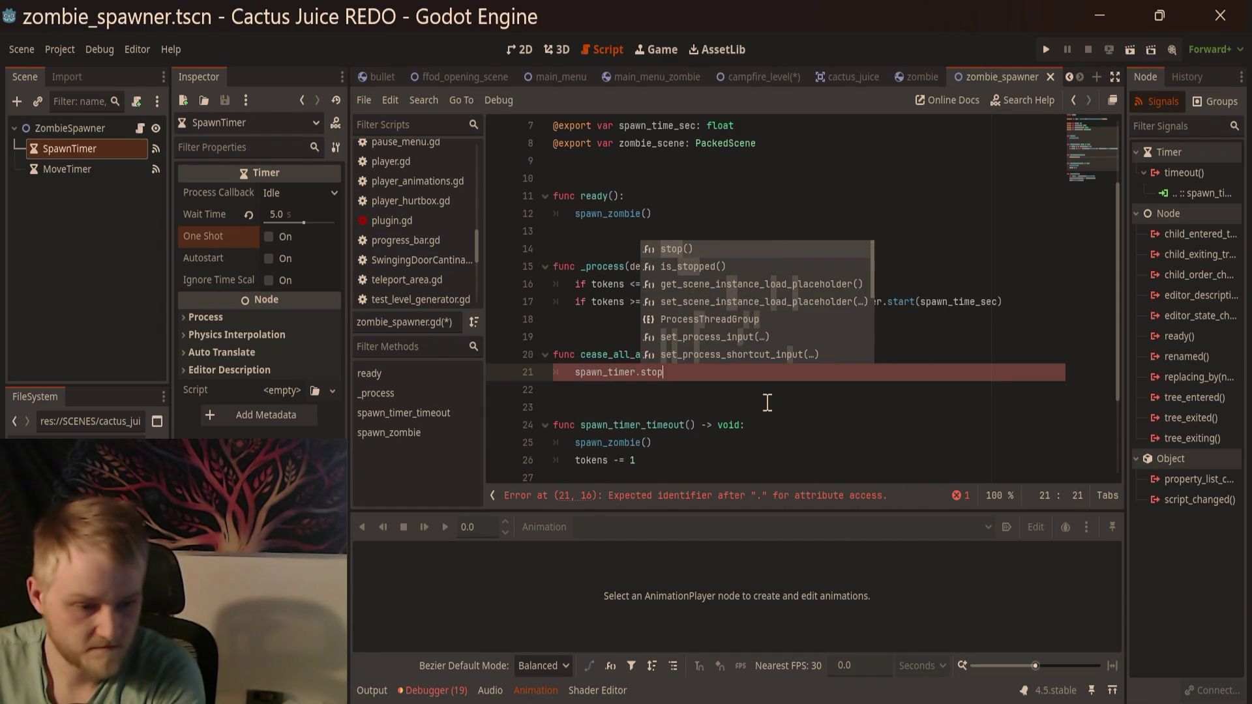
{"action": "key", "text": "Return"}
{"action": "key", "text": "Return"}
{"action": "type", "text": "move"}
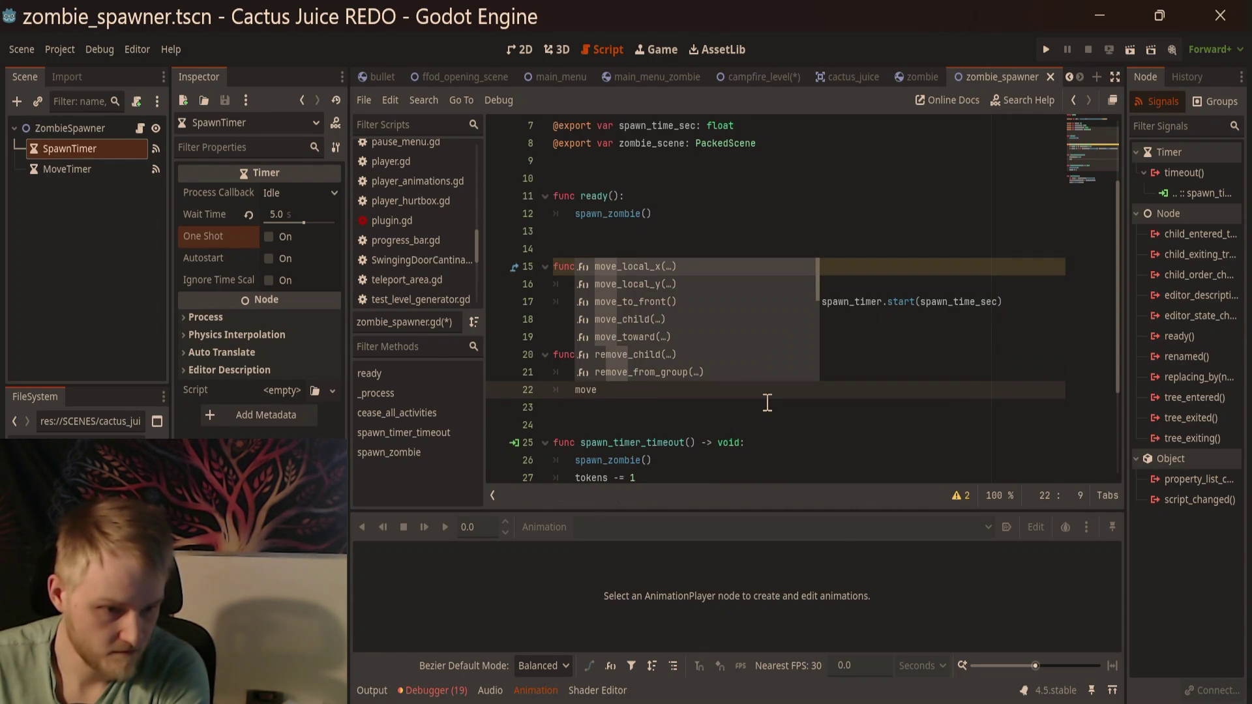
{"action": "type", "text": "_timer.sto"}
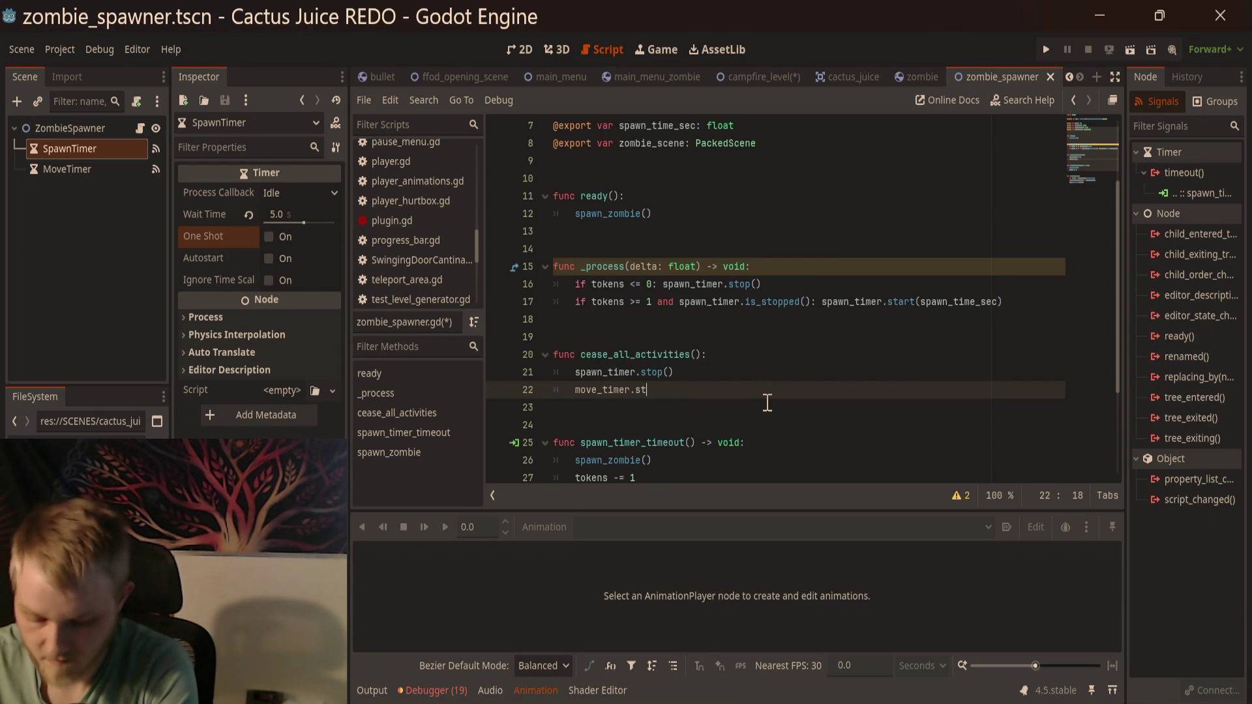
{"action": "type", "text": "p()"}
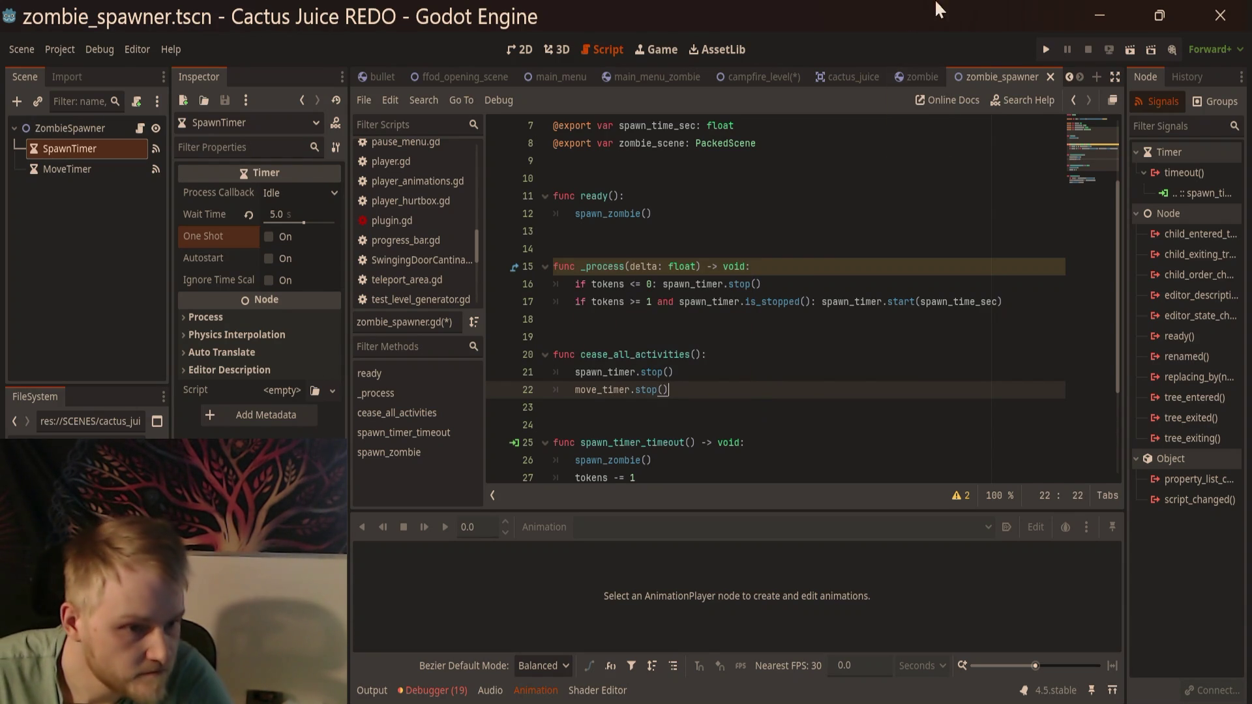
{"action": "left_click", "coordinate": [827, 269]}
{"action": "scroll", "coordinate": [823, 272], "scroll_direction": "up", "scroll_amount": 2}
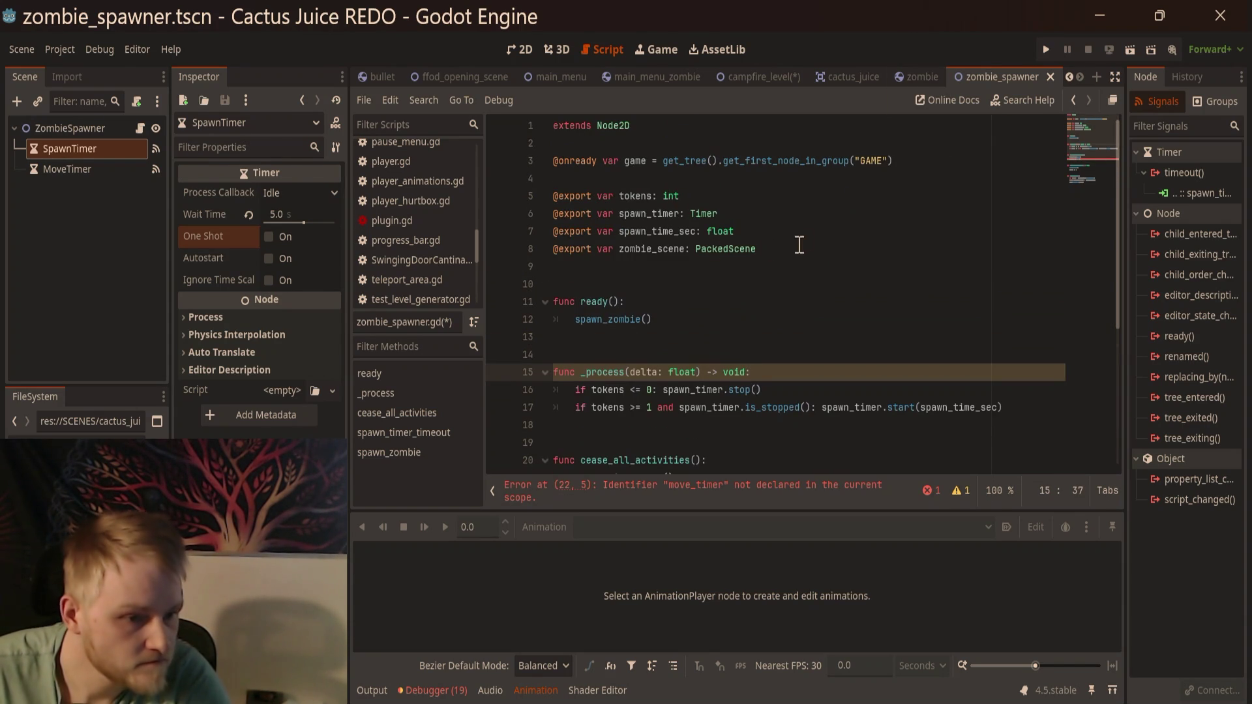
{"action": "left_click", "coordinate": [821, 192]}
{"action": "left_click", "coordinate": [71, 129]}
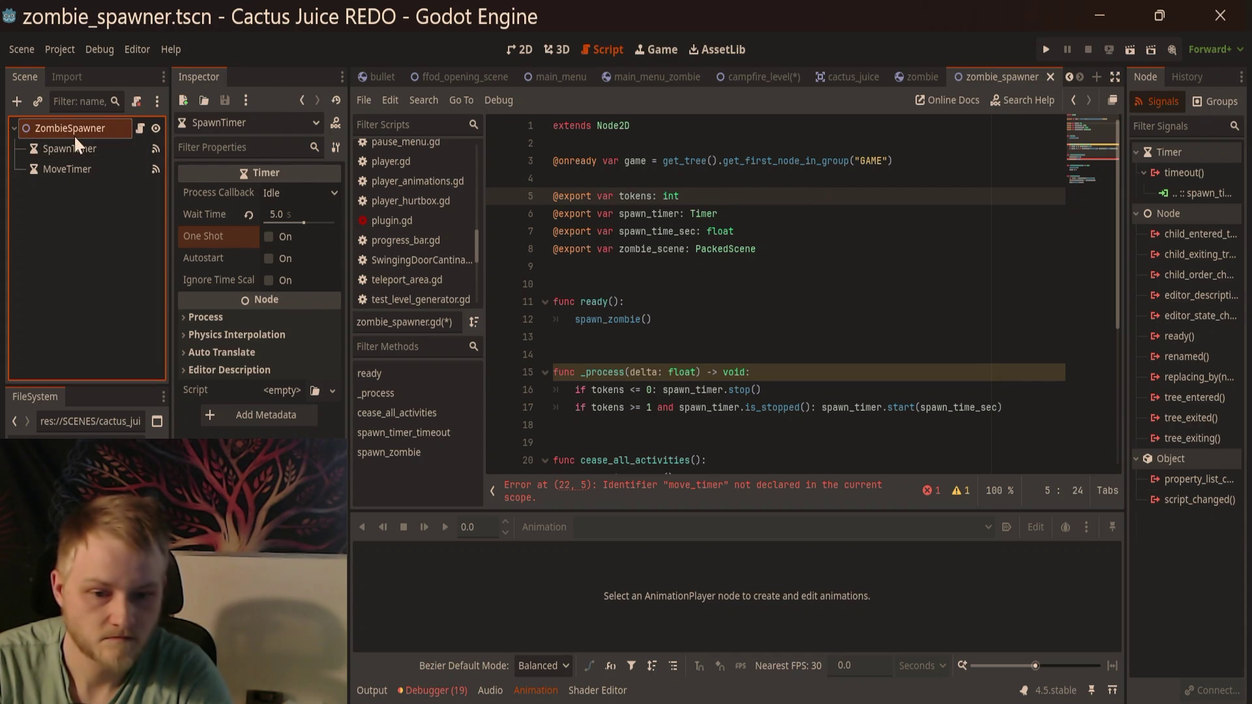
{"action": "left_click", "coordinate": [829, 216]}
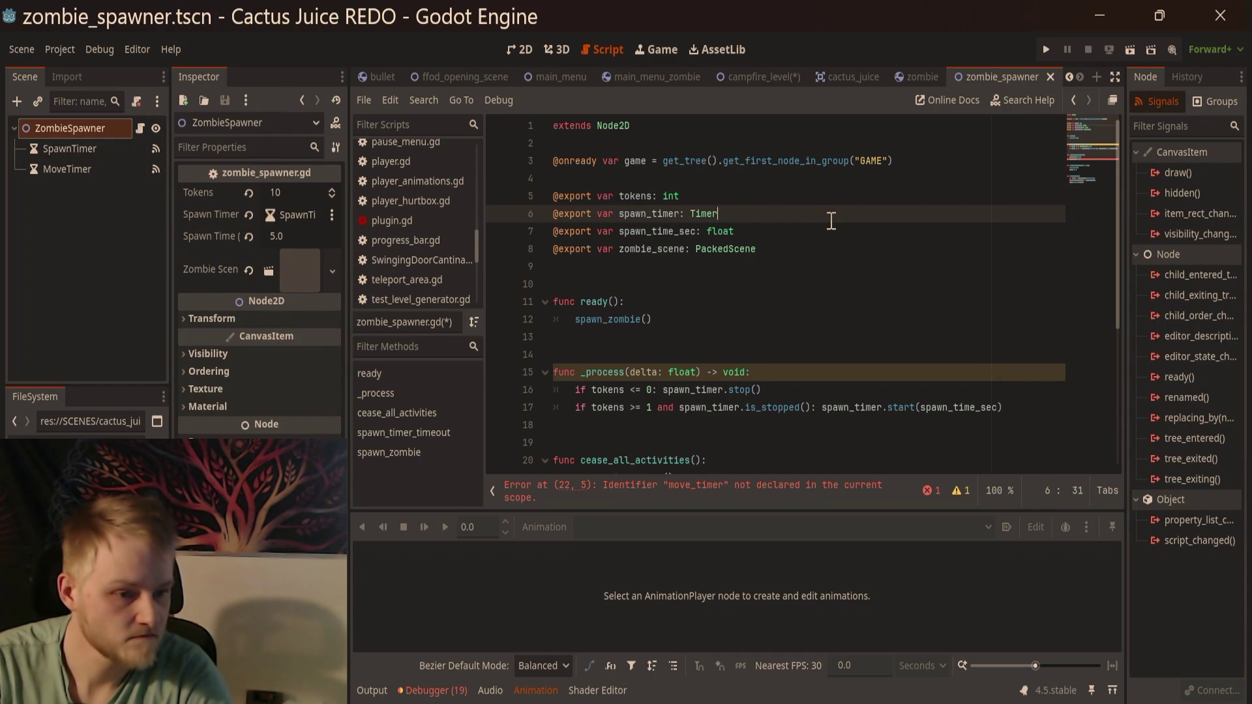
{"action": "key", "text": "Return"}
{"action": "type", "text": "@export"}
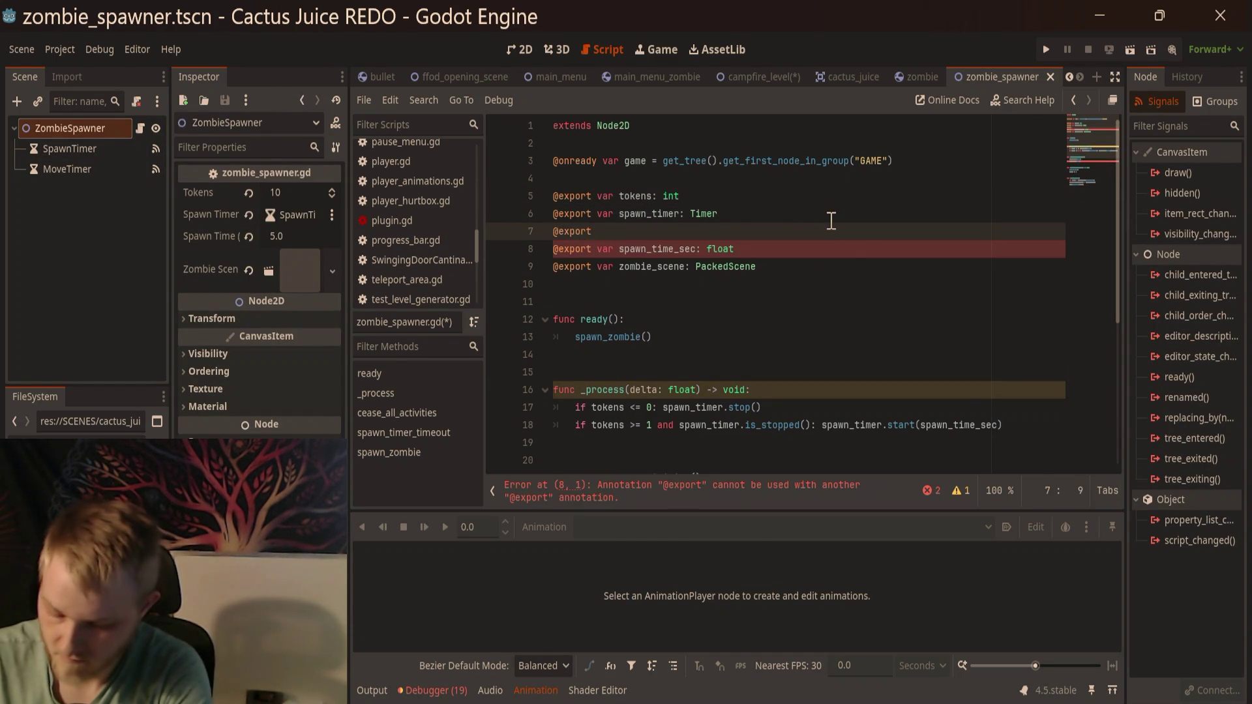
{"action": "type", "text": "var "}
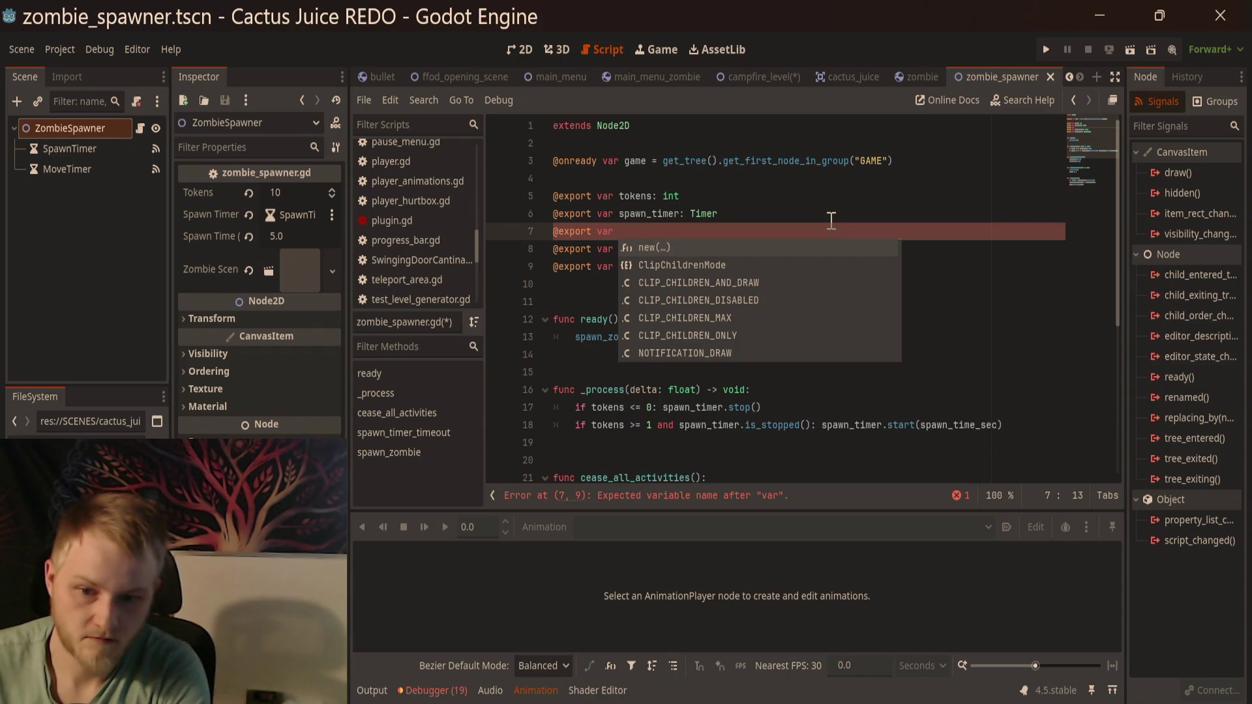
{"action": "type", "text": "Mo"}
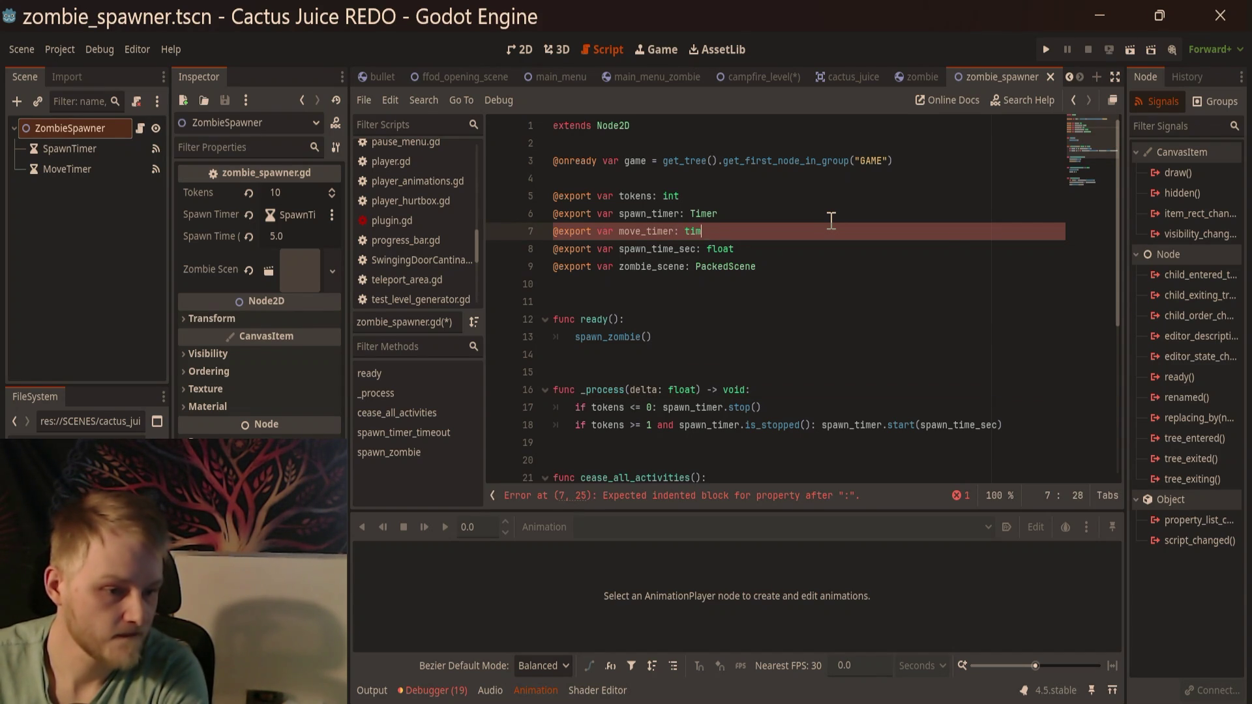
{"action": "key", "text": "BackSpace"}
{"action": "key", "text": "BackSpace"}
{"action": "key", "text": "BackSpace"}
{"action": "type", "text": "imer"}
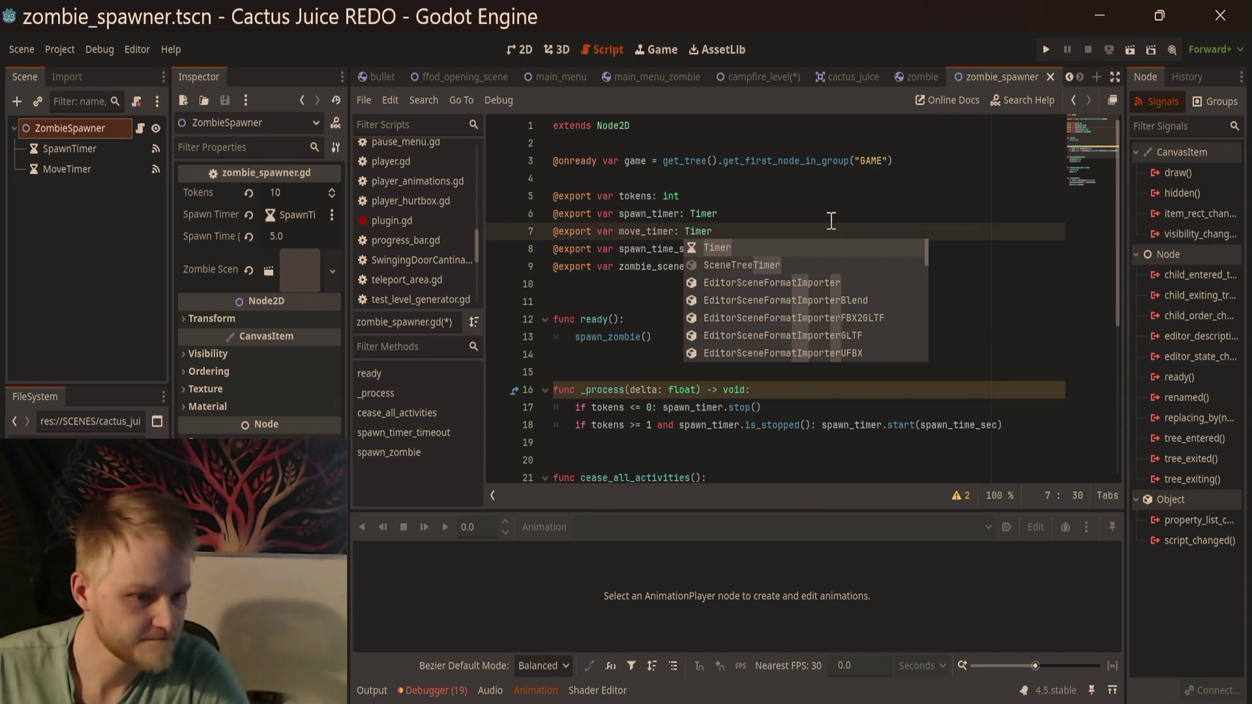
{"action": "left_click", "coordinate": [821, 235]}
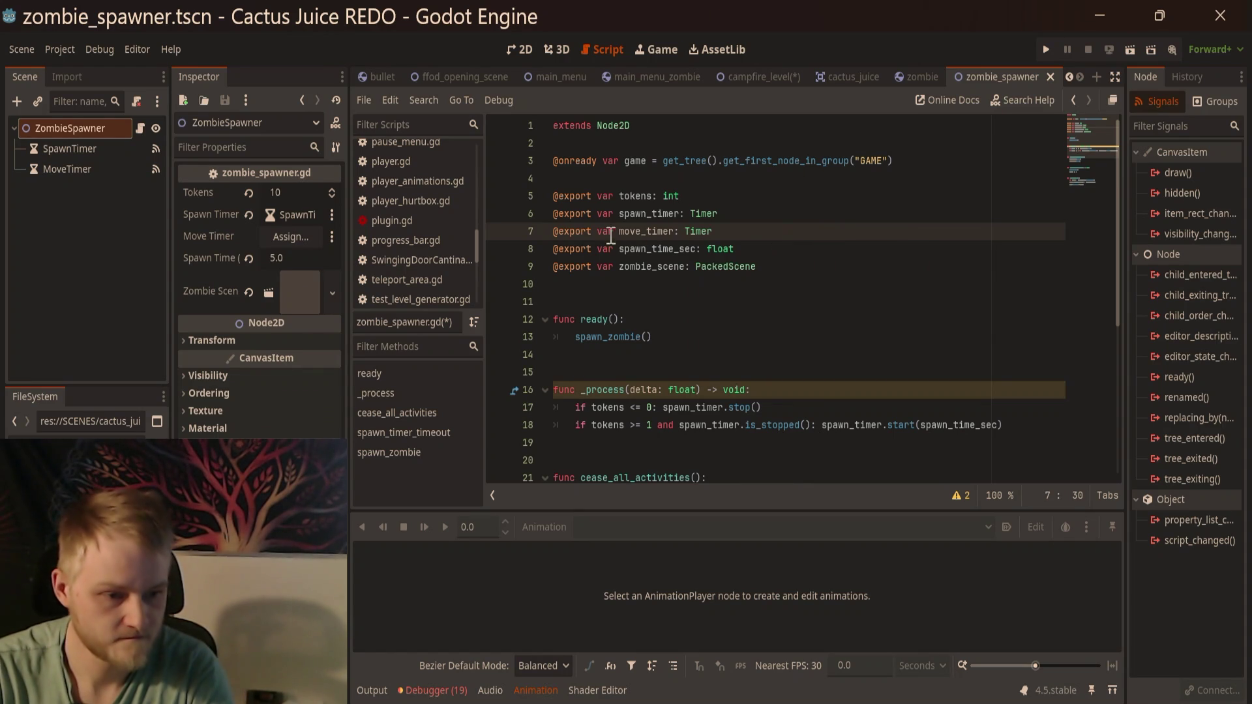
{"action": "type", "text": "_spa"}
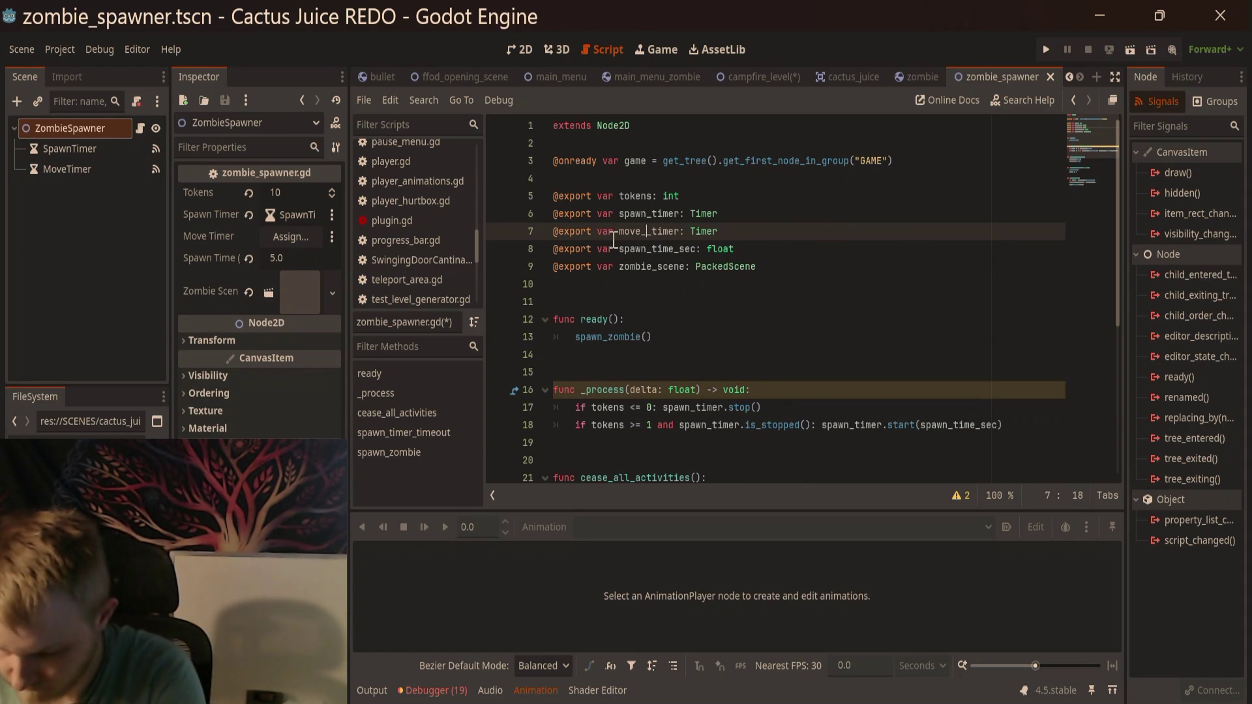
{"action": "type", "text": "wn_"}
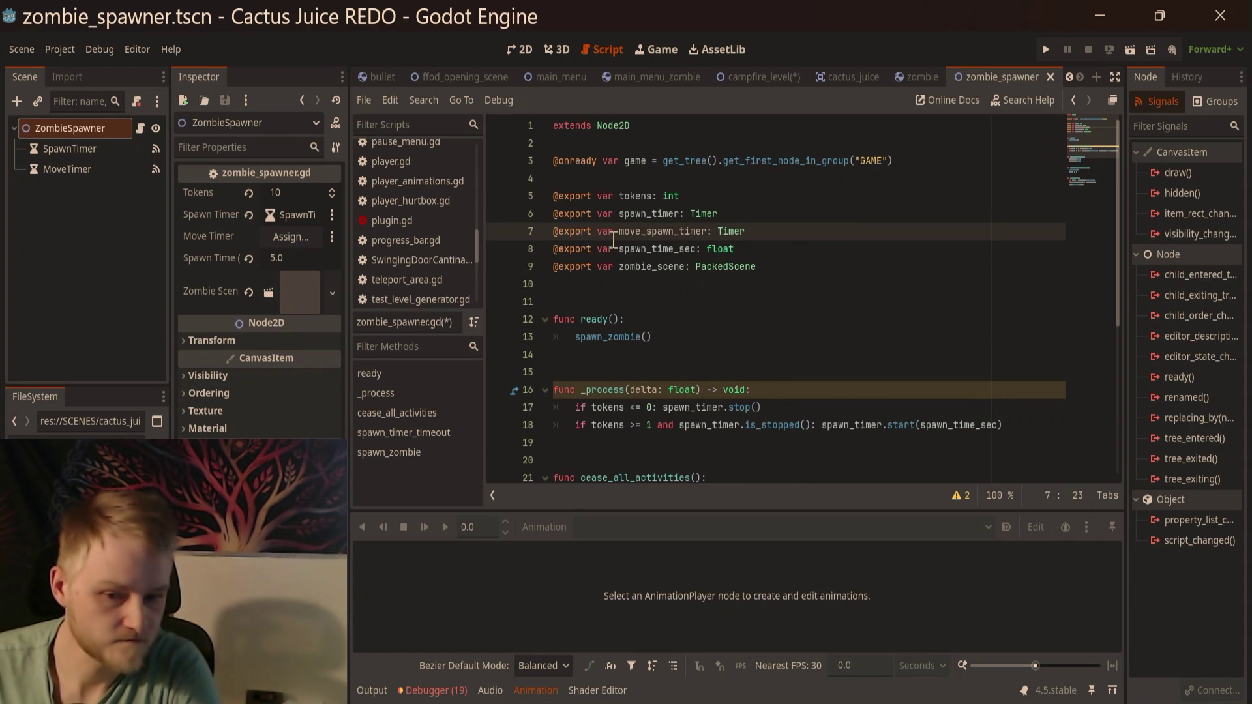
{"action": "left_click", "coordinate": [915, 244]}
{"action": "key", "text": "ctrl+s"}
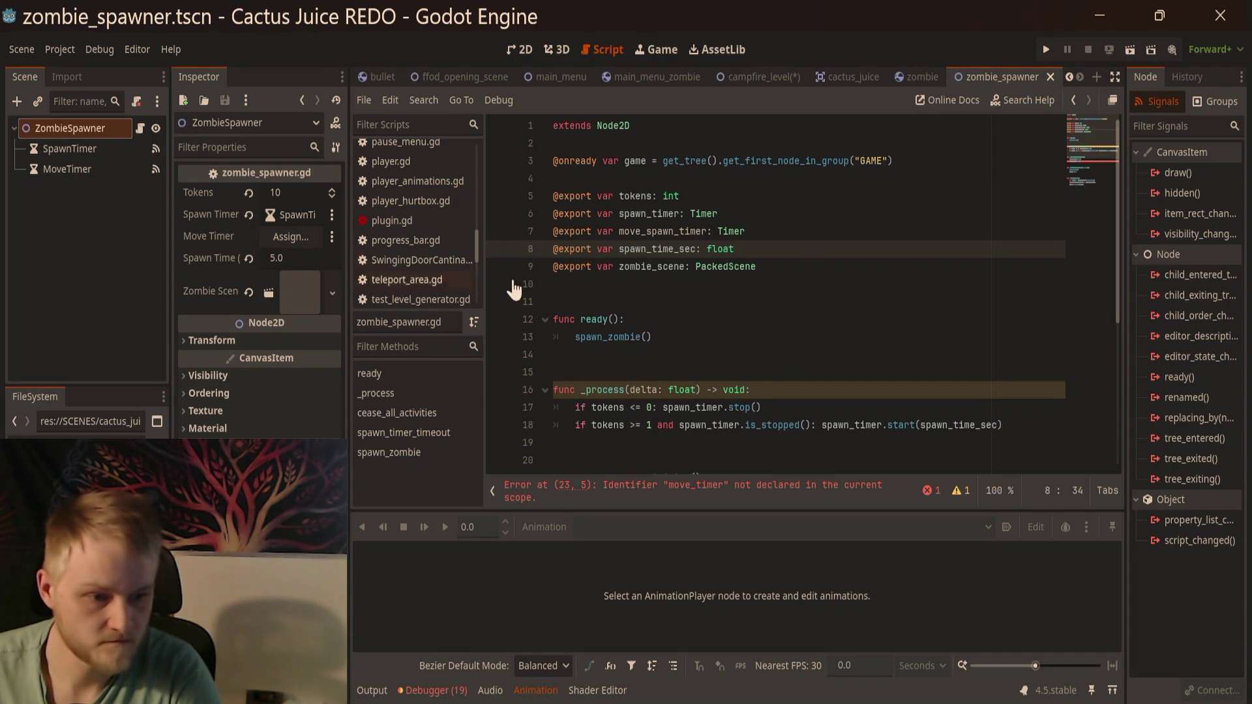
Step: Change move_timer.stop() to move_spawn_timer.stop() in cease_all_activities and save
{"action": "scroll", "coordinate": [842, 263], "scroll_direction": "down", "scroll_amount": 5}
{"action": "left_click", "coordinate": [746, 255]}
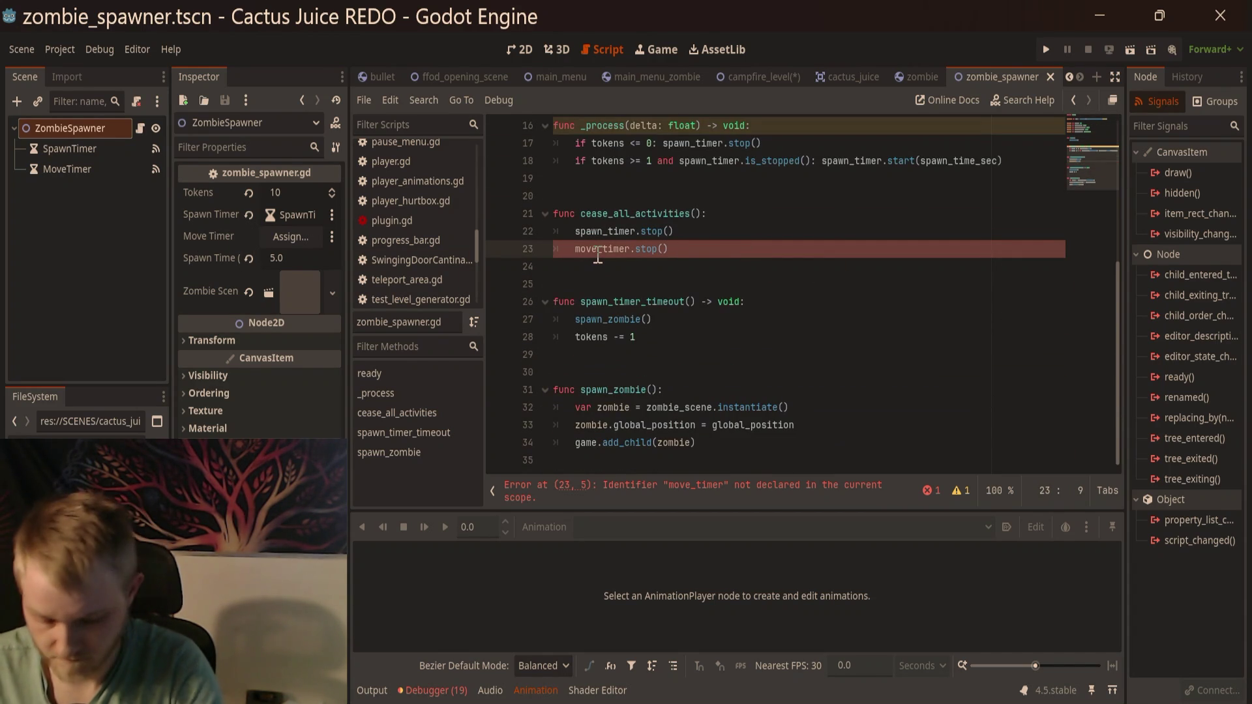
{"action": "type", "text": "spawn_"}
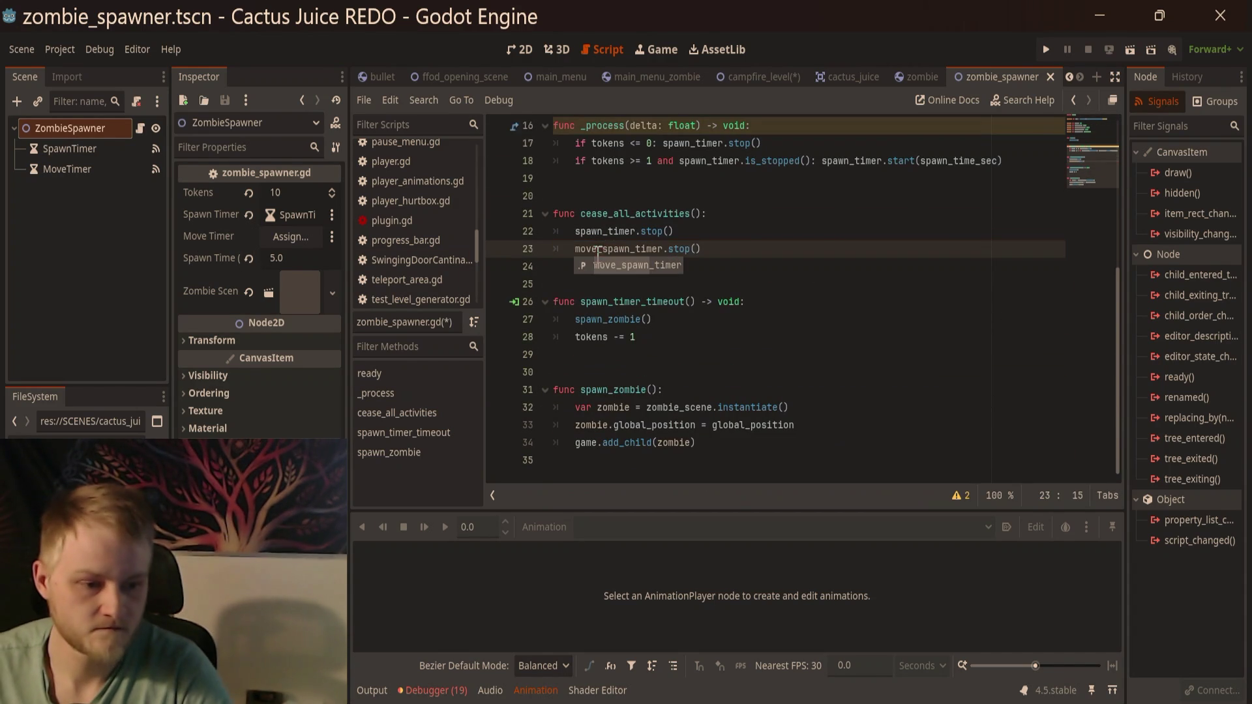
{"action": "left_click", "coordinate": [939, 273]}
{"action": "key", "text": "ctrl+s"}
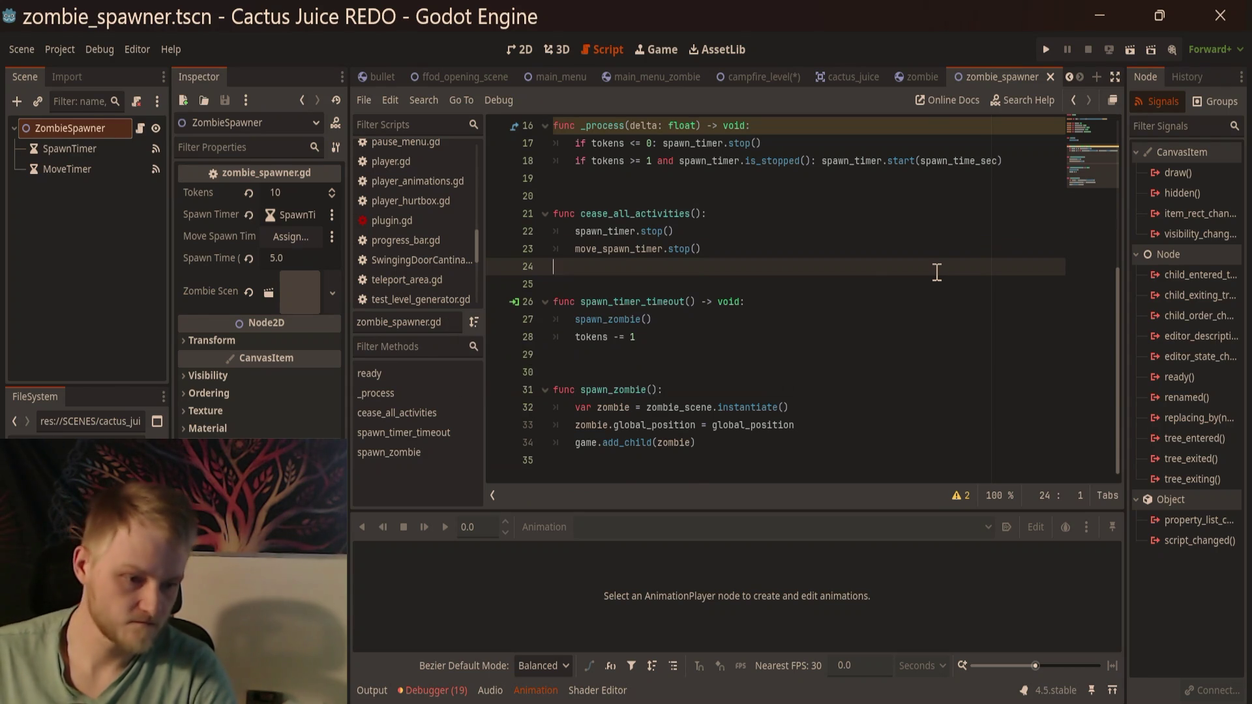
{"action": "scroll", "coordinate": [946, 326], "scroll_direction": "up", "scroll_amount": 4}
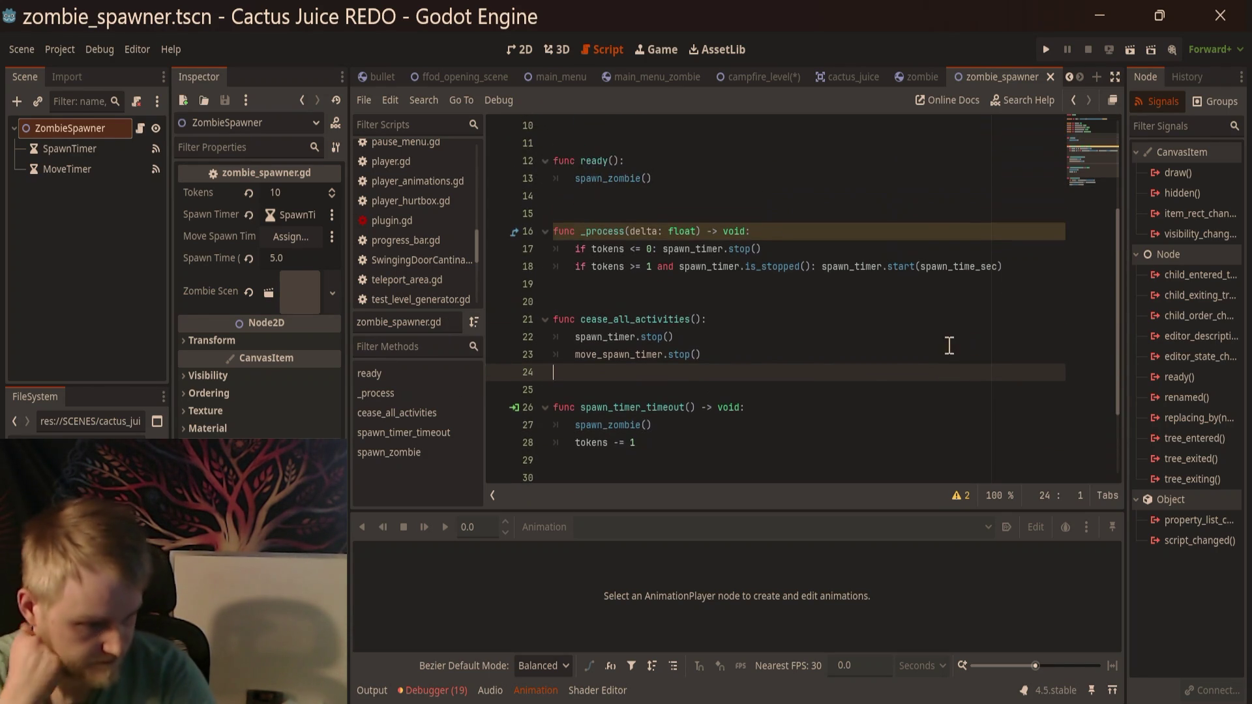
{"action": "scroll", "coordinate": [936, 357], "scroll_direction": "up", "scroll_amount": 1}
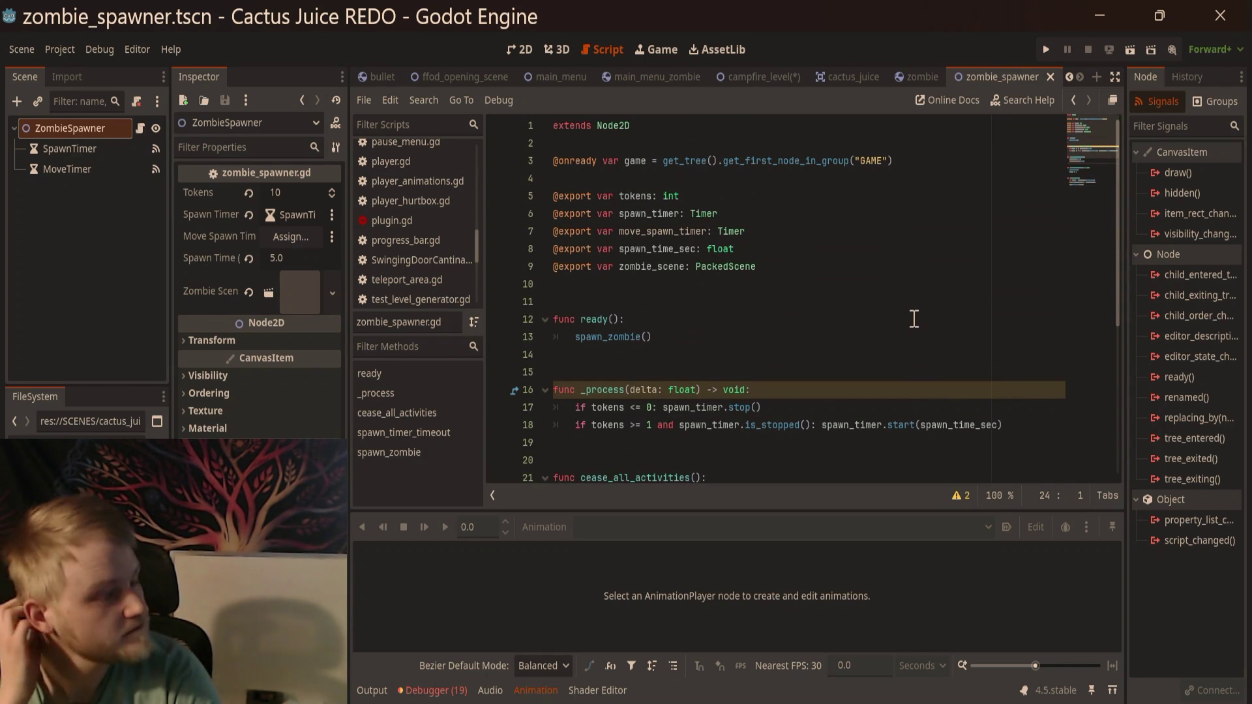
{"action": "scroll", "coordinate": [724, 339], "scroll_direction": "down", "scroll_amount": 5}
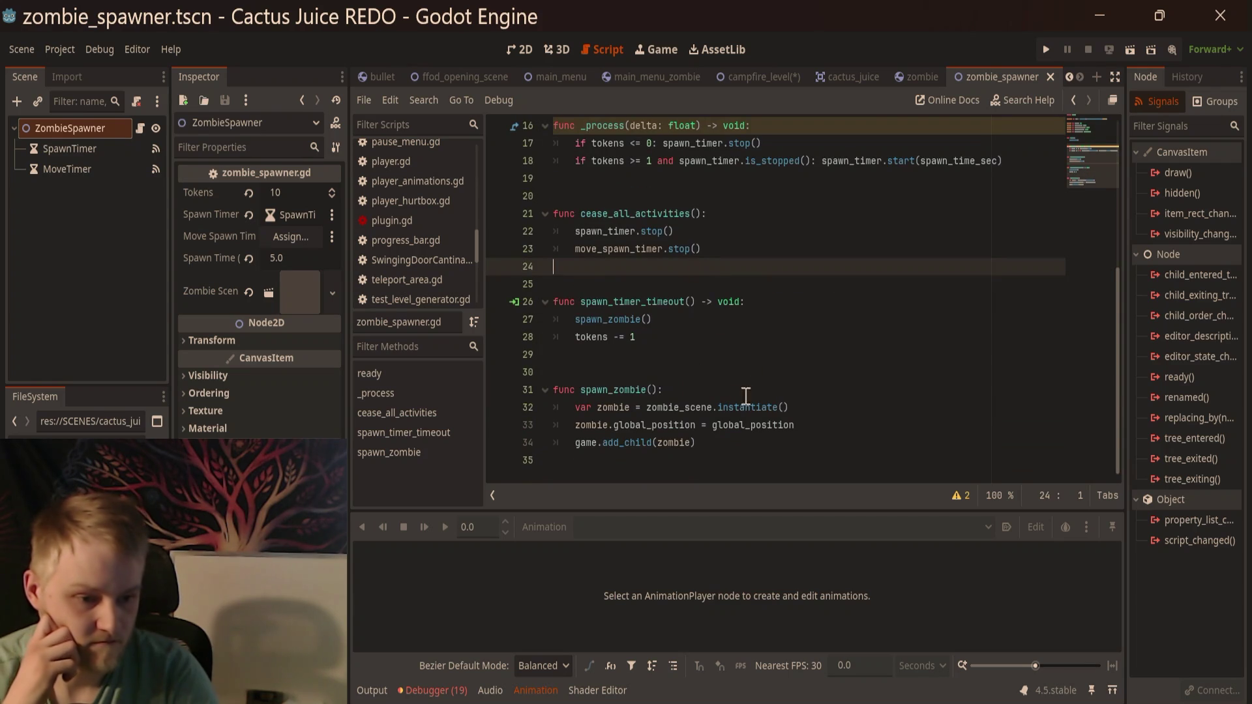
{"action": "left_click", "coordinate": [754, 337]}
{"action": "left_click", "coordinate": [756, 324]}
{"action": "left_click", "coordinate": [788, 282]}
{"action": "left_click", "coordinate": [796, 246]}
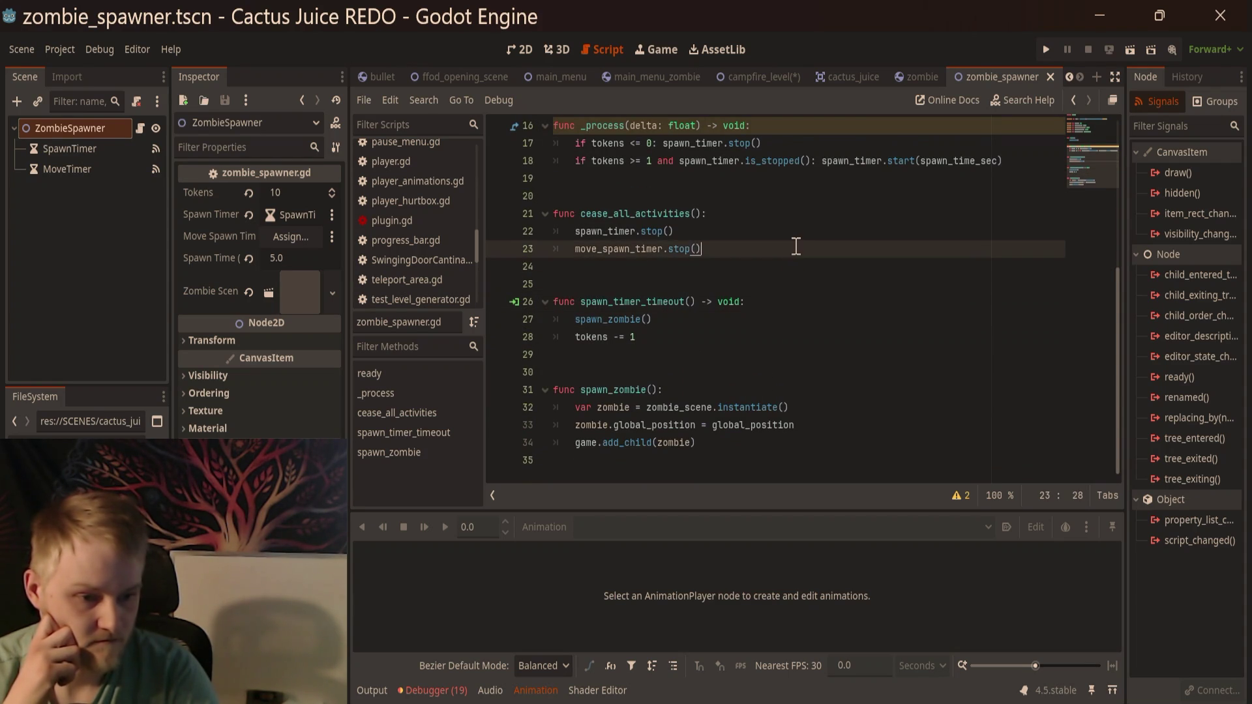
{"action": "scroll", "coordinate": [799, 274], "scroll_direction": "up", "scroll_amount": 3}
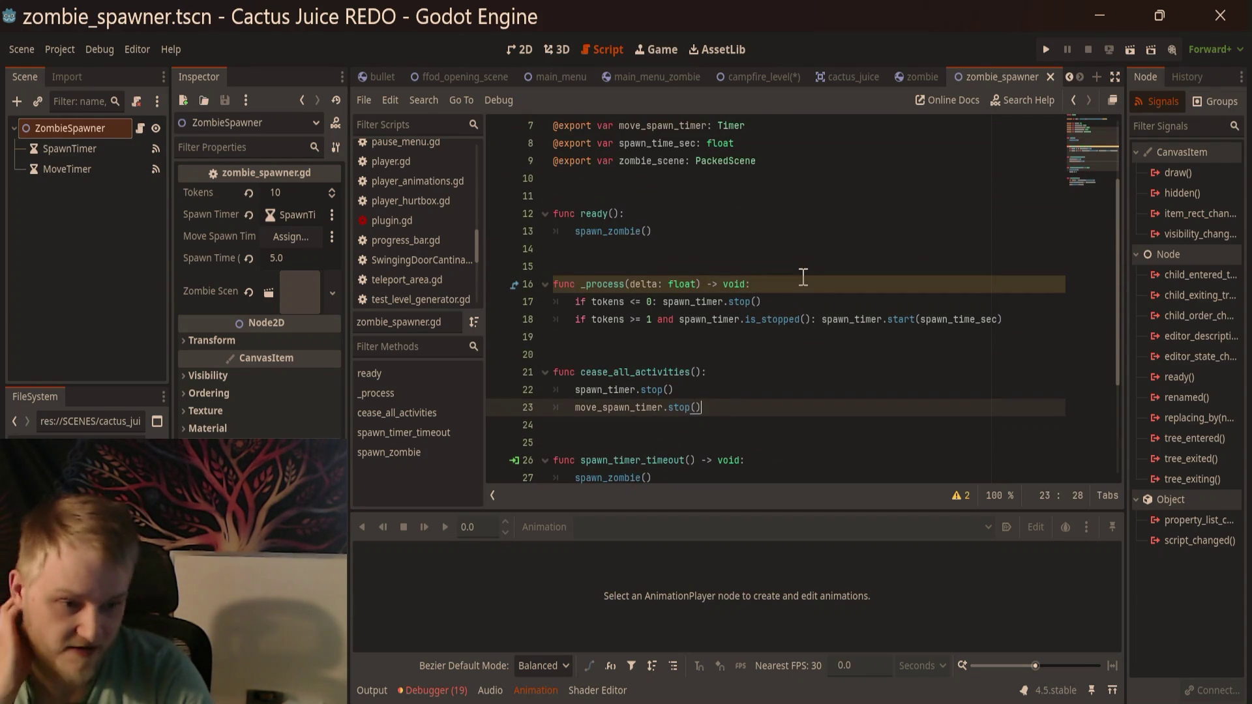
{"action": "scroll", "coordinate": [749, 277], "scroll_direction": "up", "scroll_amount": 2}
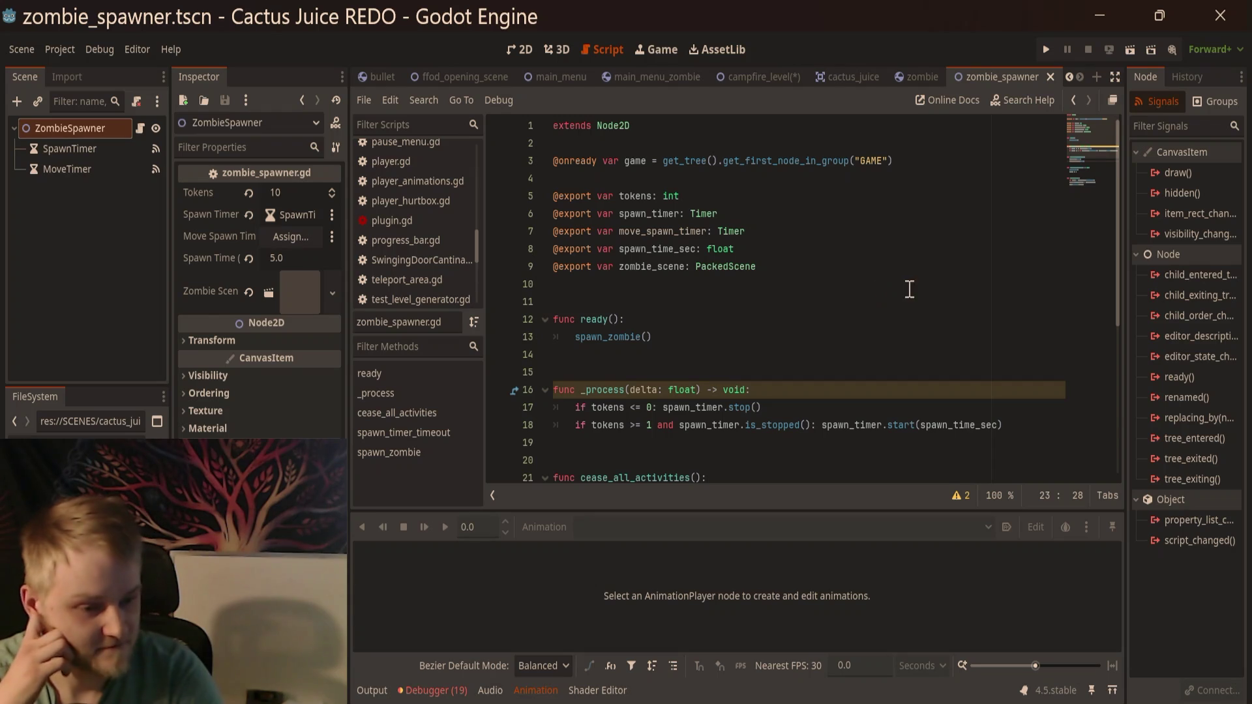
{"action": "scroll", "coordinate": [882, 291], "scroll_direction": "down", "scroll_amount": 3}
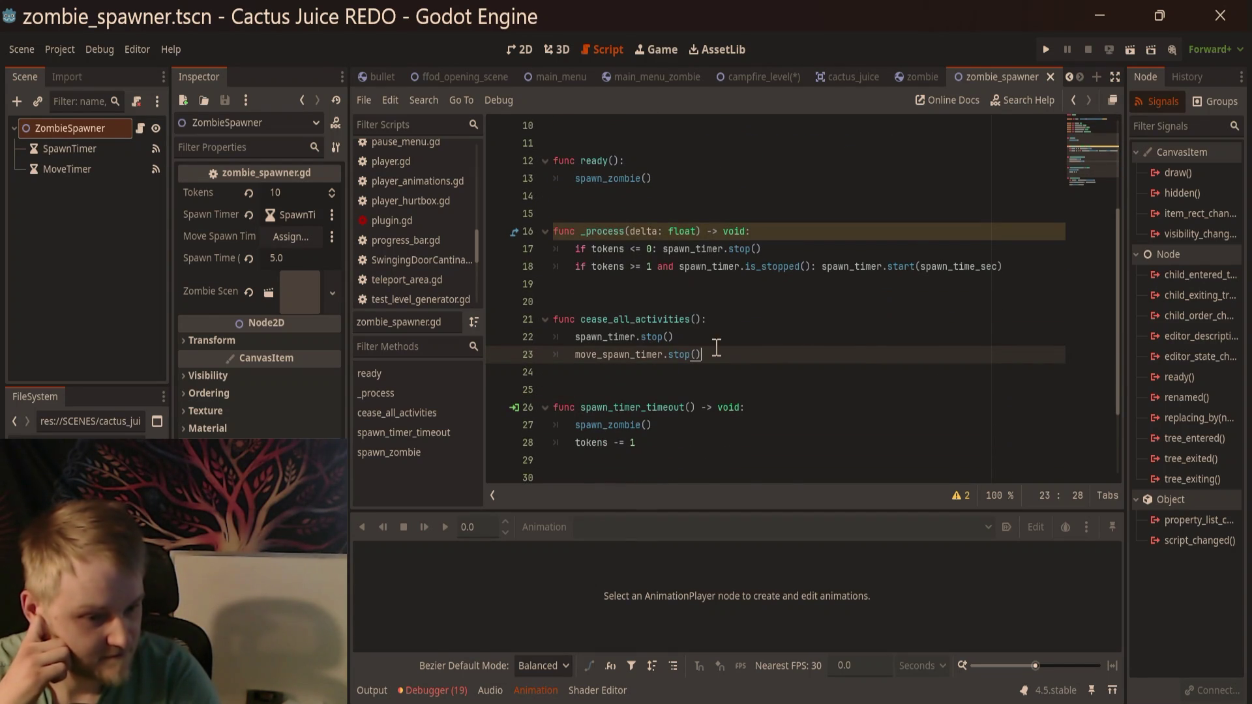
{"action": "scroll", "coordinate": [718, 347], "scroll_direction": "down", "scroll_amount": 1}
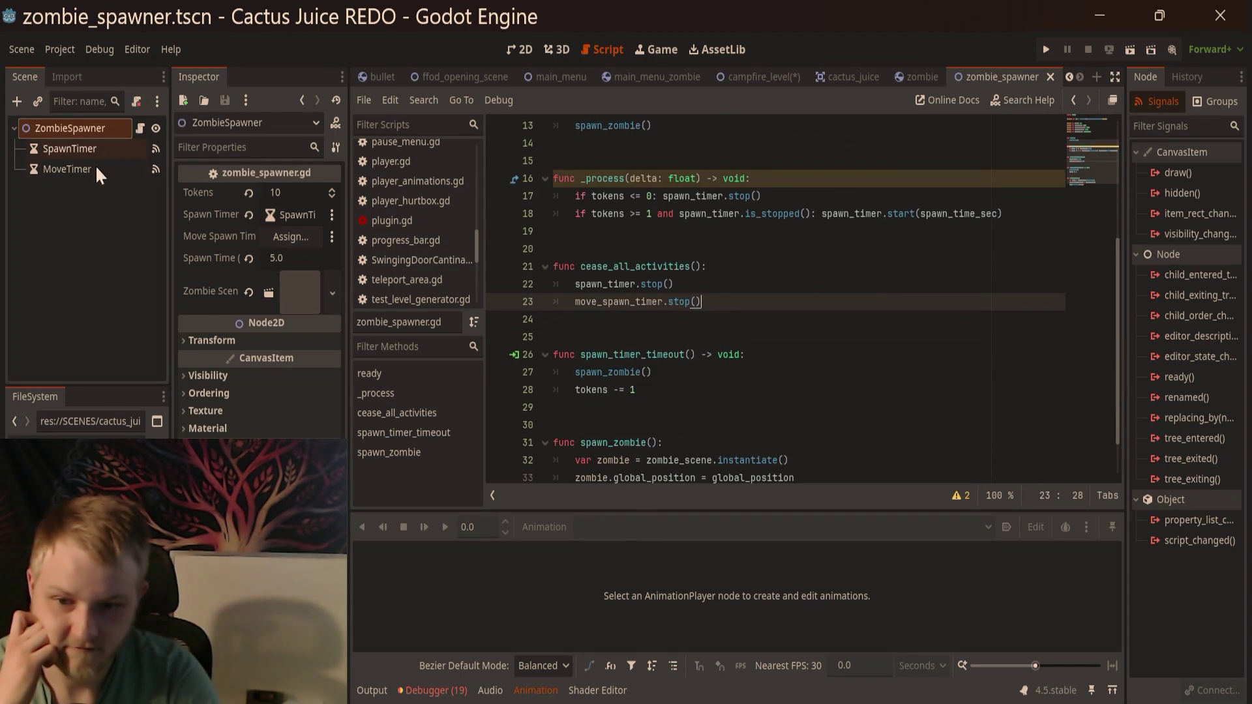
{"action": "scroll", "coordinate": [884, 344], "scroll_direction": "up", "scroll_amount": 4}
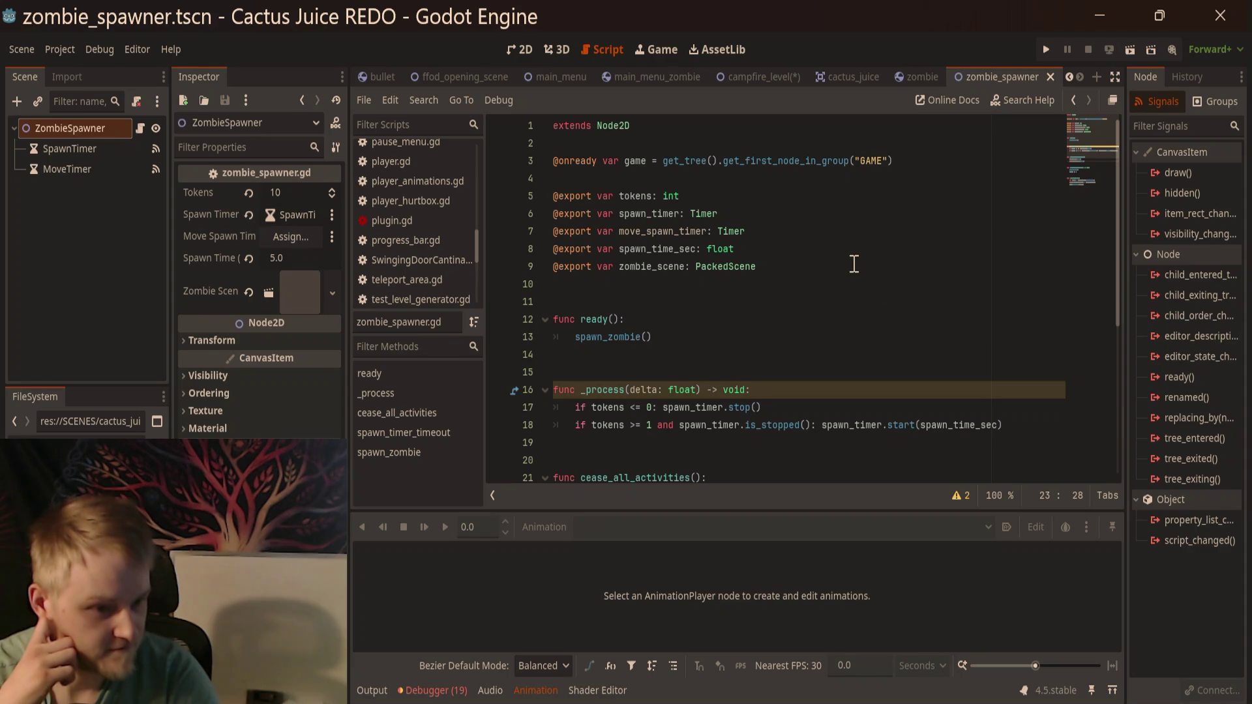
{"action": "key", "text": "ctrl+s"}
{"action": "scroll", "coordinate": [783, 247], "scroll_direction": "down", "scroll_amount": 1}
{"action": "left_click", "coordinate": [755, 282]}
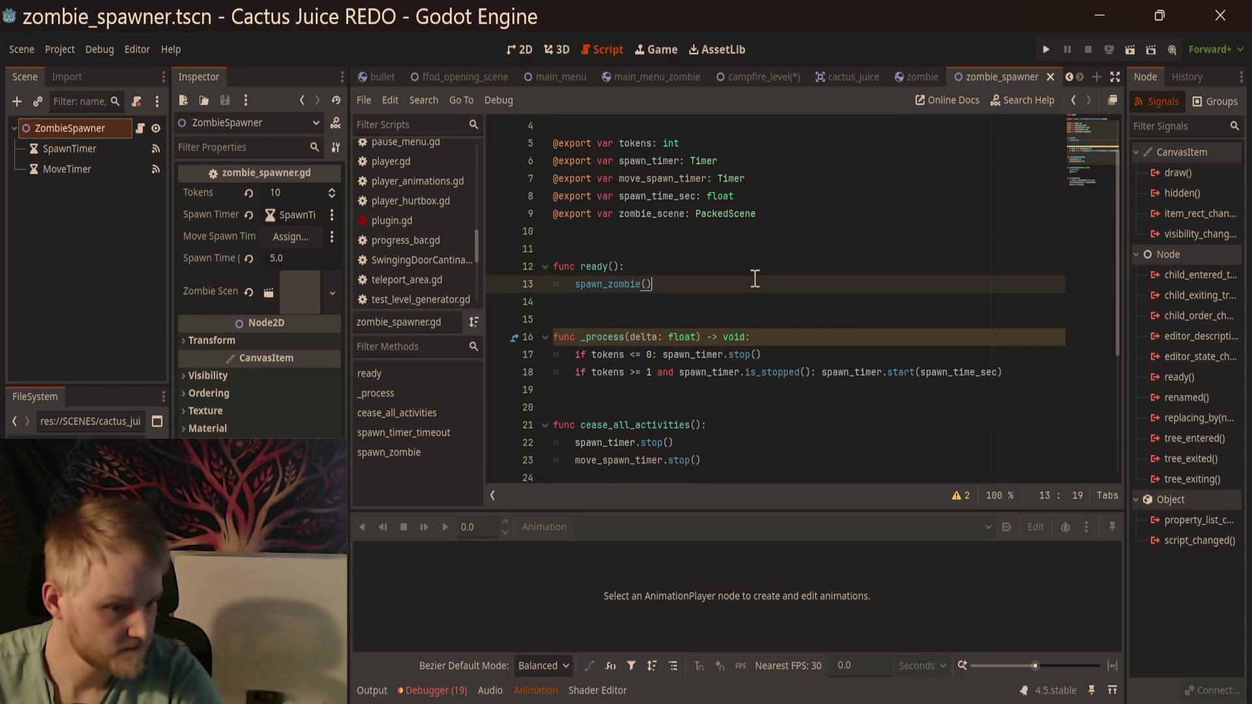
{"action": "scroll", "coordinate": [755, 303], "scroll_direction": "down", "scroll_amount": 2}
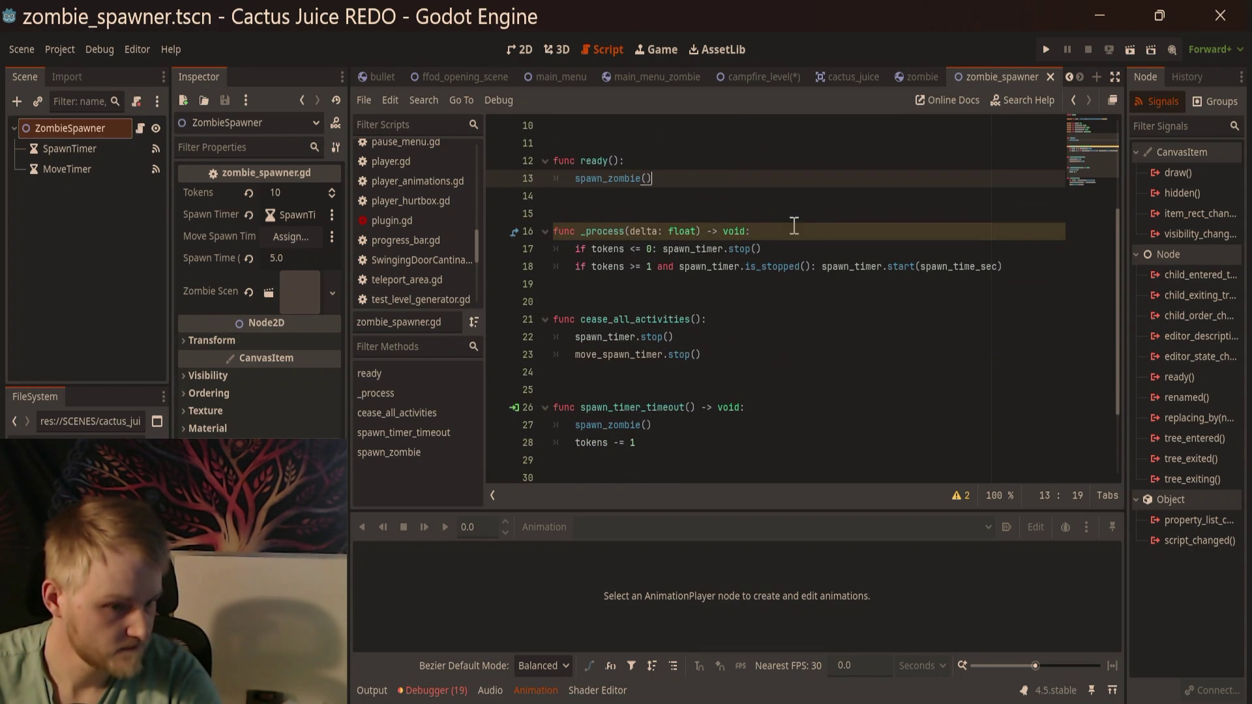
{"action": "left_click", "coordinate": [785, 246]}
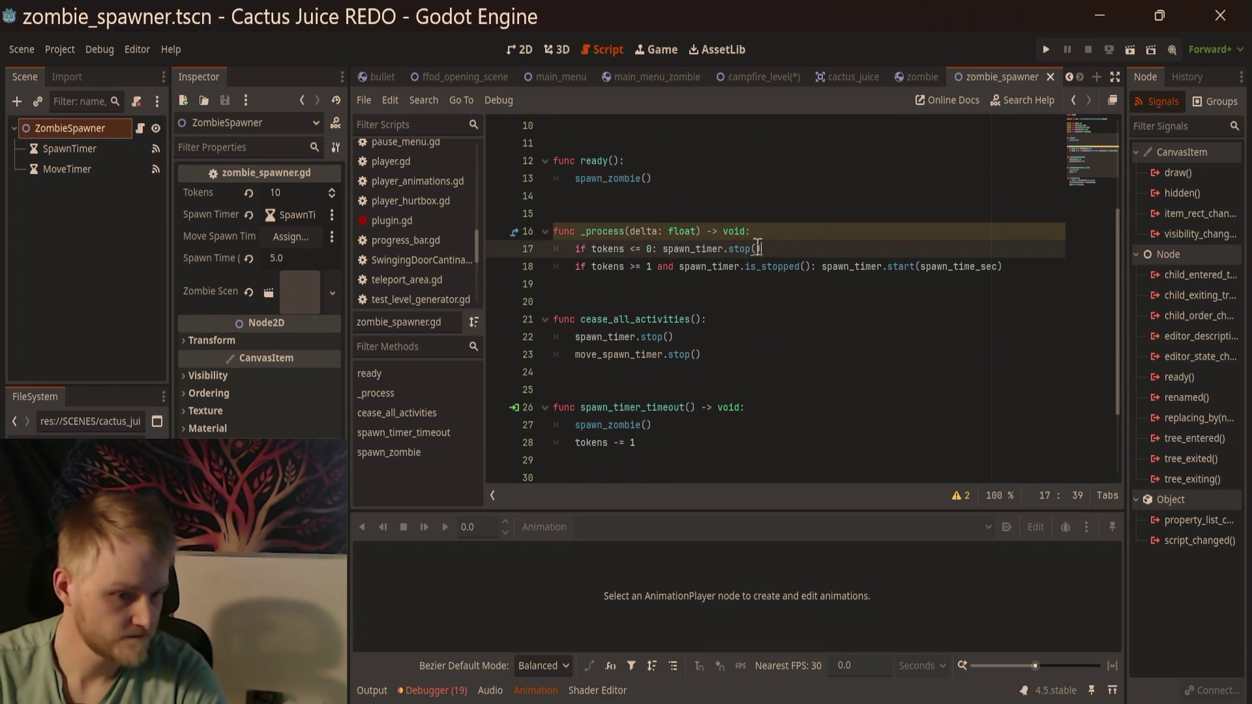
Step: Replace spawn_timer.stop() in _process's tokens check with a call to cease_all_activities()
{"action": "left_click", "coordinate": [662, 249], "text": "shift"}
{"action": "key", "text": "BackSpace"}
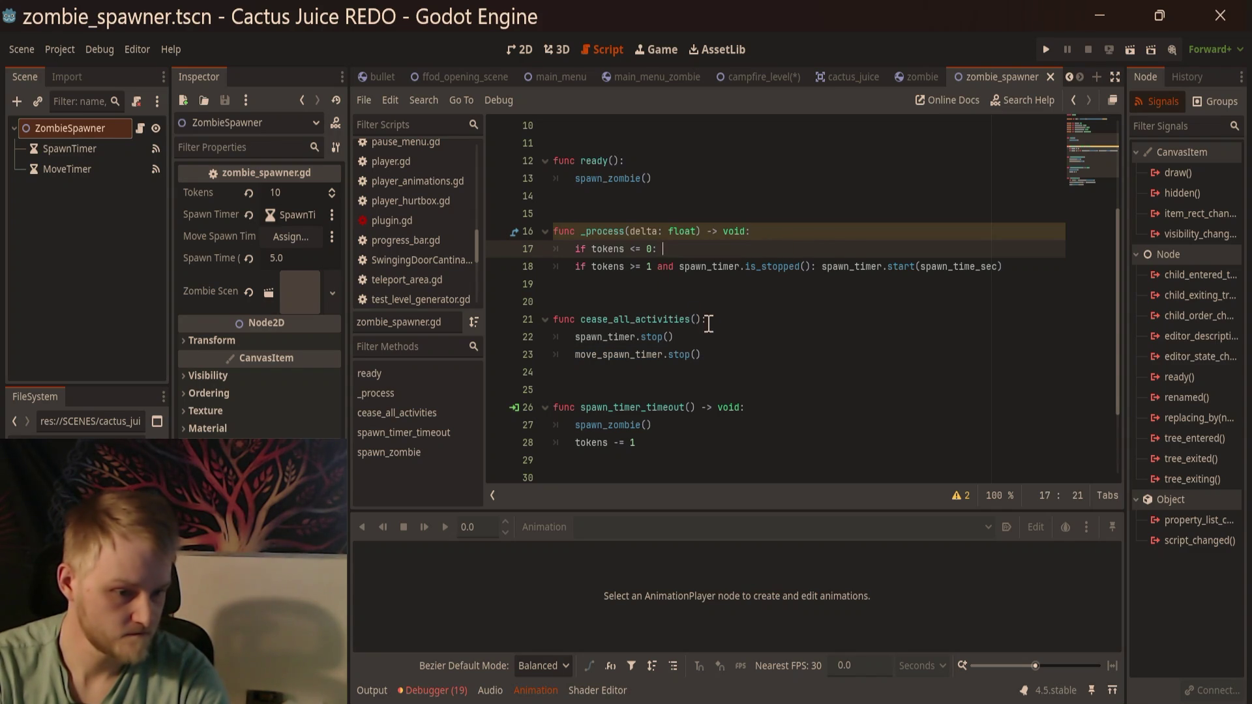
{"action": "left_click_drag", "start_coordinate": [703, 319], "coordinate": [580, 320]}
{"action": "key", "text": "ctrl+c"}
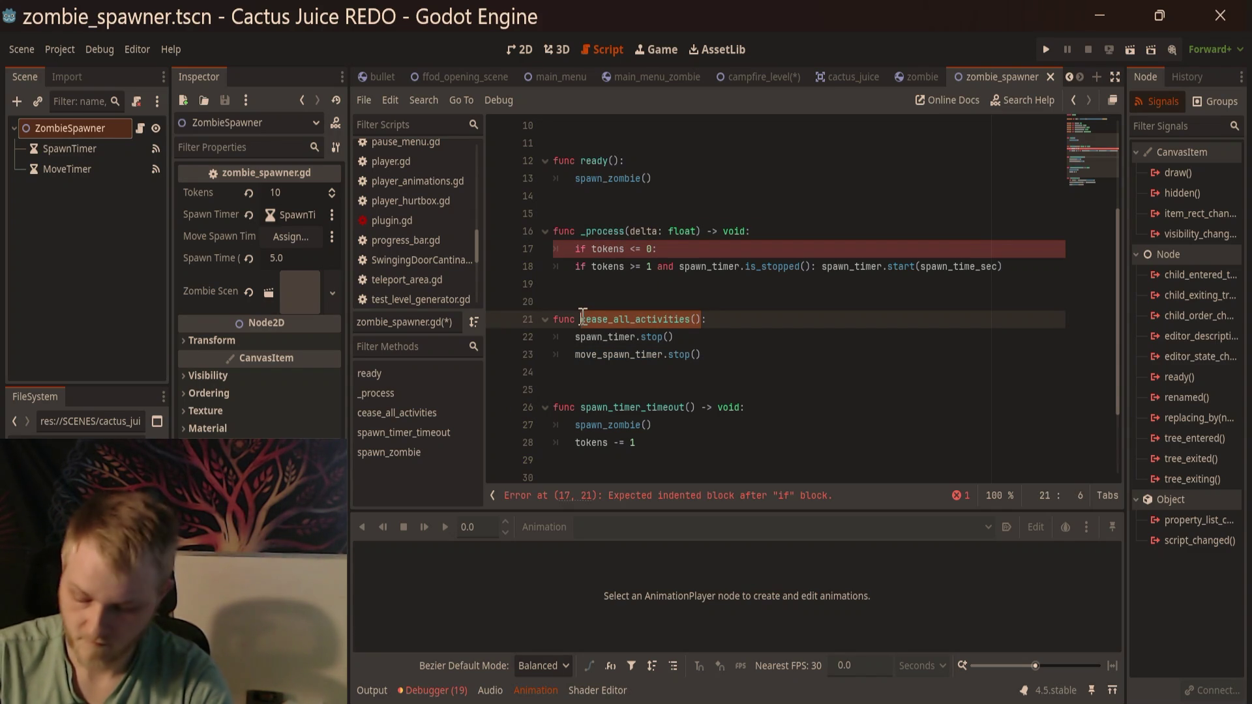
{"action": "left_click", "coordinate": [665, 249]}
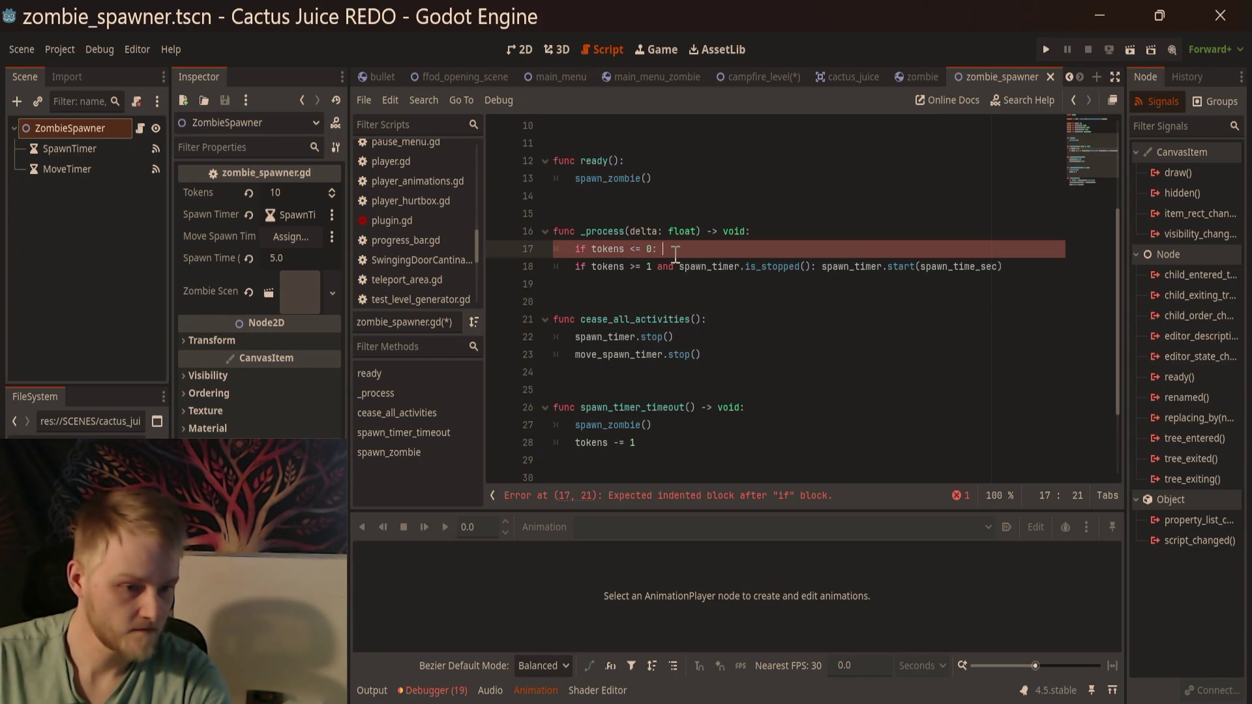
{"action": "key", "text": "ctrl+v"}
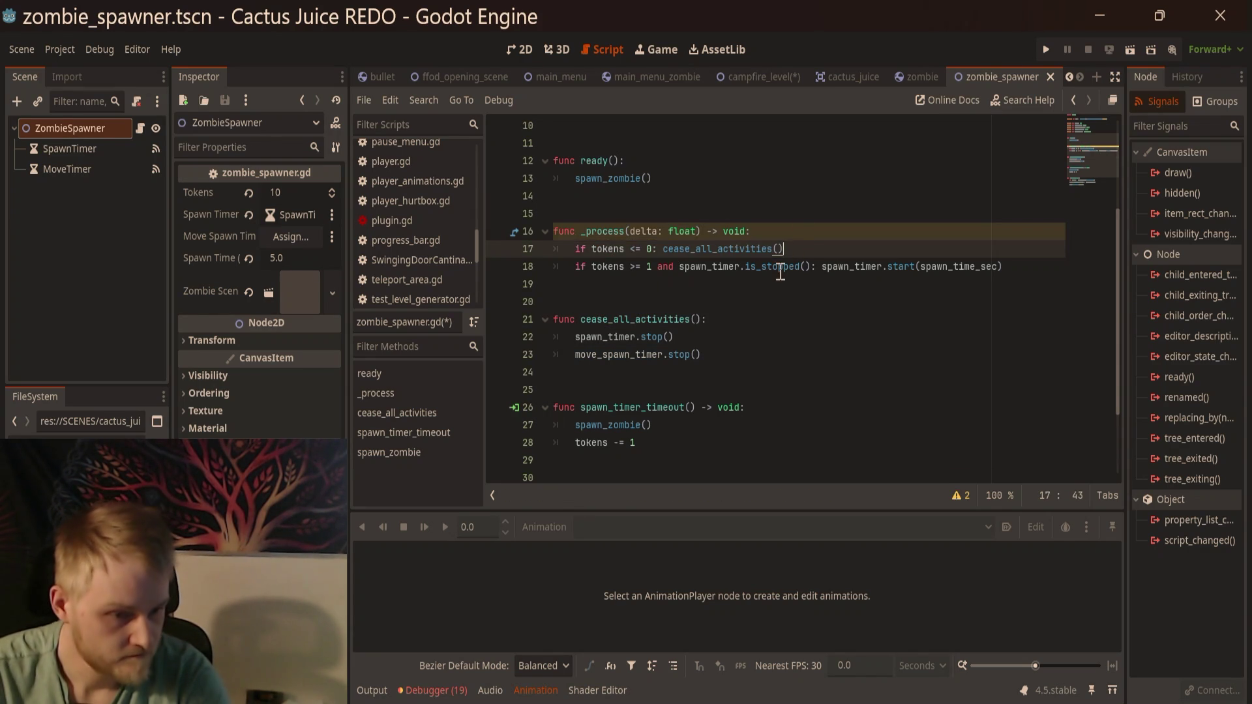
{"action": "key", "text": "Return"}
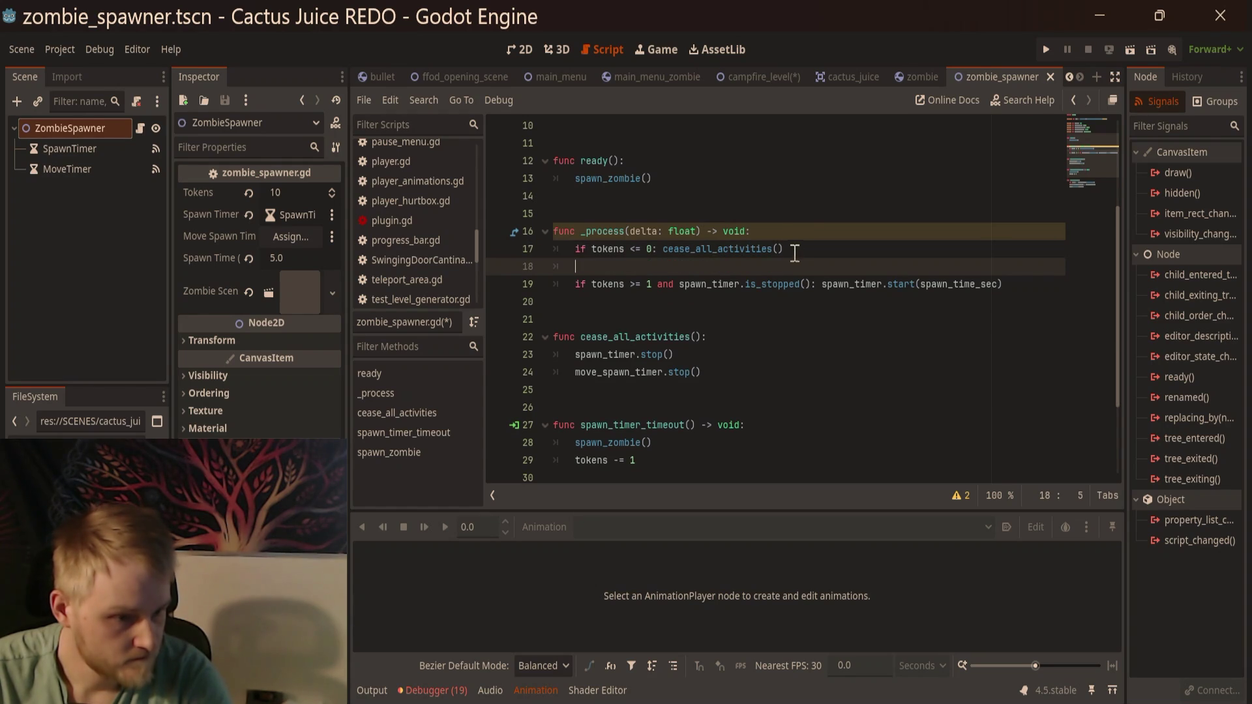
Step: Try the call on its own line with return, then rejoin cease_all_activities() onto the tokens check
{"action": "left_click", "coordinate": [794, 250]}
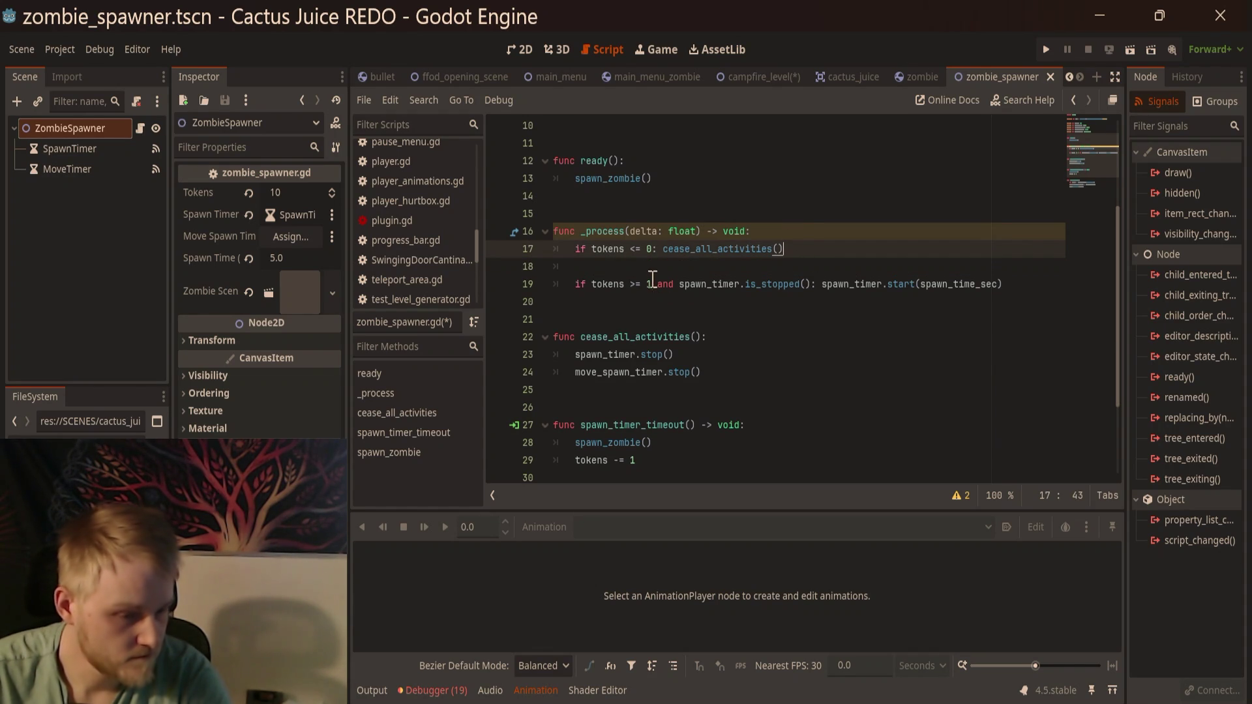
{"action": "left_click", "coordinate": [663, 249]}
{"action": "key", "text": "Return"}
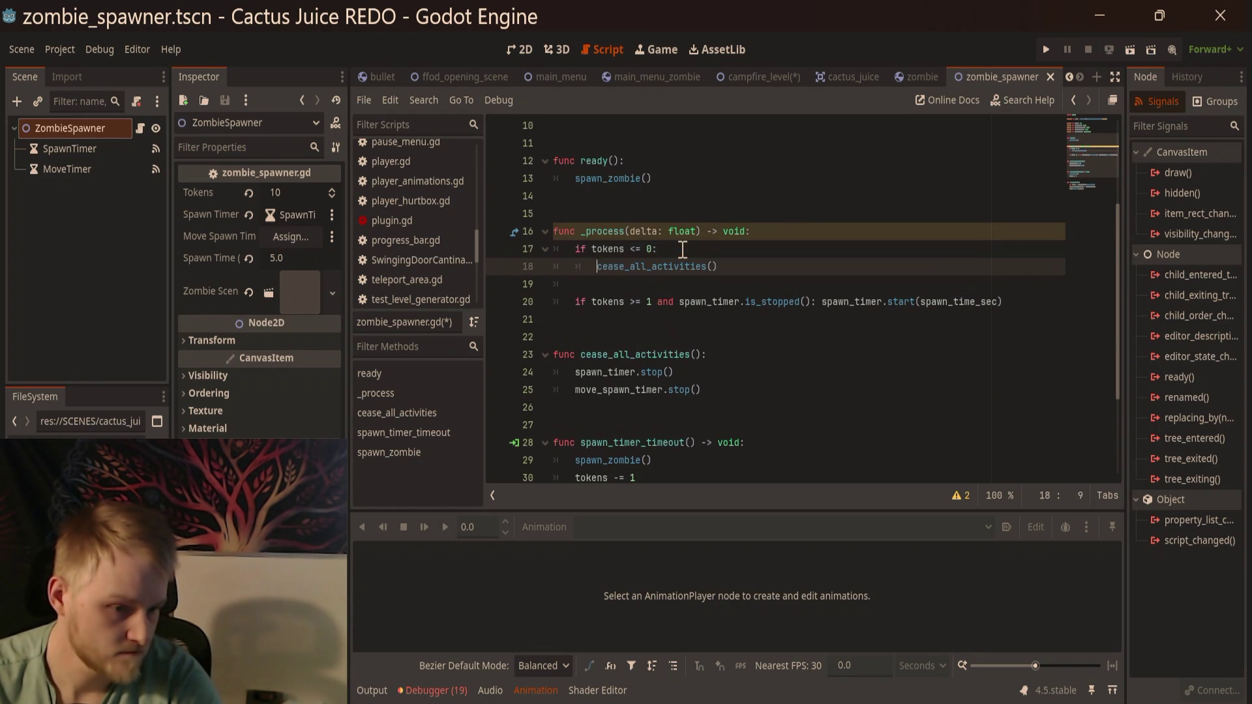
{"action": "left_click", "coordinate": [683, 249]}
{"action": "type", "text": "return"}
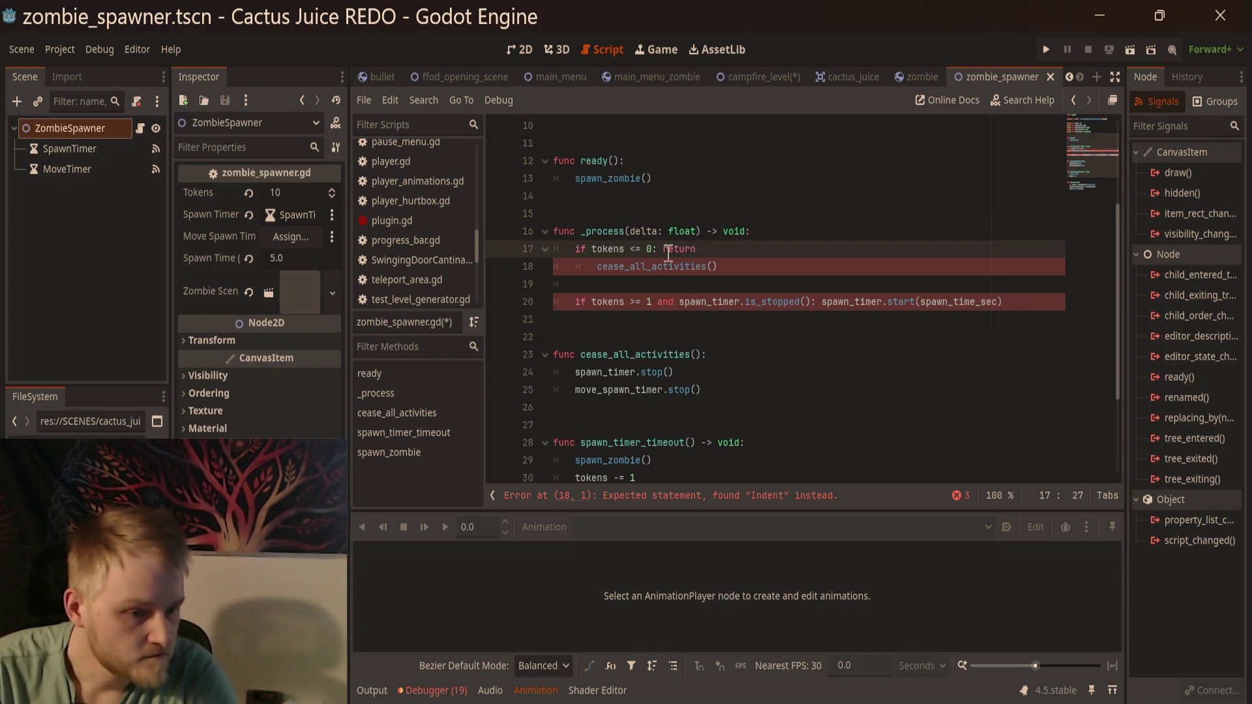
{"action": "left_click", "coordinate": [663, 249]}
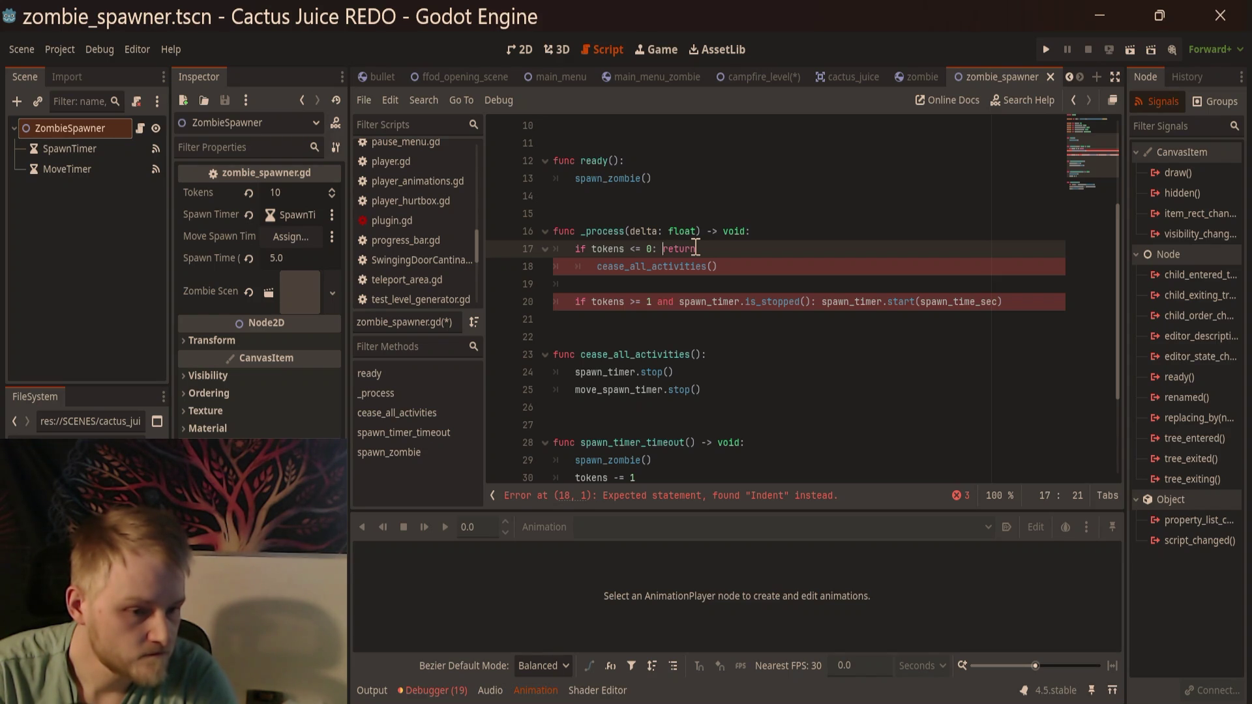
{"action": "key", "text": "BackSpace"}
{"action": "key", "text": "BackSpace"}
{"action": "key", "text": "BackSpace"}
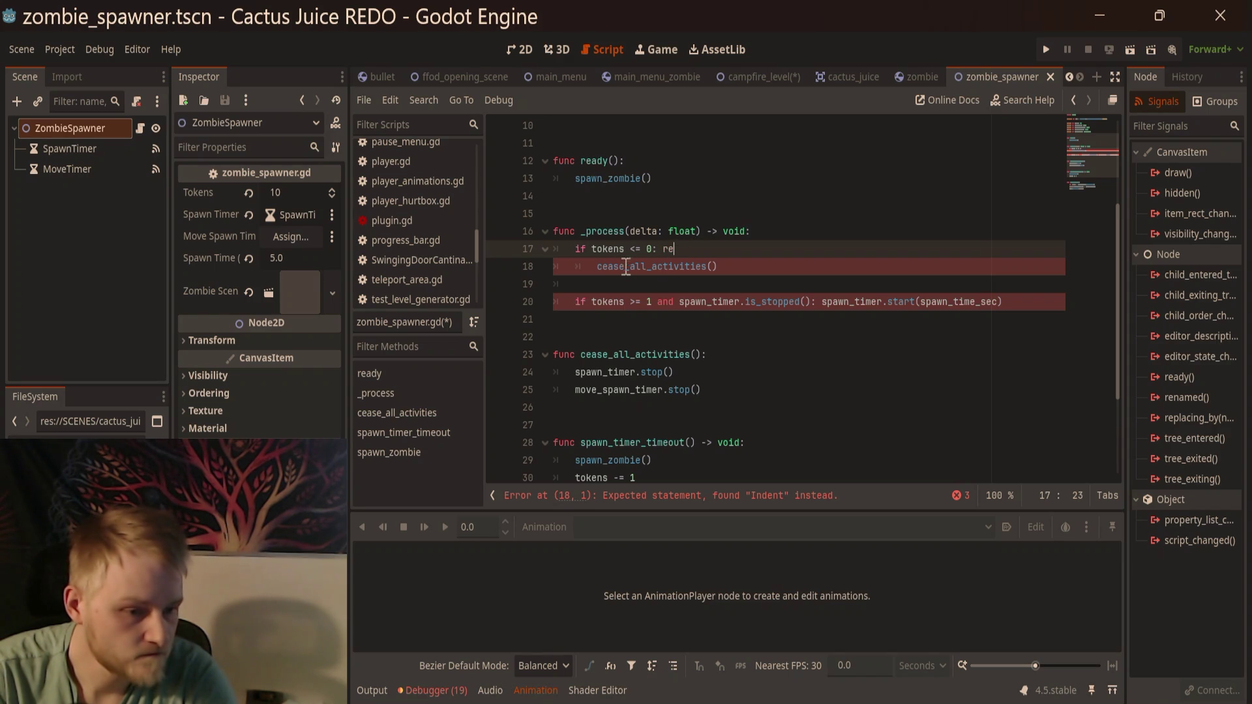
{"action": "left_click", "coordinate": [598, 267]}
{"action": "key", "text": "BackSpace"}
{"action": "key", "text": "BackSpace"}
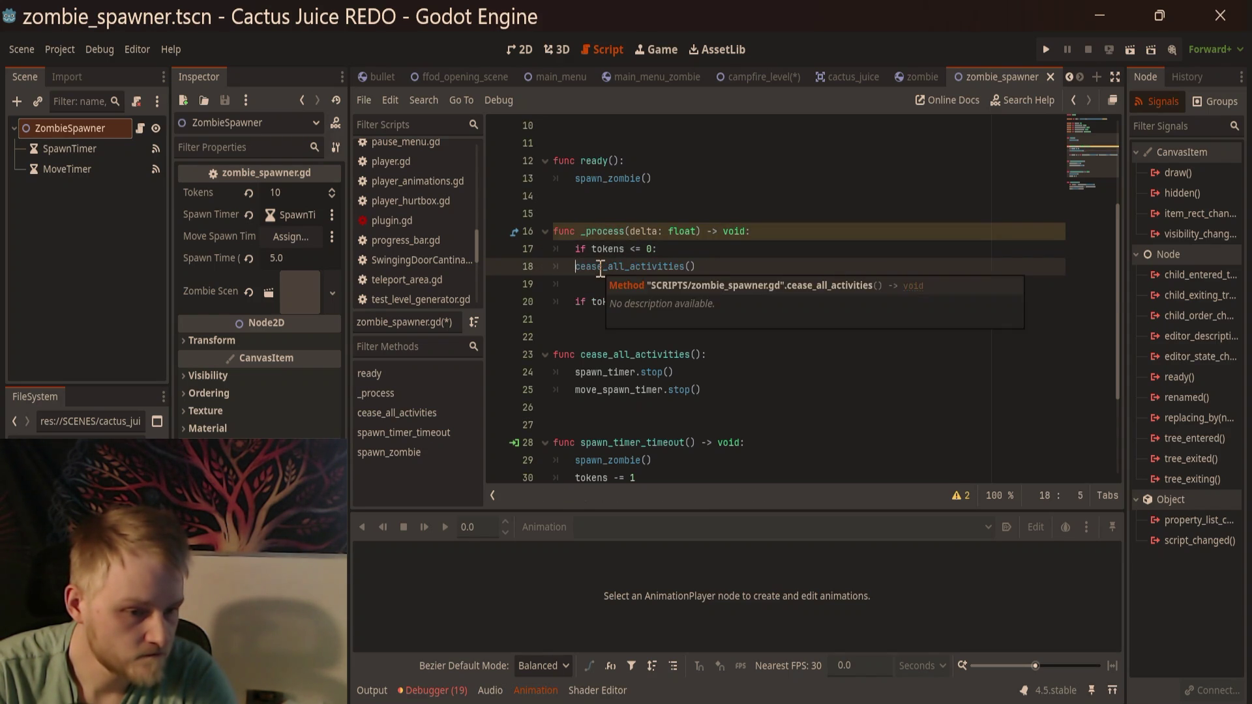
{"action": "key", "text": "BackSpace"}
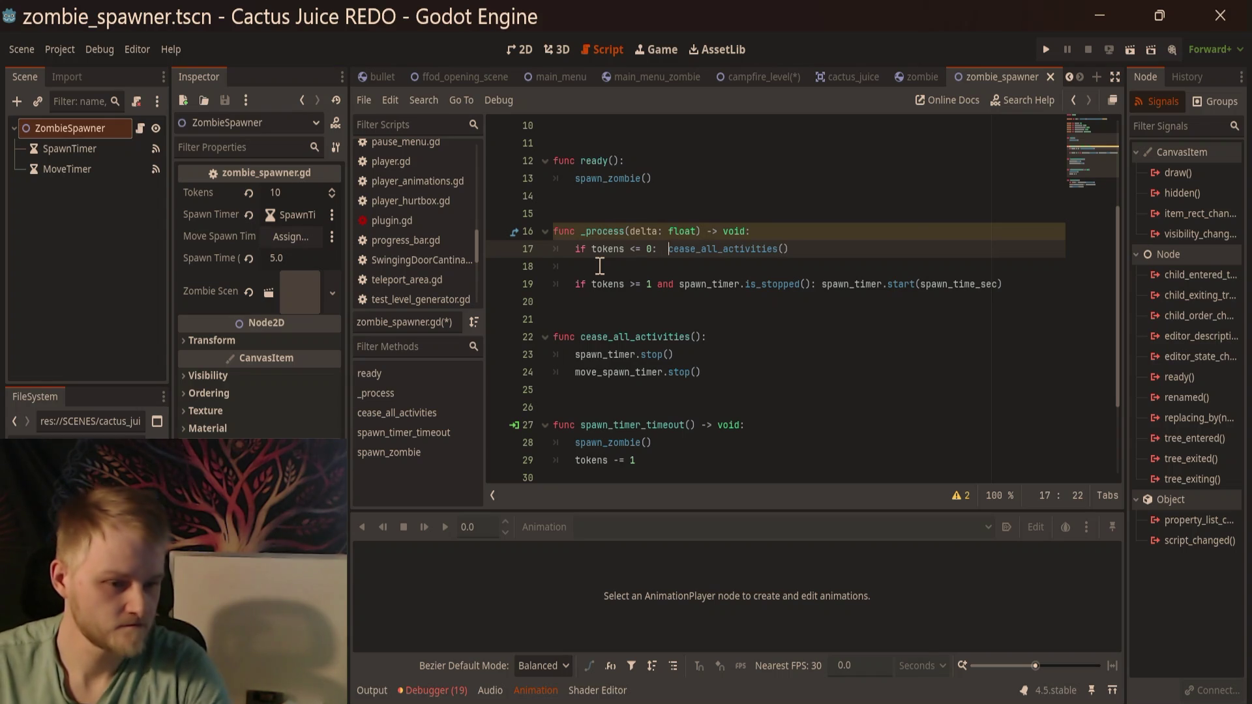
{"action": "key", "text": "BackSpace"}
{"action": "left_click", "coordinate": [886, 248]}
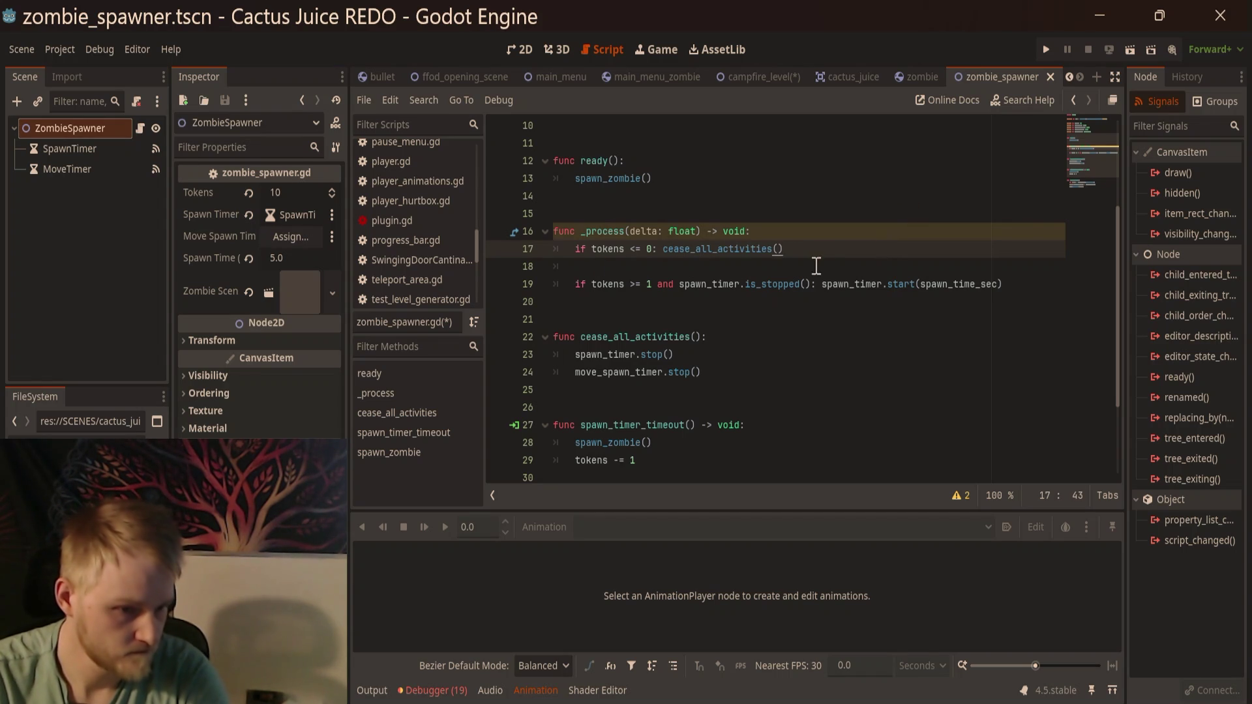
Step: Move 'if tokens <= 0: cease_all_activities()' into spawn_timer_timeout, right after 'tokens -= 1'
{"action": "scroll", "coordinate": [816, 265], "scroll_direction": "down", "scroll_amount": 3}
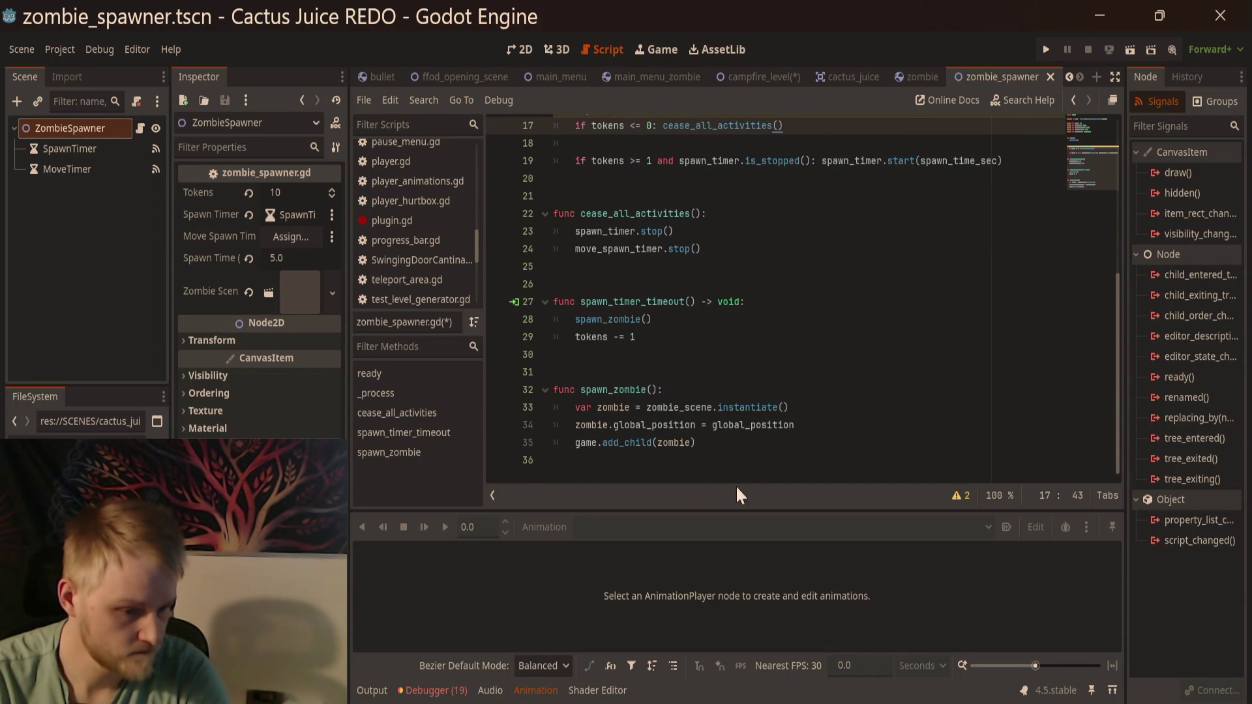
{"action": "left_click", "coordinate": [753, 443]}
{"action": "left_click", "coordinate": [702, 331]}
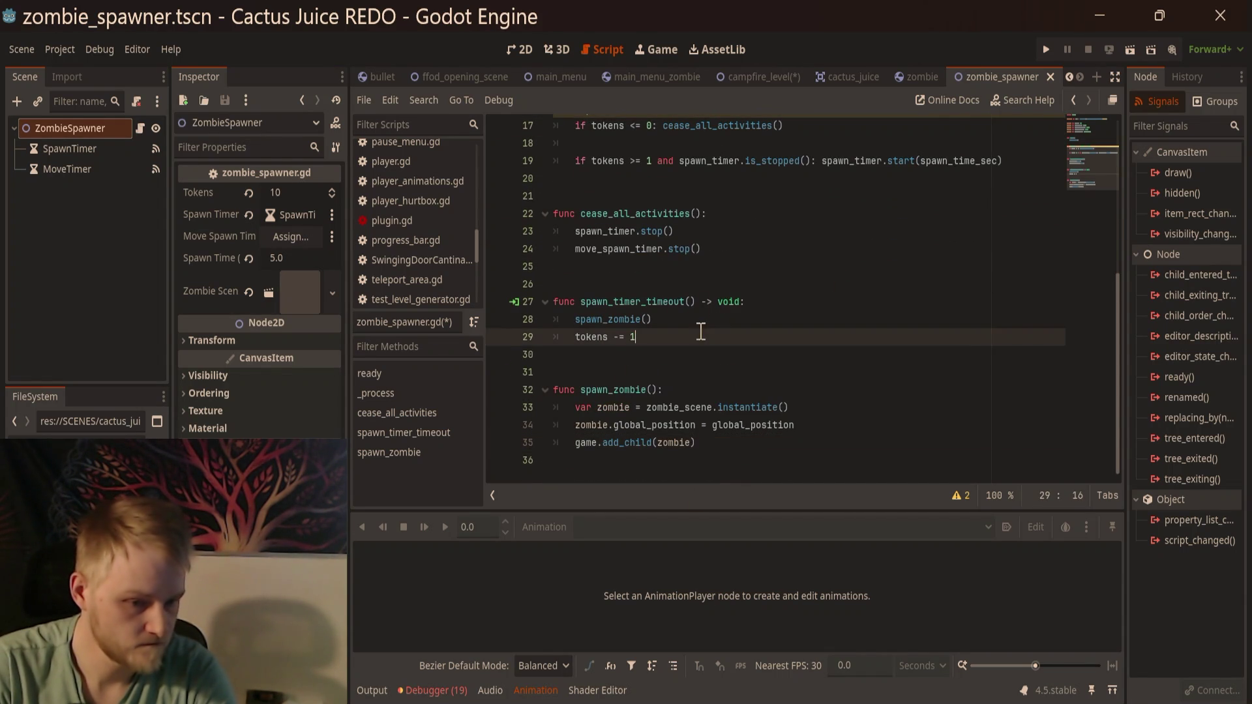
{"action": "key", "text": "Return"}
{"action": "scroll", "coordinate": [701, 336], "scroll_direction": "up", "scroll_amount": 2}
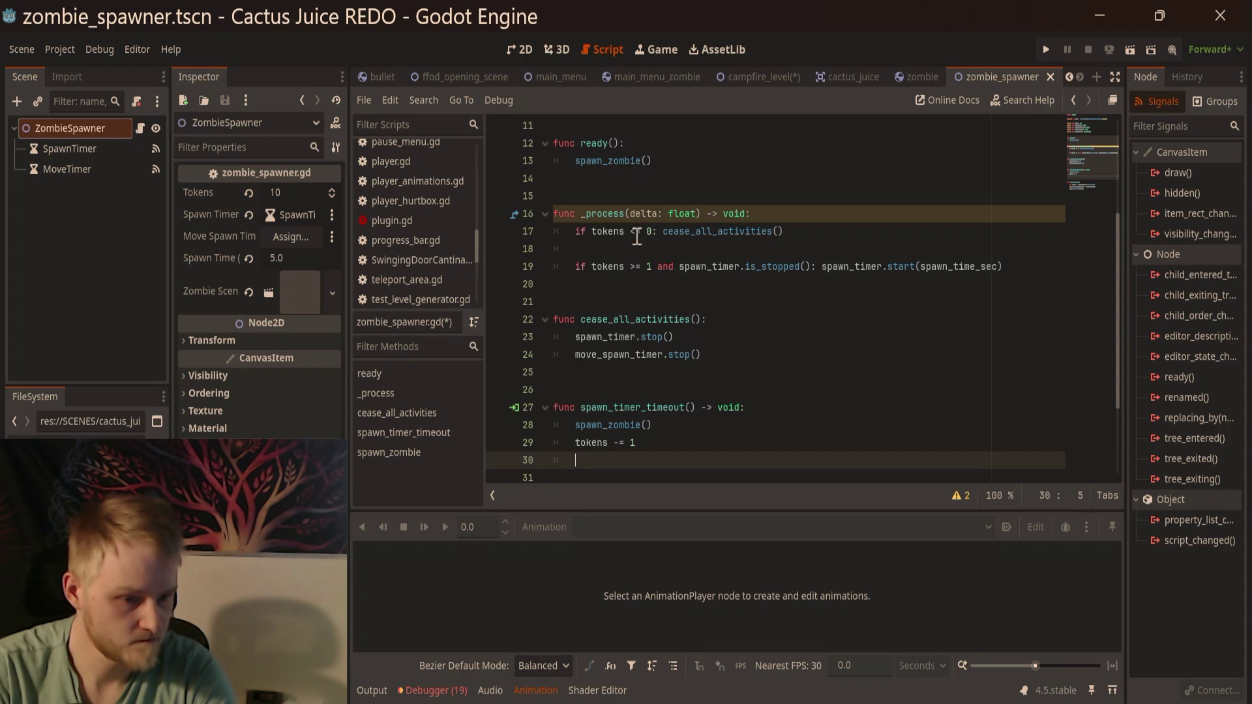
{"action": "left_click_drag", "start_coordinate": [812, 232], "coordinate": [574, 233]}
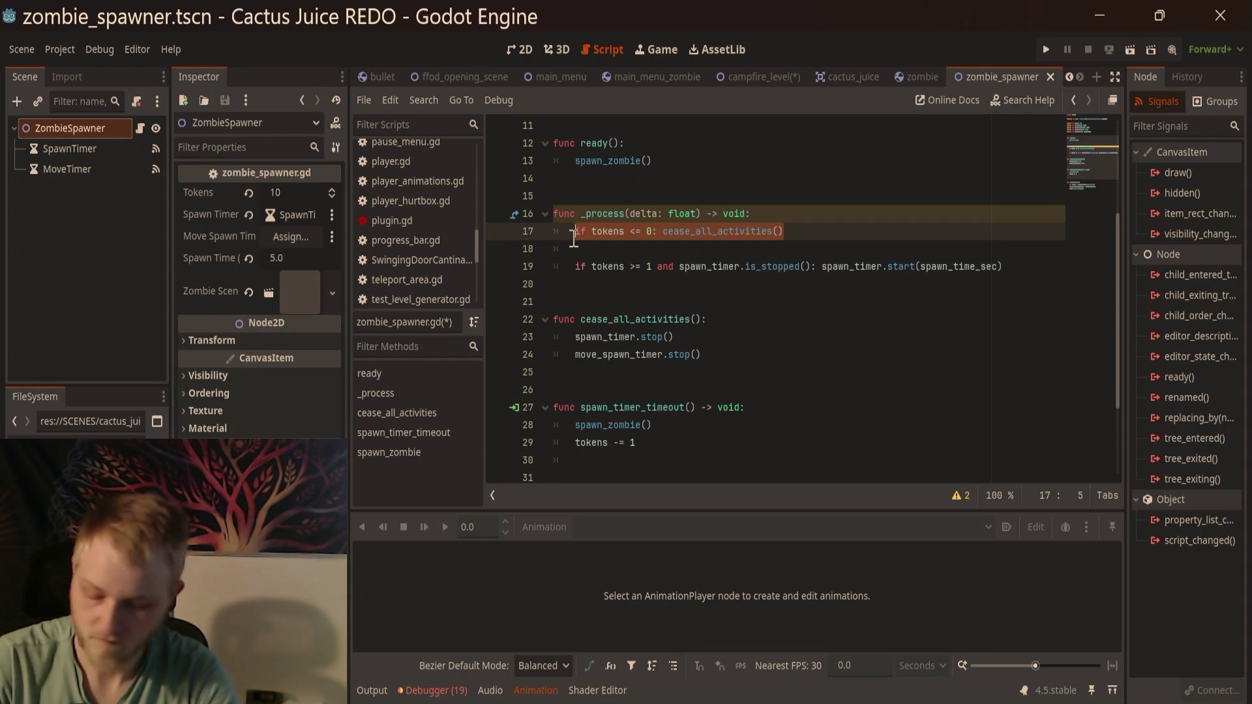
{"action": "key", "text": "ctrl+x"}
{"action": "scroll", "coordinate": [626, 382], "scroll_direction": "down", "scroll_amount": 2}
{"action": "left_click", "coordinate": [608, 338]}
{"action": "key", "text": "ctrl+v"}
Step: Replace the cease_all_activities() call in _process with return and remove the extra blank line
{"action": "scroll", "coordinate": [698, 319], "scroll_direction": "up", "scroll_amount": 4}
{"action": "left_click", "coordinate": [752, 301]}
{"action": "key", "text": "Return"}
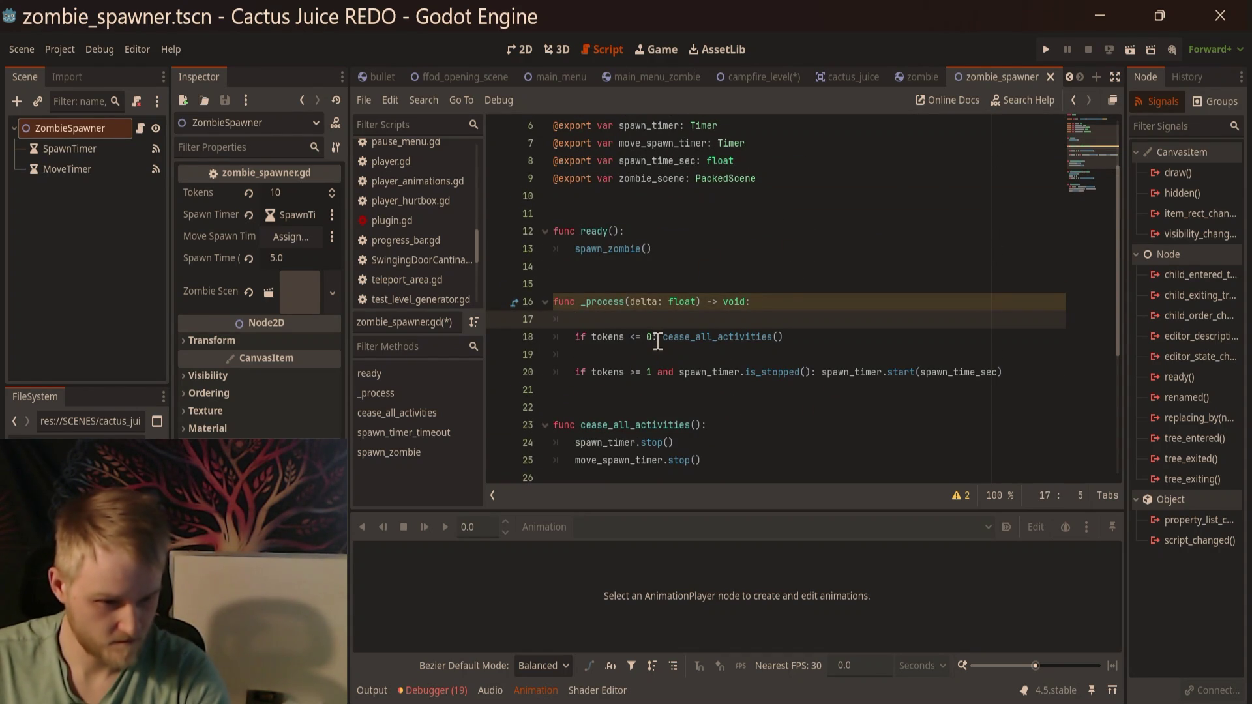
{"action": "left_click_drag", "start_coordinate": [663, 338], "coordinate": [919, 335]}
{"action": "type", "text": "r"}
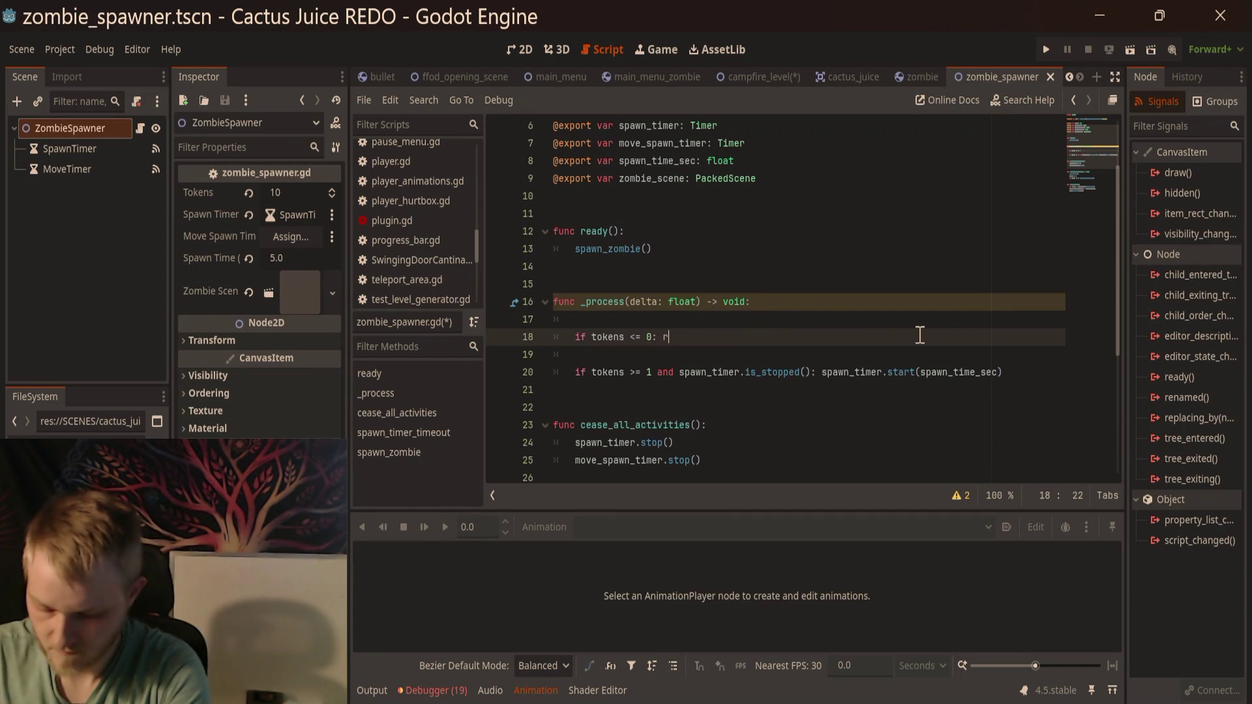
{"action": "type", "text": "eturn"}
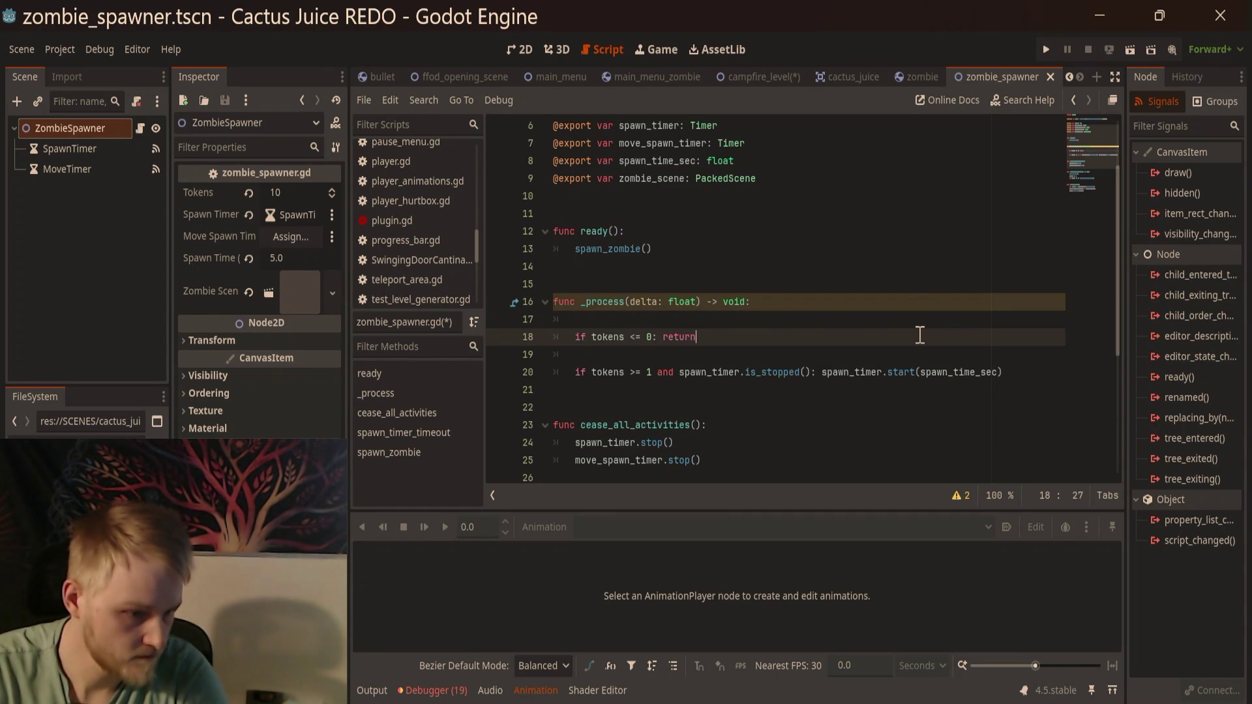
{"action": "left_click", "coordinate": [918, 325]}
{"action": "key", "text": "BackSpace"}
{"action": "scroll", "coordinate": [876, 328], "scroll_direction": "down", "scroll_amount": 2}
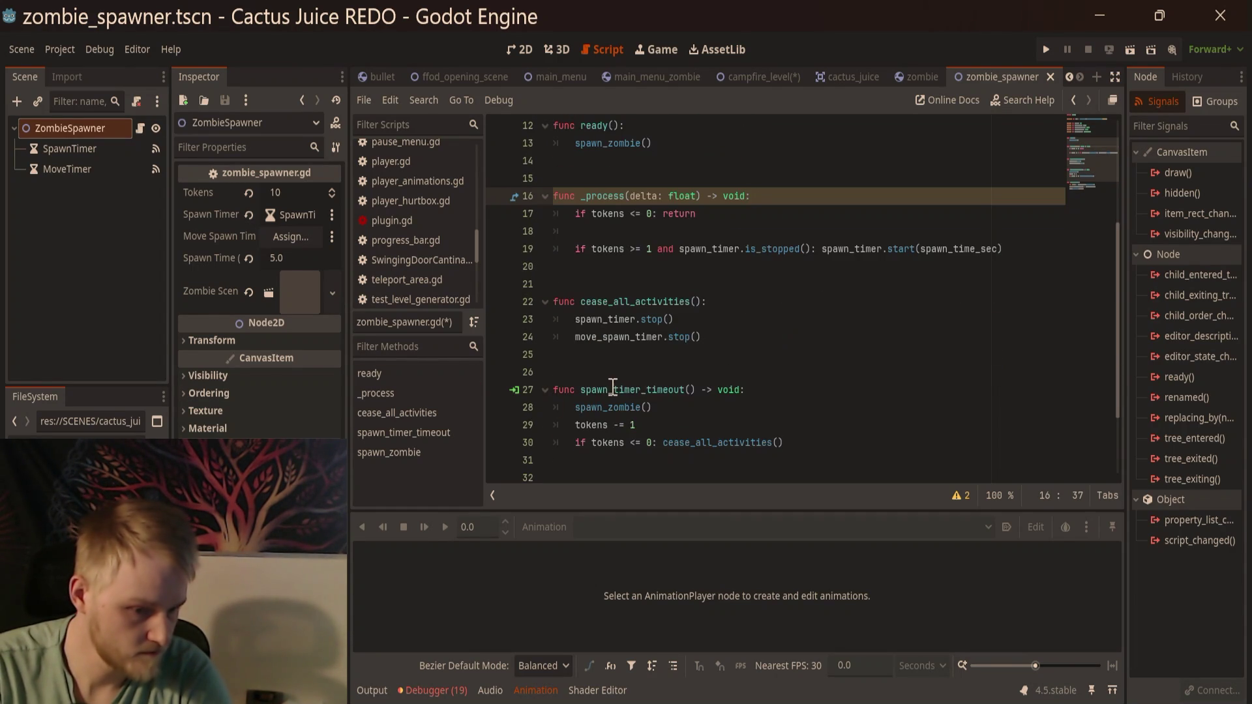
{"action": "left_click", "coordinate": [804, 442]}
{"action": "left_click", "coordinate": [806, 425]}
{"action": "left_click", "coordinate": [808, 389]}
{"action": "scroll", "coordinate": [833, 340], "scroll_direction": "up", "scroll_amount": 2}
{"action": "left_click", "coordinate": [693, 339]}
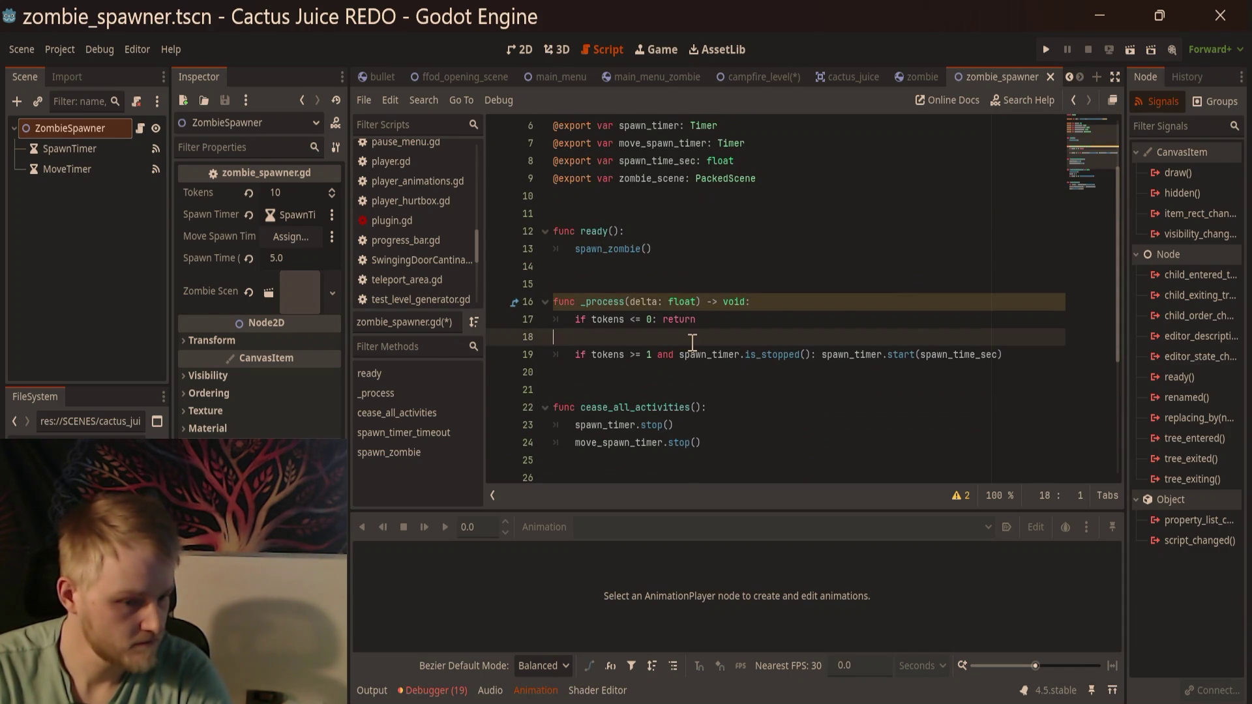
{"action": "key", "text": "BackSpace"}
{"action": "key", "text": "Return"}
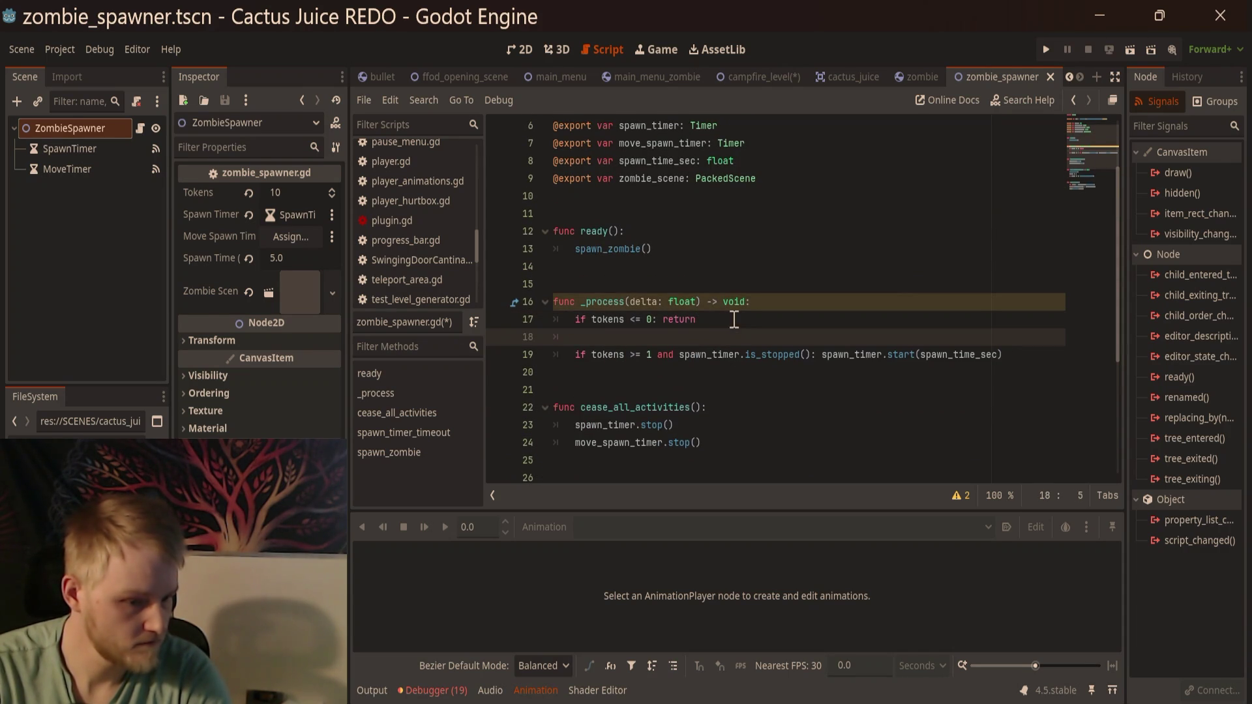
{"action": "left_click", "coordinate": [1002, 355]}
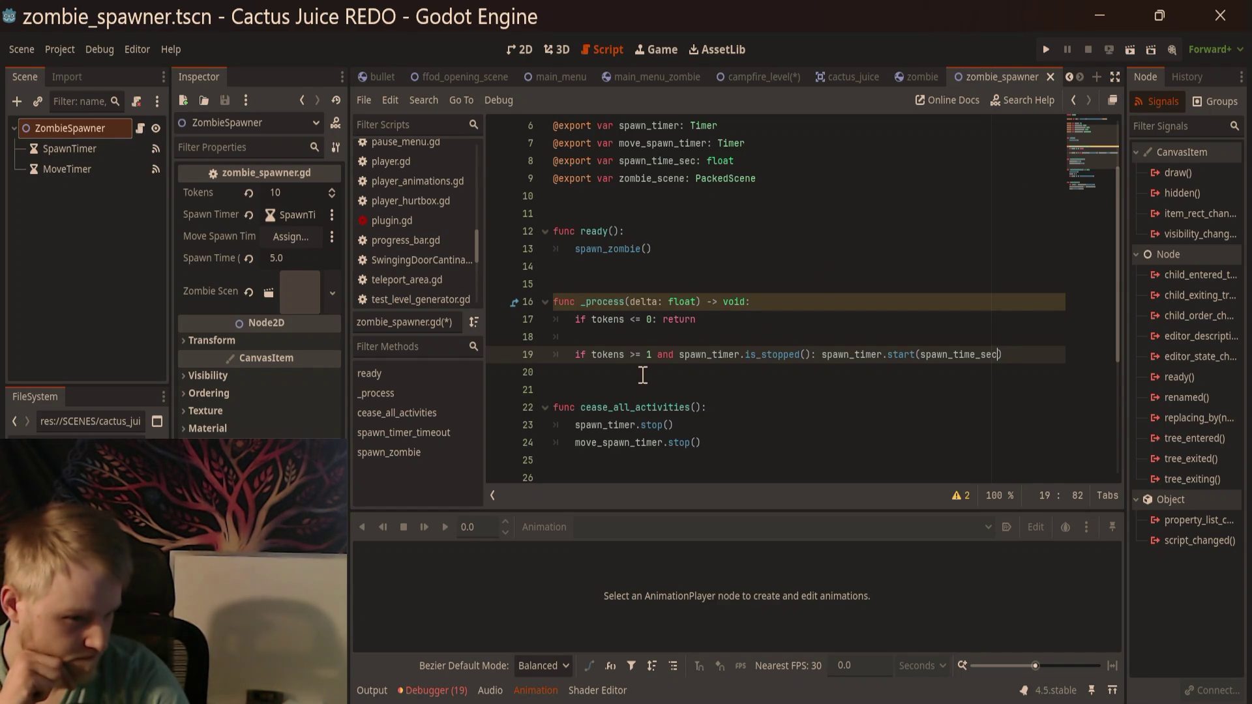
{"action": "left_click", "coordinate": [845, 391]}
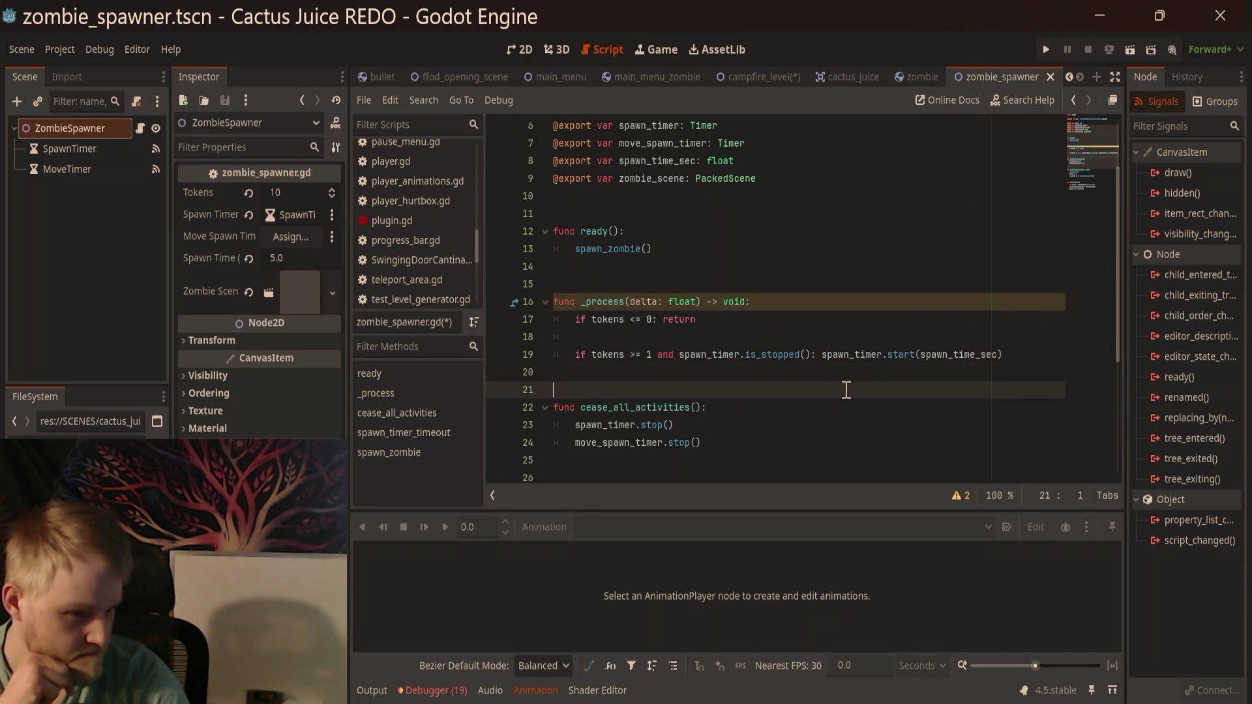
{"action": "left_click", "coordinate": [836, 337]}
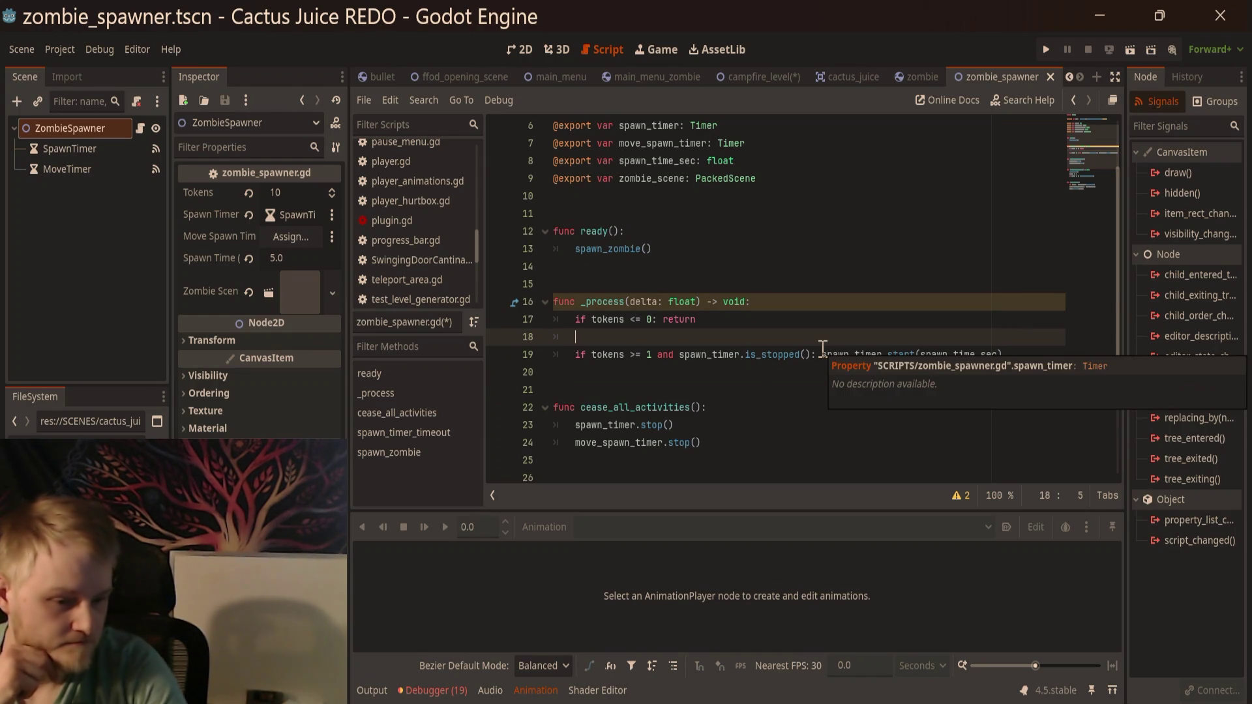
{"action": "scroll", "coordinate": [835, 337], "scroll_direction": "down", "scroll_amount": 3}
{"action": "scroll", "coordinate": [848, 336], "scroll_direction": "down", "scroll_amount": 1}
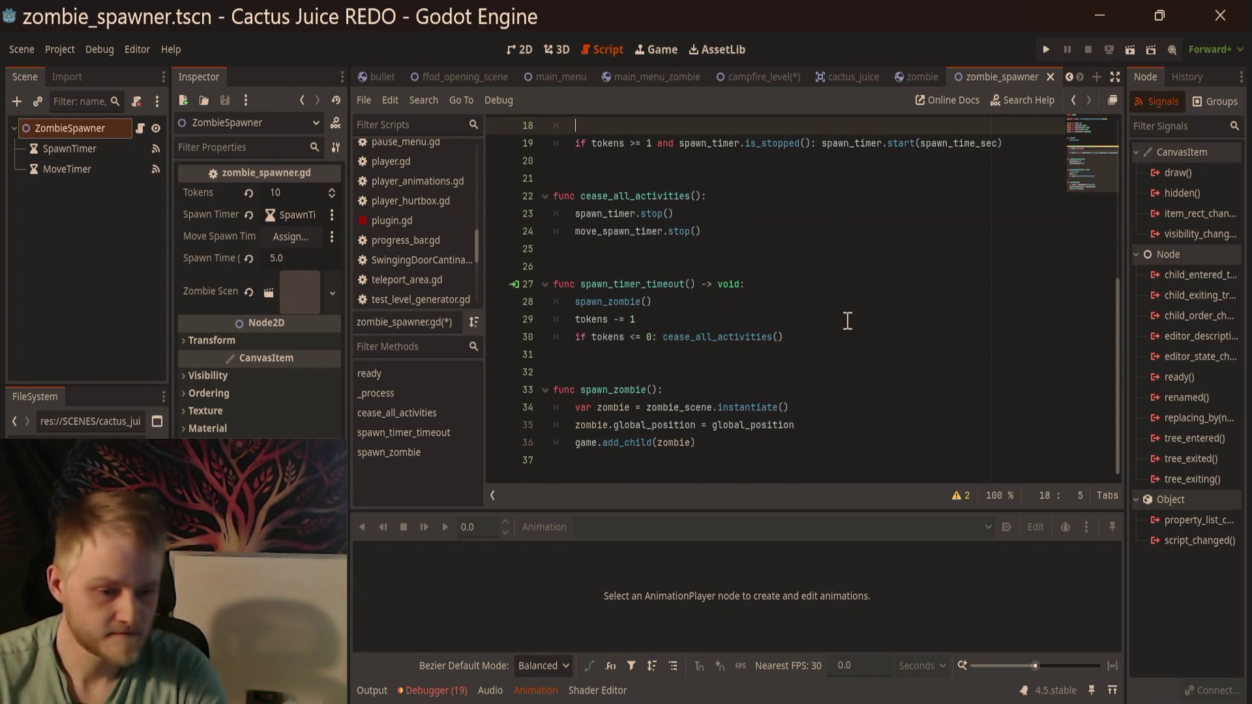
{"action": "key", "text": "ctrl+s"}
{"action": "left_click", "coordinate": [842, 352]}
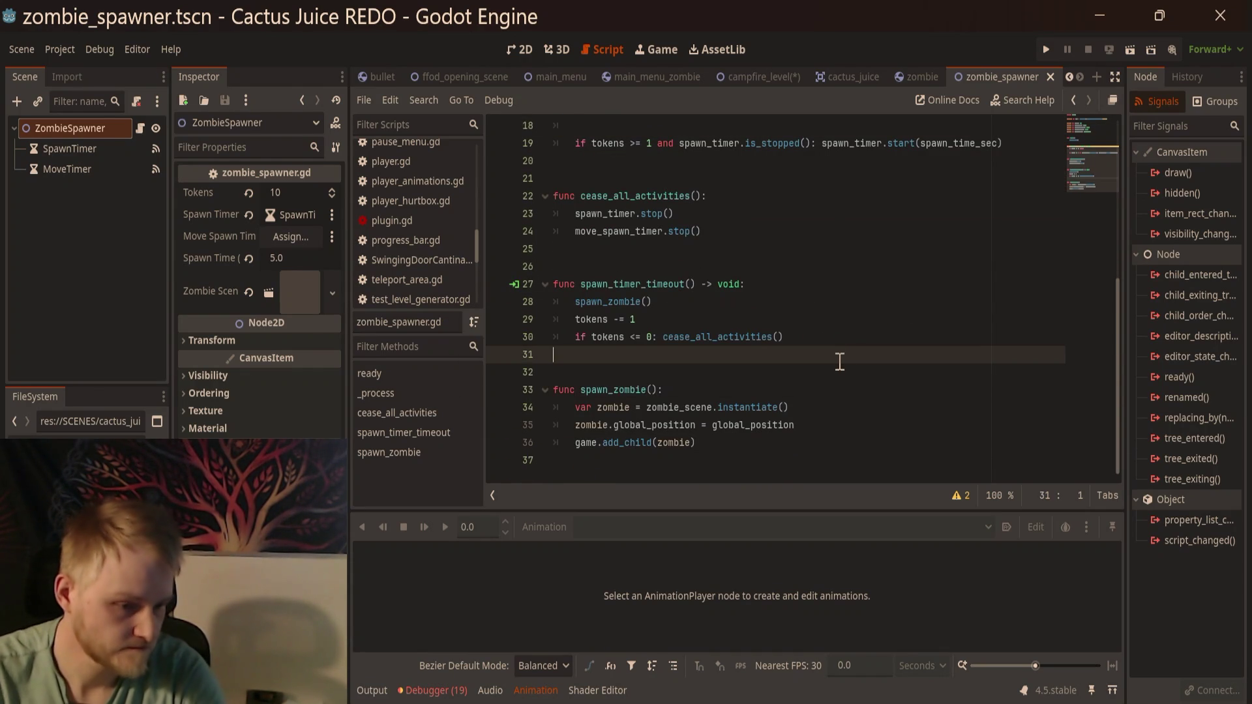
{"action": "left_click", "coordinate": [840, 386]}
{"action": "key", "text": "Up"}
{"action": "key", "text": "Up"}
{"action": "left_click", "coordinate": [839, 366]}
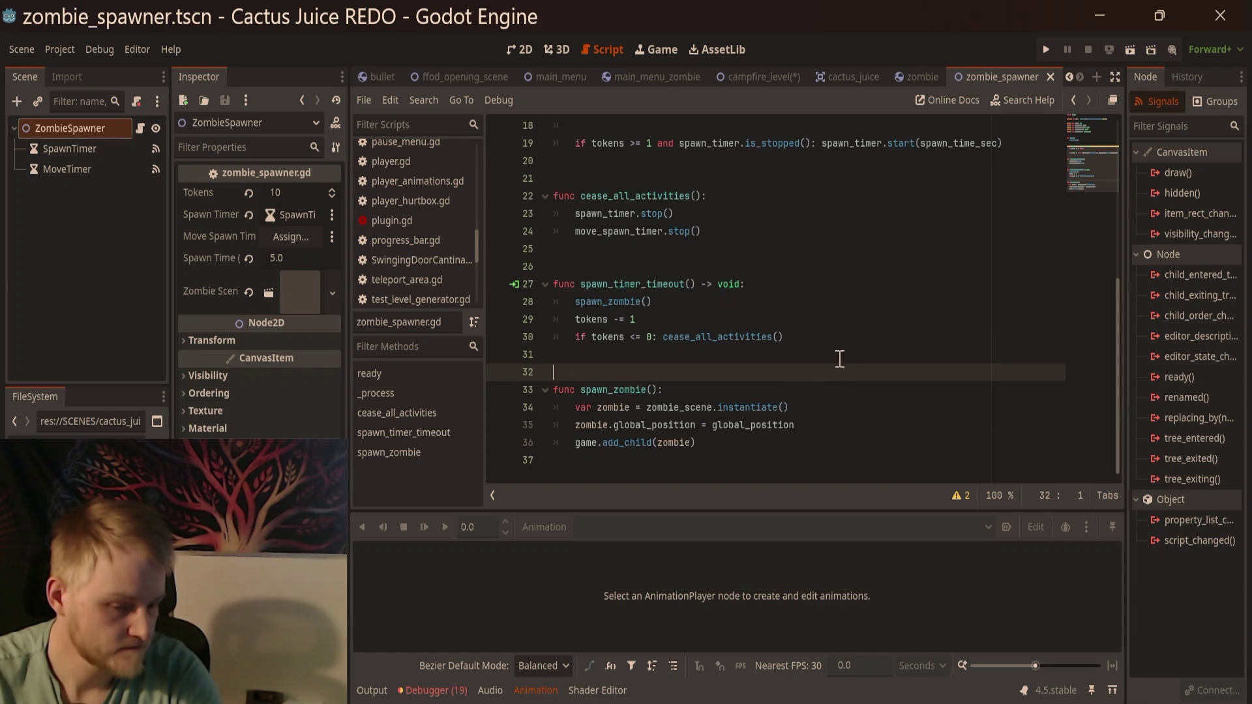
{"action": "scroll", "coordinate": [888, 341], "scroll_direction": "up", "scroll_amount": 6}
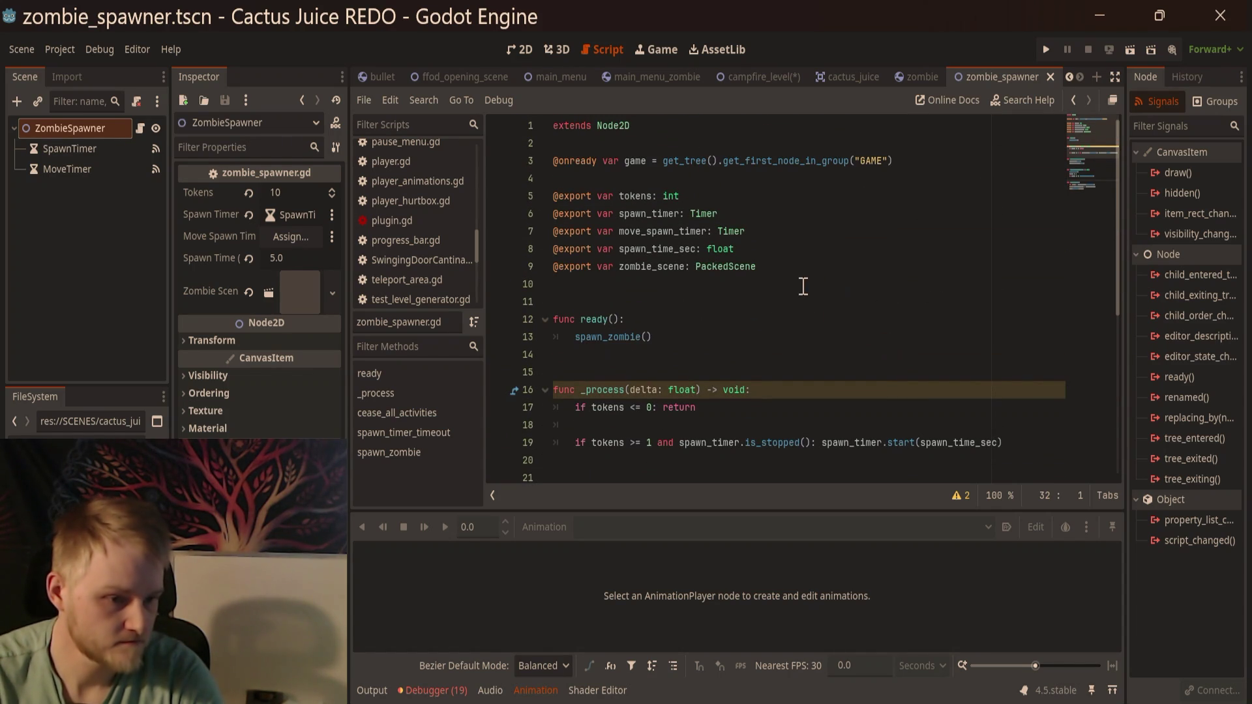
{"action": "left_click", "coordinate": [786, 301]}
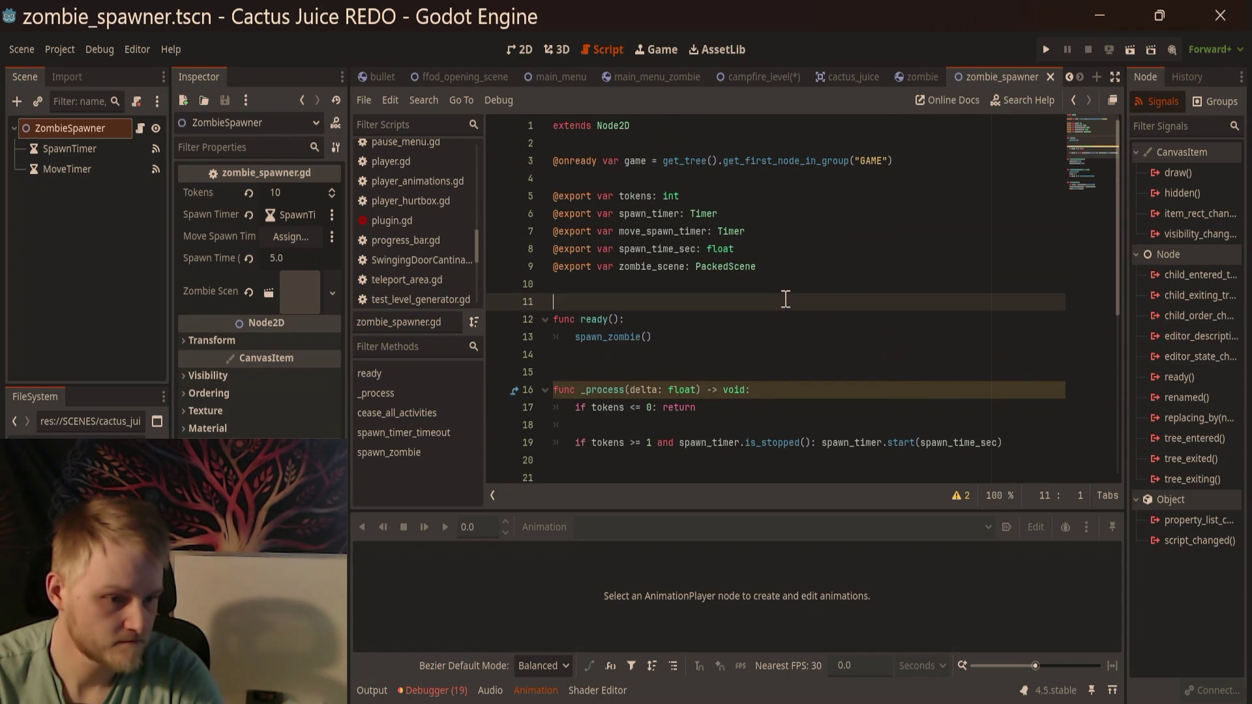
{"action": "left_click", "coordinate": [668, 169]}
{"action": "left_click", "coordinate": [667, 143]}
{"action": "left_click", "coordinate": [664, 176]}
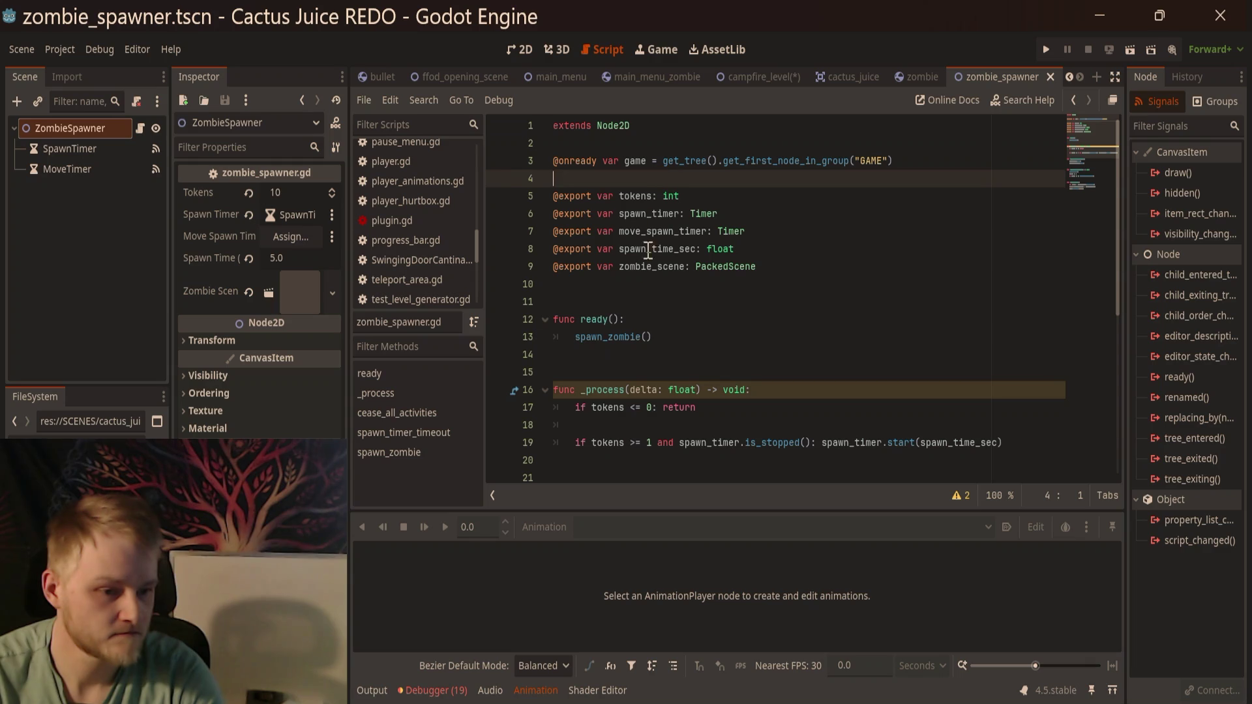
{"action": "left_click", "coordinate": [639, 291]}
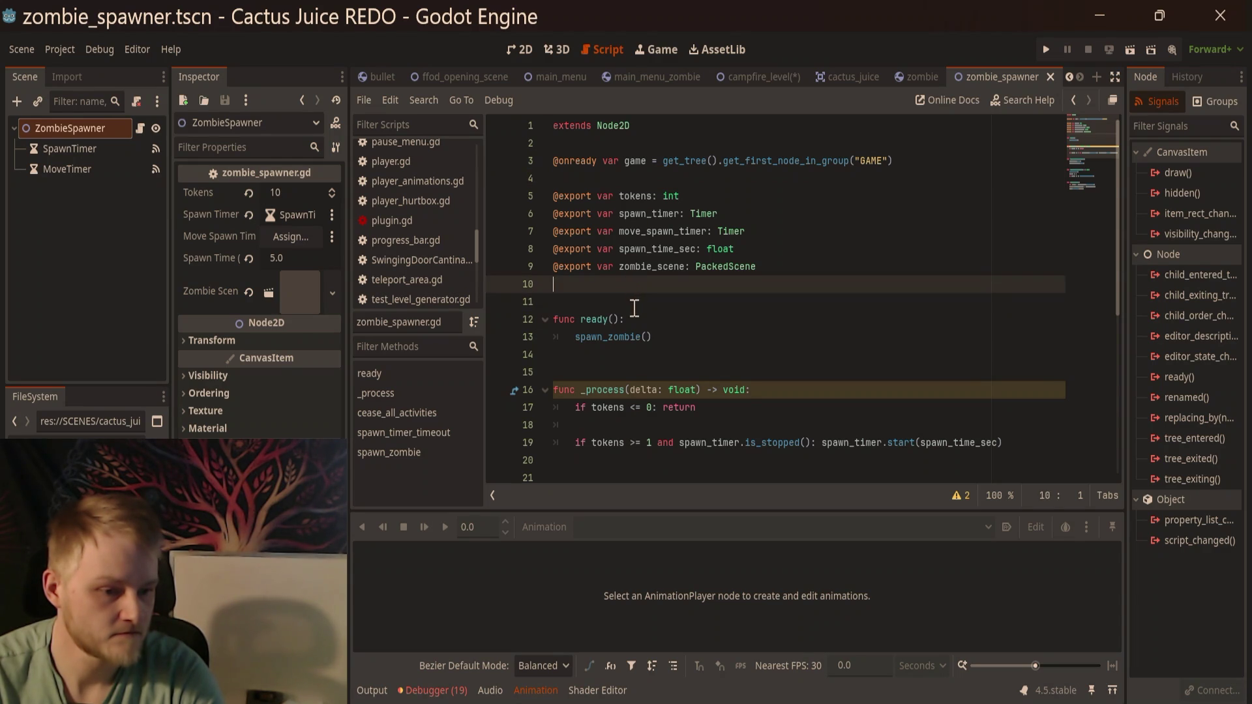
{"action": "left_click", "coordinate": [645, 180]}
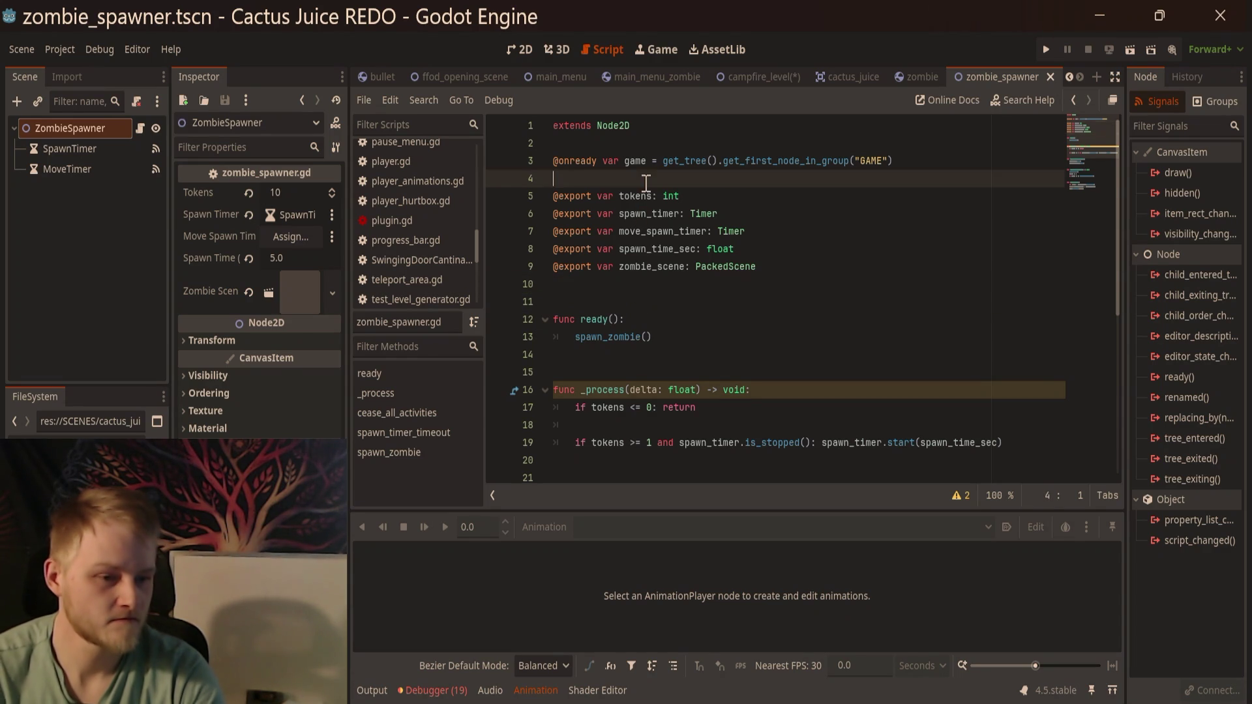
{"action": "left_click", "coordinate": [646, 141]}
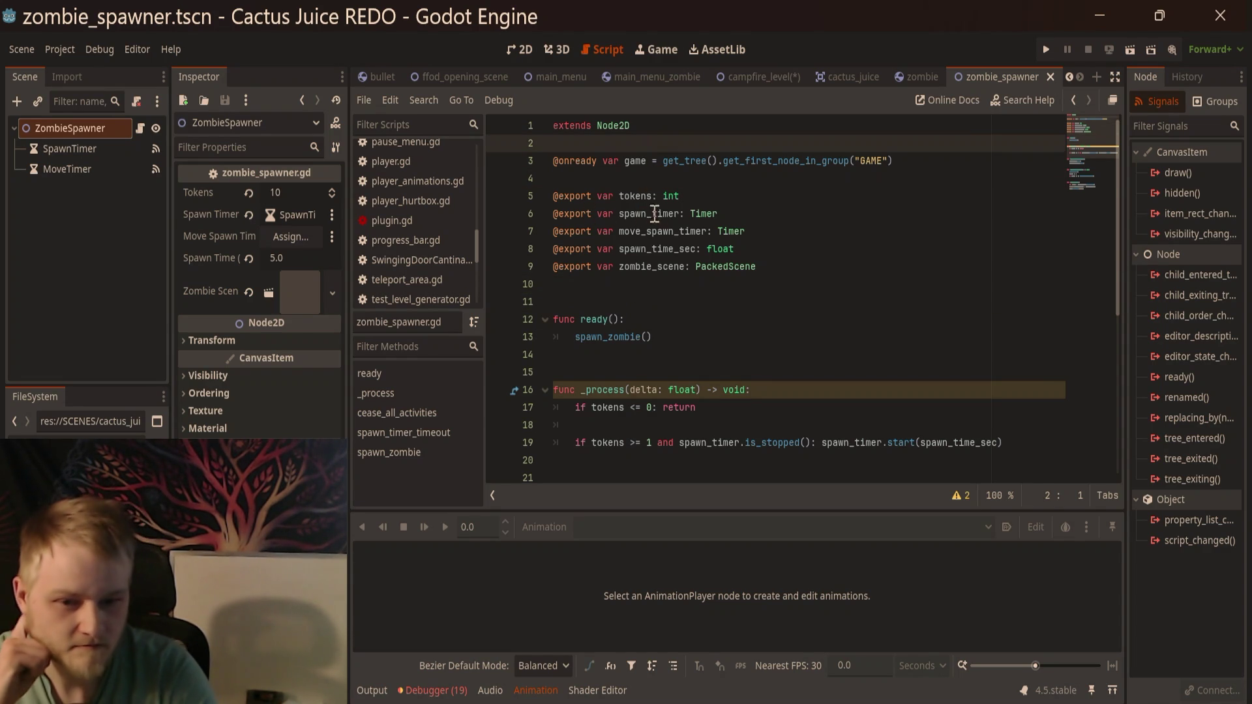
Step: Set ZombieSpawner's Move Spawn Timer to MoveTimer, save, and show ffod_opening_scene in 2D
{"action": "mouse_move", "coordinate": [62, 169]}
{"action": "left_mouse_down"}
{"action": "mouse_move", "coordinate": [323, 242]}
{"action": "mouse_move", "coordinate": [311, 241]}
{"action": "left_mouse_up"}
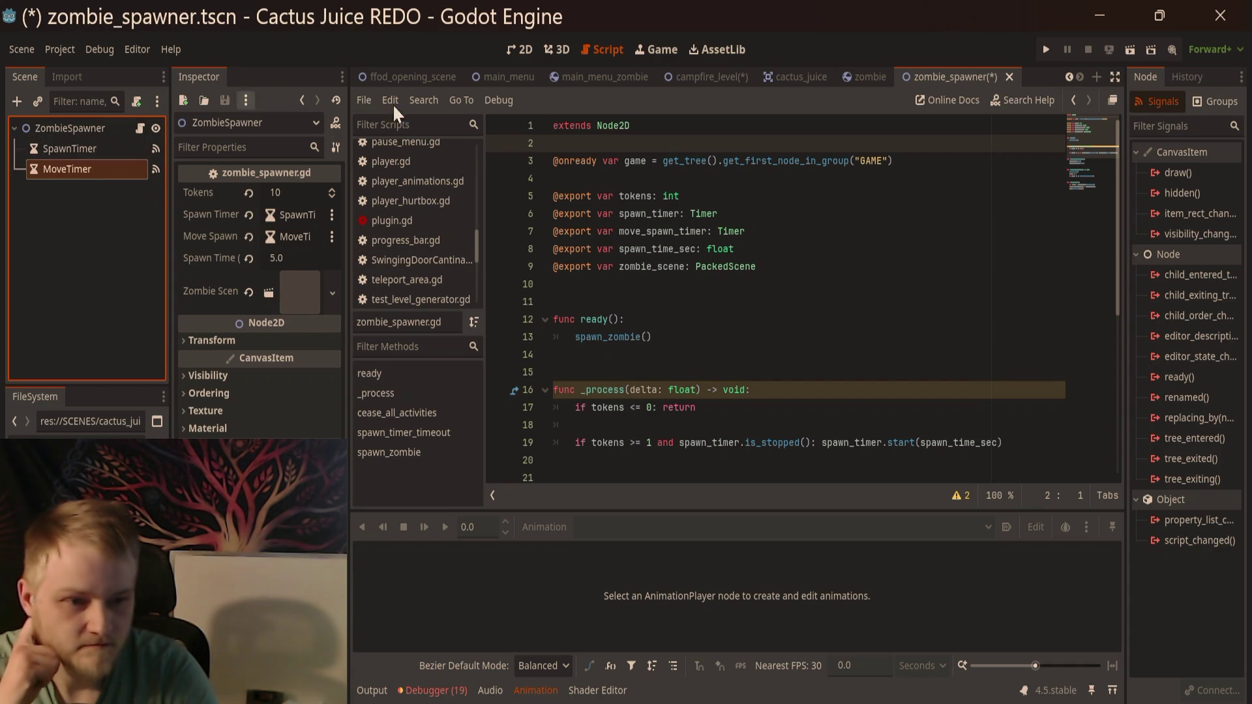
{"action": "key", "text": "ctrl+s"}
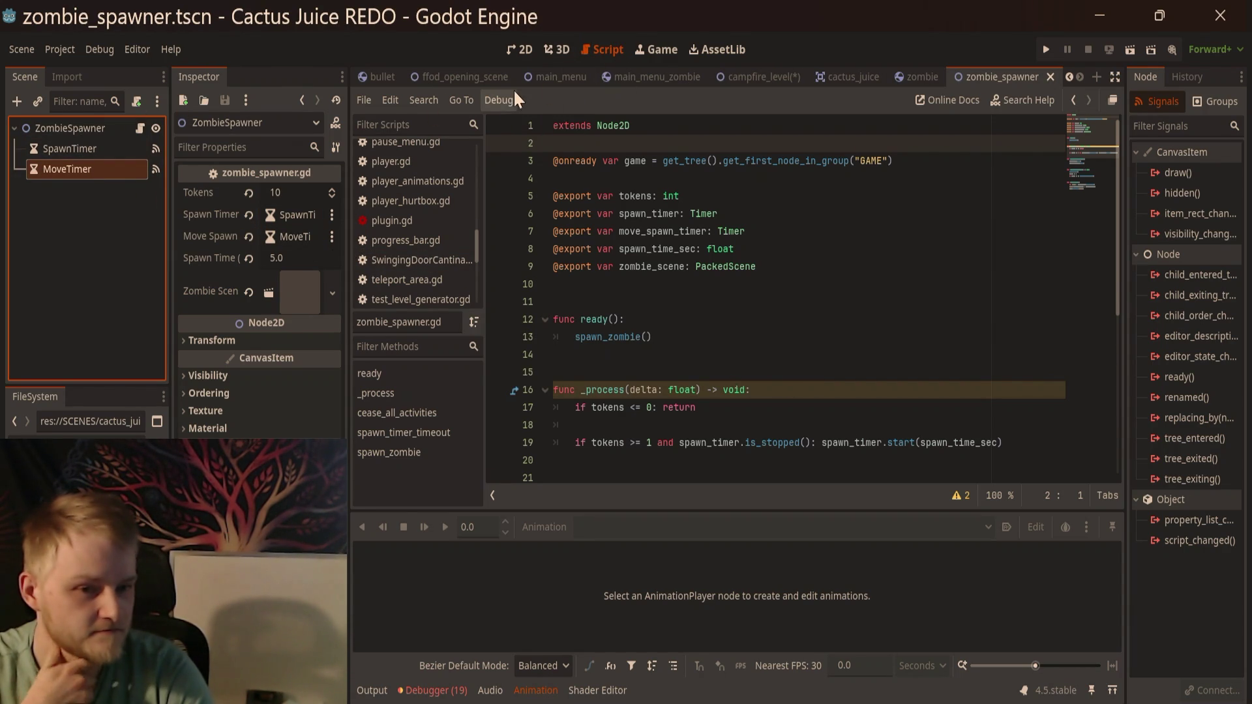
{"action": "left_click", "coordinate": [480, 76]}
{"action": "left_click", "coordinate": [525, 50]}
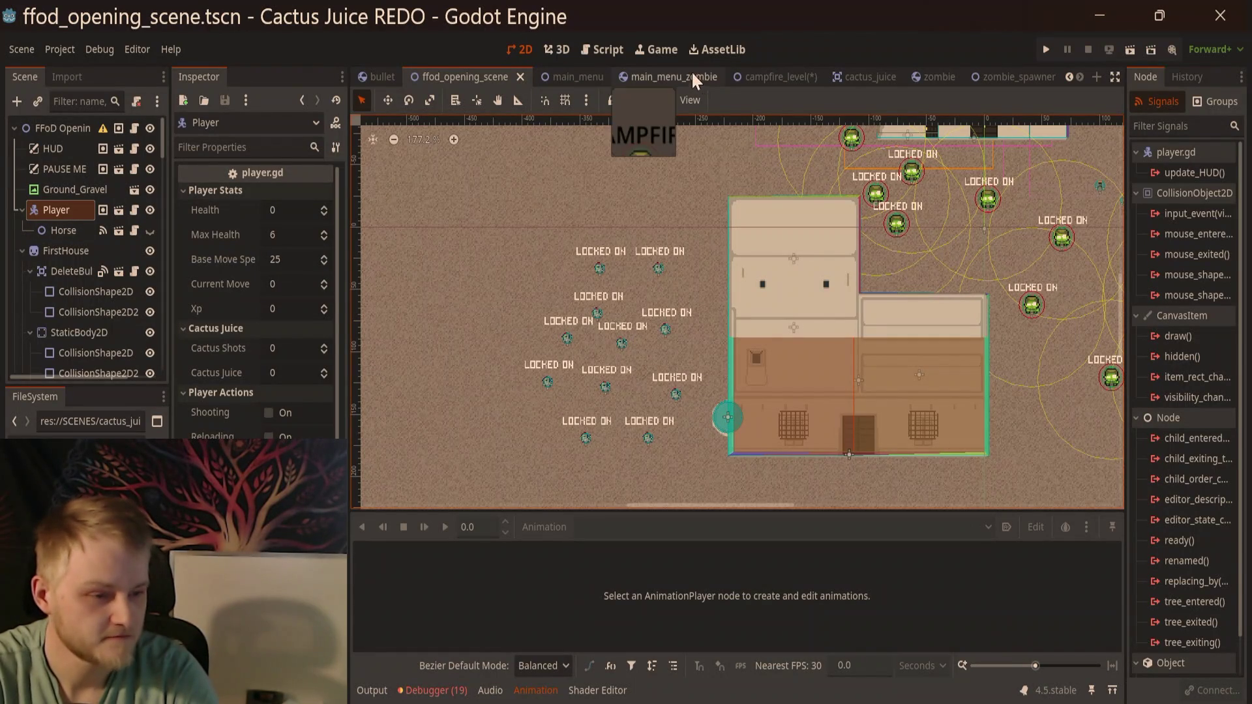
Step: Zoom and pan the campfire_level canvas to view the wave and GAME PAUSED labels
{"action": "left_click", "coordinate": [803, 77]}
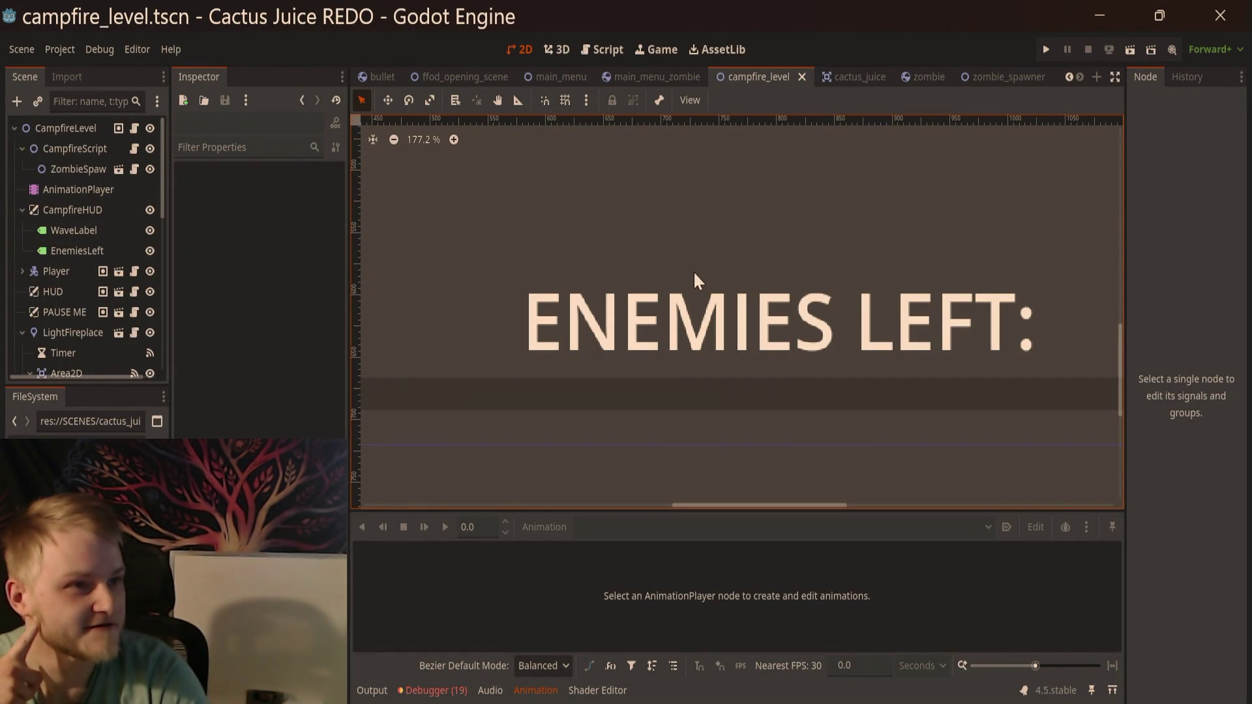
{"action": "scroll", "coordinate": [816, 366], "scroll_direction": "down", "scroll_amount": 5}
{"action": "left_click_drag", "start_coordinate": [795, 304], "coordinate": [679, 361]}
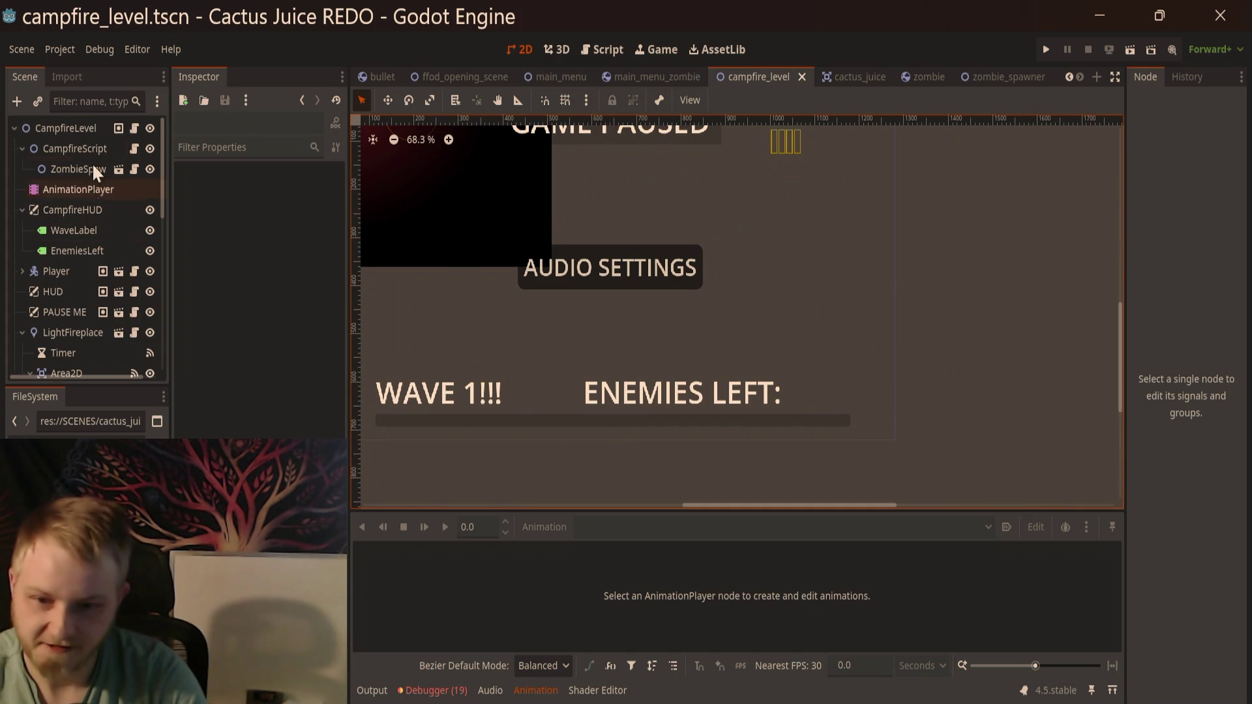
{"action": "mouse_move", "coordinate": [610, 299]}
{"action": "left_mouse_down"}
{"action": "mouse_move", "coordinate": [640, 291]}
{"action": "mouse_move", "coordinate": [589, 163]}
{"action": "left_mouse_up"}
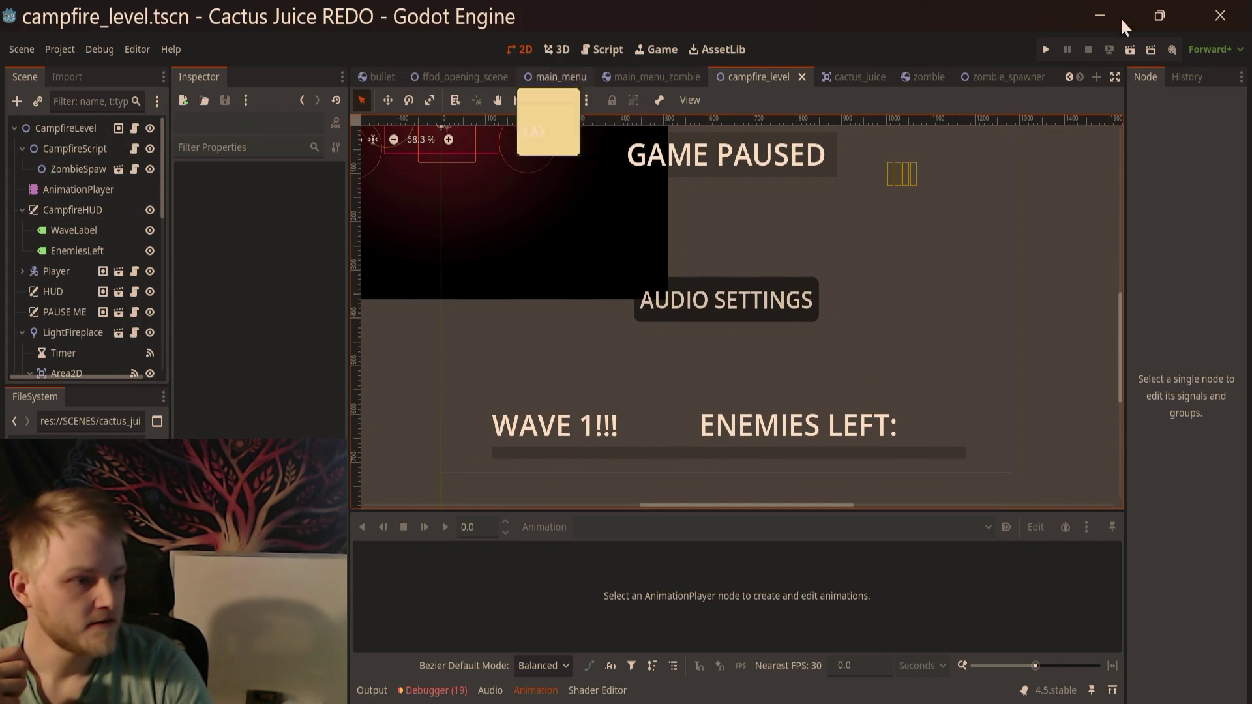
{"action": "scroll", "coordinate": [997, 76], "scroll_direction": "up", "scroll_amount": 2}
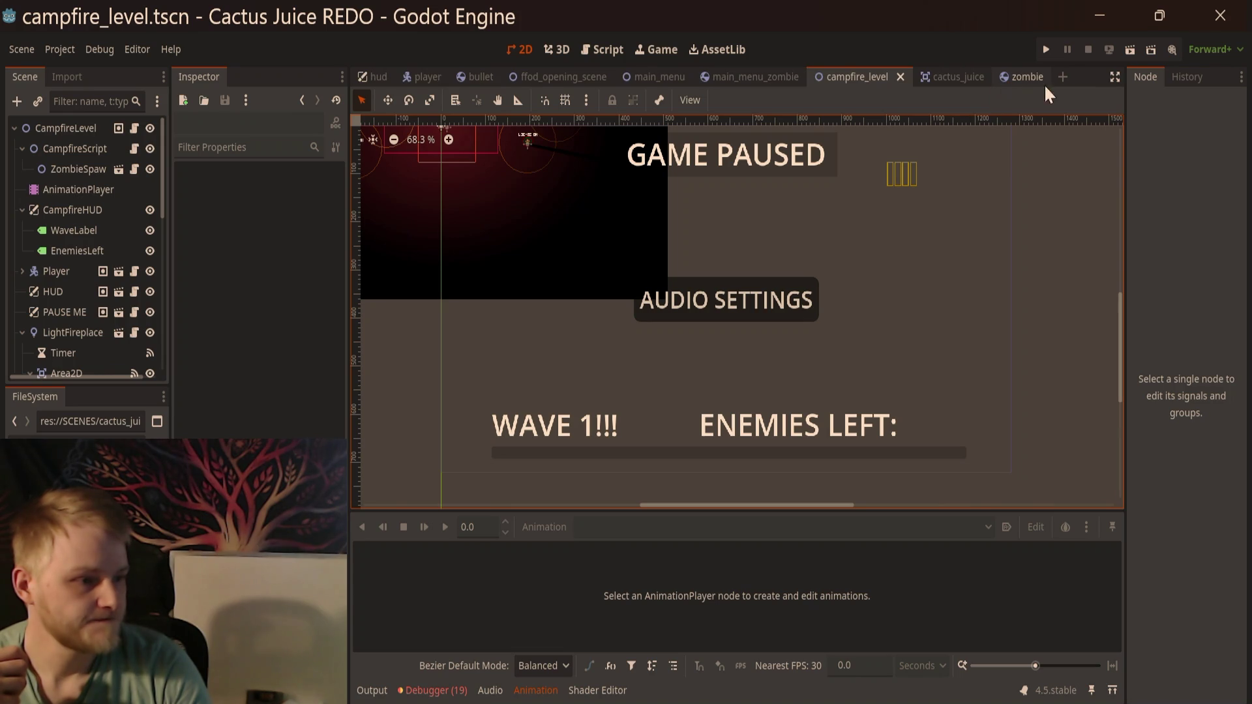
Step: Switch to the hud scene and open XPBAR's progress_bar.gd script
{"action": "left_click", "coordinate": [382, 74]}
{"action": "scroll", "coordinate": [123, 222], "scroll_direction": "up", "scroll_amount": 3}
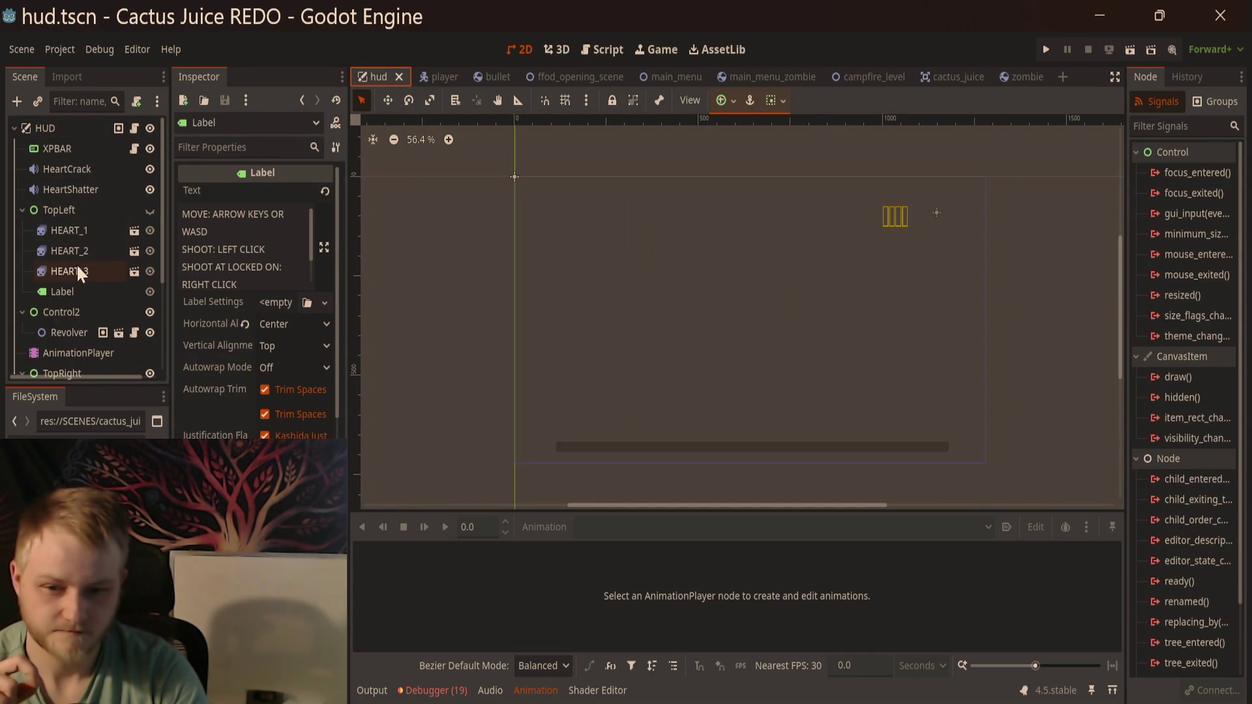
{"action": "left_click", "coordinate": [131, 142]}
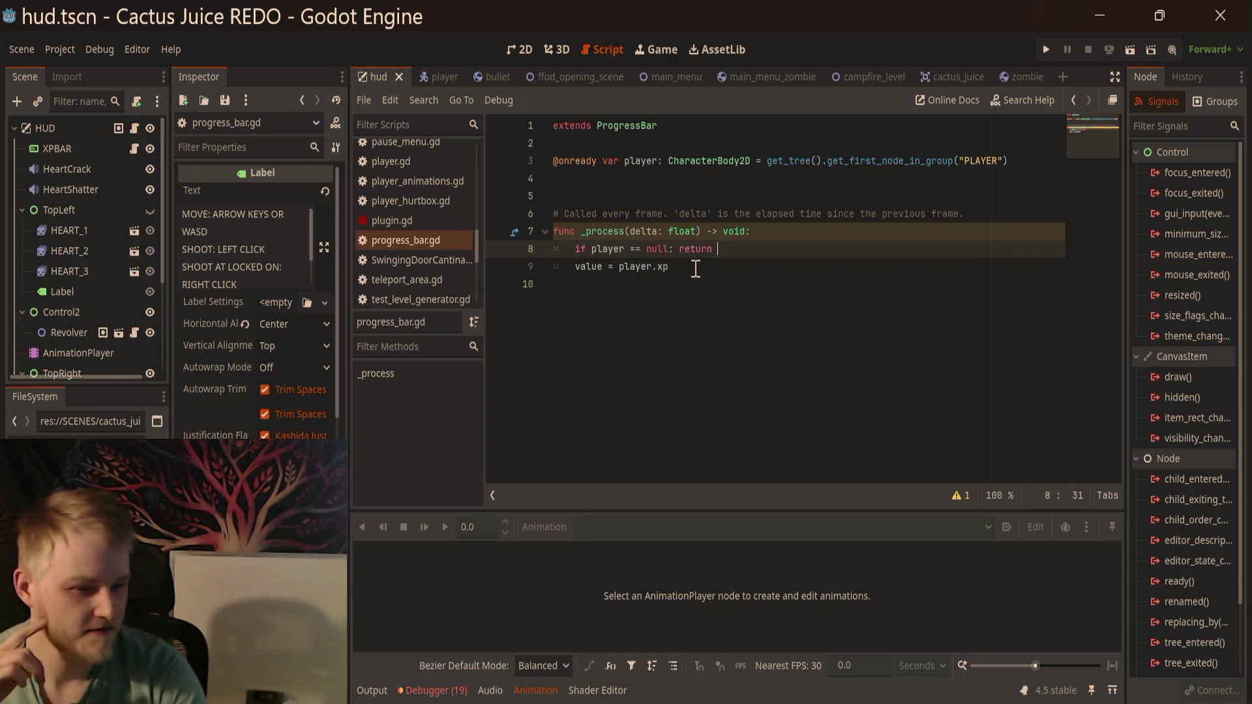
Step: Hide XPBAR, add a bare 'return' at the start of _process in progress_bar.gd, and save
{"action": "left_click", "coordinate": [151, 144]}
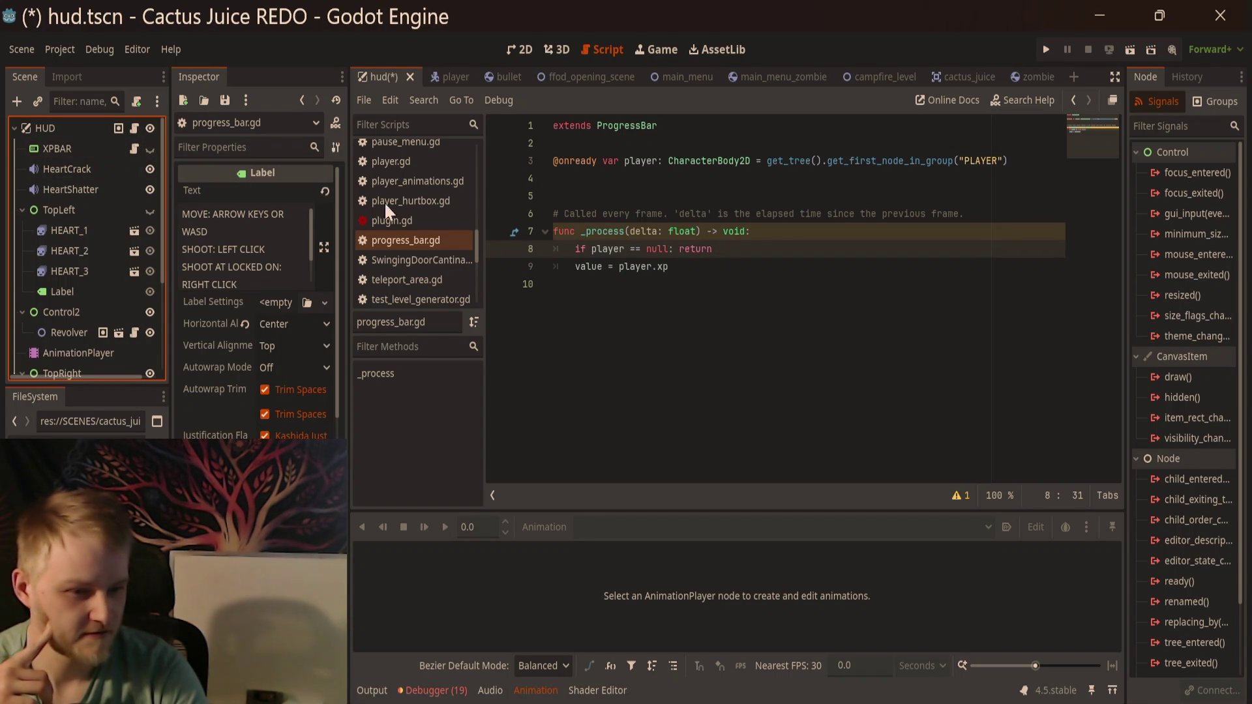
{"action": "left_click", "coordinate": [802, 225]}
{"action": "key", "text": "Return"}
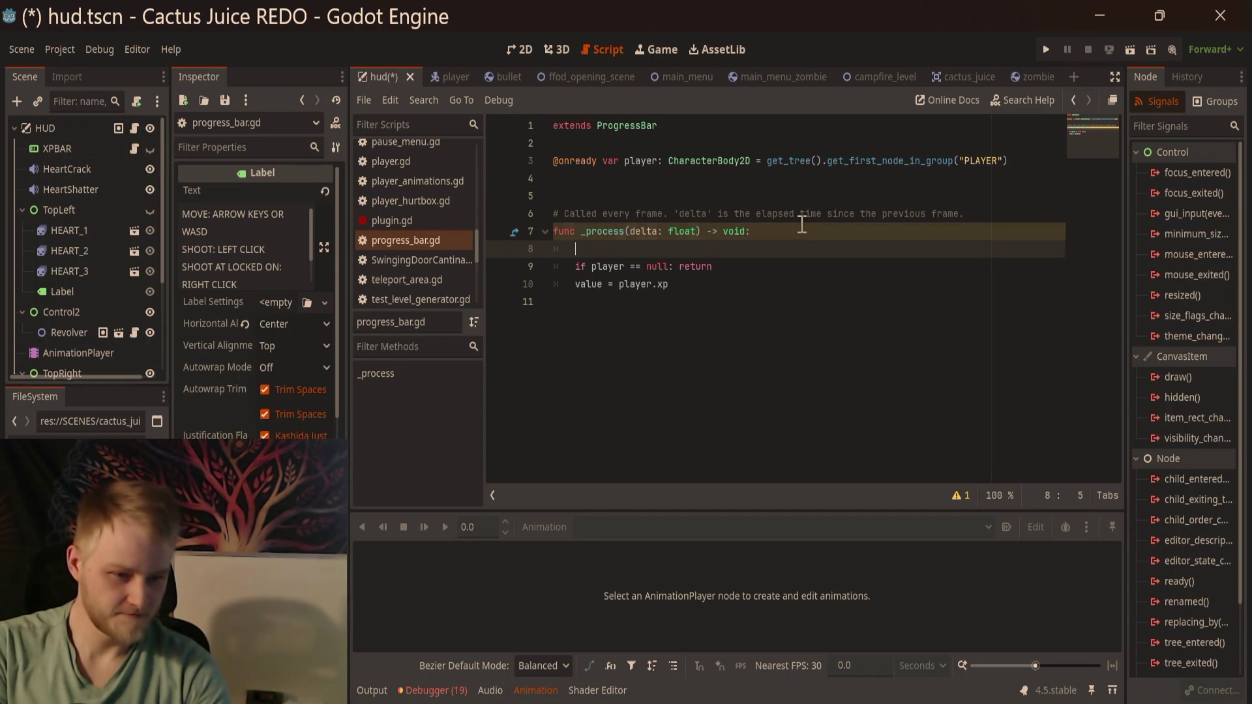
{"action": "type", "text": "retu"}
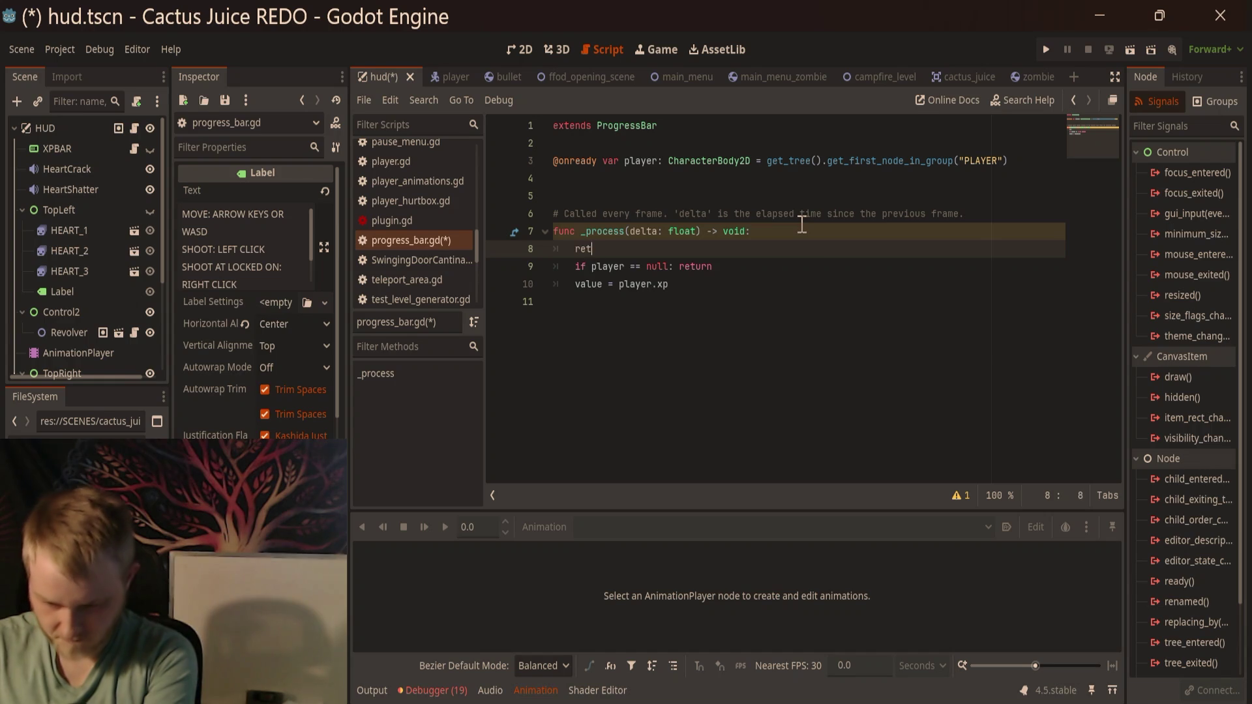
{"action": "key", "text": "Return"}
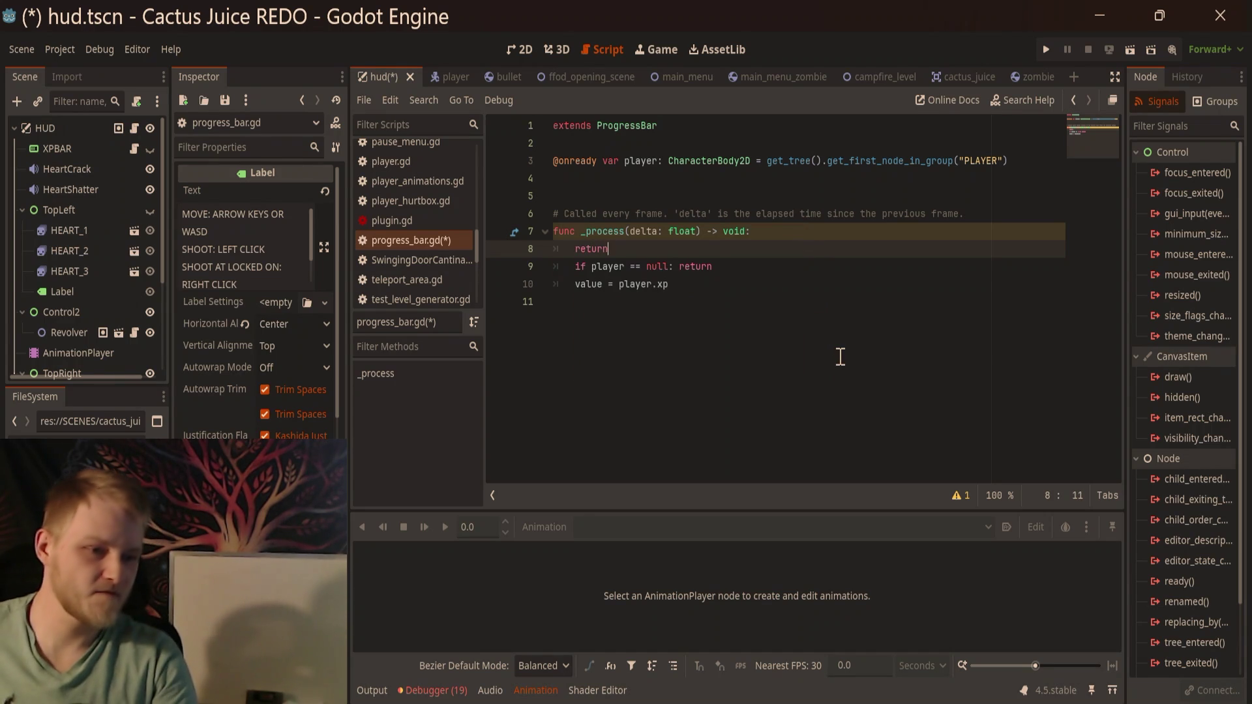
{"action": "left_click", "coordinate": [840, 357]}
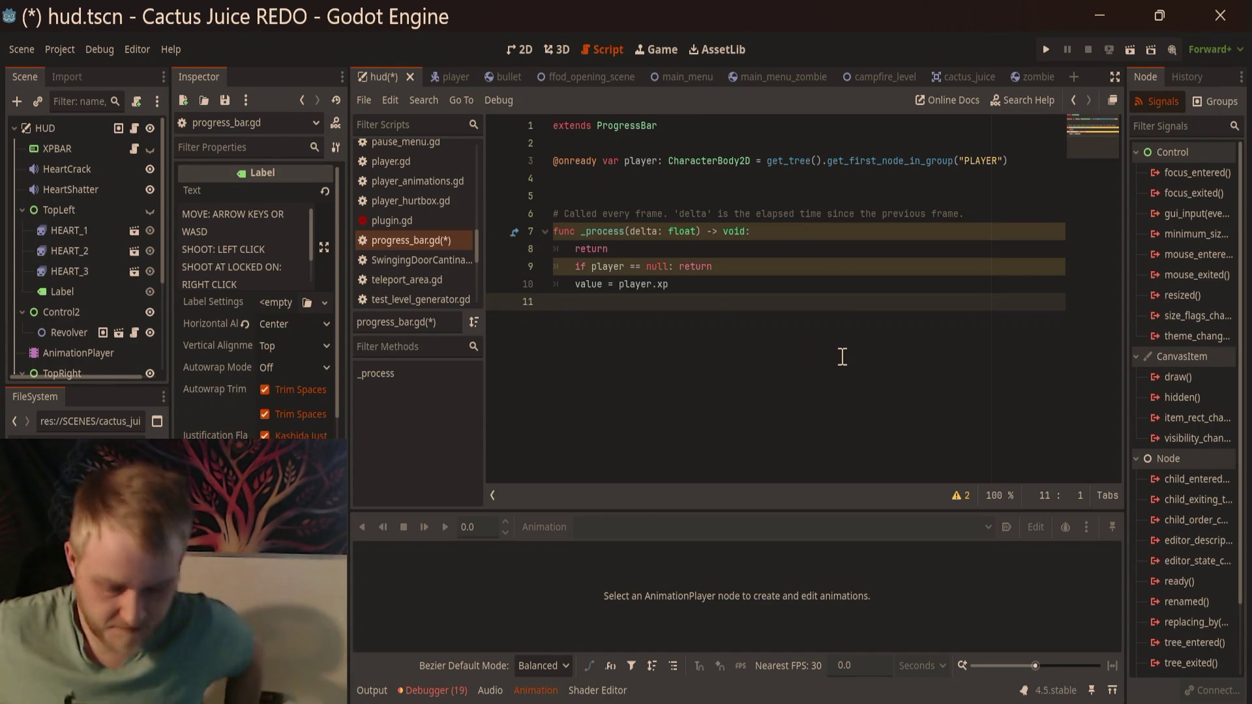
{"action": "key", "text": "ctrl+s"}
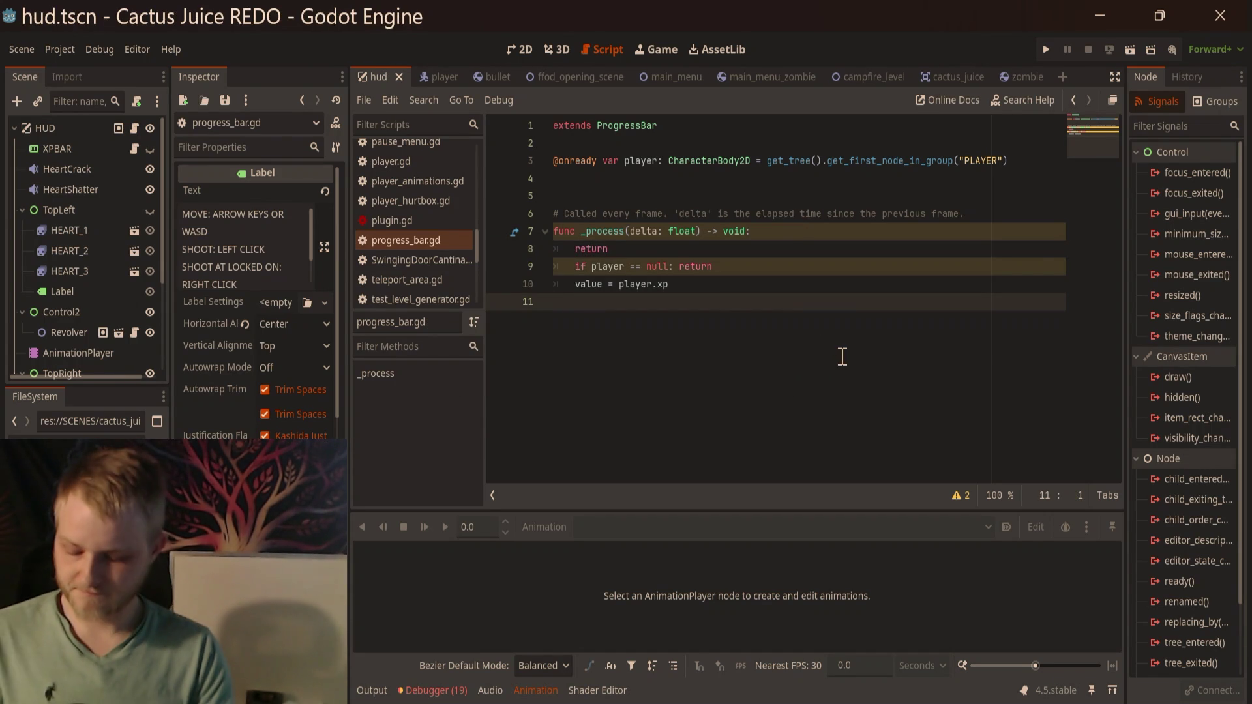
Step: Run campfire_level with F6, walk left and shoot zombies, then close the game window
{"action": "left_click", "coordinate": [870, 79]}
{"action": "key", "text": "F6"}
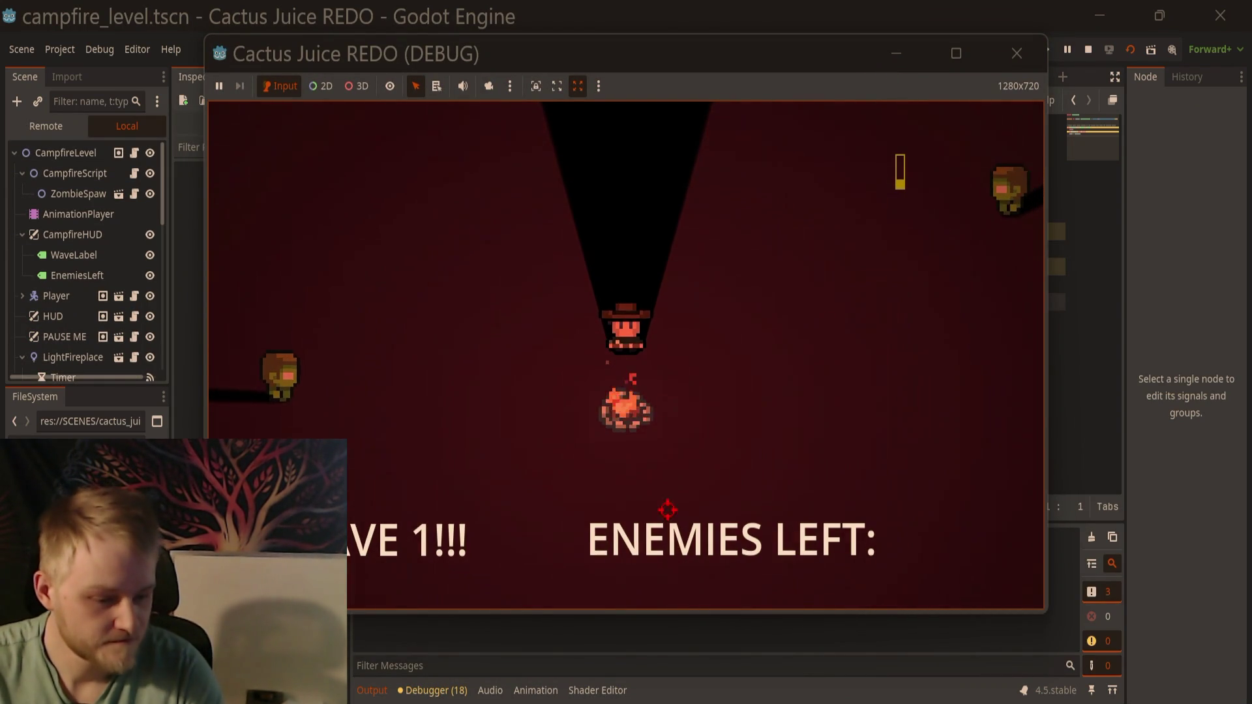
{"action": "key", "text": "a"}
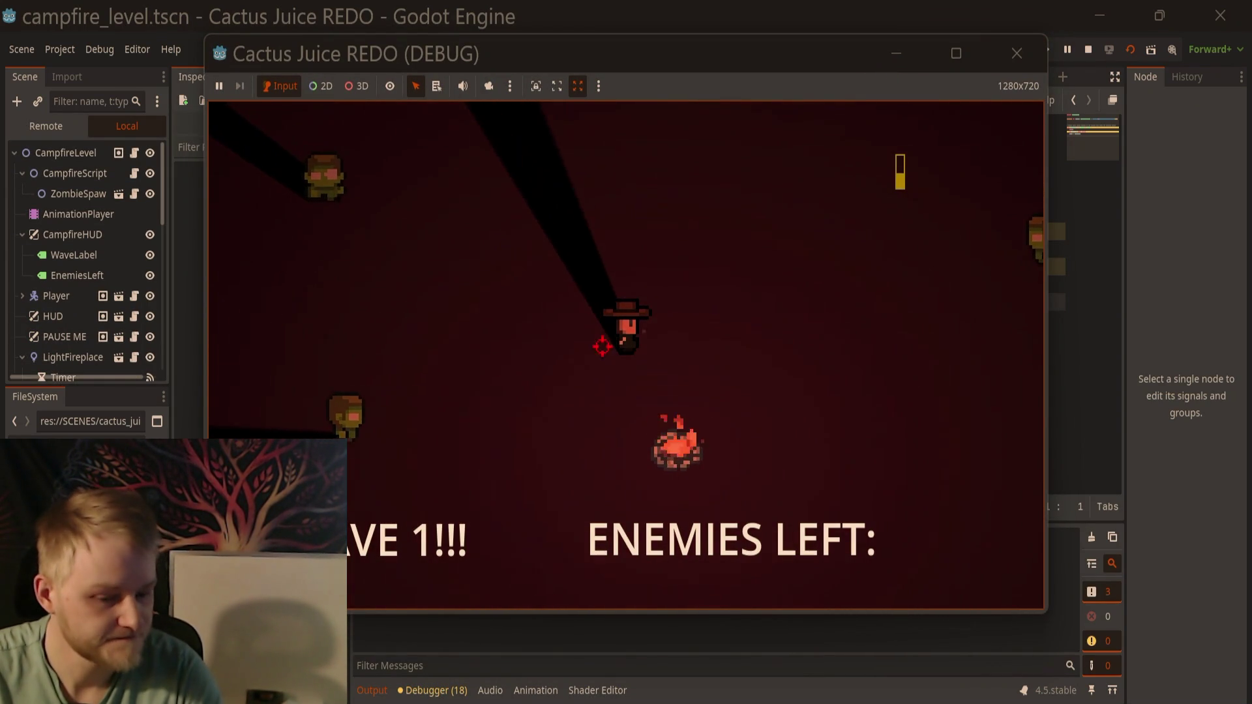
{"action": "left_click", "coordinate": [357, 407]}
{"action": "left_click", "coordinate": [374, 411]}
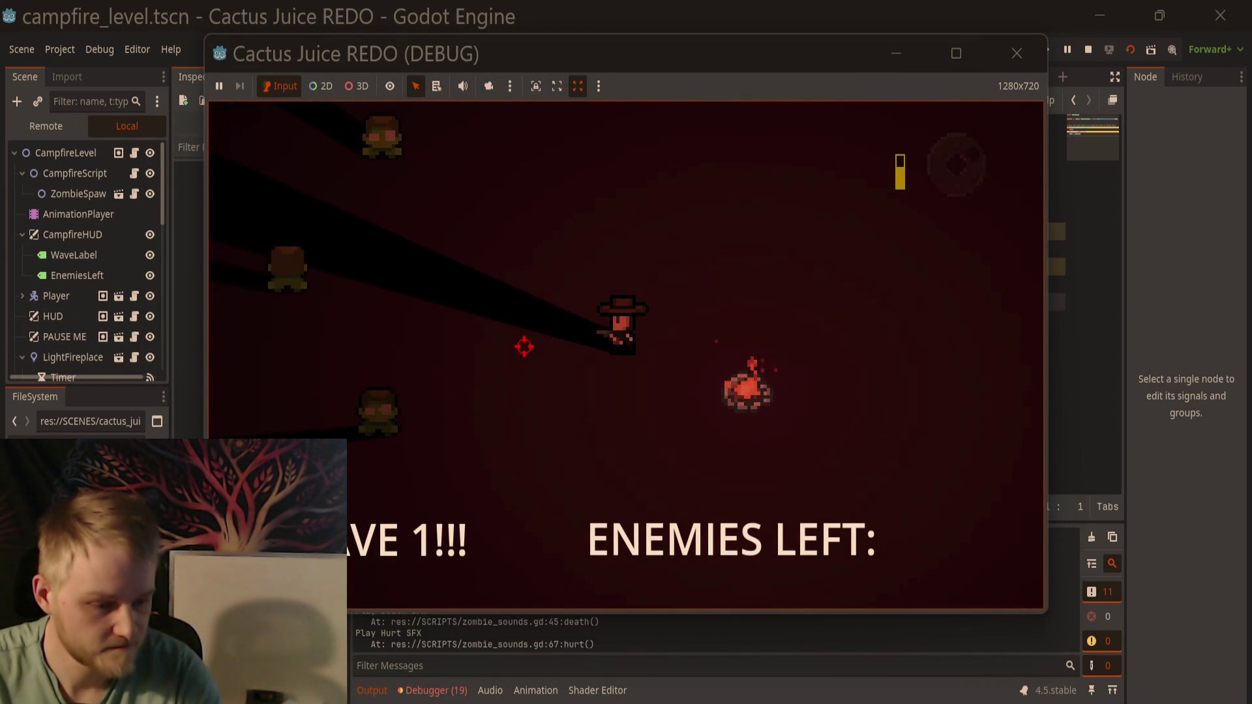
{"action": "left_click", "coordinate": [1018, 55]}
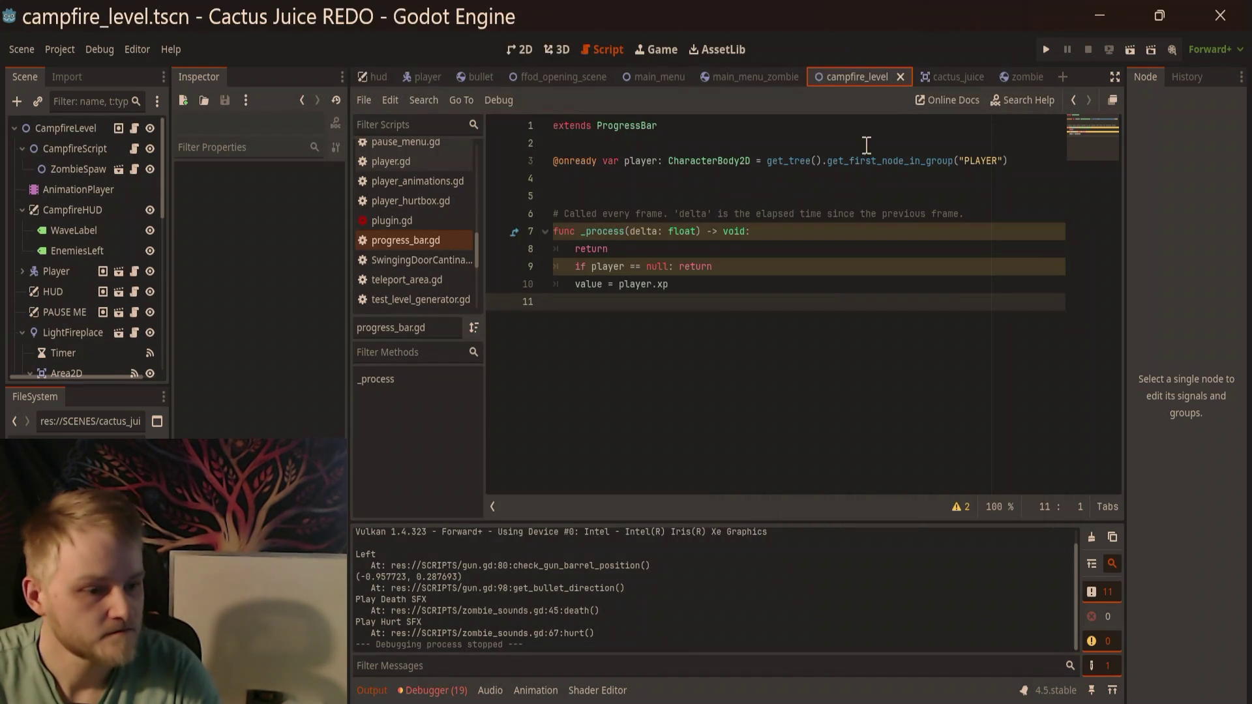
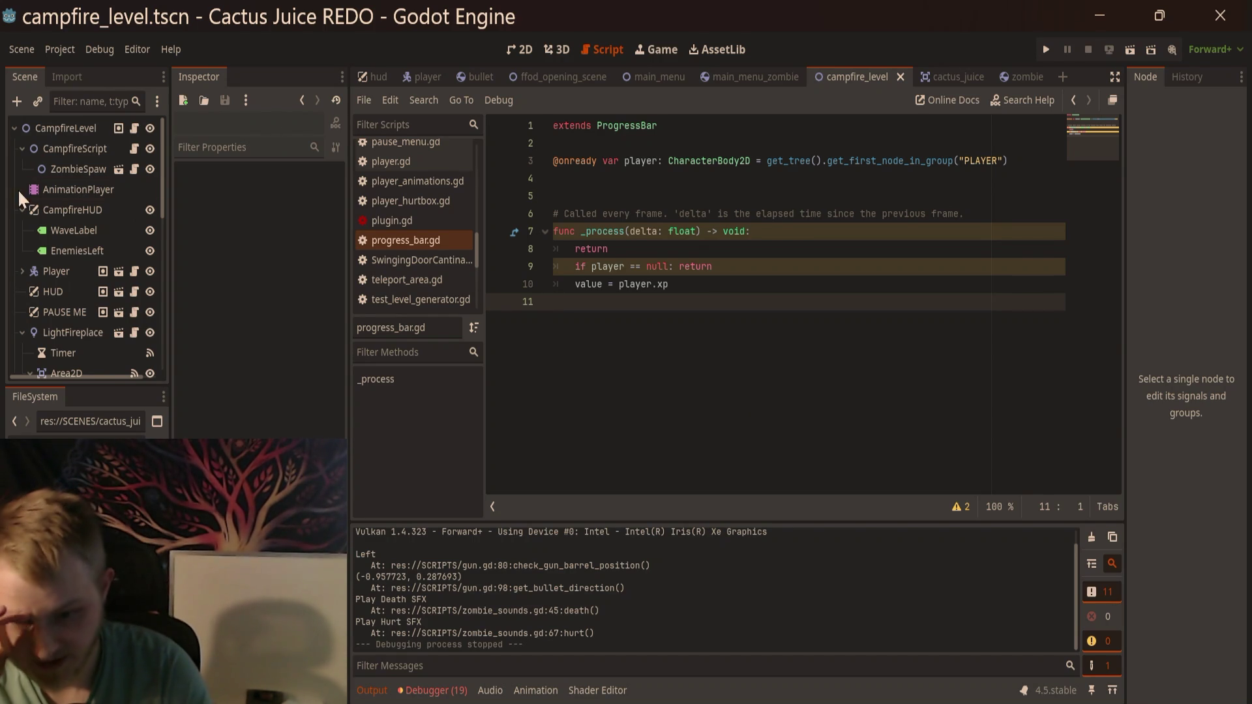
Step: Open campfire_level.gd and insert an empty line 8 under the exported spawner variable
{"action": "scroll", "coordinate": [127, 248], "scroll_direction": "down", "scroll_amount": 10}
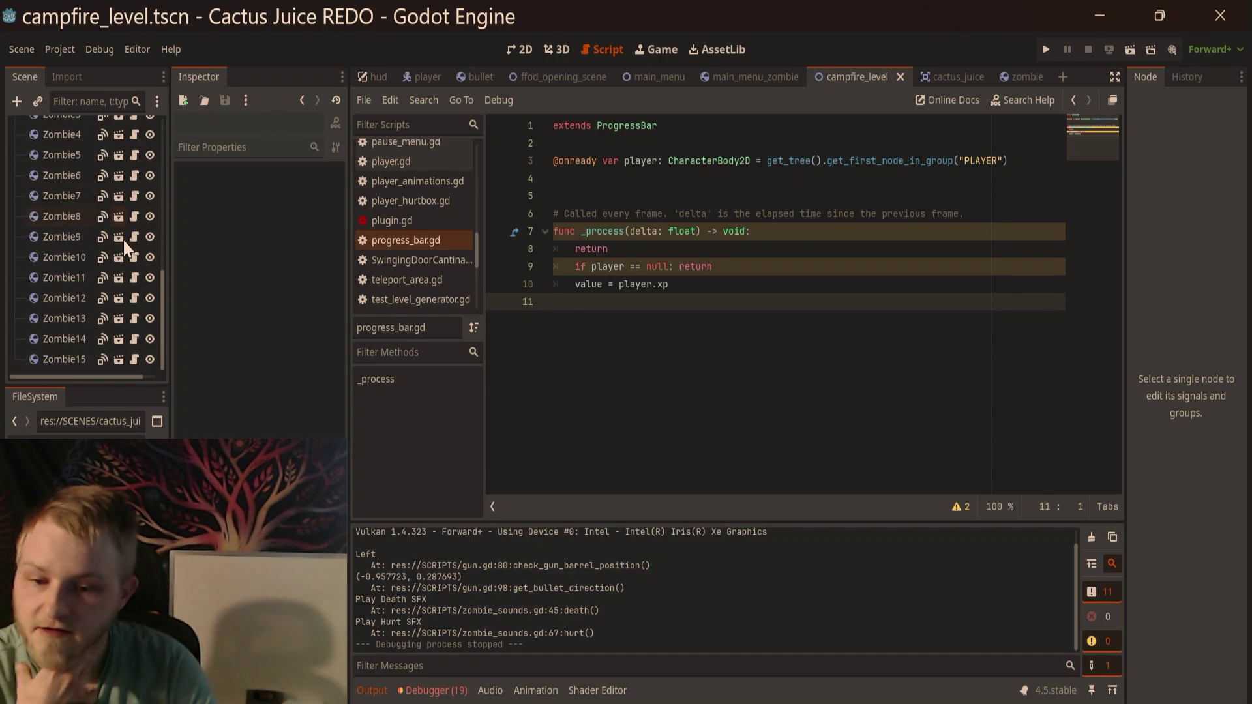
{"action": "scroll", "coordinate": [126, 247], "scroll_direction": "up", "scroll_amount": 10}
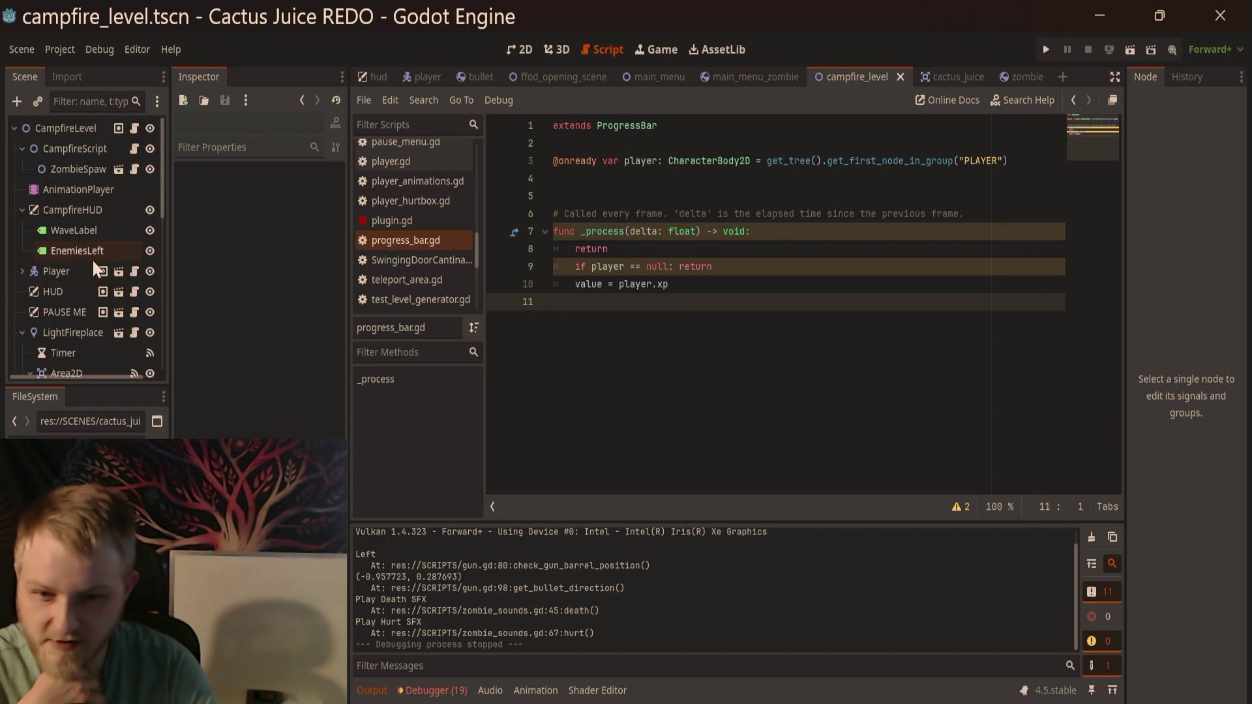
{"action": "left_click", "coordinate": [135, 148]}
{"action": "scroll", "coordinate": [766, 358], "scroll_direction": "down", "scroll_amount": 3}
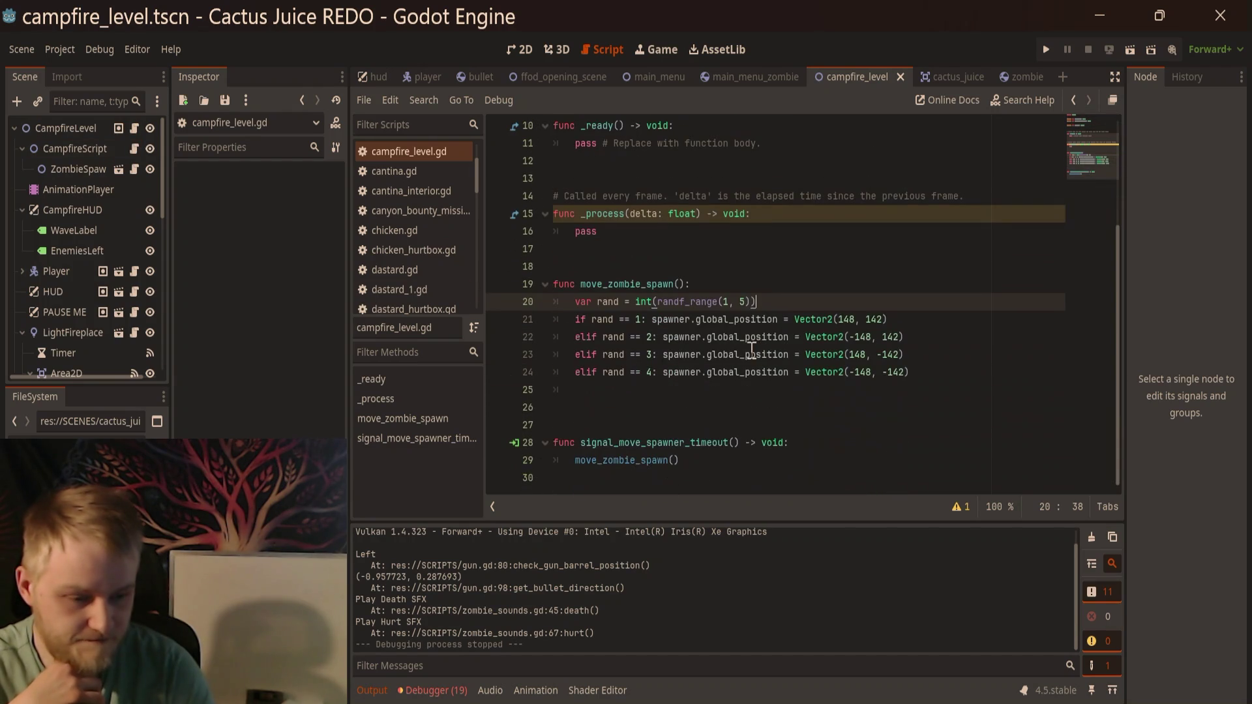
{"action": "scroll", "coordinate": [533, 299], "scroll_direction": "up", "scroll_amount": 3}
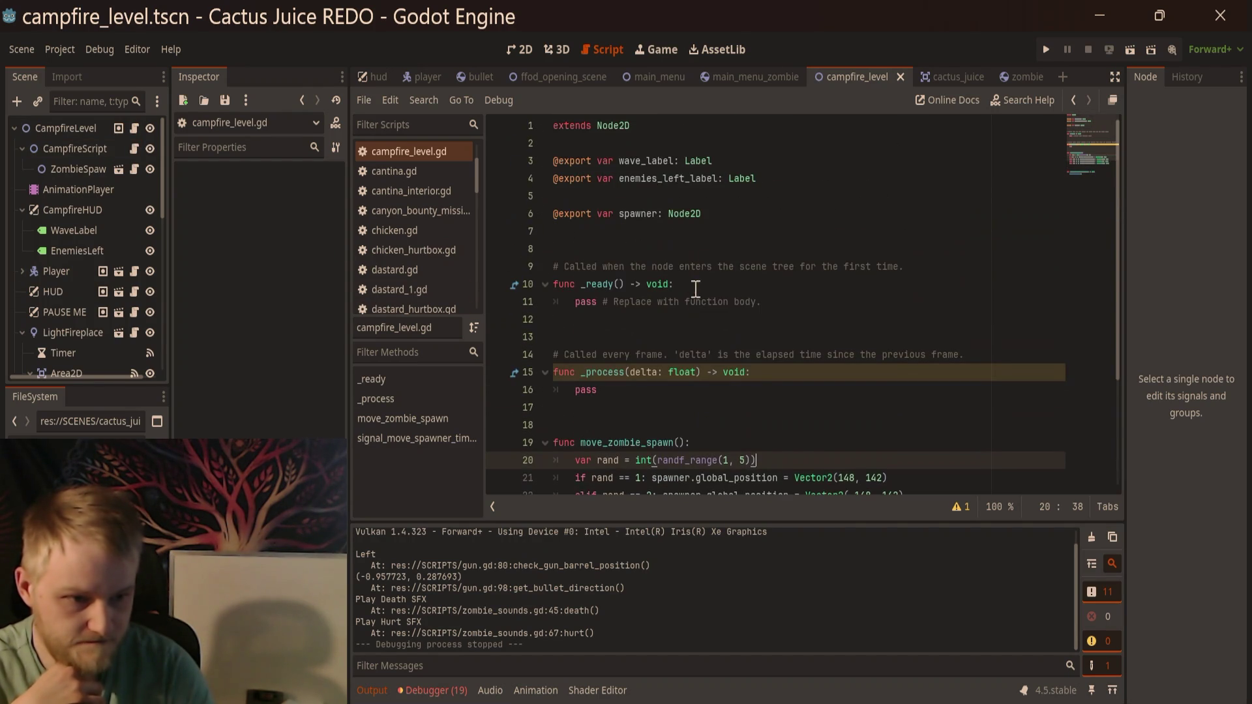
{"action": "left_click", "coordinate": [739, 230]}
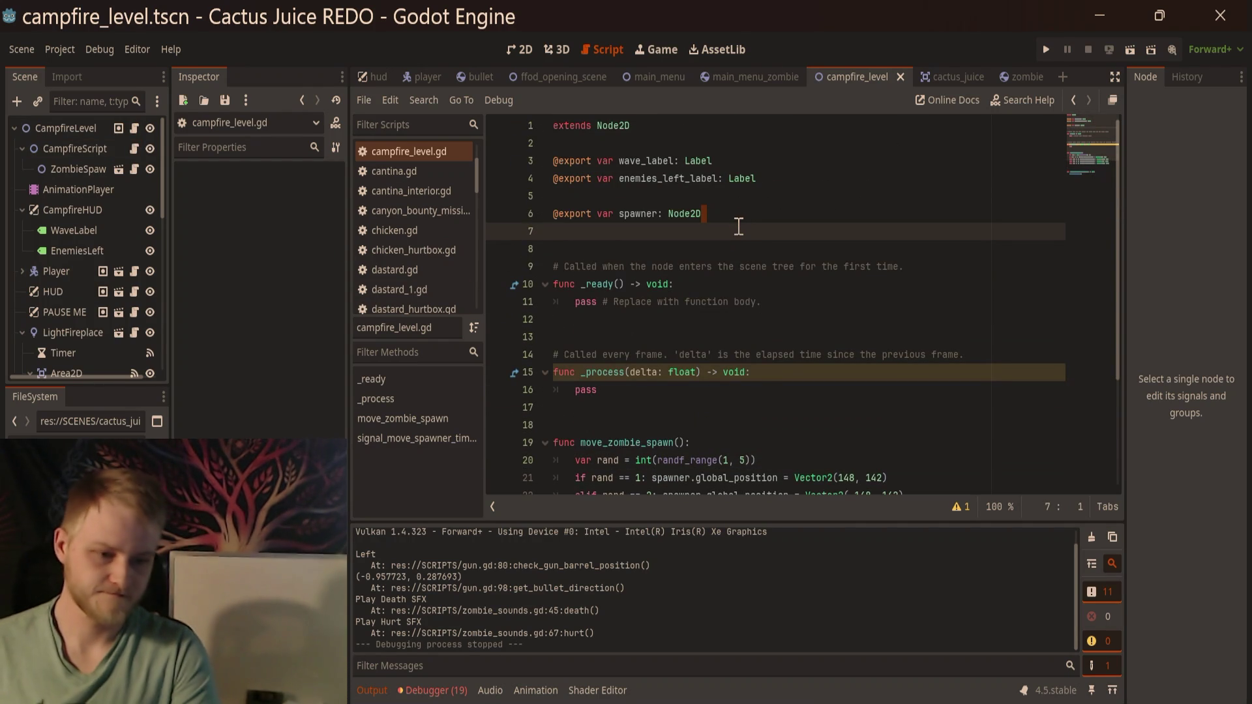
{"action": "key", "text": "Return"}
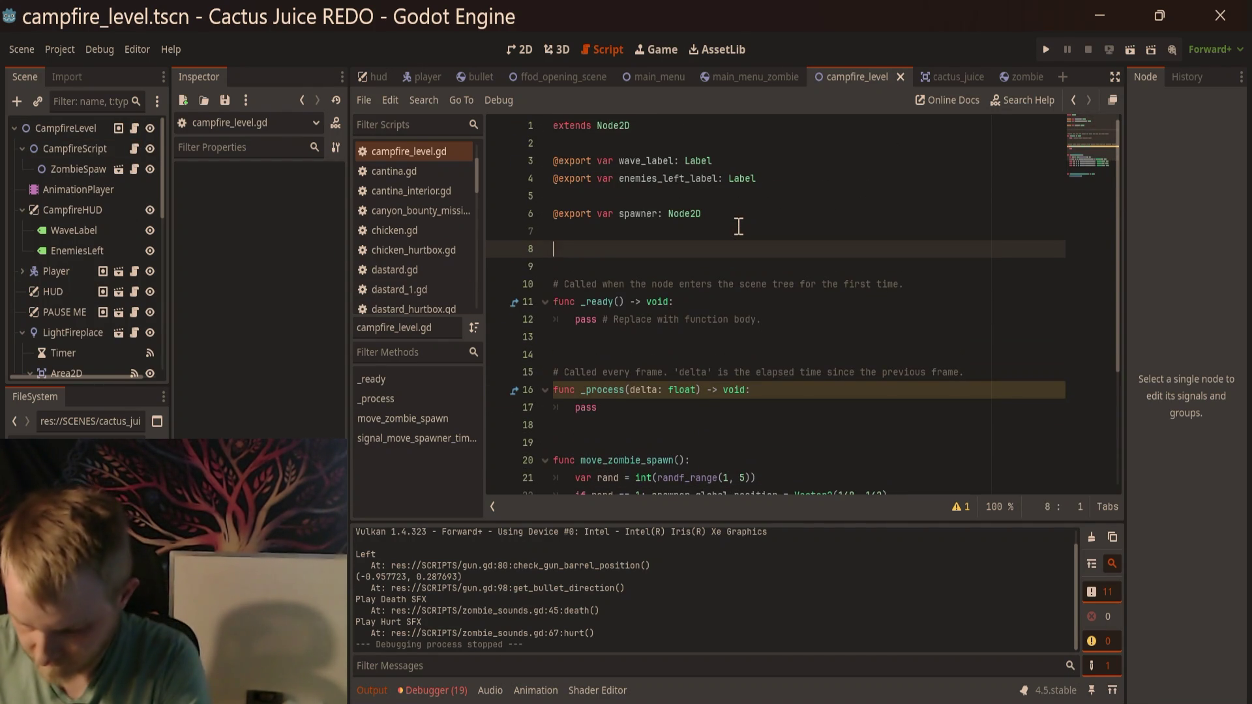
{"action": "type", "text": "@export "}
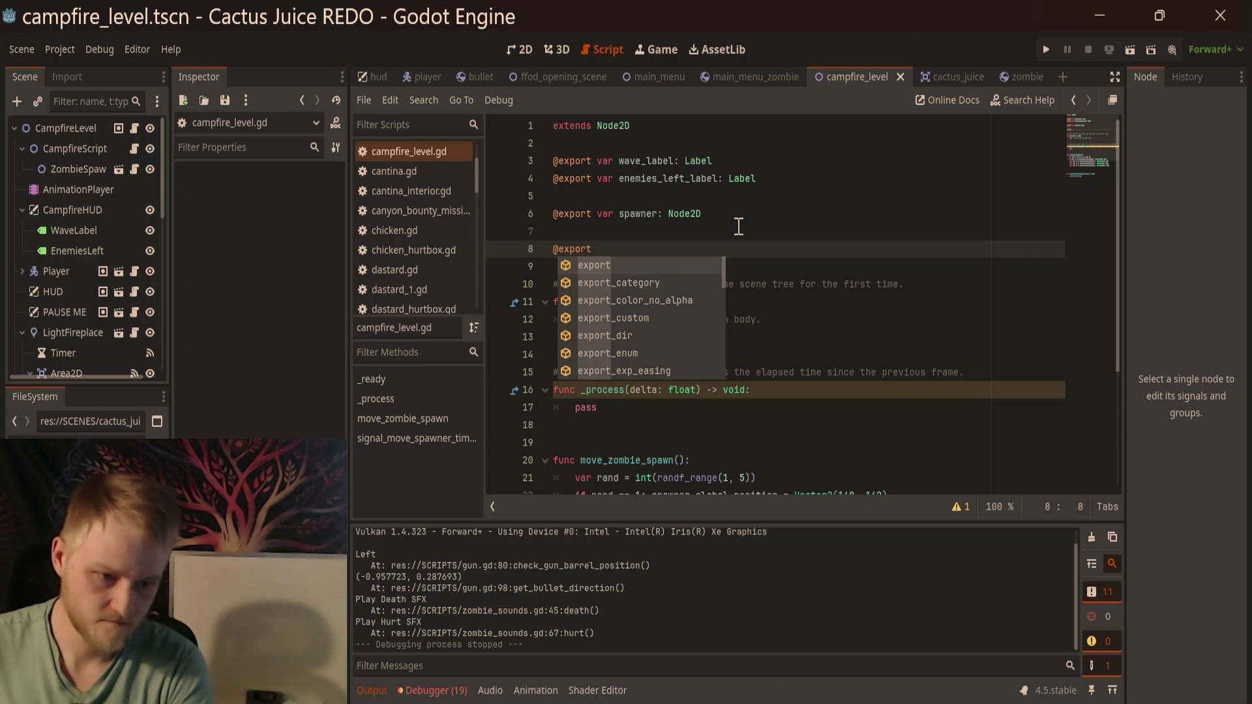
{"action": "type", "text": "a"}
{"action": "key", "text": "BackSpace"}
{"action": "type", "text": "Arrat"}
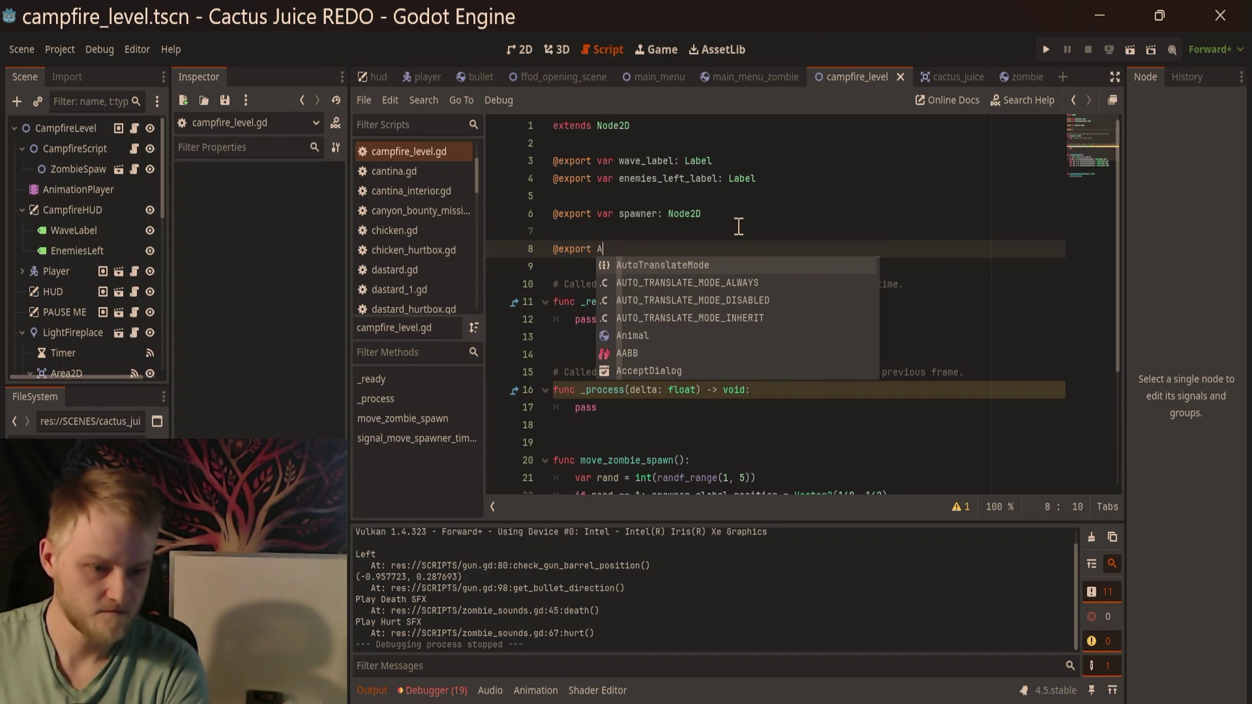
{"action": "key", "text": "BackSpace"}
{"action": "type", "text": "y"}
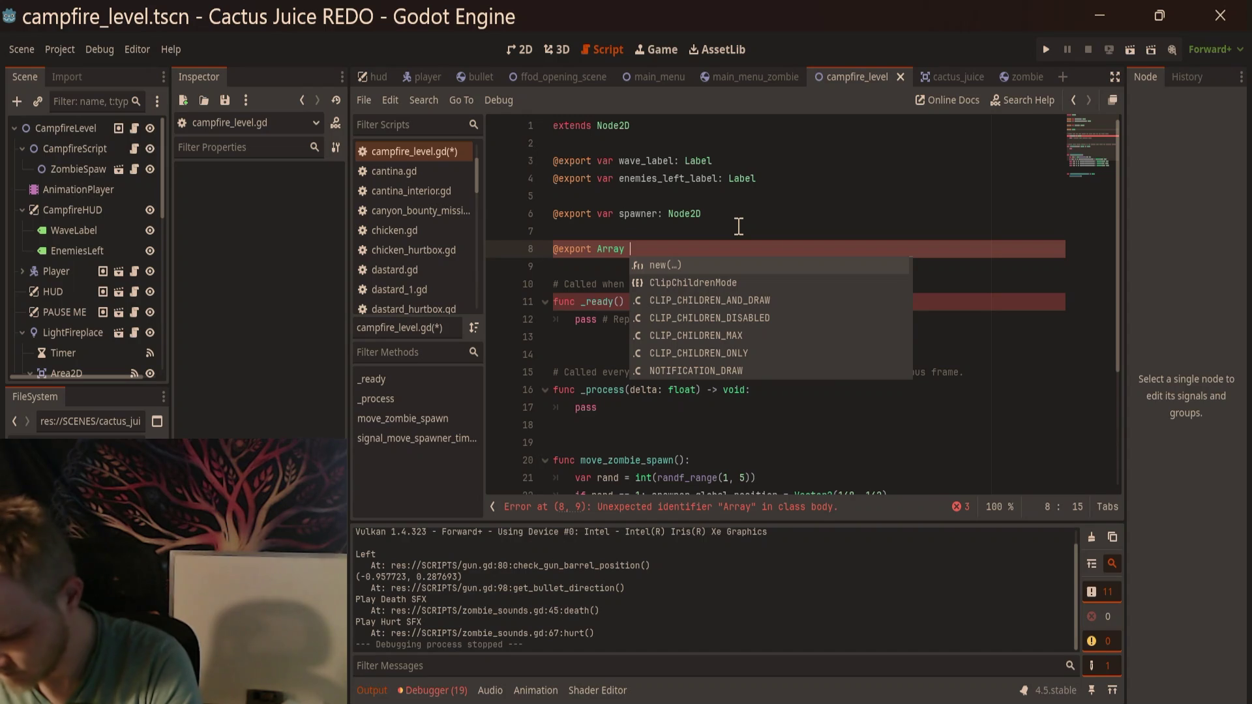
{"action": "type", "text": " enemies:"}
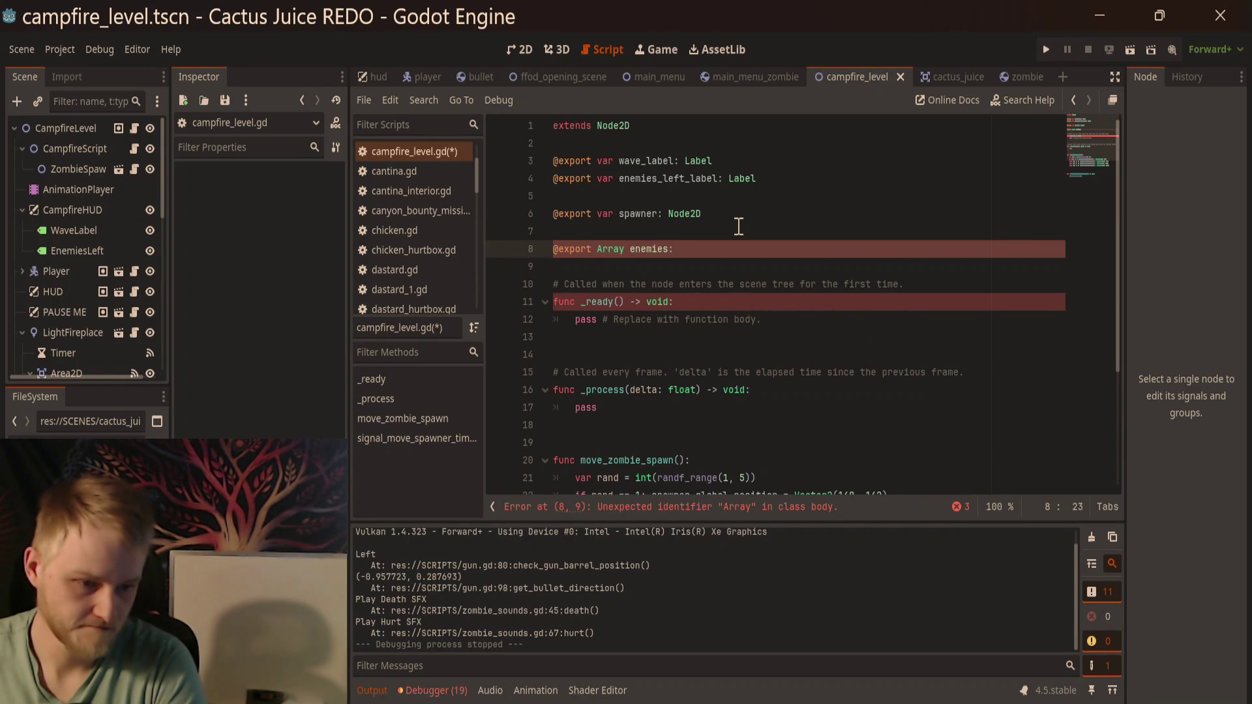
{"action": "key", "text": "BackSpace"}
{"action": "key", "text": "BackSpace"}
{"action": "key", "text": "BackSpace"}
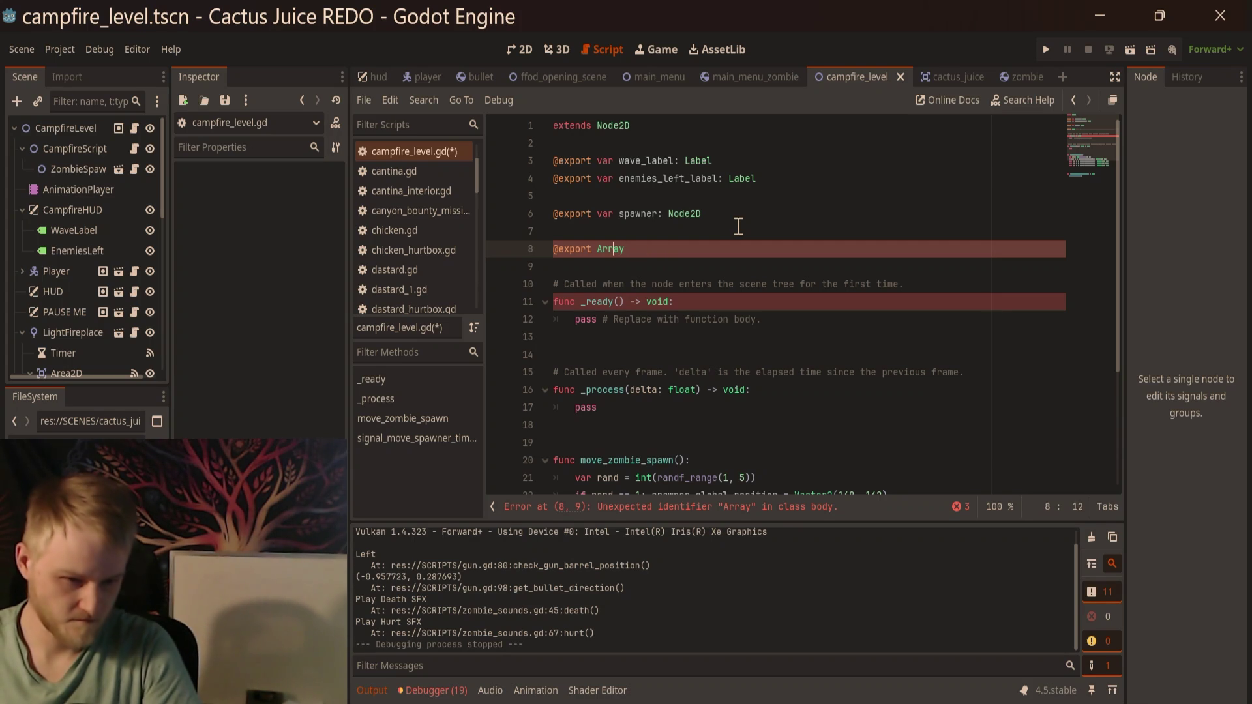
{"action": "key", "text": "ctrl+Left"}
{"action": "type", "text": "var ene"}
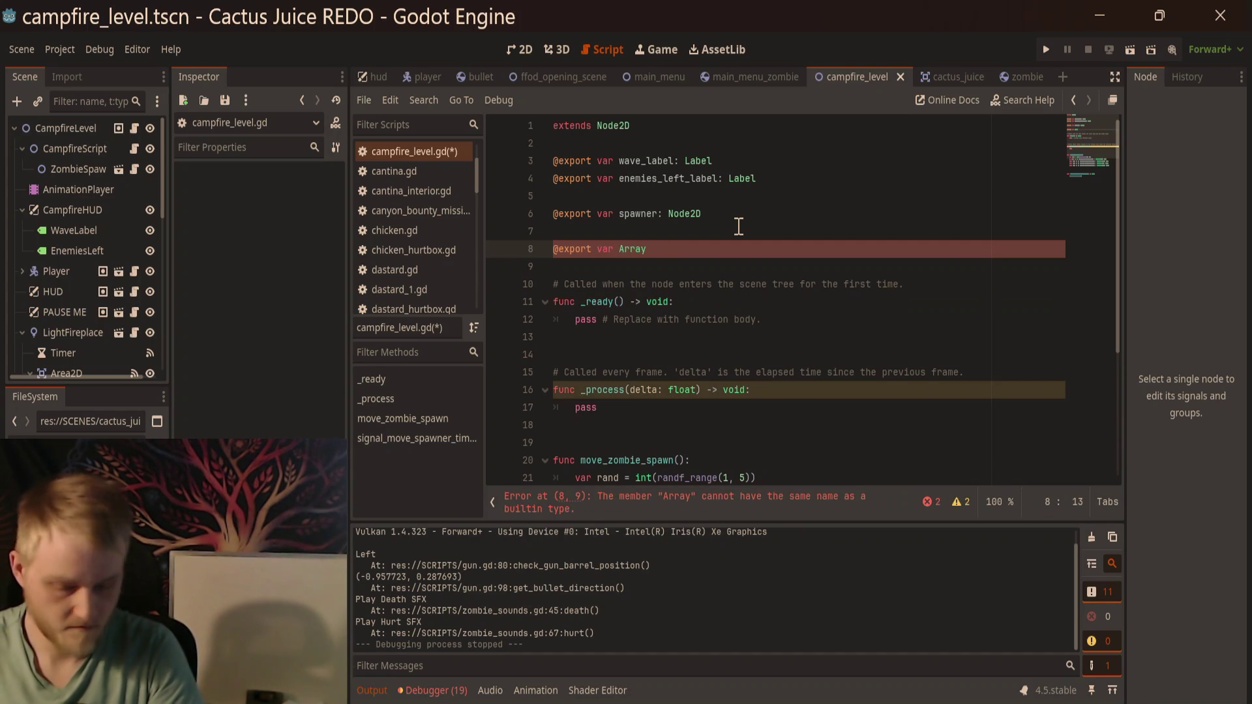
{"action": "type", "text": "mies"}
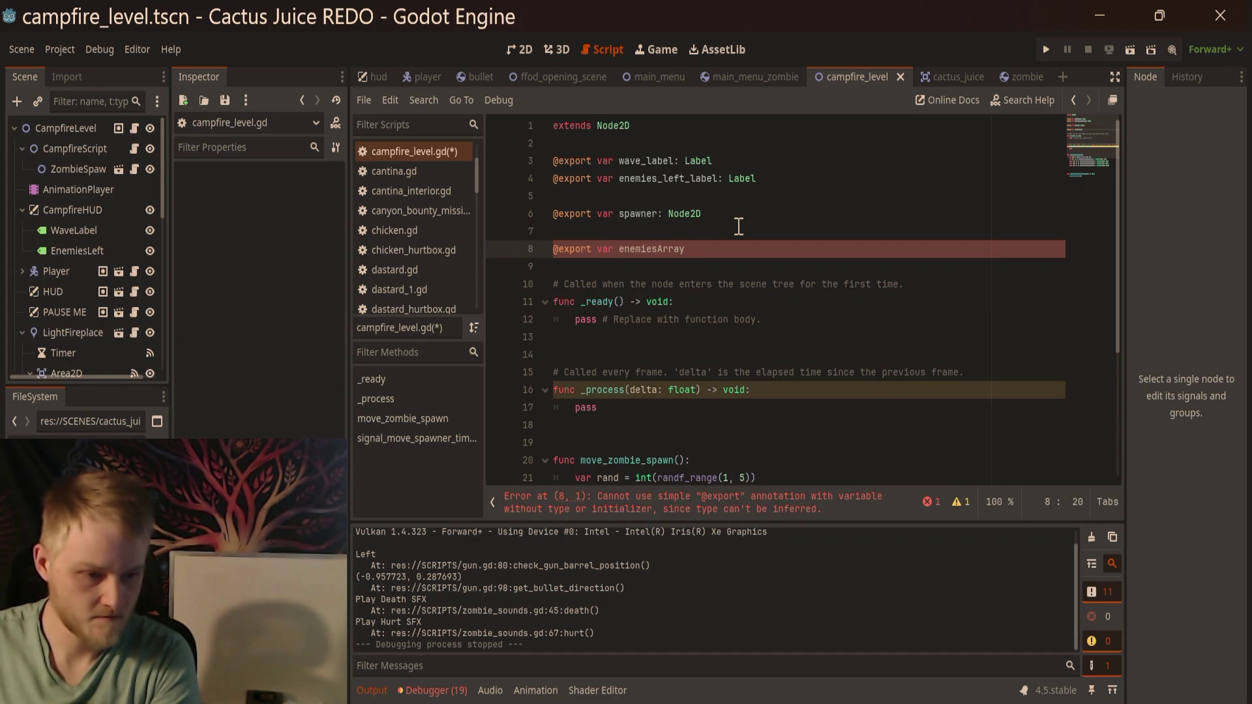
{"action": "type", "text": ":"}
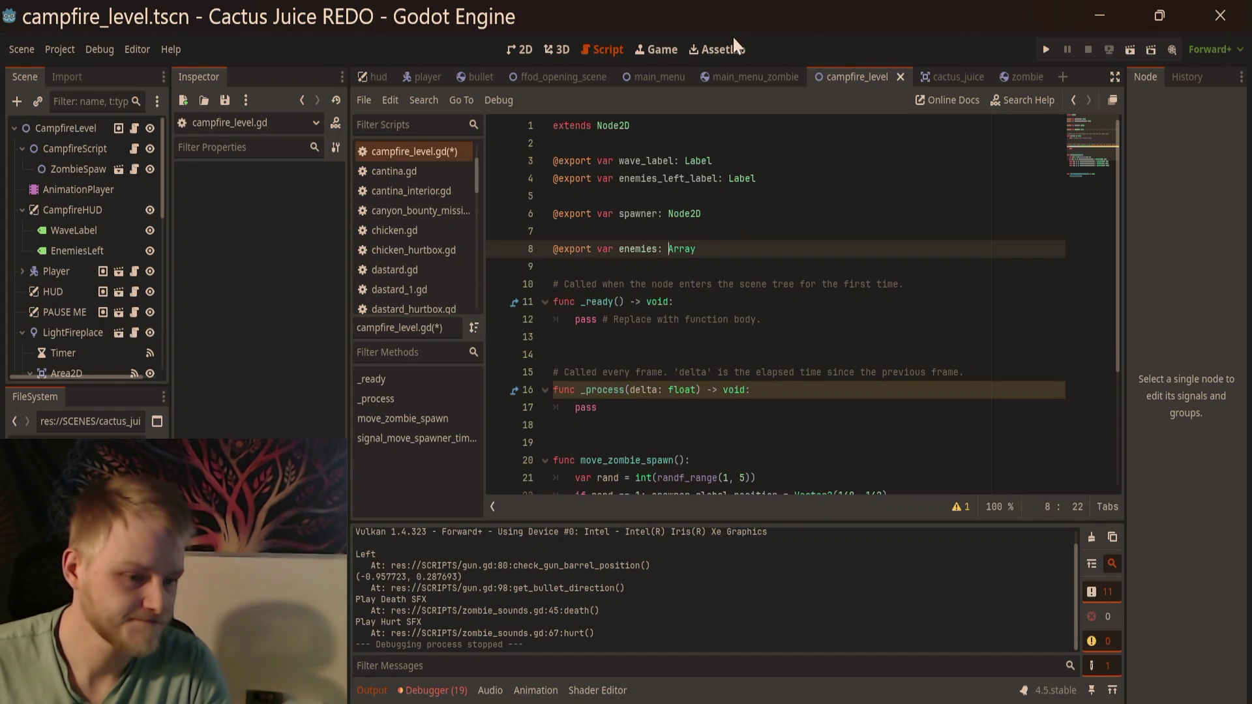
{"action": "left_click", "coordinate": [923, 160]}
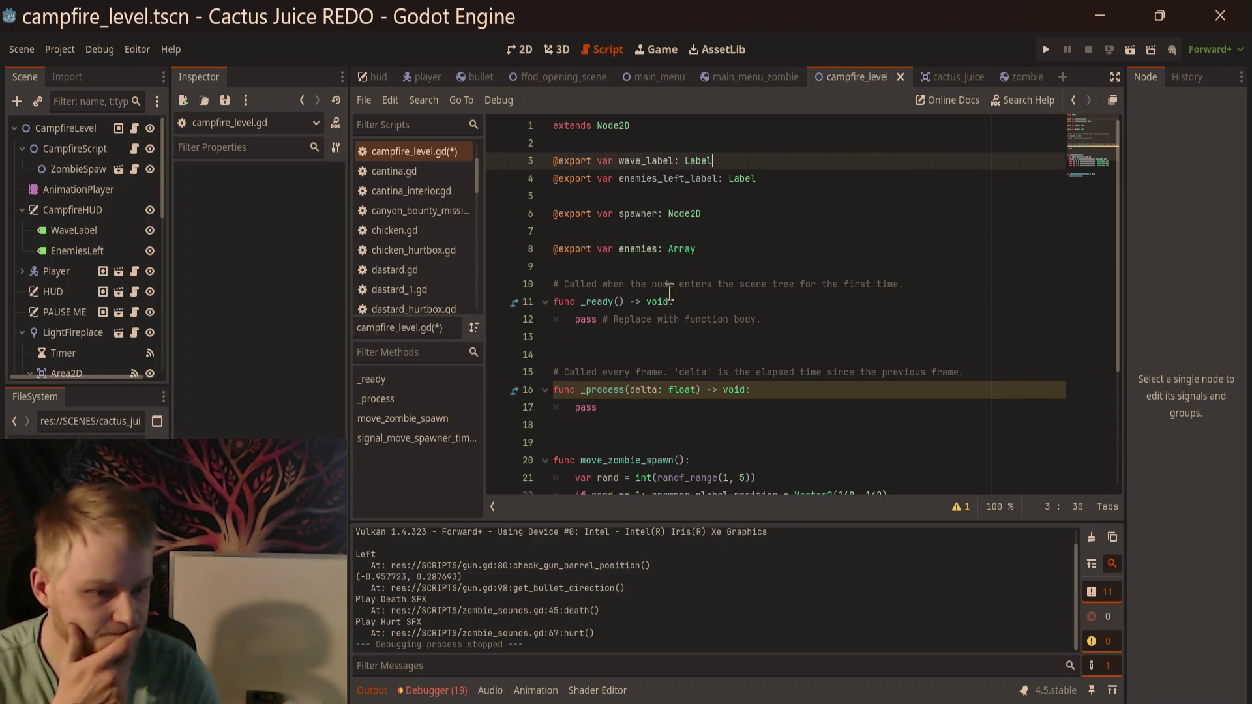
{"action": "left_click", "coordinate": [639, 249], "text": "ctrl"}
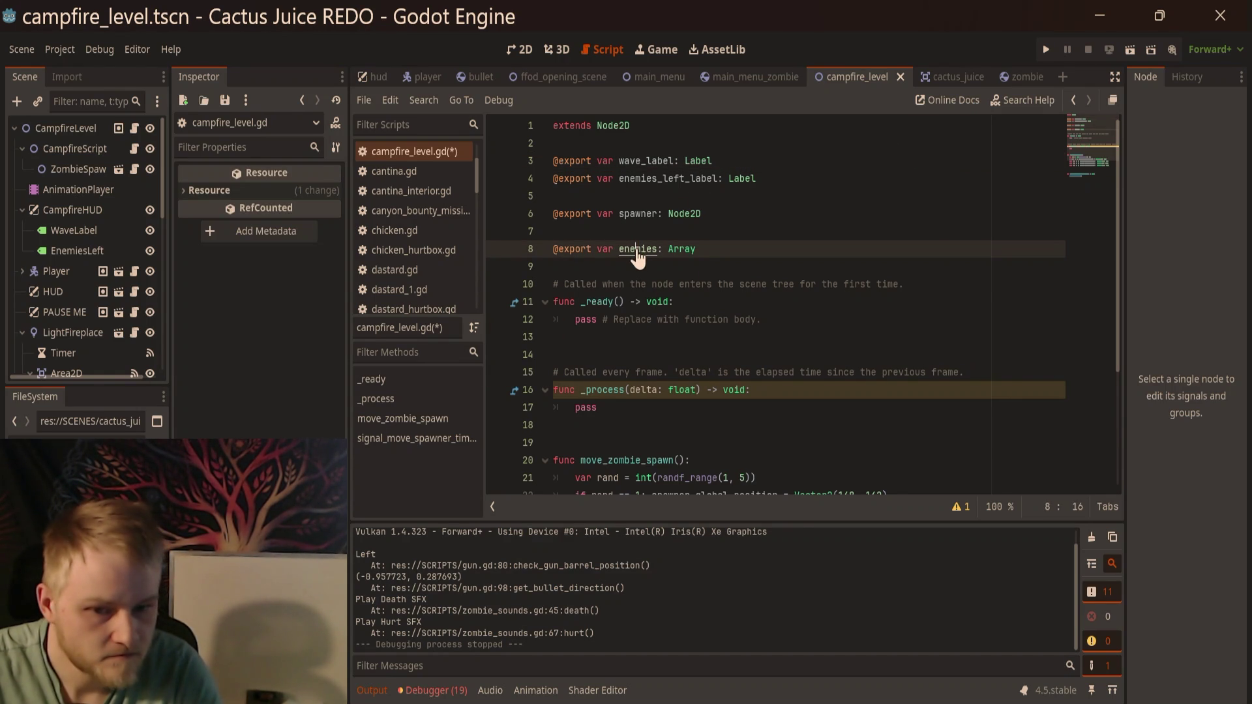
Step: Save campfire_level.gd and check the empty Enemies property on the CampfireScript node
{"action": "left_click", "coordinate": [189, 192]}
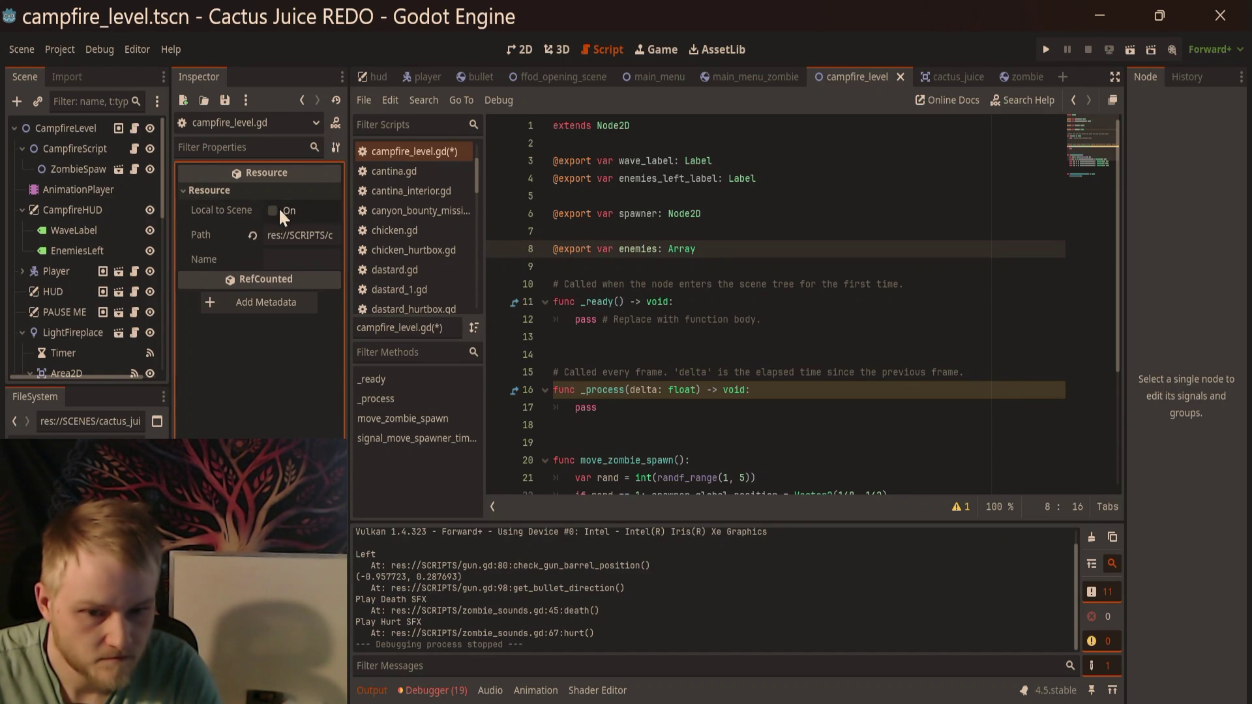
{"action": "left_click", "coordinate": [735, 226]}
{"action": "key", "text": "ctrl+s"}
{"action": "left_click", "coordinate": [907, 249]}
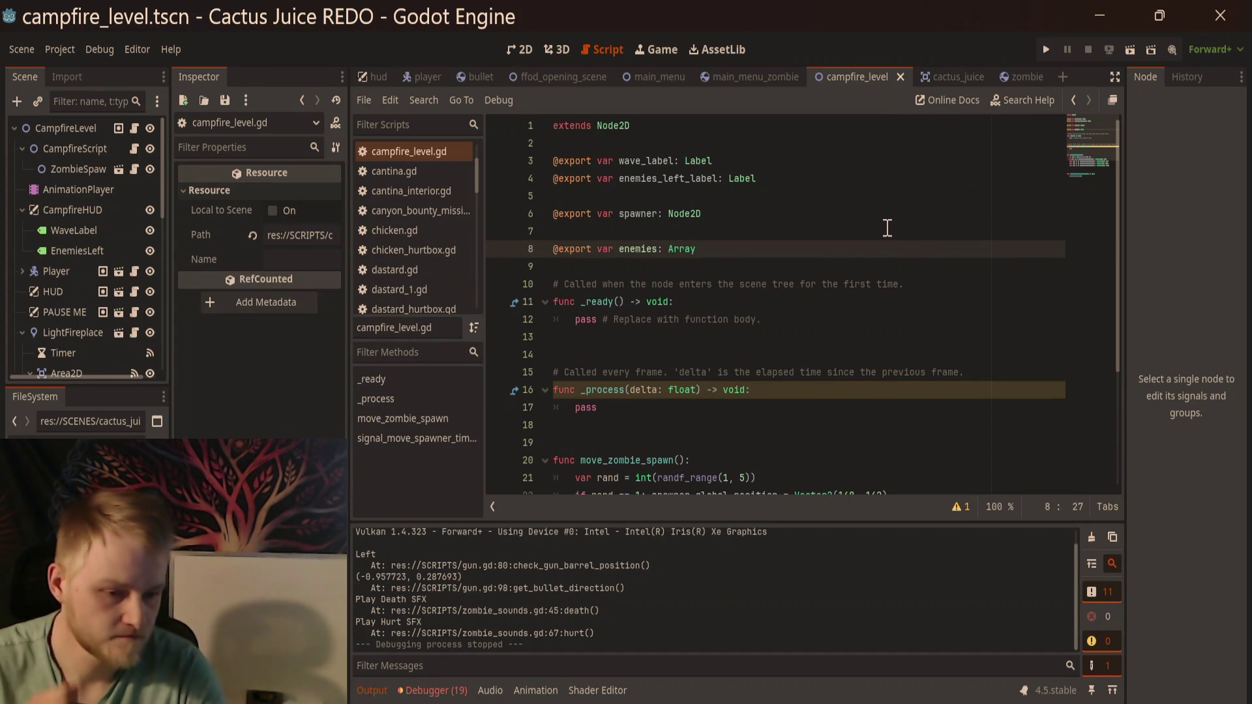
{"action": "left_click", "coordinate": [54, 149]}
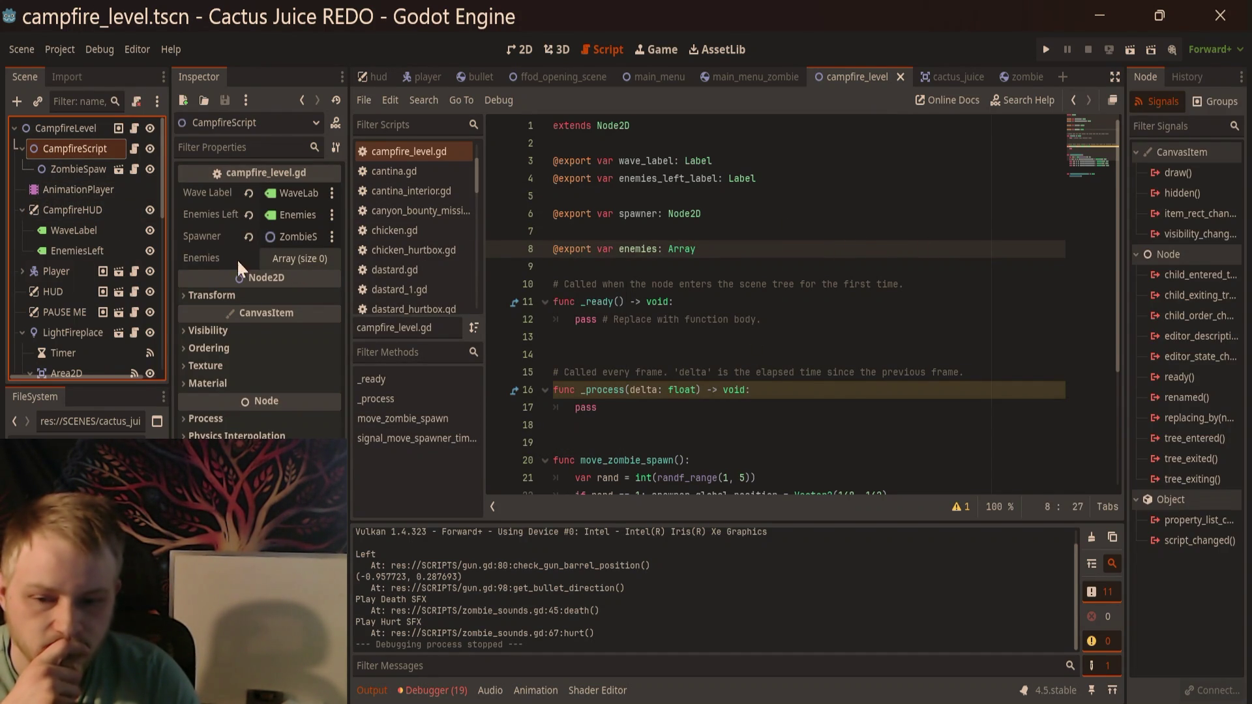
Step: In _ready, write the loop header 'for i in get_tree().get_nodes_in_group("ENEMY")'
{"action": "left_click", "coordinate": [794, 254]}
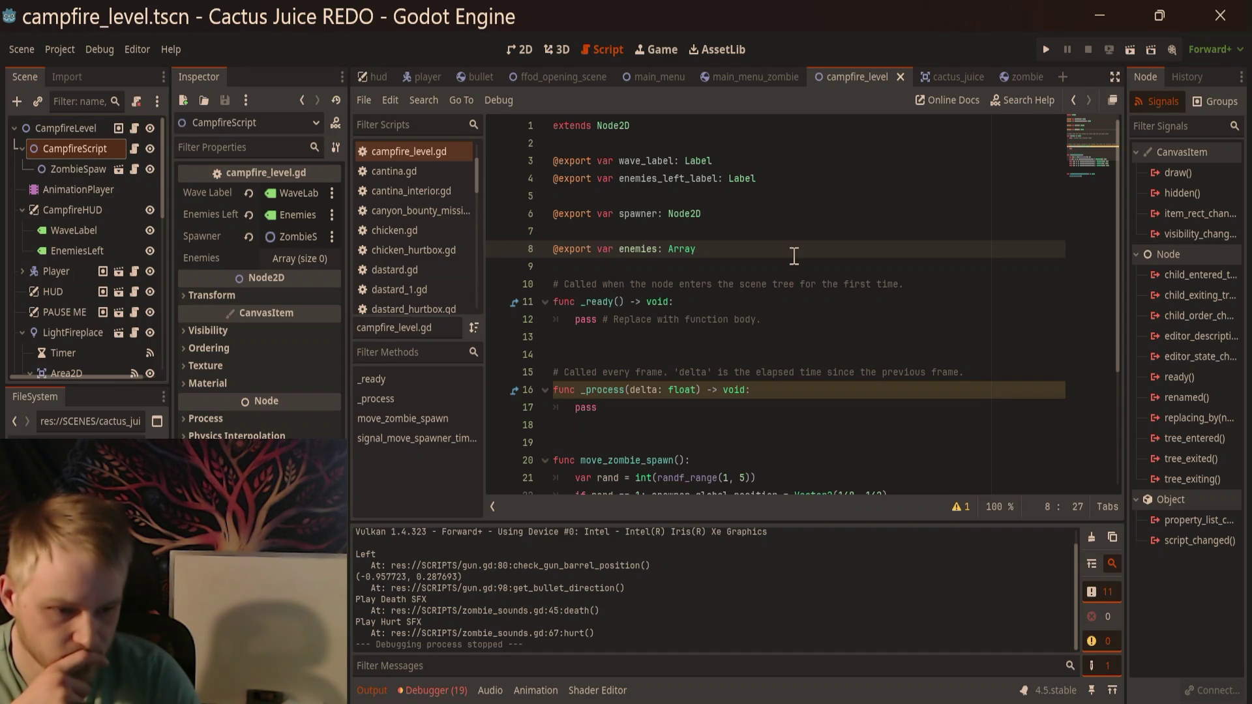
{"action": "scroll", "coordinate": [794, 255], "scroll_direction": "down", "scroll_amount": 1}
{"action": "left_click", "coordinate": [814, 254]}
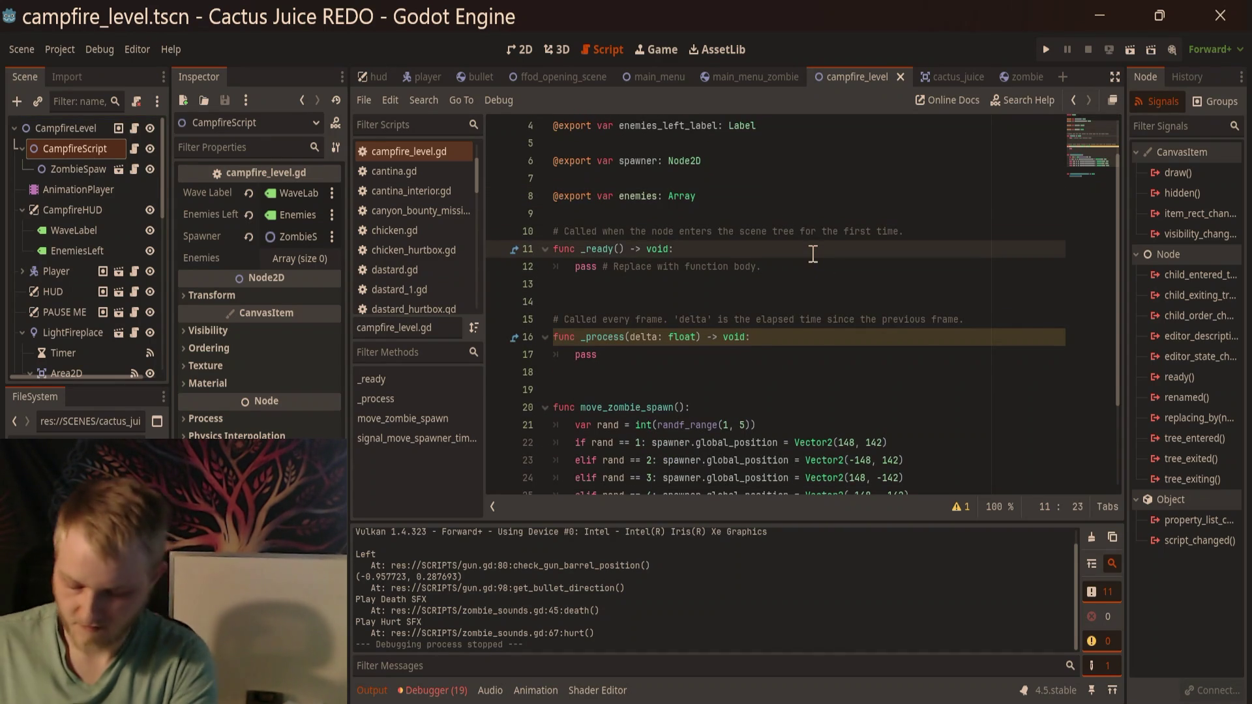
{"action": "key", "text": "Return"}
{"action": "type", "text": "if"}
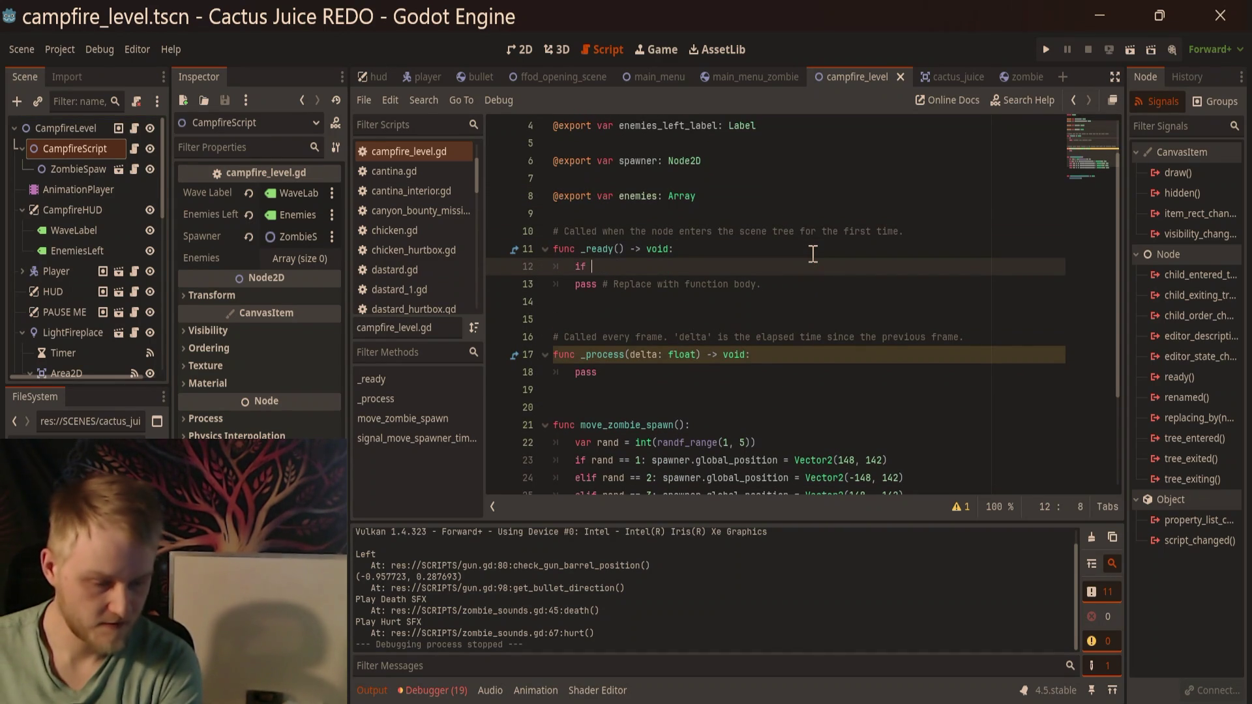
{"action": "key", "text": "BackSpace"}
{"action": "key", "text": "BackSpace"}
{"action": "key", "text": "BackSpace"}
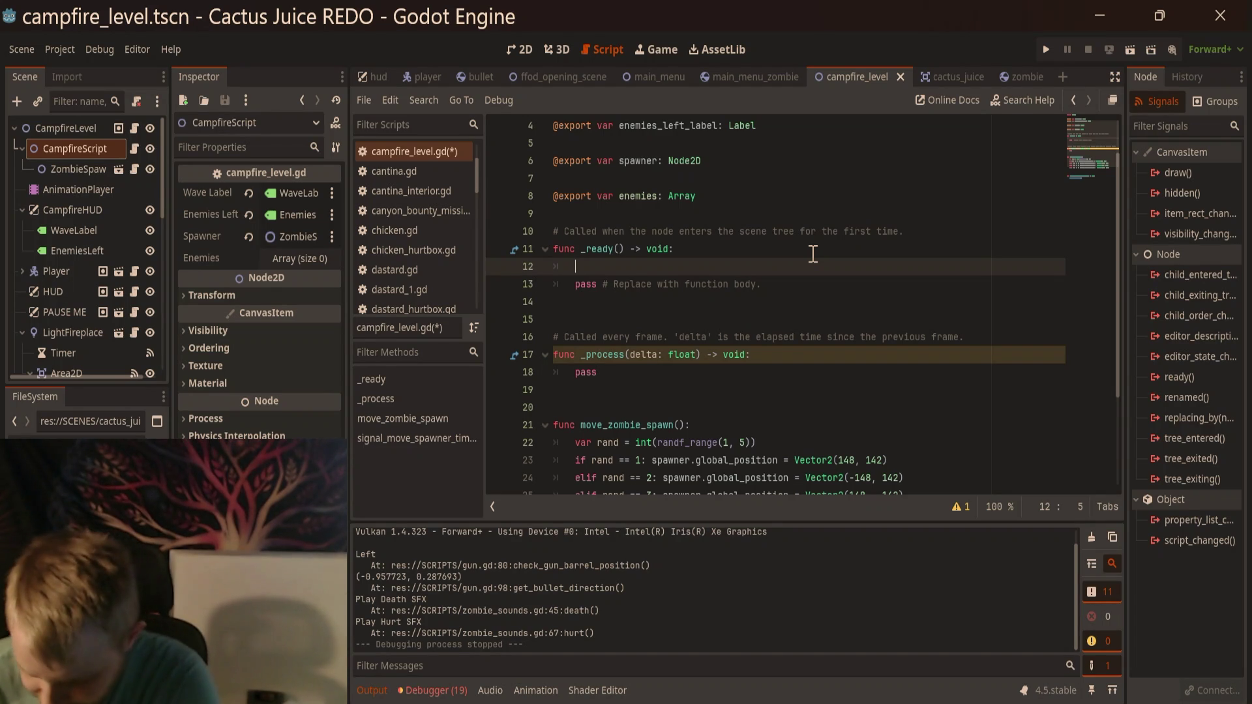
{"action": "key", "text": "Return"}
{"action": "type", "text": "f"}
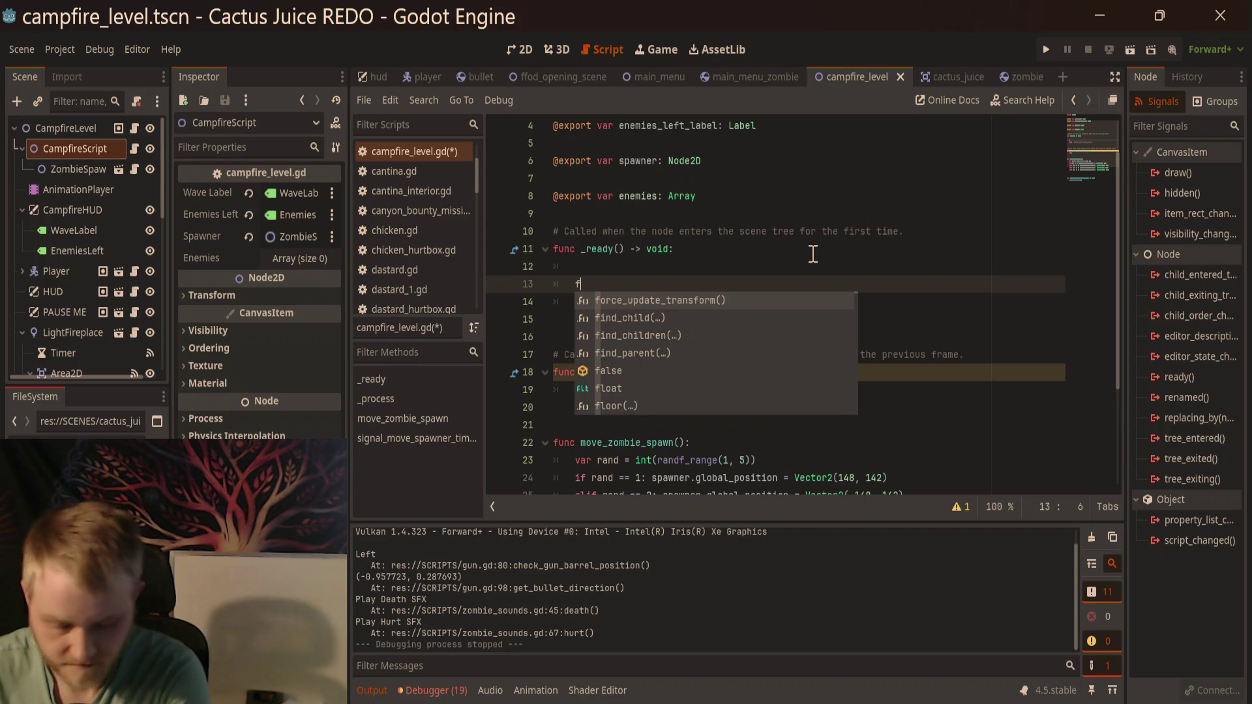
{"action": "type", "text": "or"}
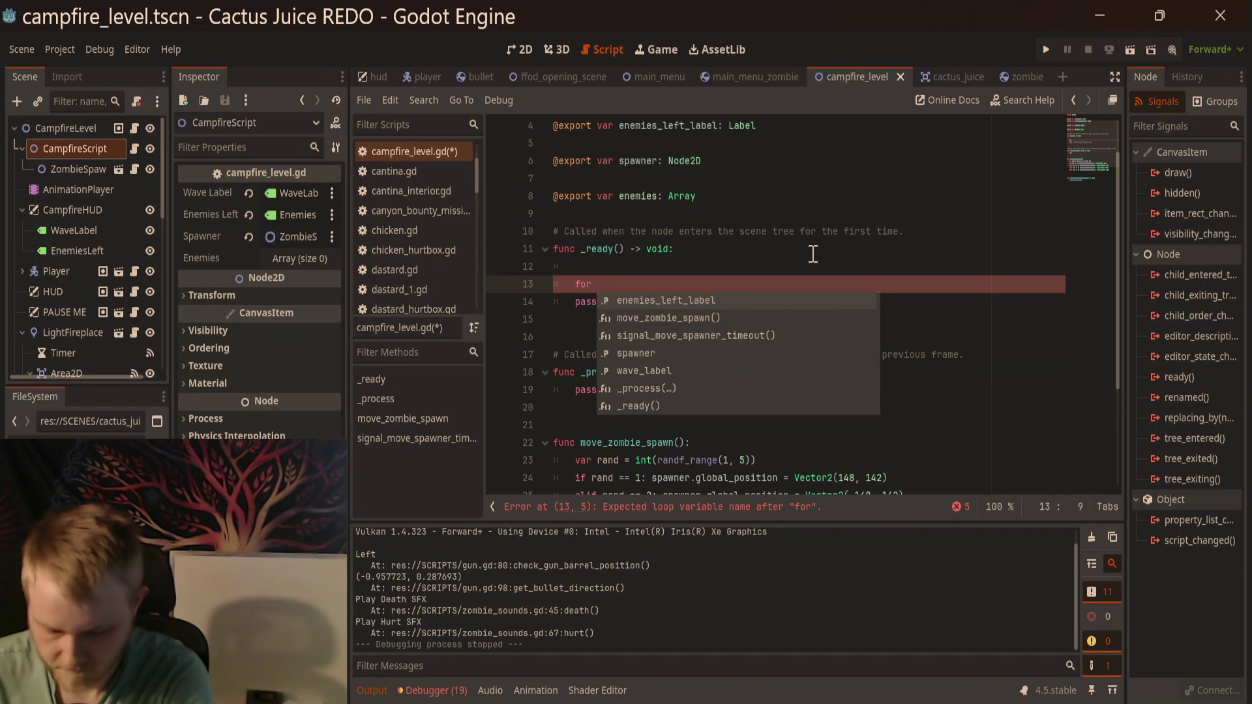
{"action": "type", "text": " i in get_tree"}
{"action": "key", "text": "Return"}
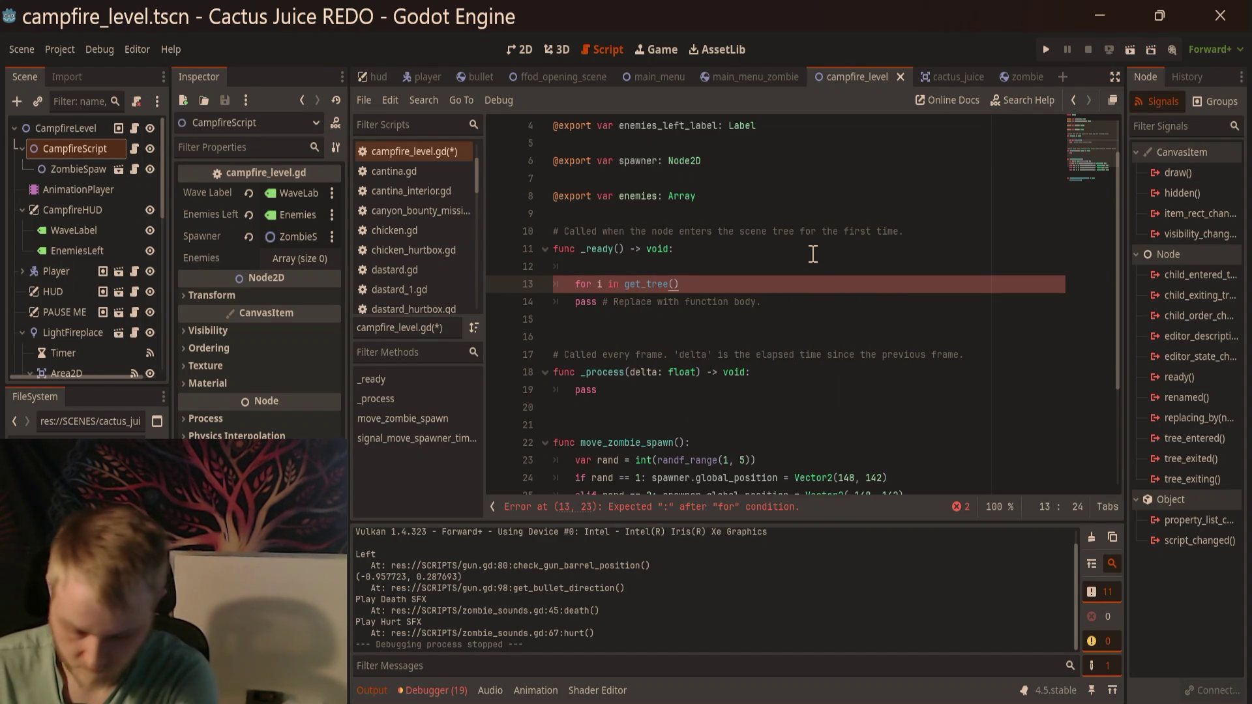
{"action": "type", "text": ".get"}
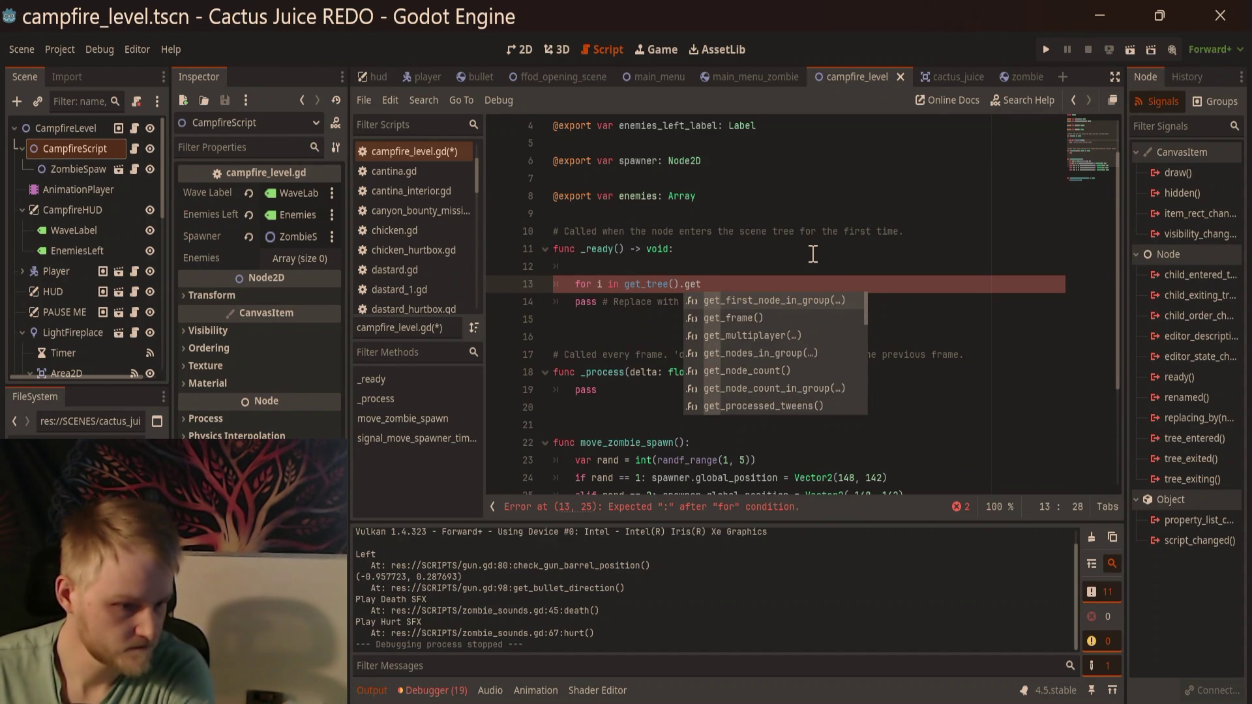
{"action": "key", "text": "Down"}
{"action": "key", "text": "Down"}
{"action": "key", "text": "Down"}
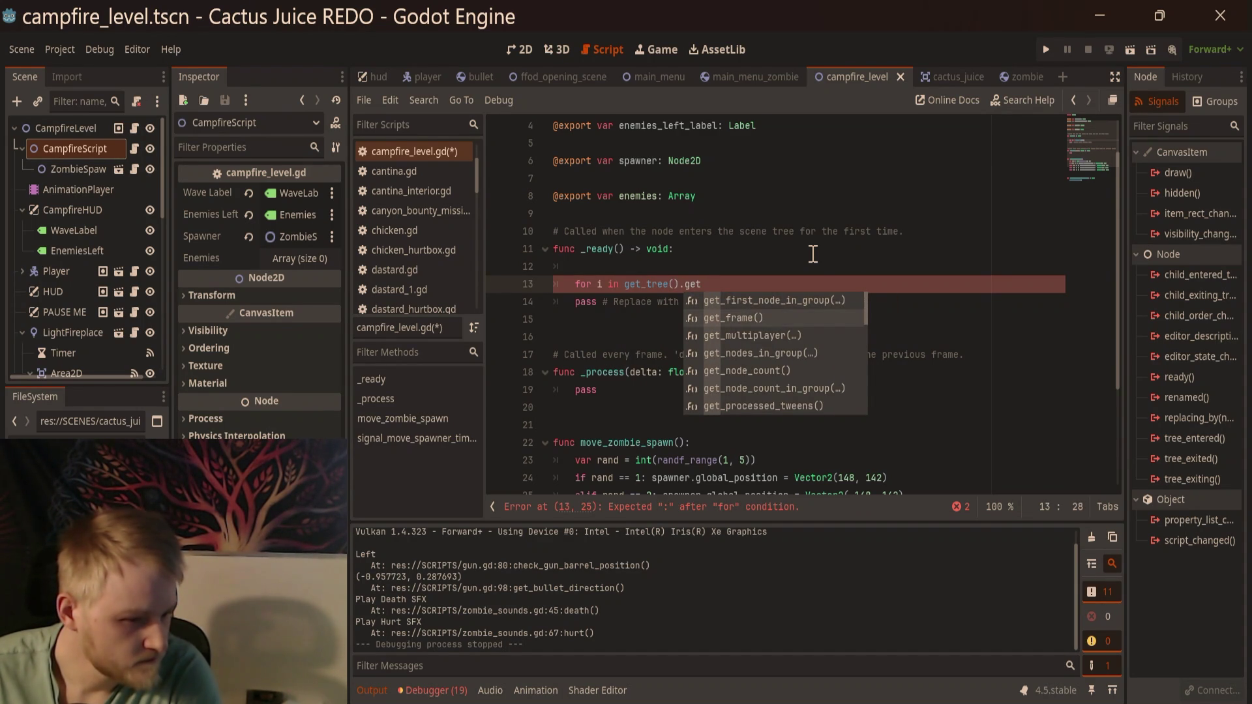
{"action": "key", "text": "Down"}
{"action": "key", "text": "Down"}
{"action": "key", "text": "Down"}
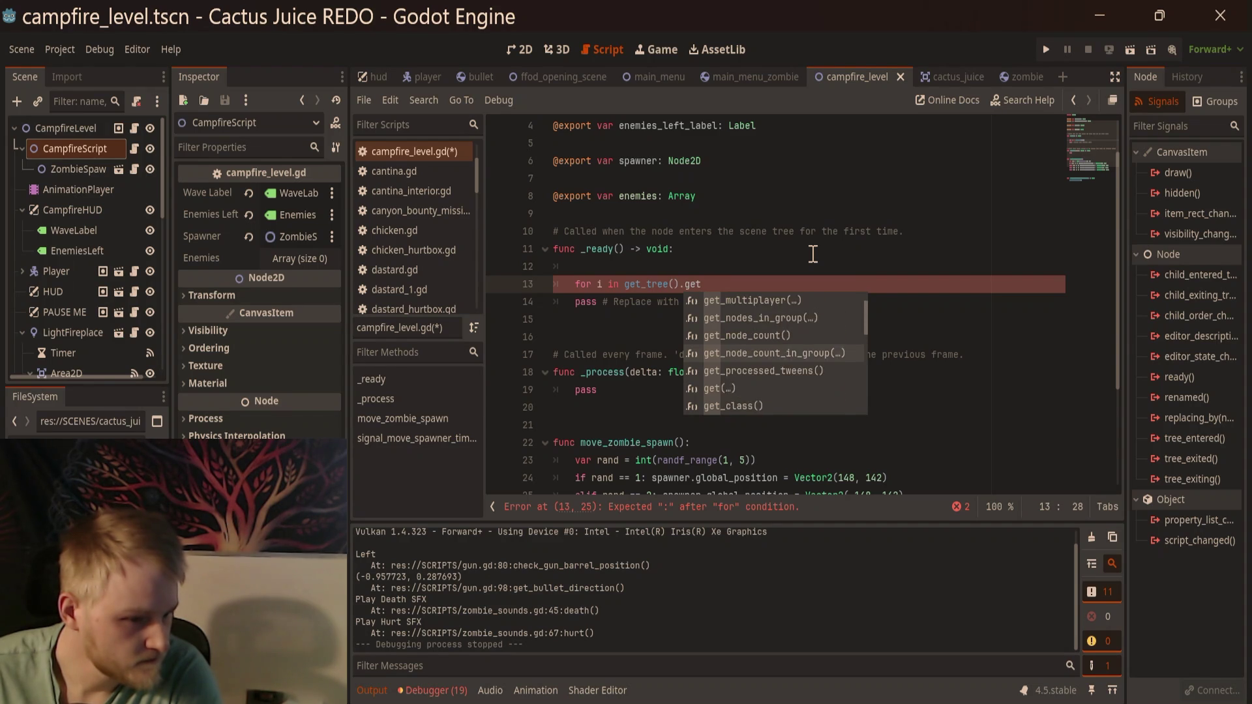
{"action": "key", "text": "Return"}
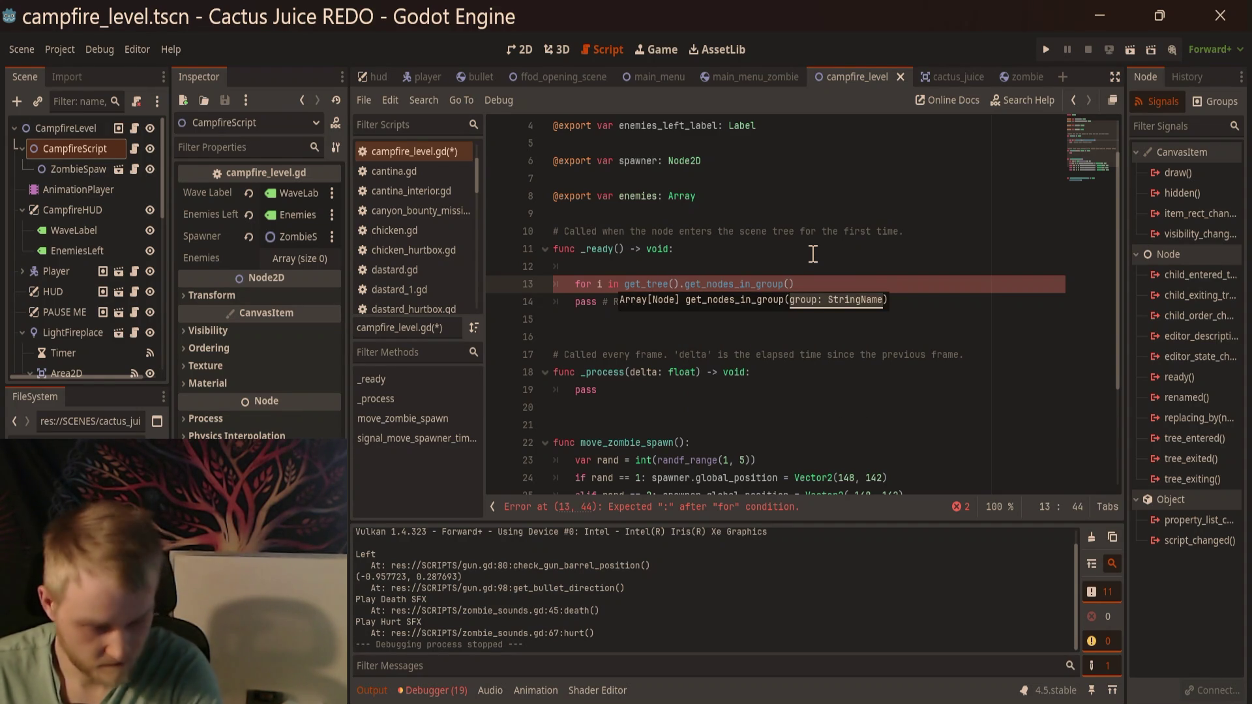
{"action": "type", "text": "EMY"}
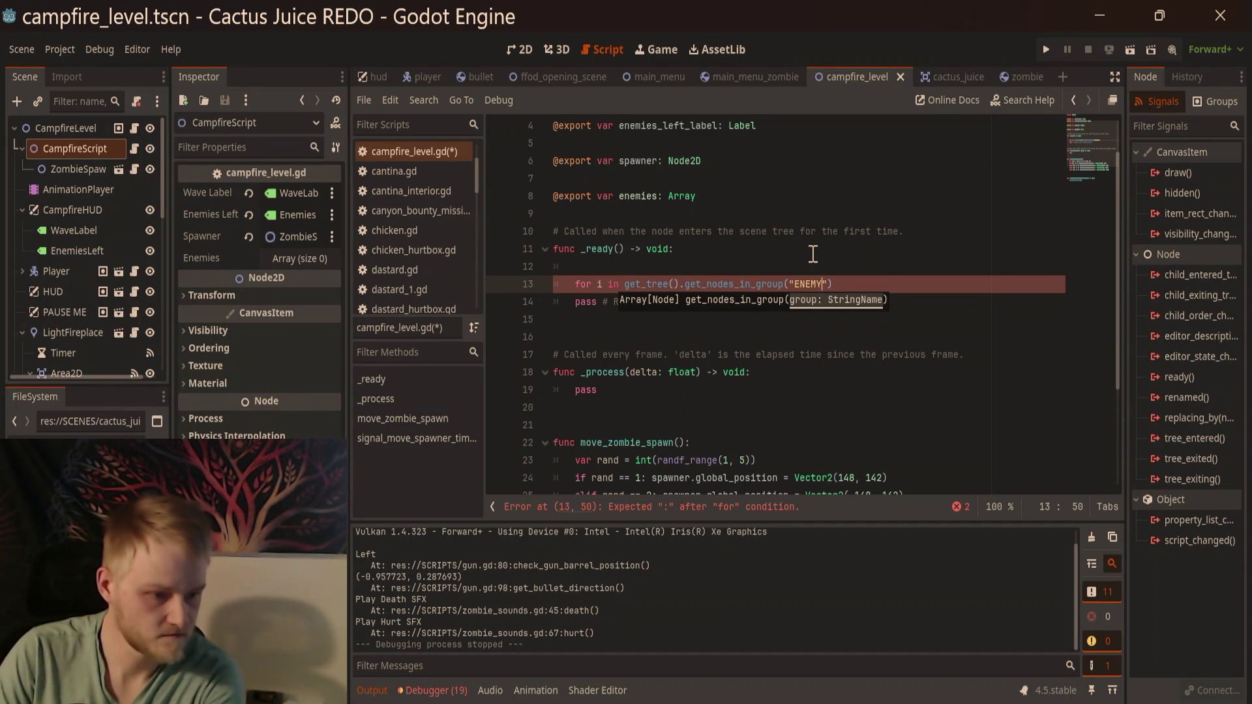
Step: End the loop header with a colon and add print(i) inside the loop
{"action": "scroll", "coordinate": [112, 306], "scroll_direction": "down", "scroll_amount": 5}
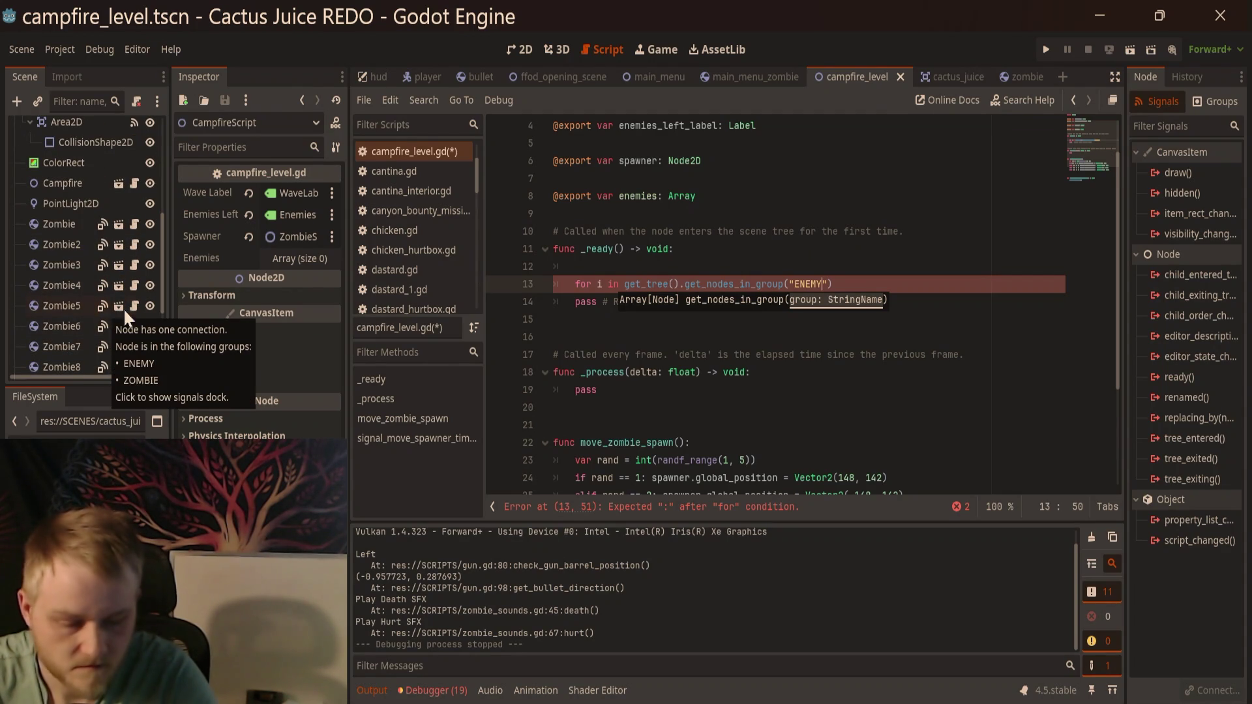
{"action": "left_click", "coordinate": [895, 284]}
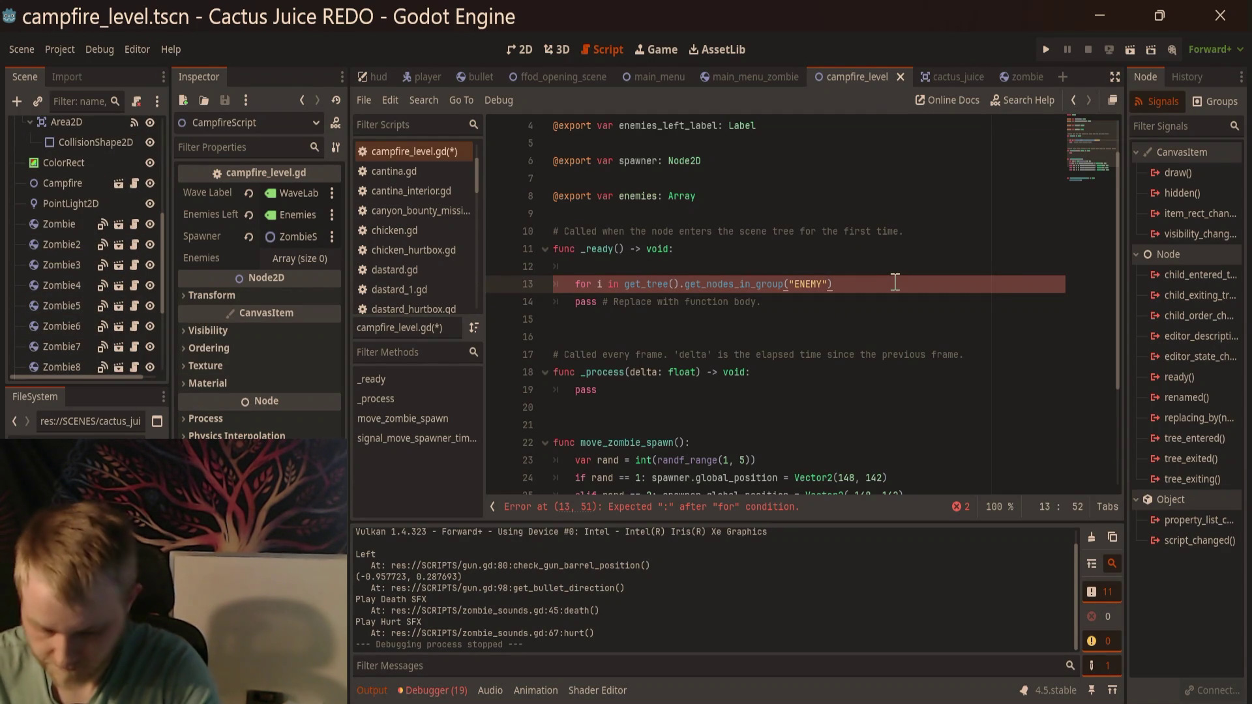
{"action": "type", "text": ":"}
{"action": "key", "text": "Return"}
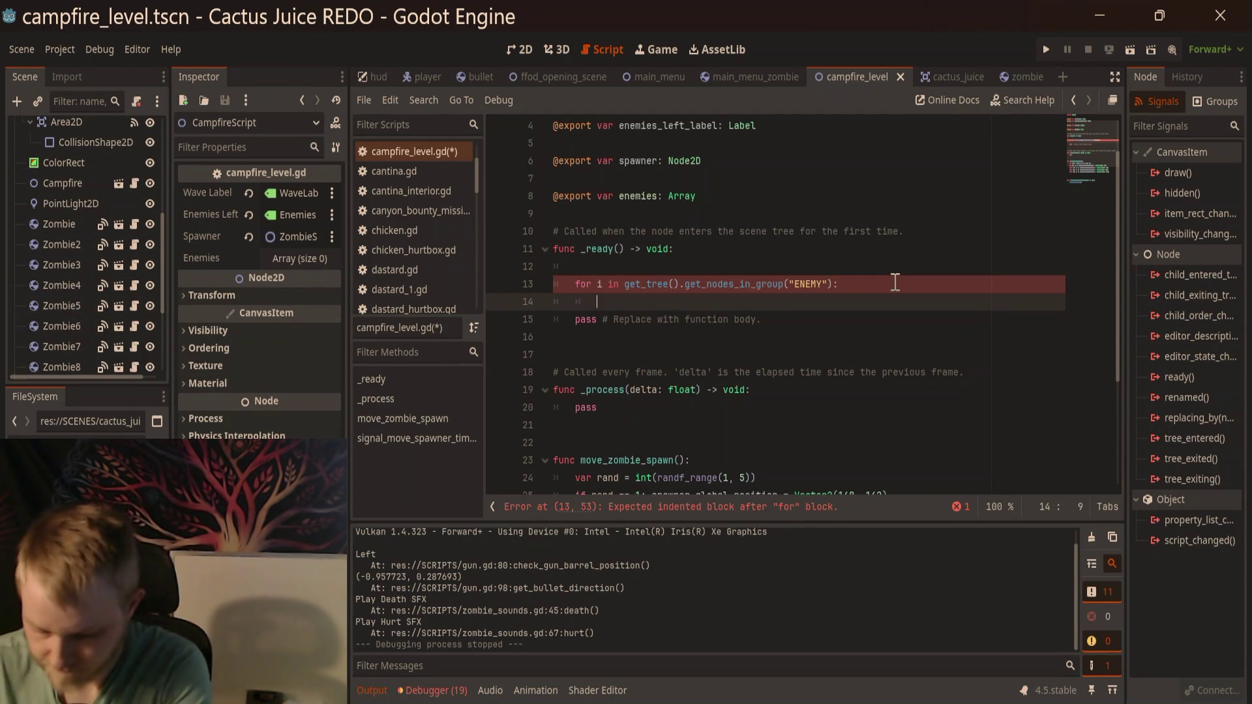
{"action": "type", "text": "print(i"}
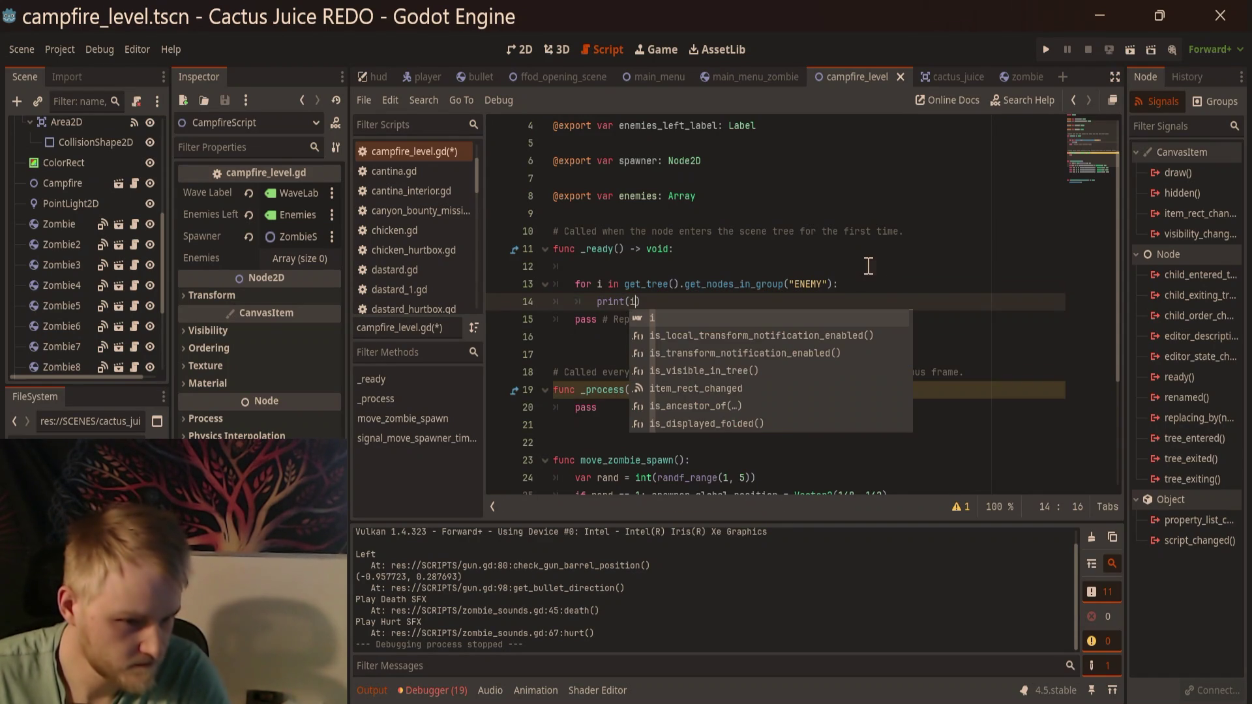
{"action": "type", "text": "i"}
{"action": "left_click", "coordinate": [869, 267]}
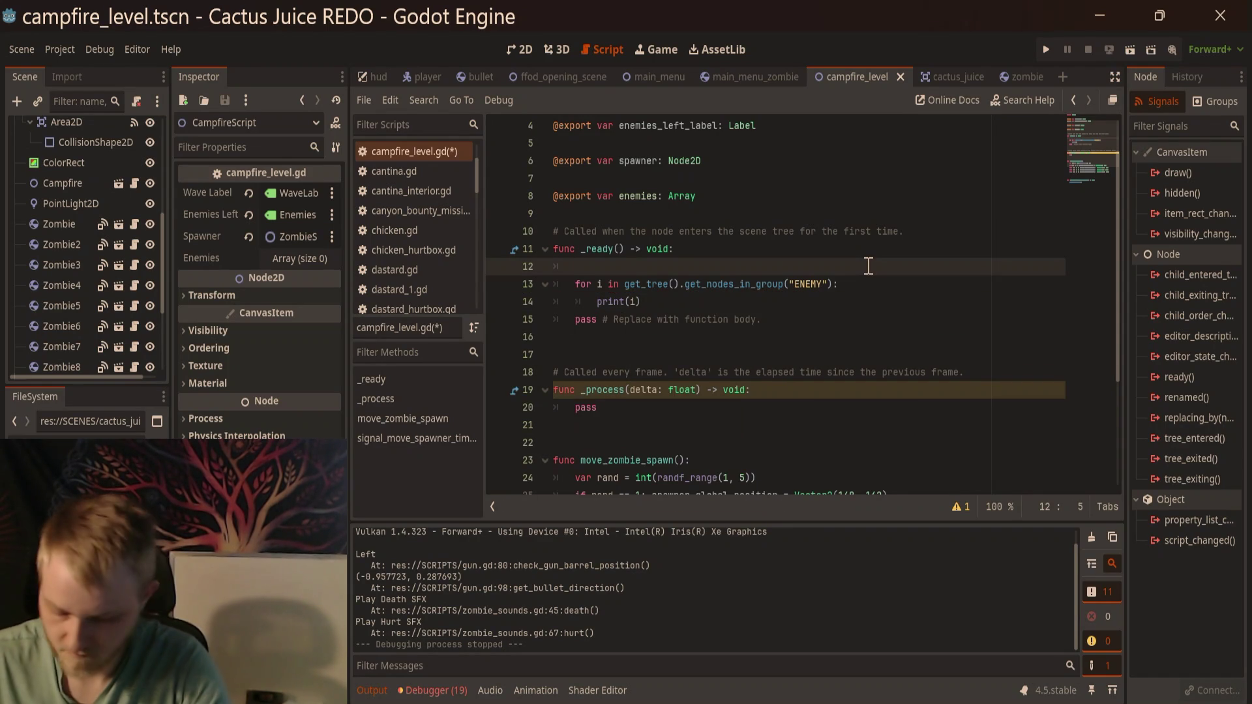
Step: Run the campfire scene with F6 and confirm the output lists Zombie through Zombie15
{"action": "key", "text": "F6"}
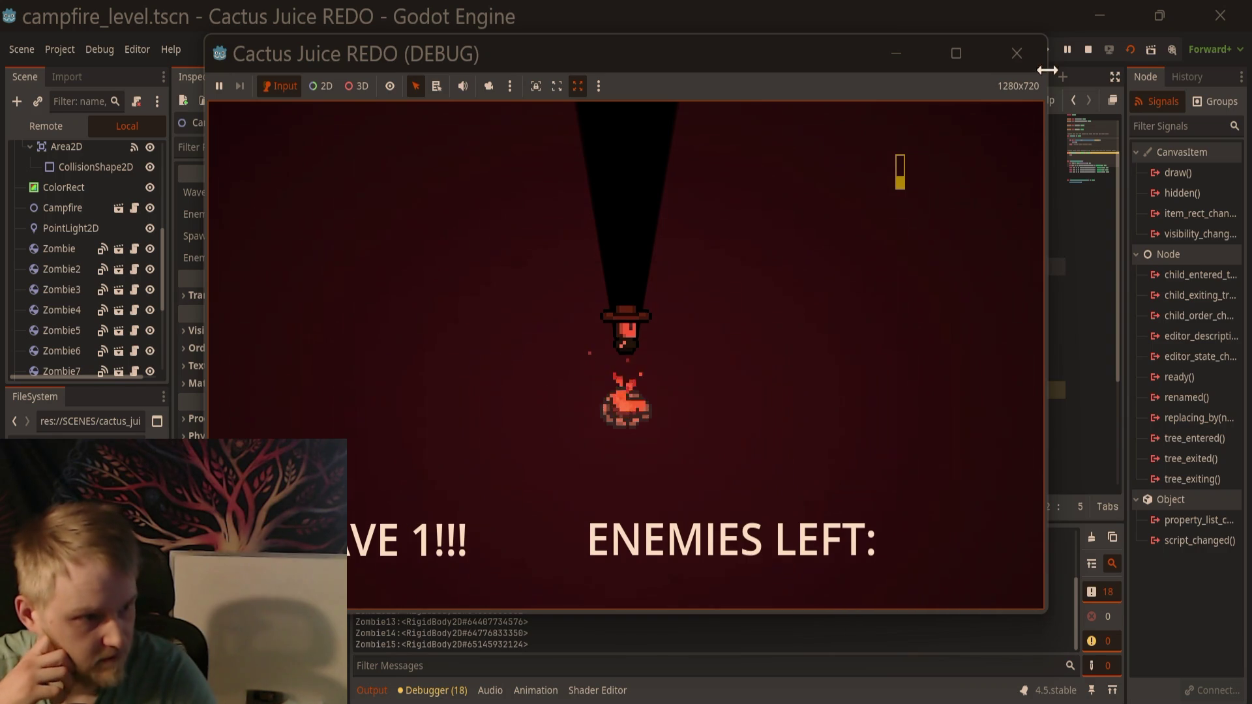
{"action": "left_click", "coordinate": [1017, 54]}
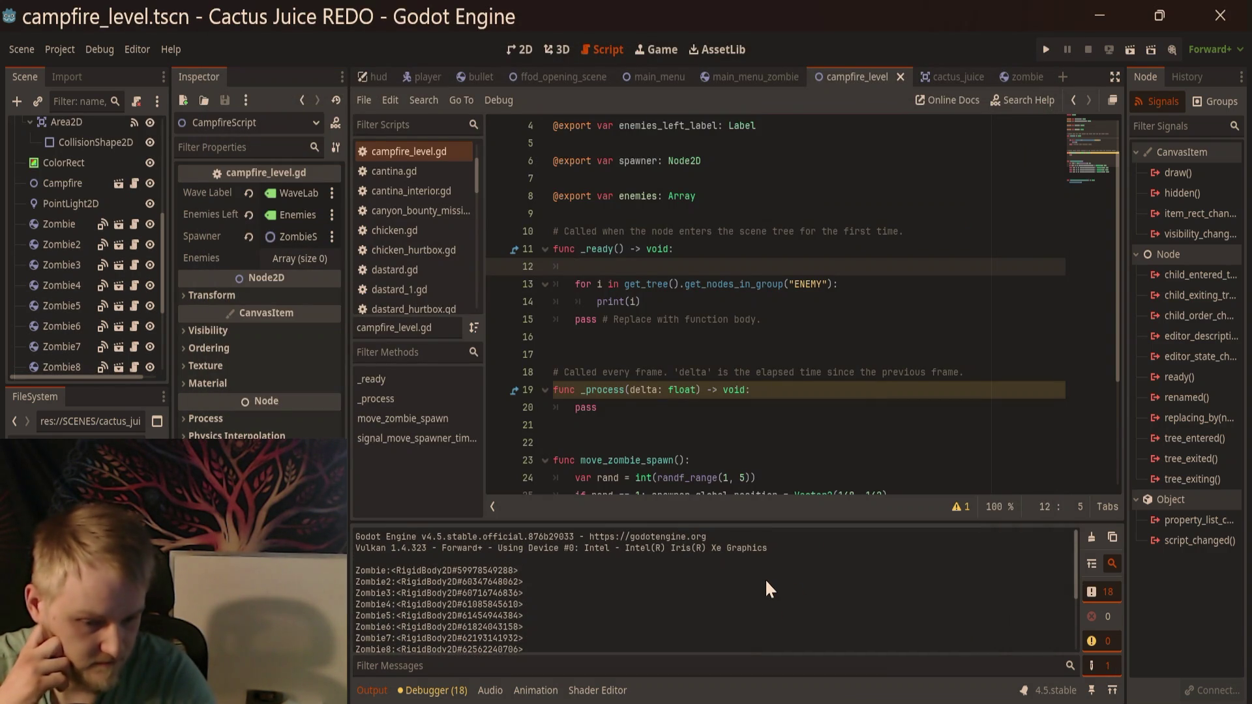
{"action": "scroll", "coordinate": [765, 580], "scroll_direction": "up", "scroll_amount": 3}
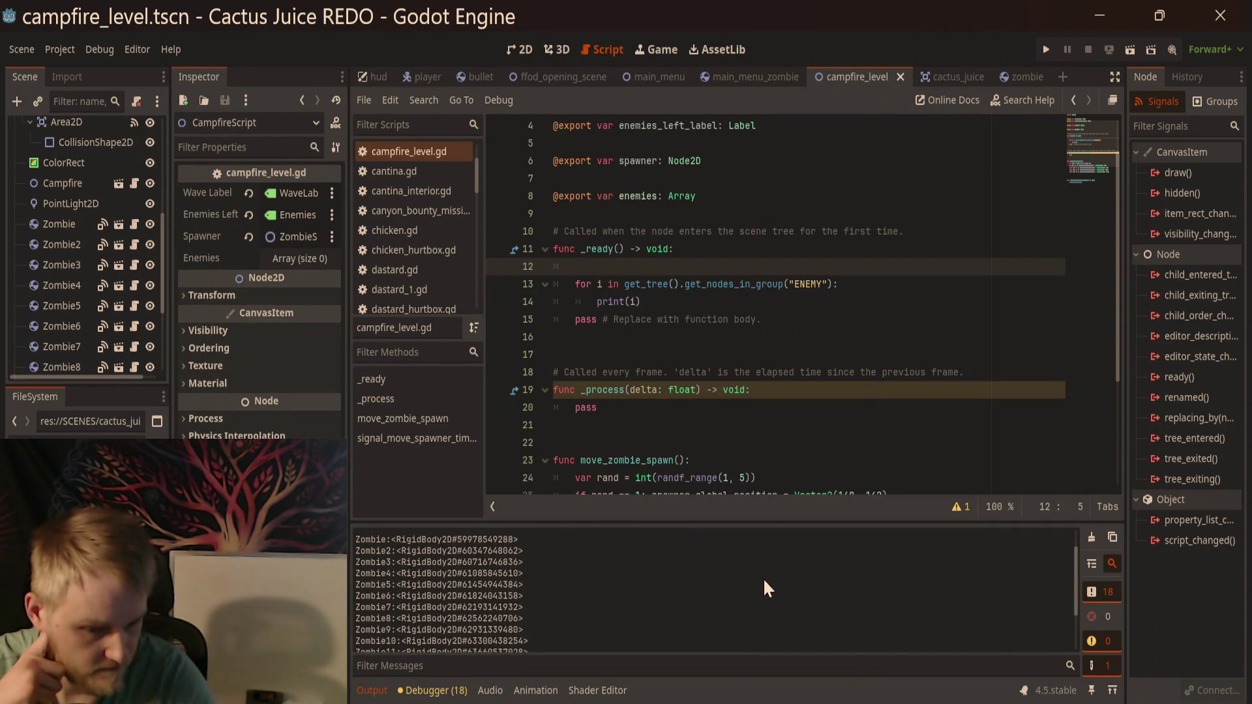
{"action": "scroll", "coordinate": [764, 580], "scroll_direction": "down", "scroll_amount": 2}
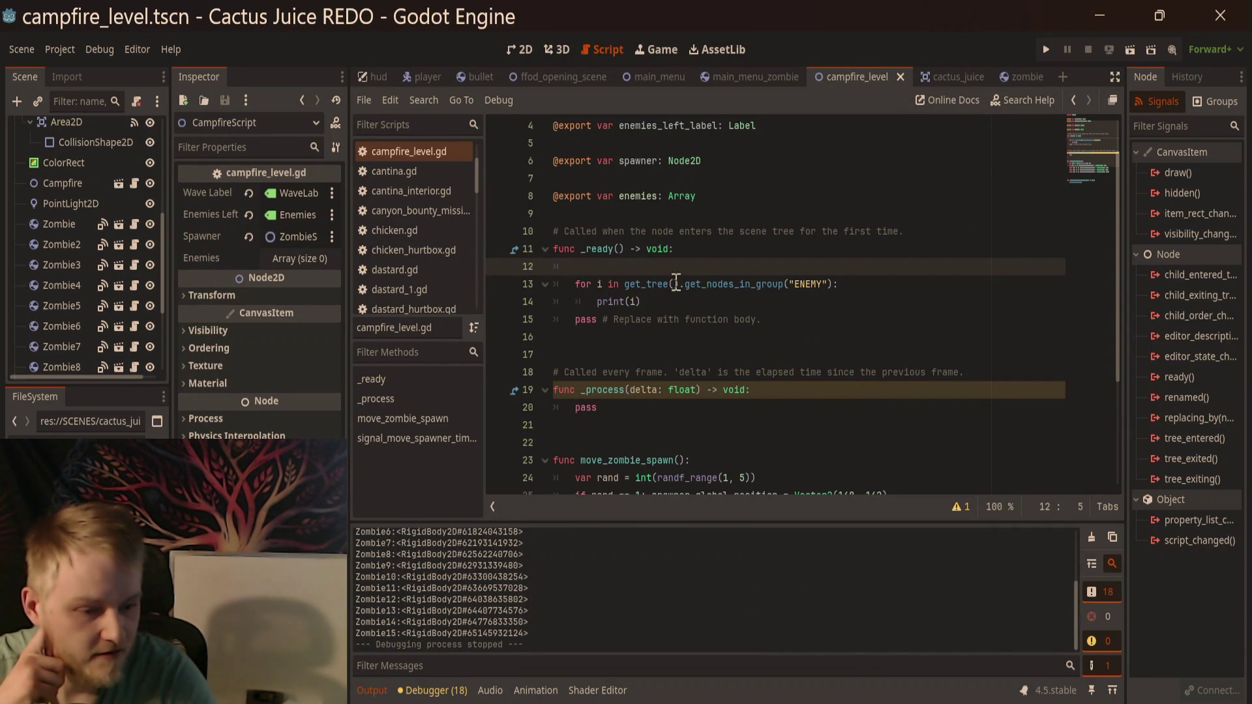
{"action": "left_click", "coordinate": [644, 302]}
{"action": "left_click", "coordinate": [912, 288]}
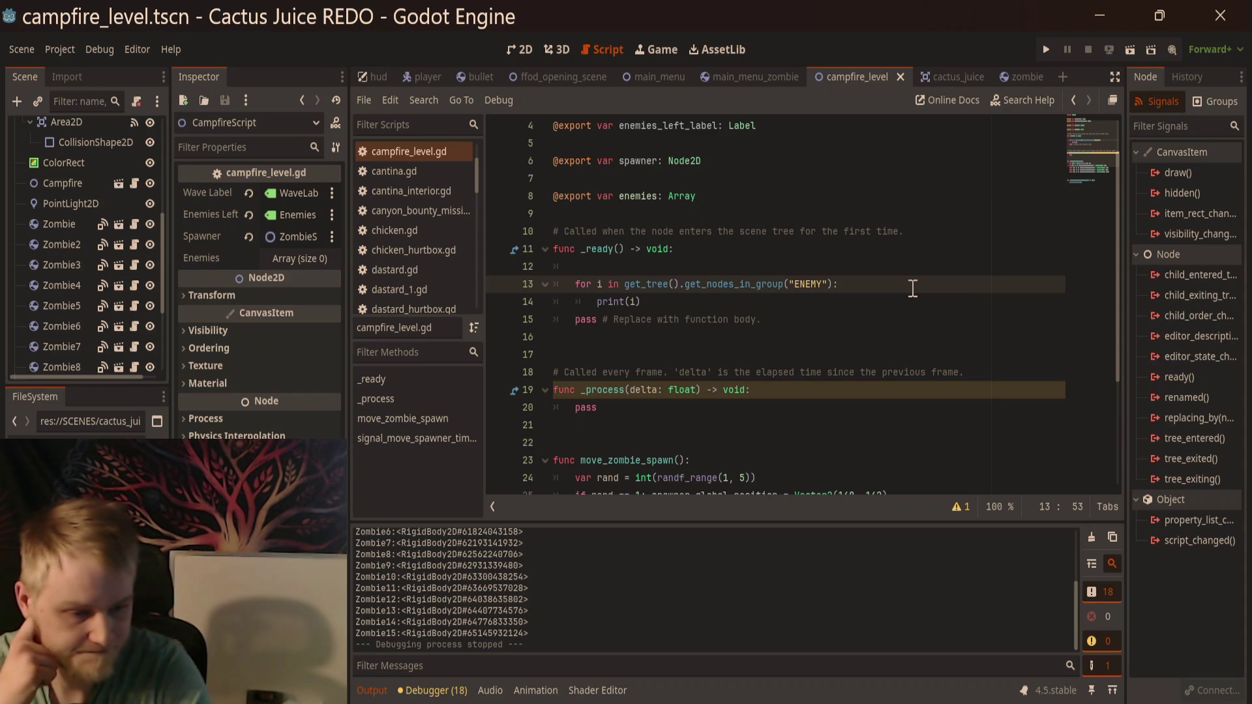
{"action": "key", "text": "Down"}
Step: Add enemies.append(i) inside the loop, checking append in the Array documentation
{"action": "key", "text": "Return"}
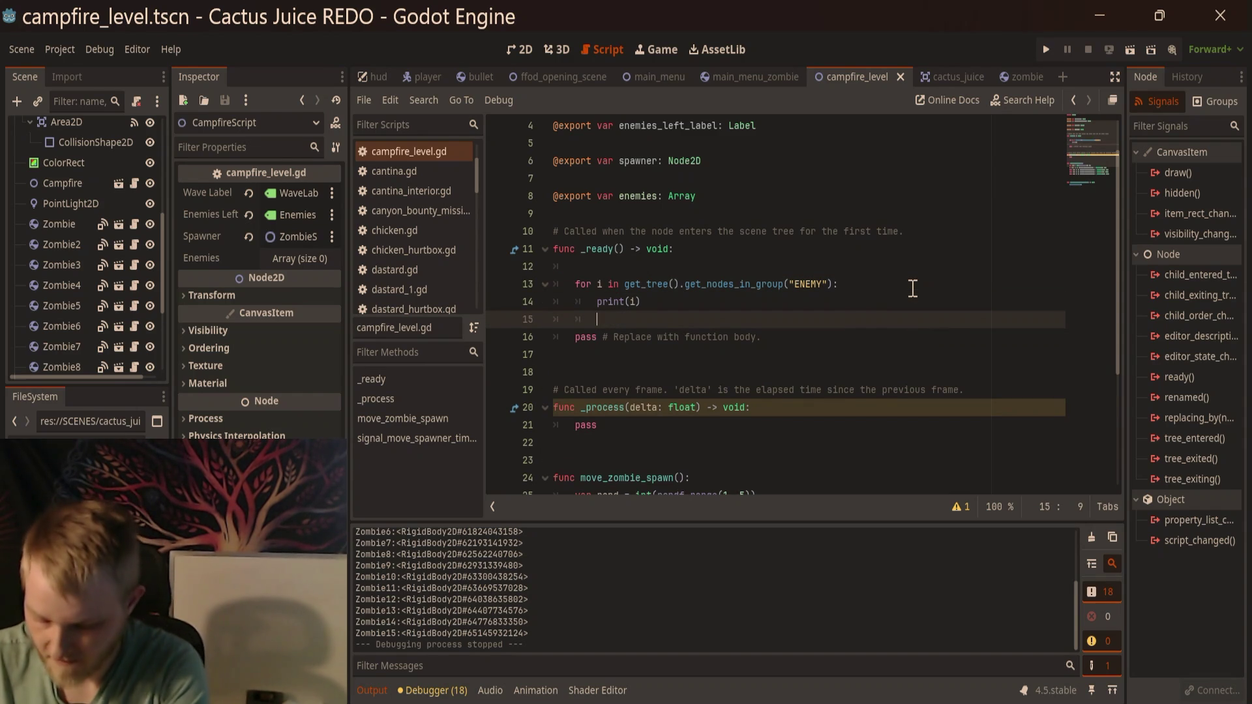
{"action": "type", "text": "enem"}
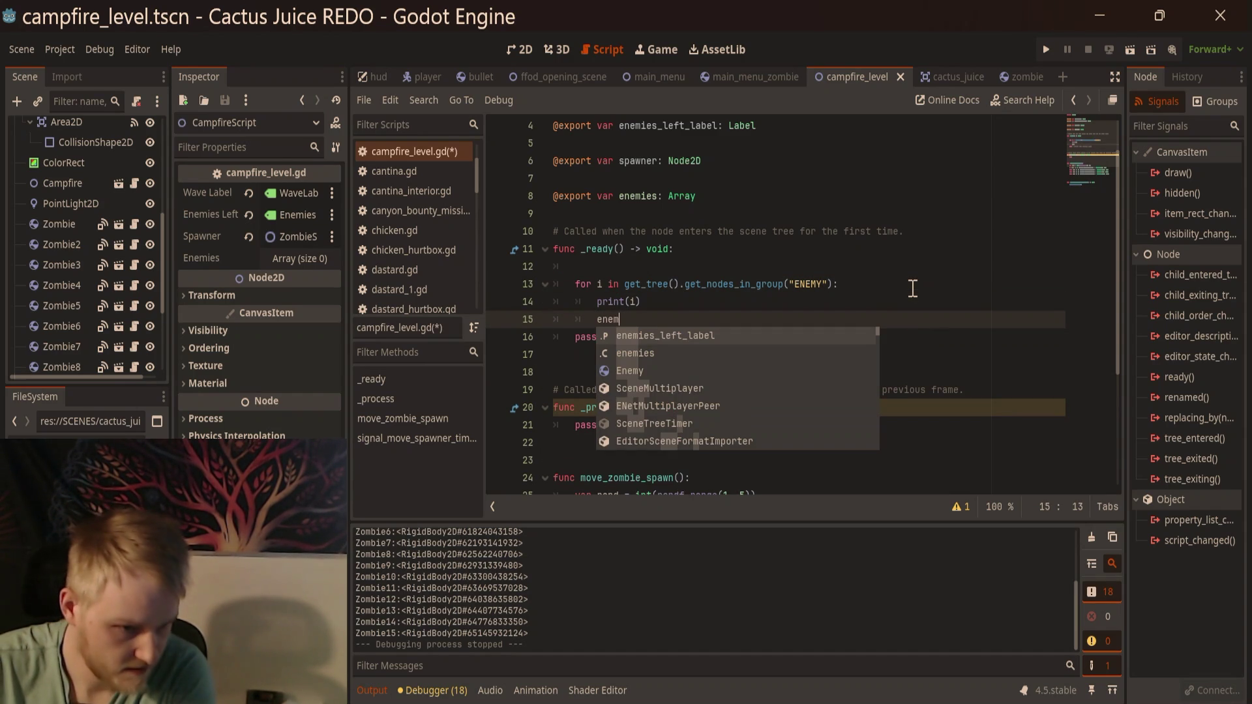
{"action": "key", "text": "Down"}
{"action": "key", "text": "Return"}
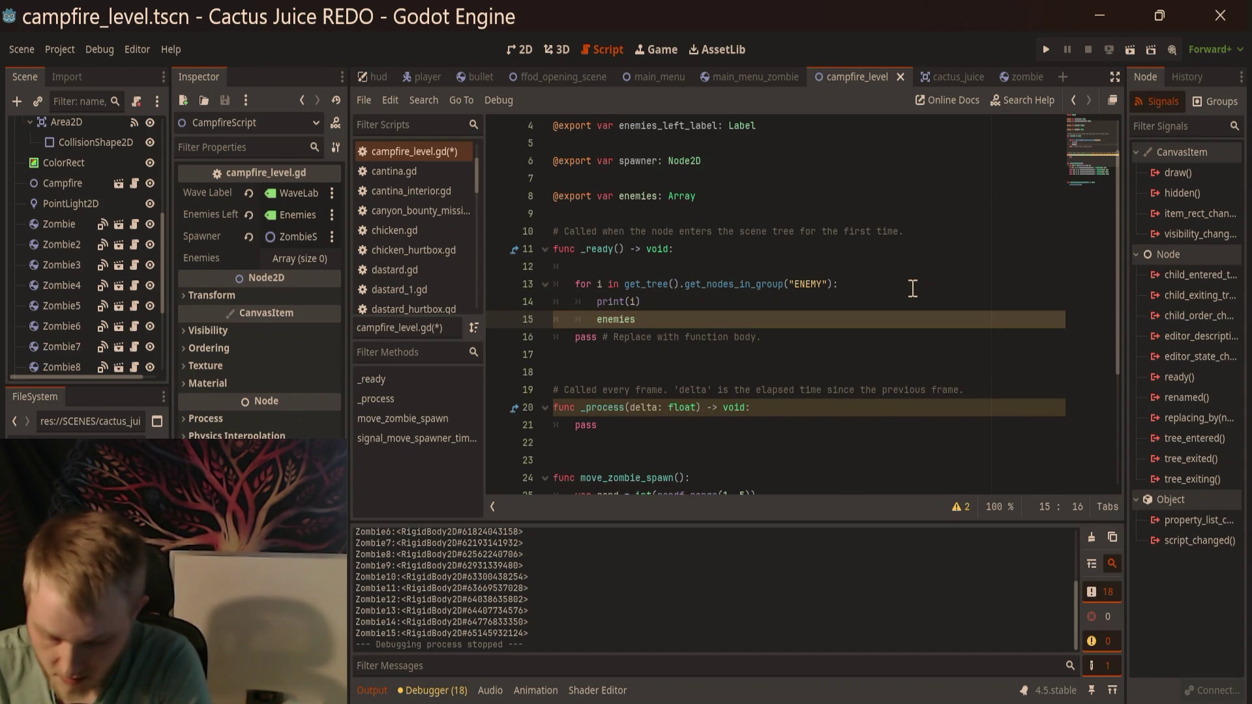
{"action": "type", "text": ".app"}
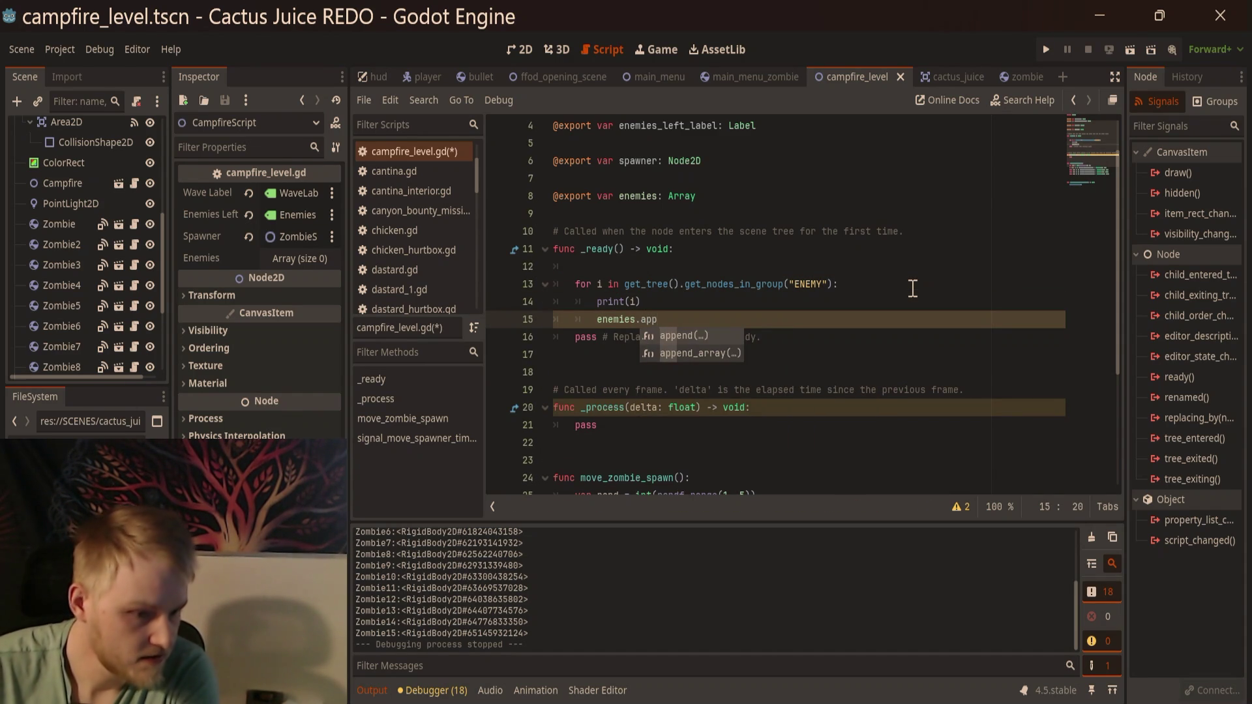
{"action": "key", "text": "Return"}
{"action": "left_click", "coordinate": [789, 302]}
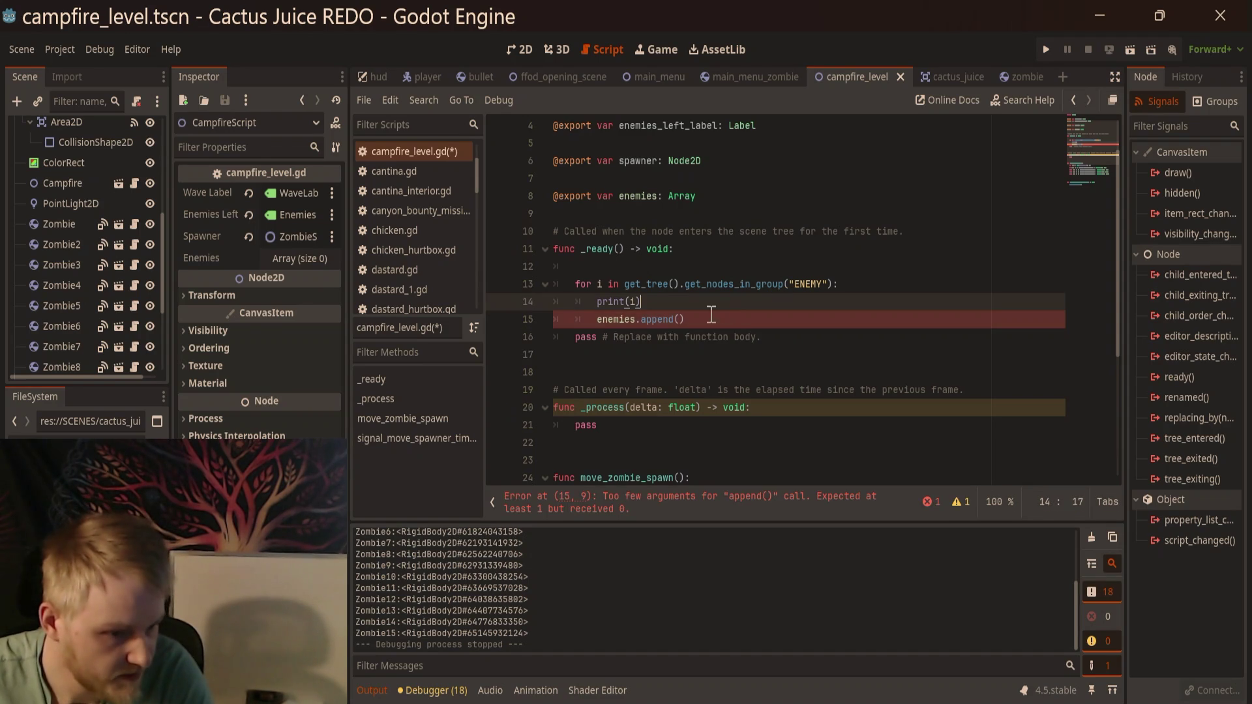
{"action": "left_click", "coordinate": [659, 321], "text": "ctrl"}
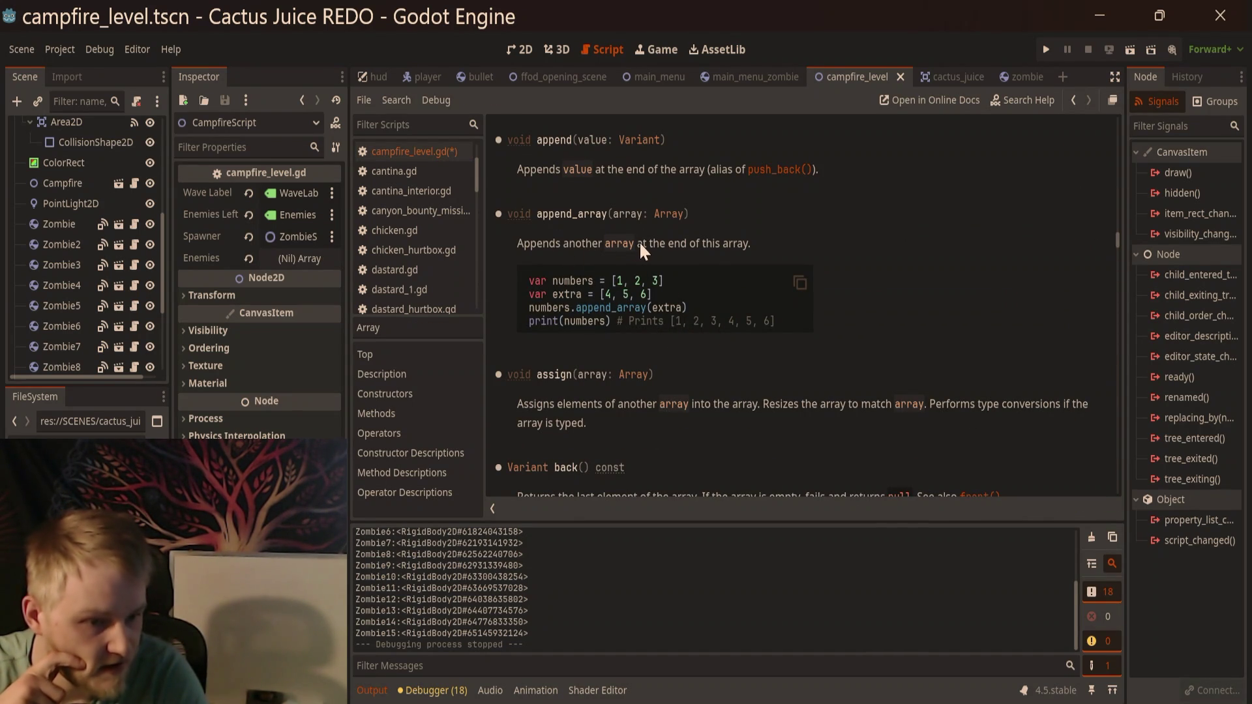
{"action": "scroll", "coordinate": [568, 385], "scroll_direction": "up", "scroll_amount": 3}
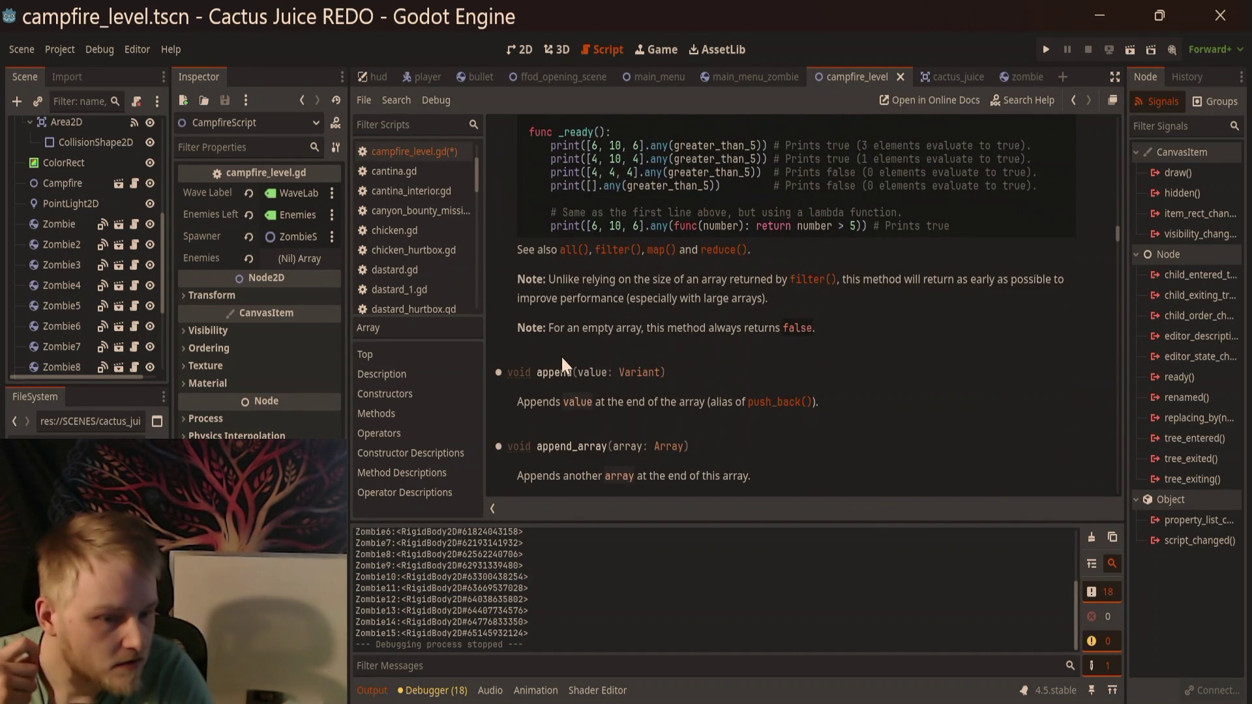
{"action": "scroll", "coordinate": [561, 358], "scroll_direction": "down", "scroll_amount": 1}
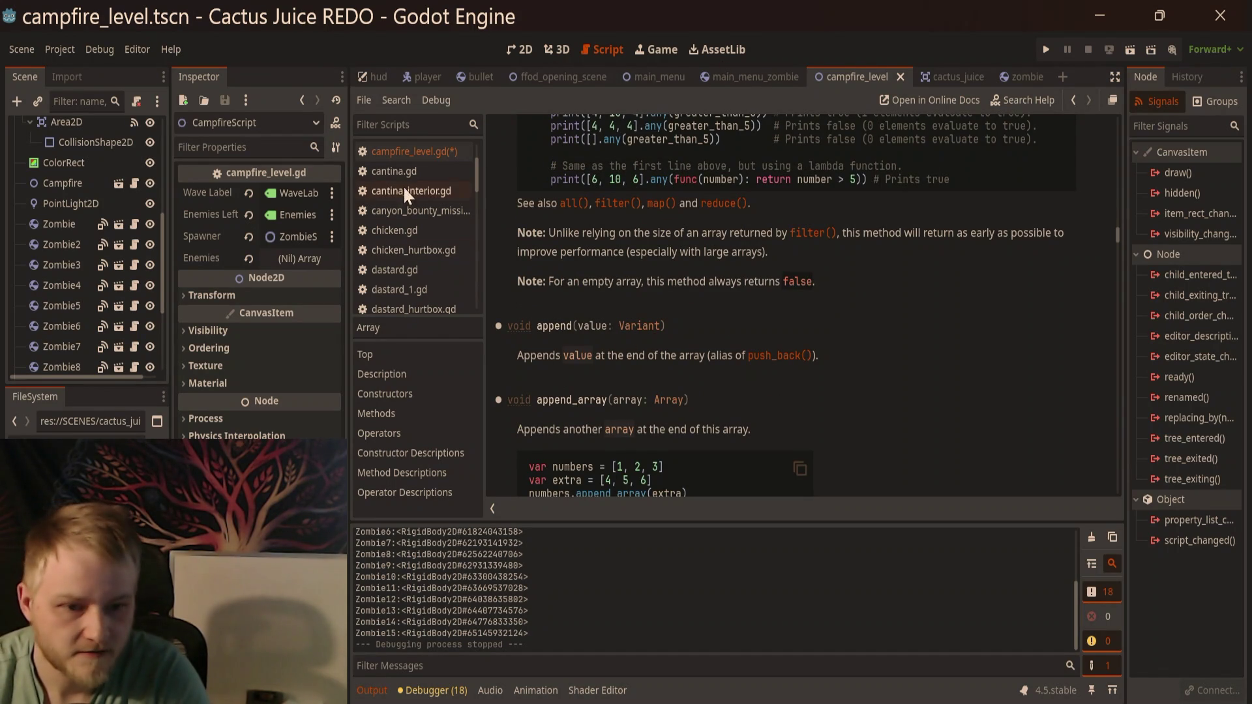
{"action": "left_click", "coordinate": [397, 153]}
{"action": "left_click", "coordinate": [681, 319]}
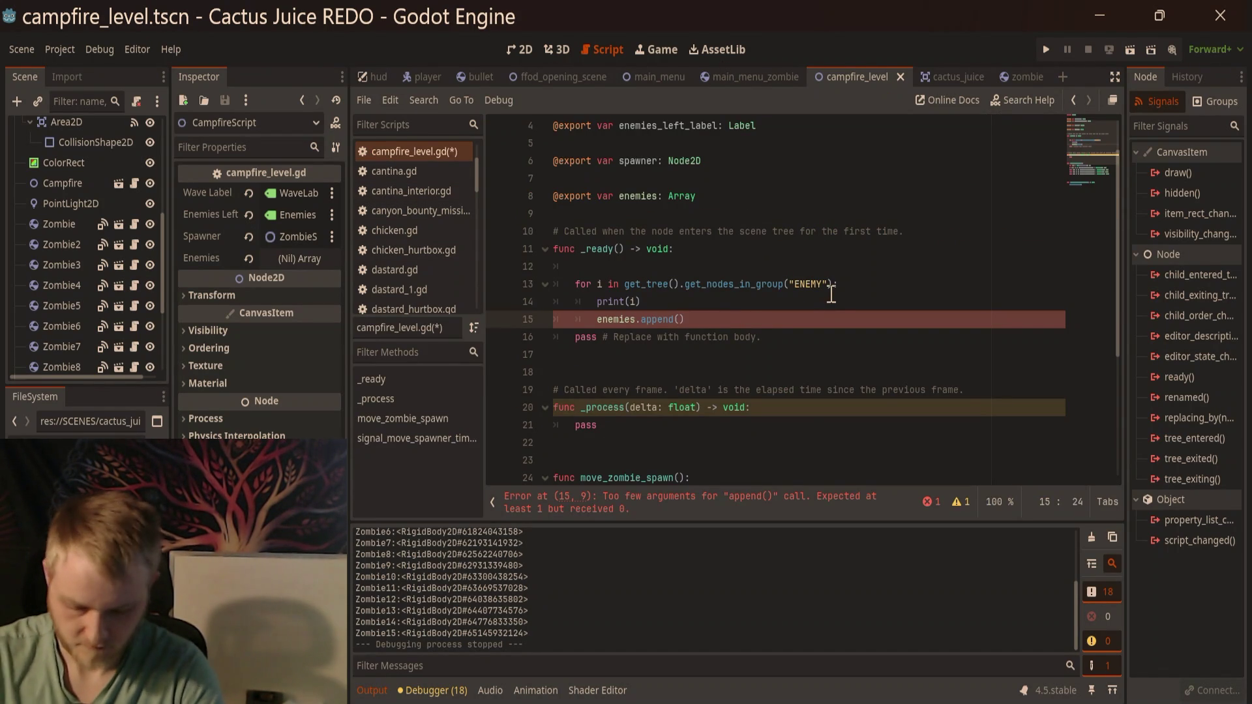
{"action": "type", "text": ")"}
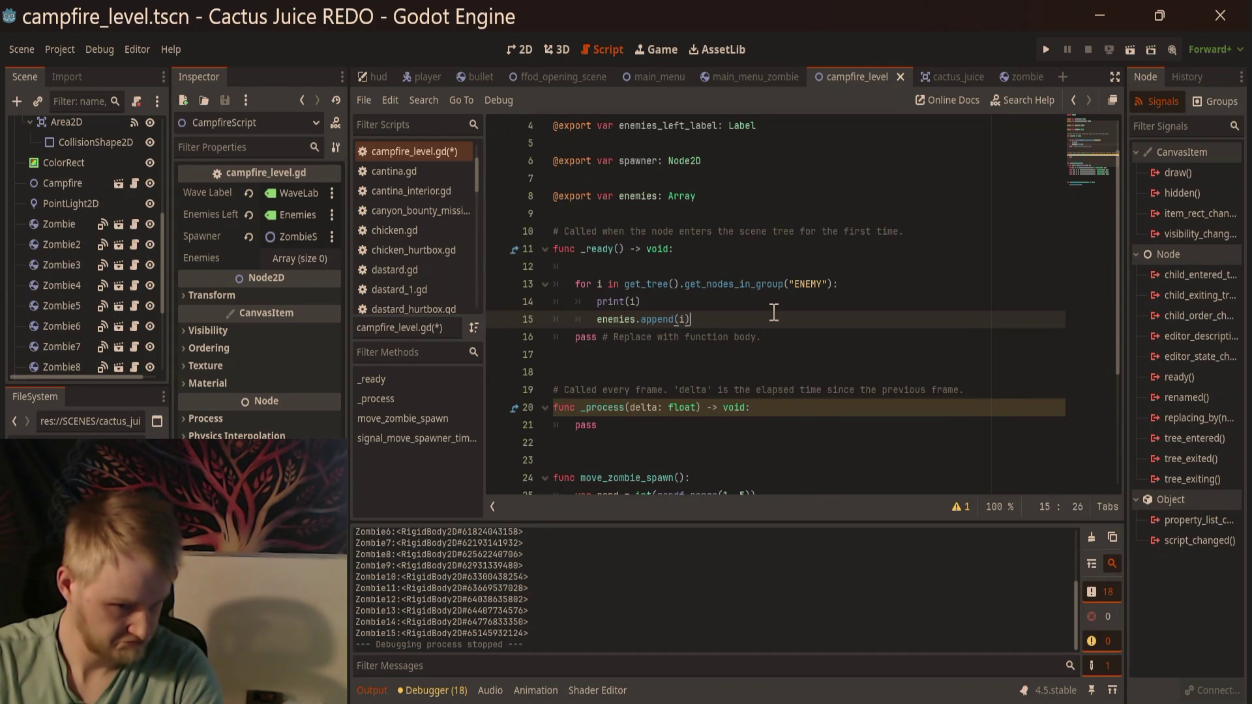
Step: Add print(enemies) below the append call and run the scene to test the array
{"action": "key", "text": "Return"}
{"action": "type", "text": "[r"}
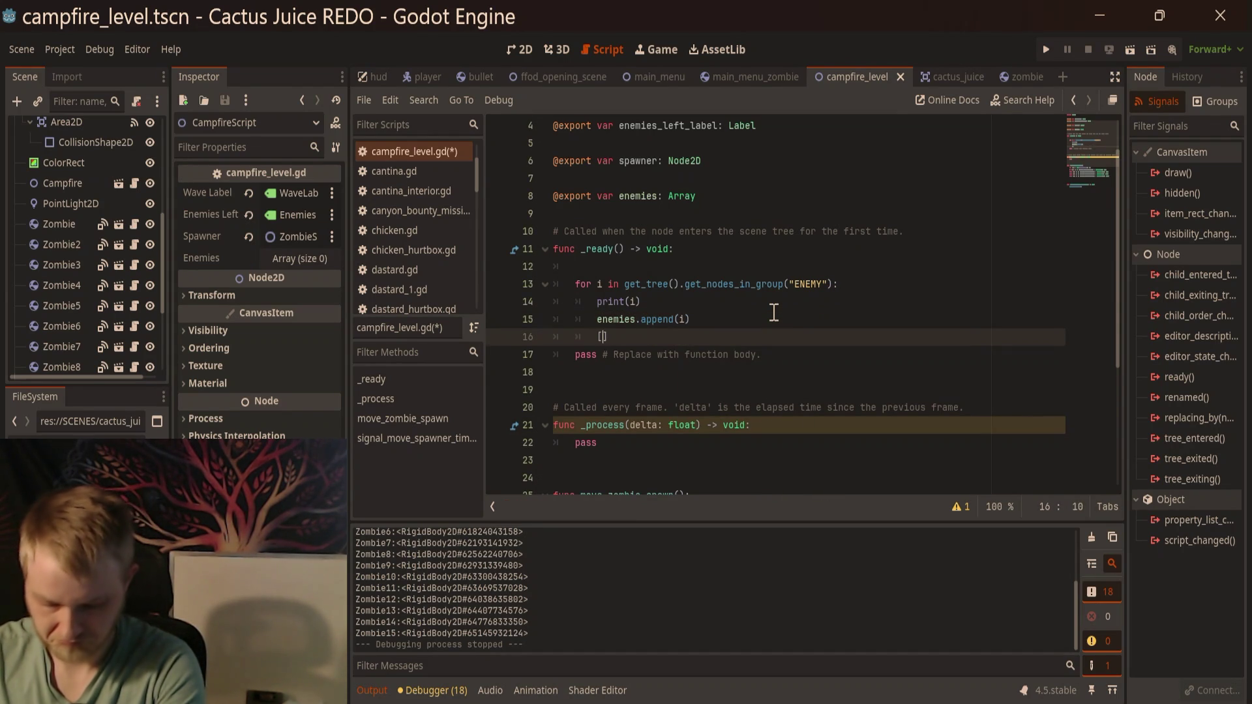
{"action": "type", "text": "int"}
{"action": "key", "text": "BackSpace"}
{"action": "key", "text": "BackSpace"}
{"action": "key", "text": "BackSpace"}
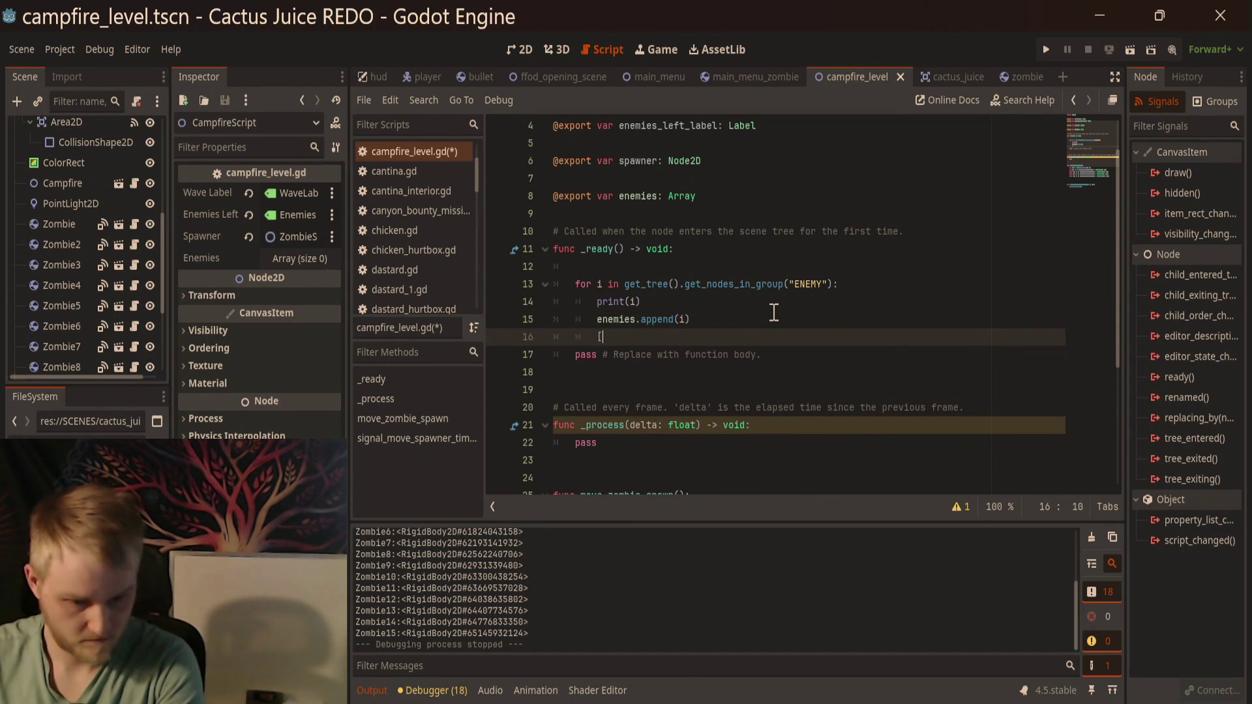
{"action": "key", "text": "BackSpace"}
{"action": "key", "text": "Return"}
{"action": "type", "text": "em"}
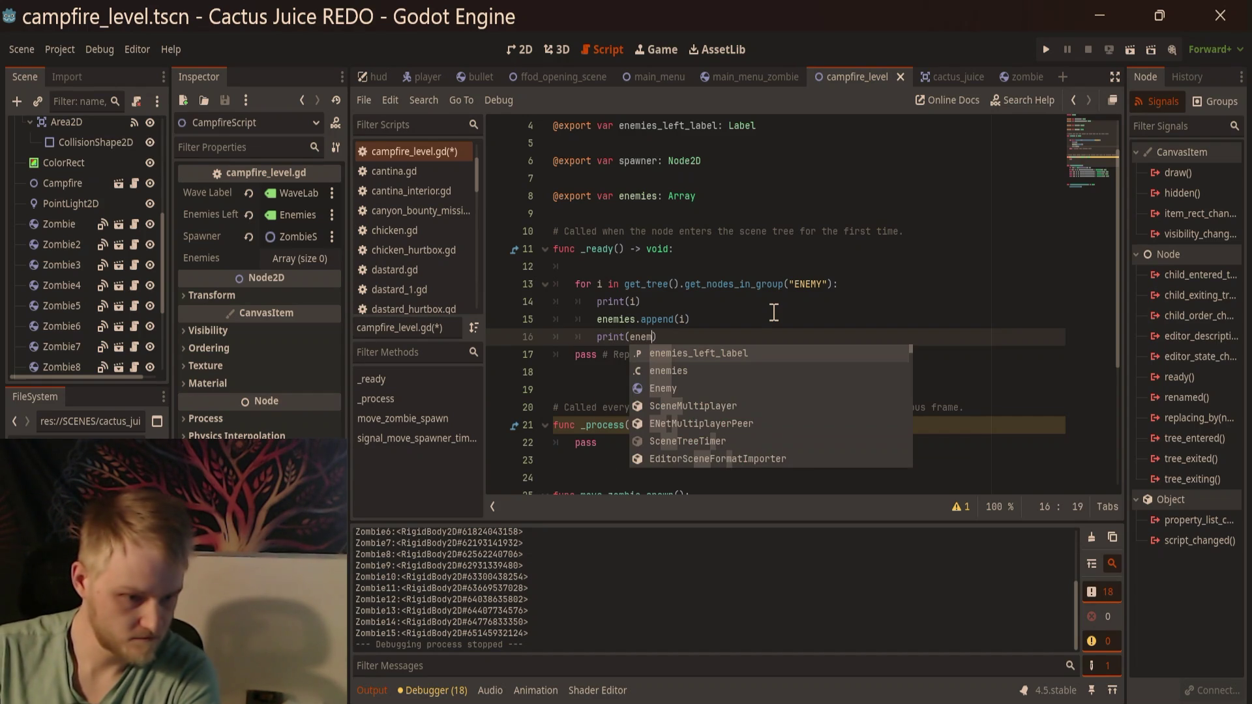
{"action": "key", "text": "Down"}
{"action": "key", "text": "Return"}
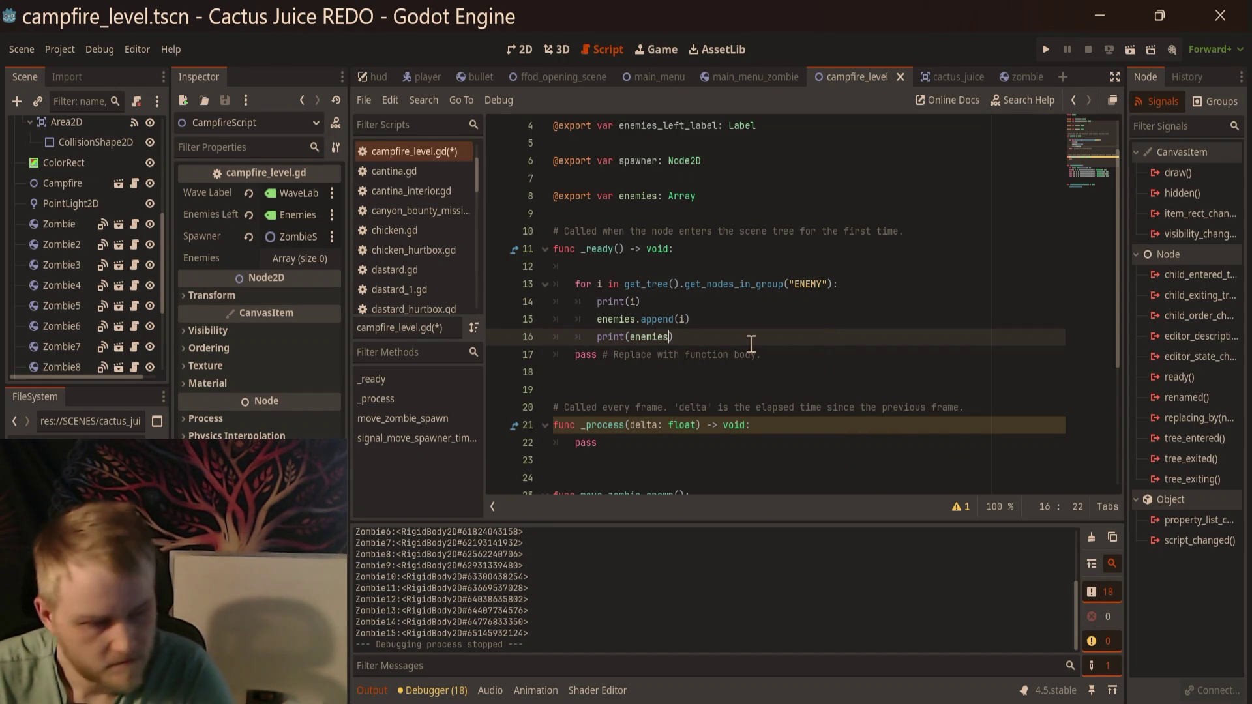
{"action": "key", "text": "F6"}
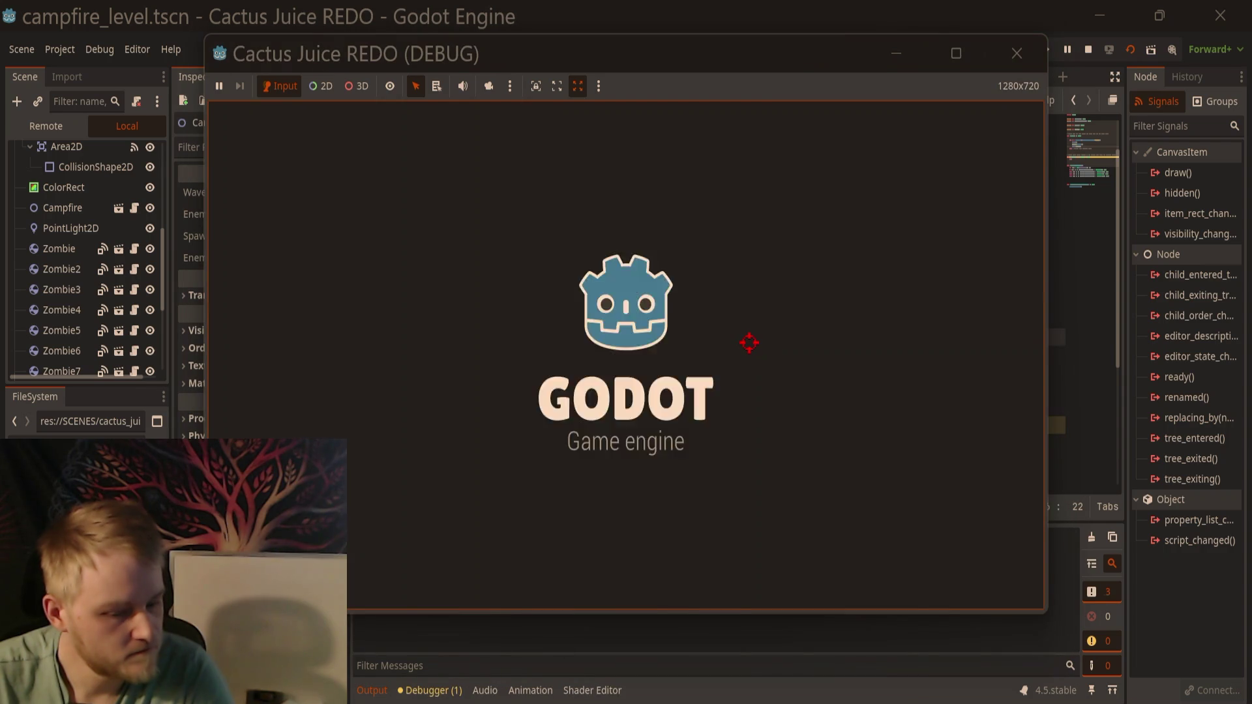
Step: Remove the print(i) line from the loop and rerun the level with F5 to check the output
{"action": "left_click", "coordinate": [1035, 63]}
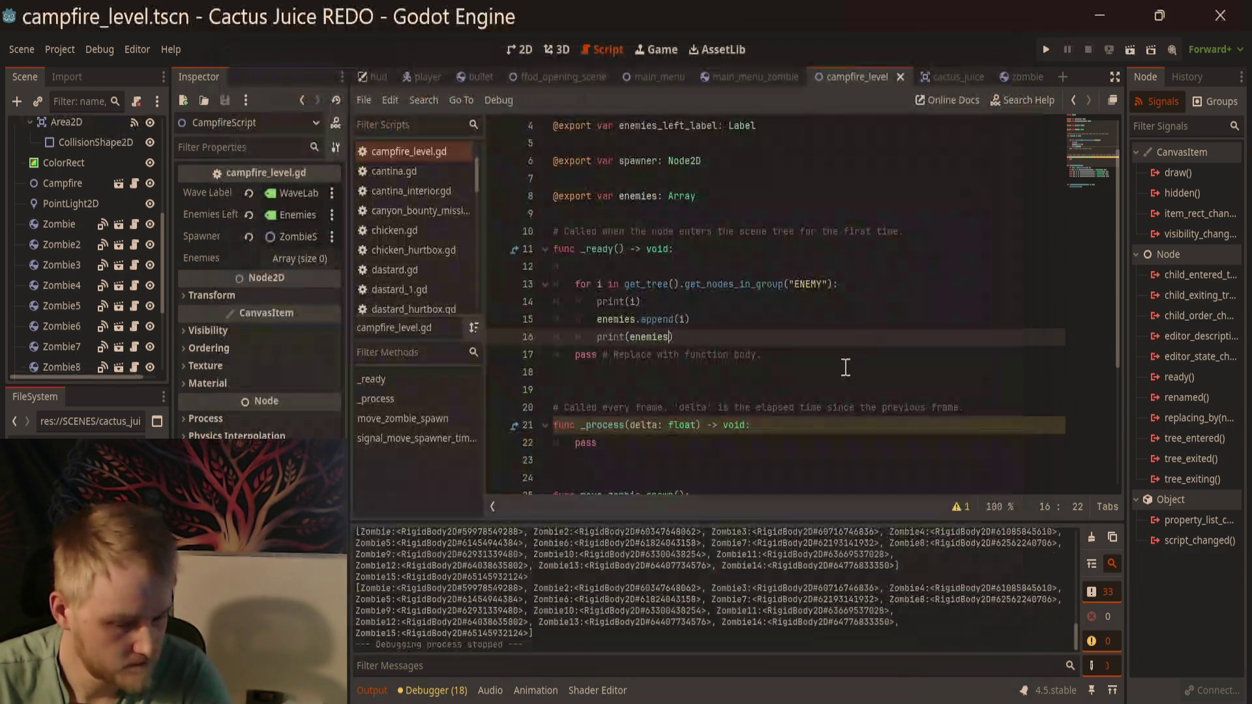
{"action": "scroll", "coordinate": [648, 613], "scroll_direction": "up", "scroll_amount": 20}
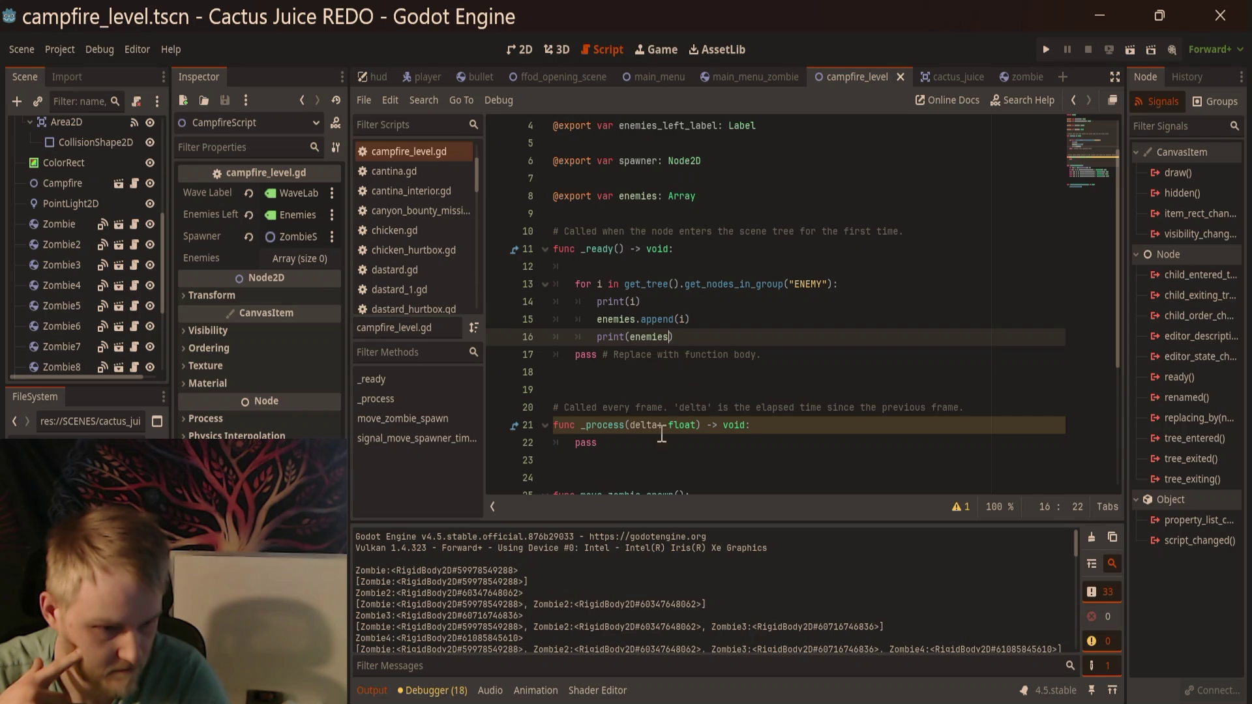
{"action": "left_click_drag", "start_coordinate": [644, 301], "coordinate": [589, 301]}
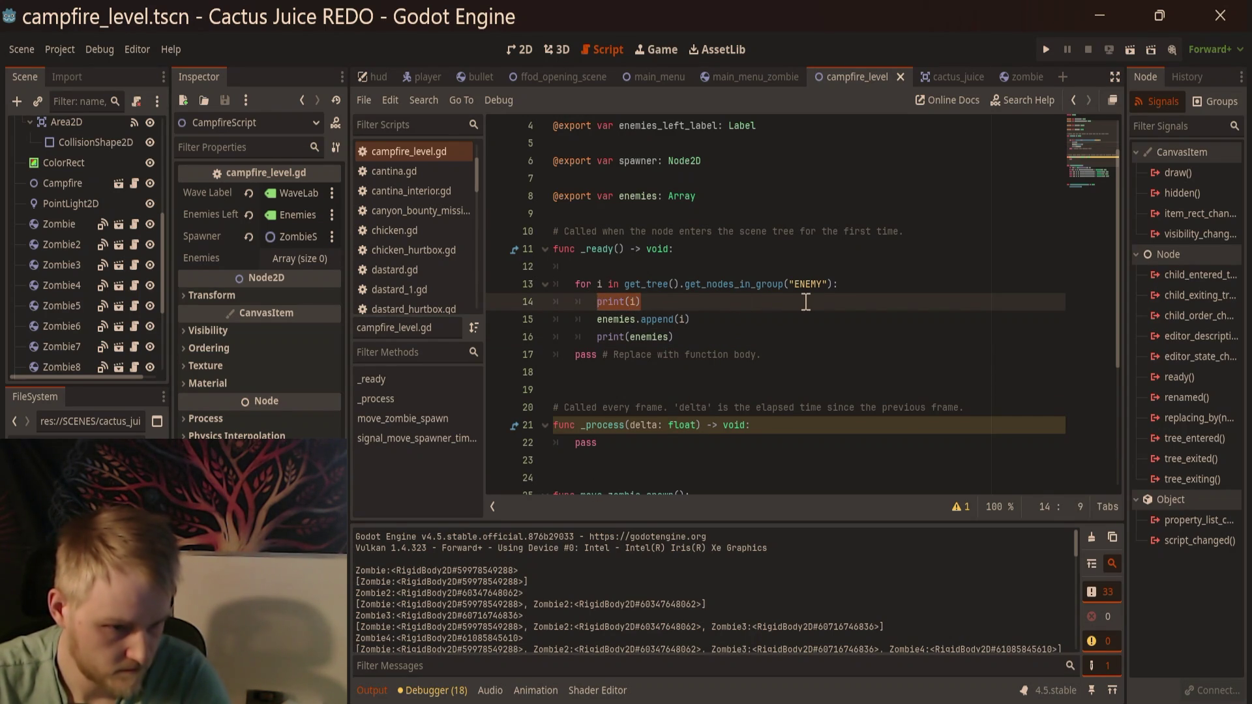
{"action": "key", "text": "BackSpace"}
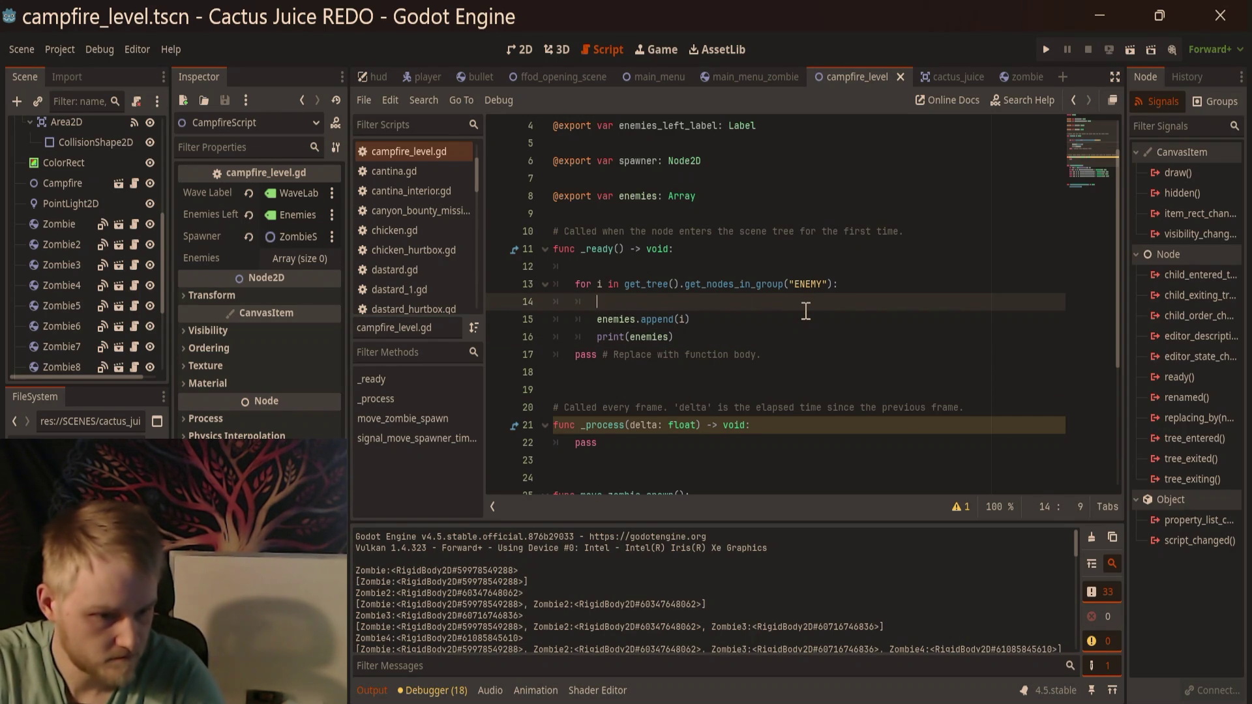
{"action": "key", "text": "F5"}
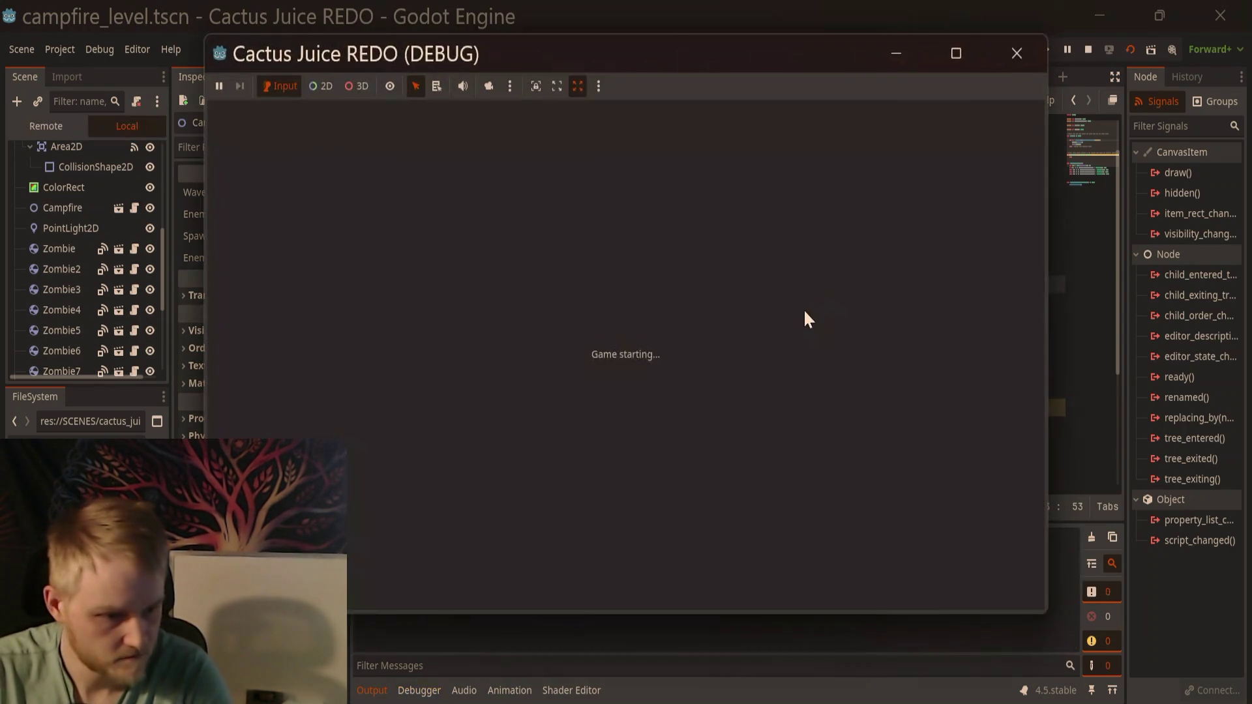
{"action": "left_click", "coordinate": [994, 53]}
{"action": "scroll", "coordinate": [643, 595], "scroll_direction": "up", "scroll_amount": 15}
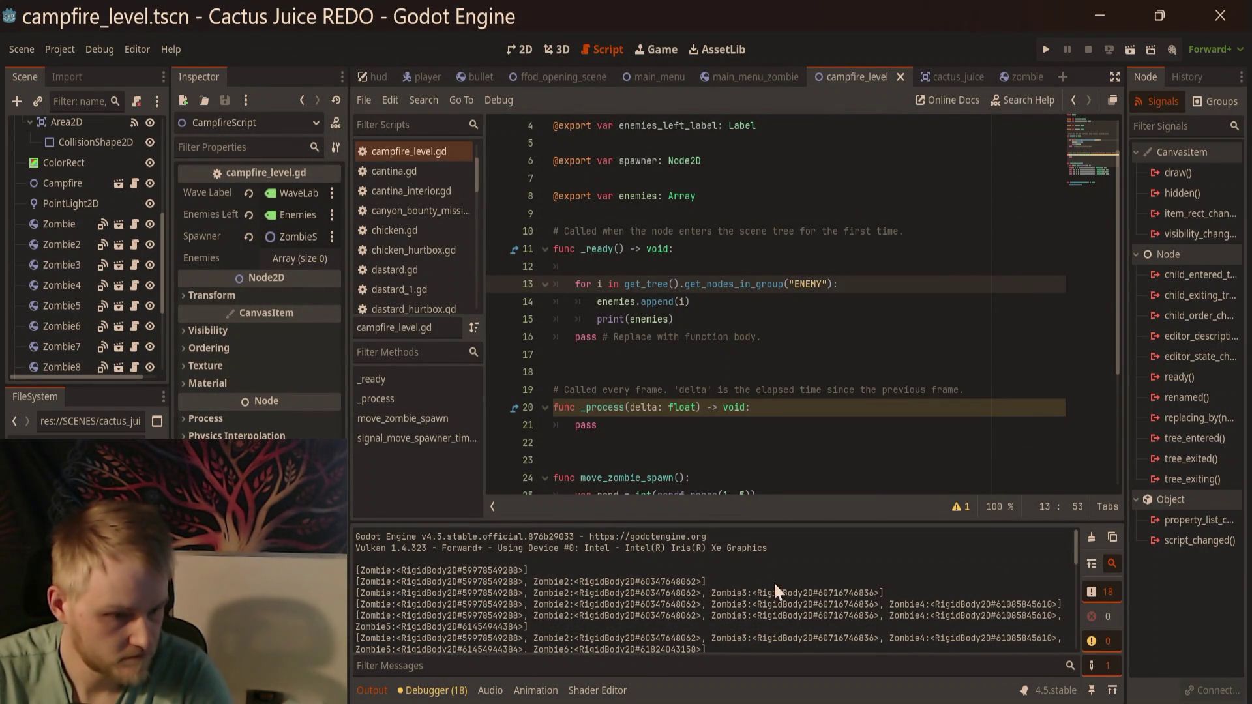
{"action": "left_click", "coordinate": [693, 319]}
{"action": "left_click", "coordinate": [614, 320]}
Step: Move print(enemies) out of the loop and run the scene to see one 15-zombie array
{"action": "key", "text": "Home"}
{"action": "key", "text": "shift+End"}
{"action": "key", "text": "BackSpace"}
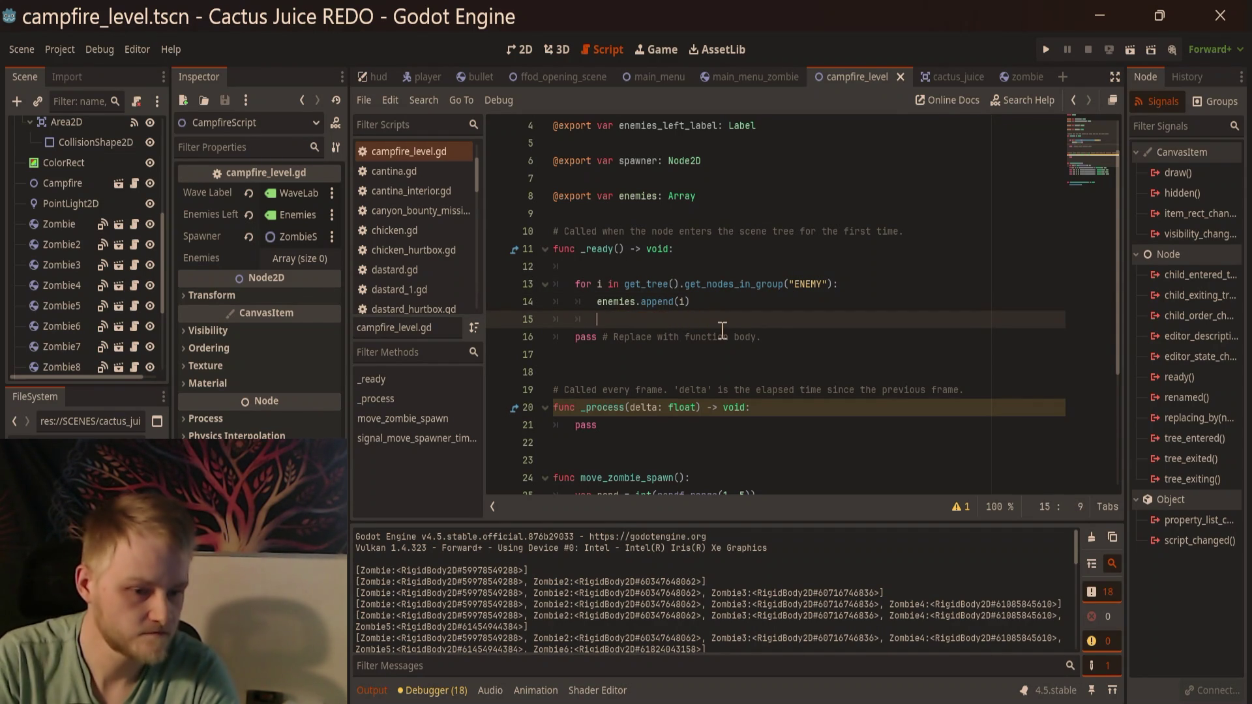
{"action": "key", "text": "ctrl+z"}
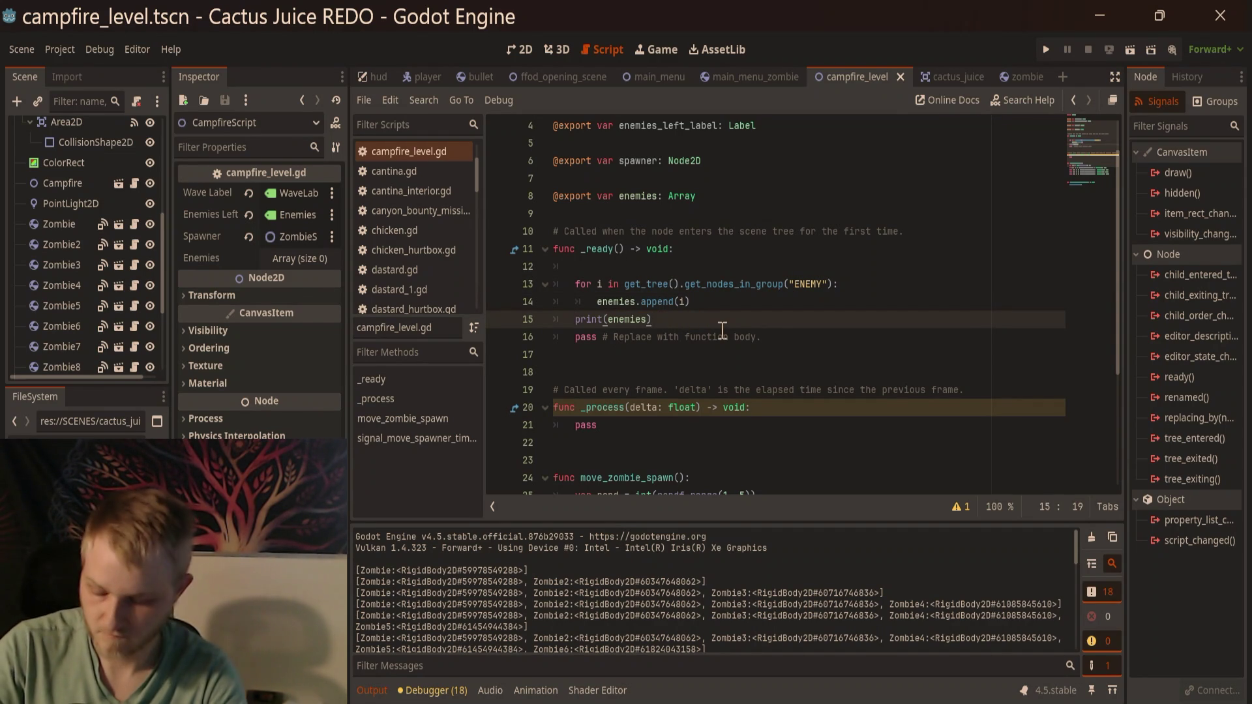
{"action": "key", "text": "F6"}
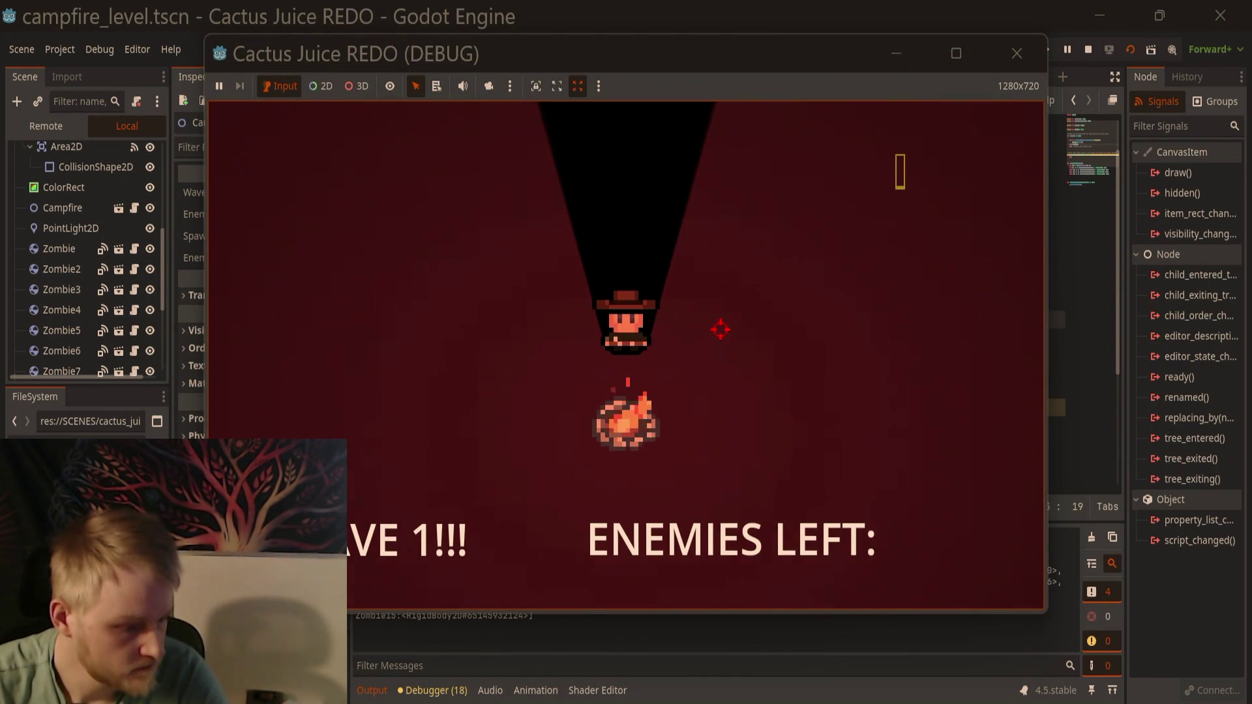
{"action": "left_click", "coordinate": [1017, 53]}
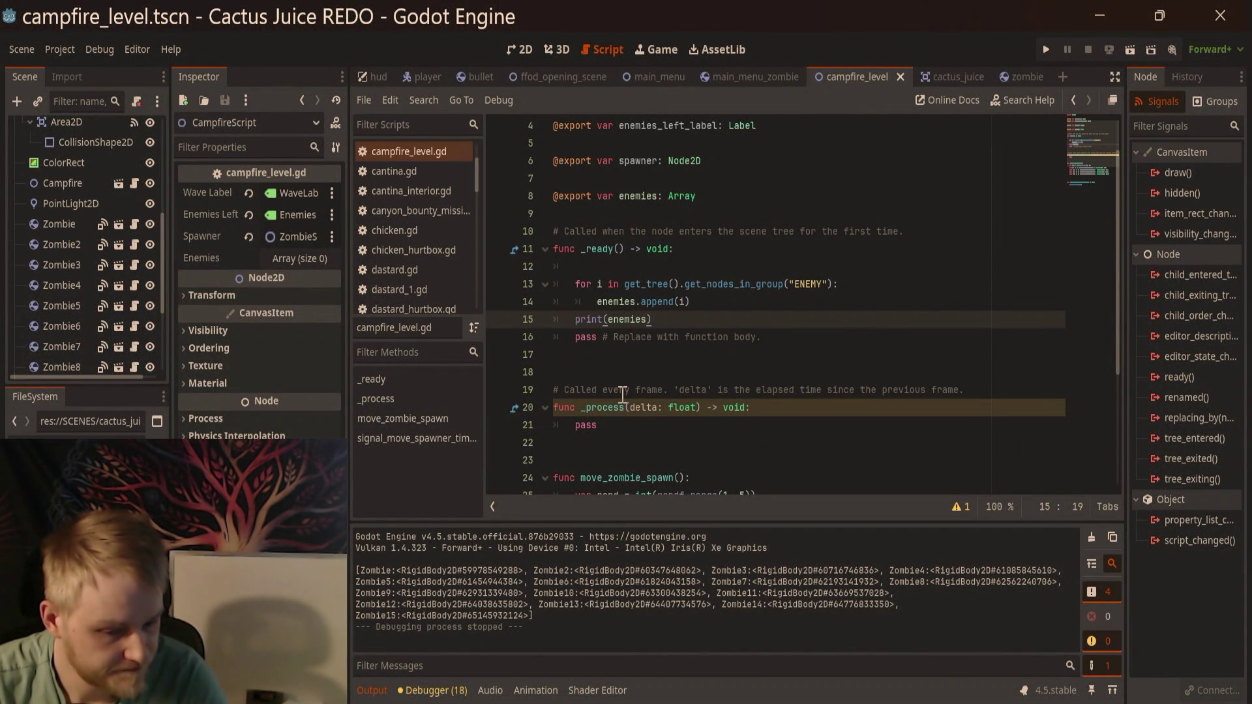
Step: Add a blank line after the print(enemies) line in _ready
{"action": "scroll", "coordinate": [68, 266], "scroll_direction": "down", "scroll_amount": 5}
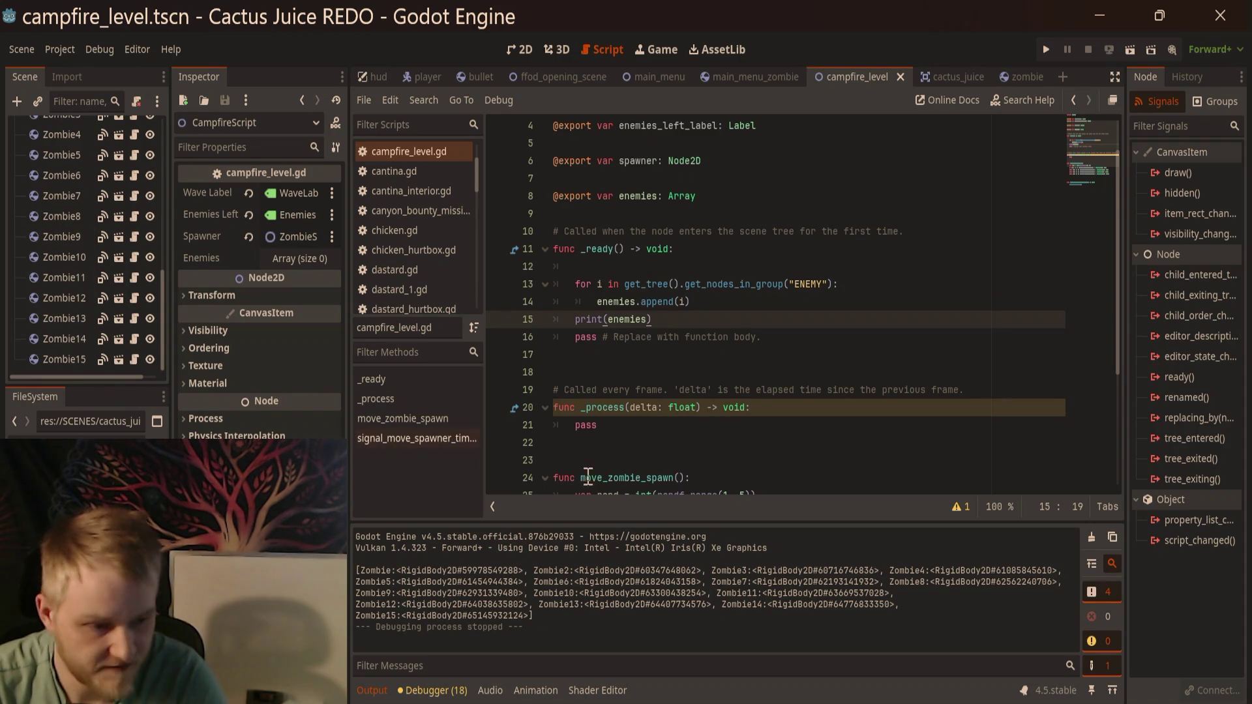
{"action": "scroll", "coordinate": [718, 427], "scroll_direction": "up", "scroll_amount": 2}
{"action": "left_click", "coordinate": [750, 394]}
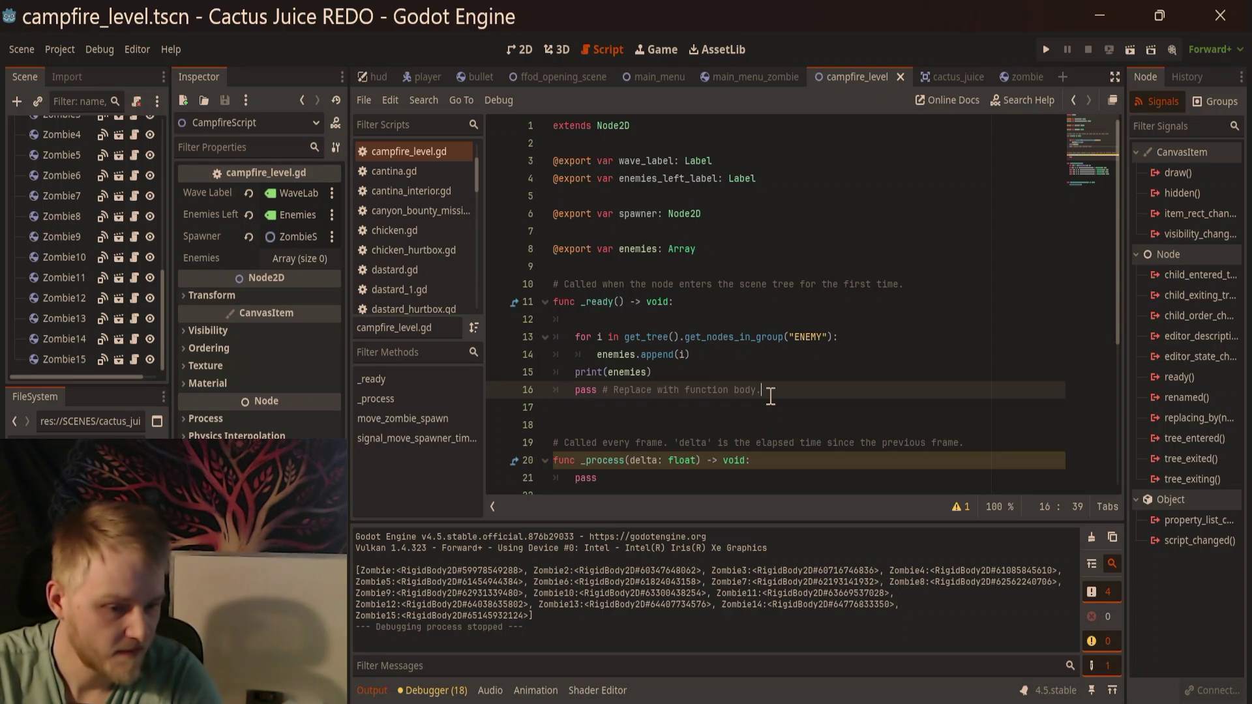
{"action": "scroll", "coordinate": [771, 396], "scroll_direction": "down", "scroll_amount": 4}
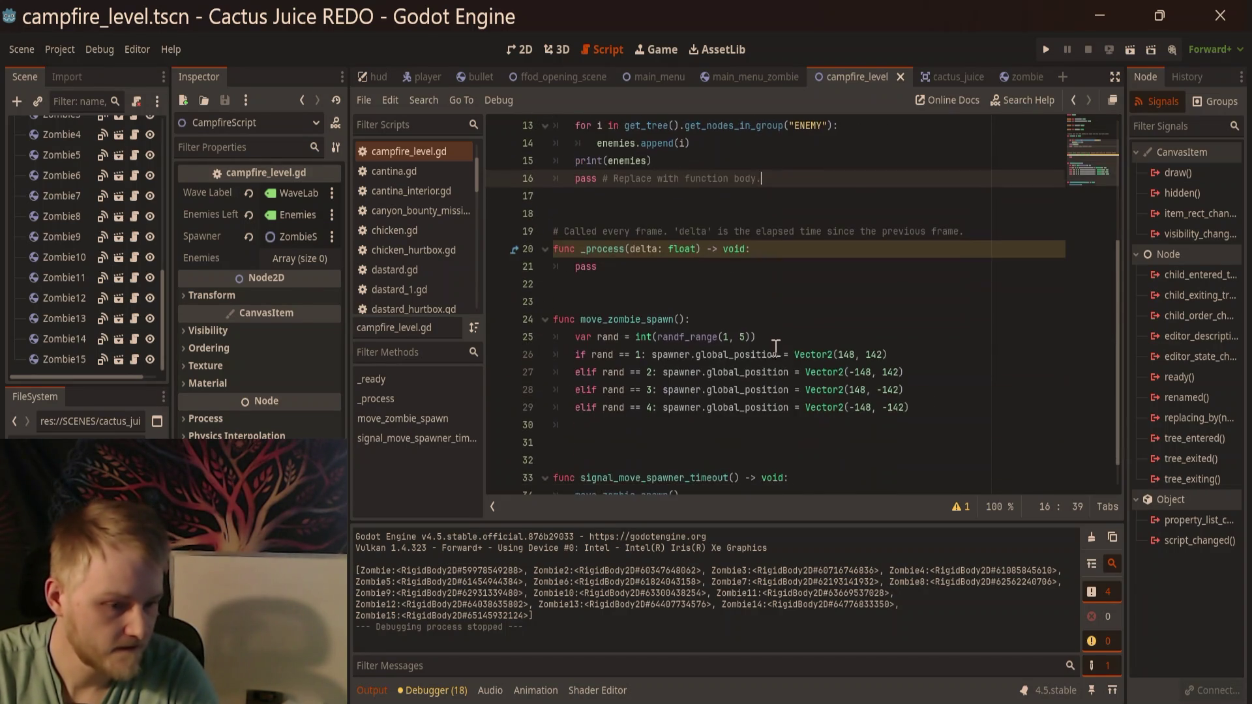
{"action": "scroll", "coordinate": [848, 222], "scroll_direction": "up", "scroll_amount": 2}
{"action": "left_click", "coordinate": [793, 265]}
{"action": "key", "text": "Return"}
{"action": "key", "text": "Return"}
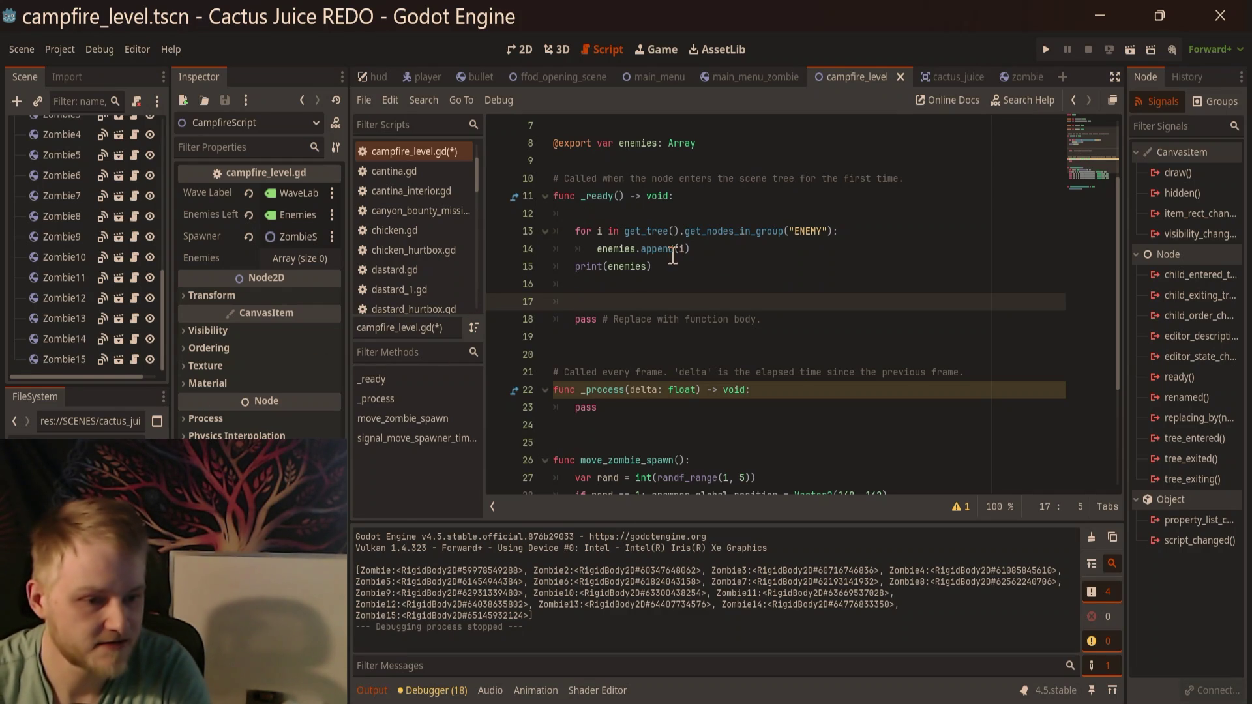
{"action": "mouse_move", "coordinate": [665, 259]}
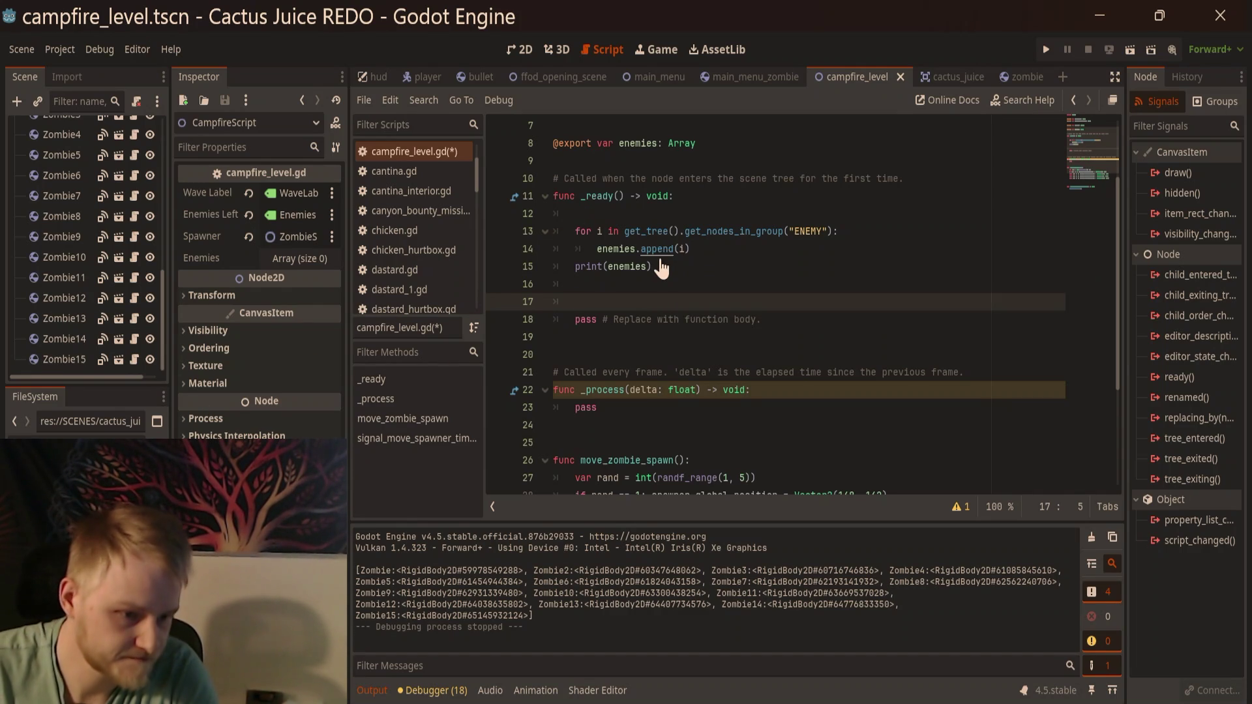
{"action": "left_click", "coordinate": [665, 258], "text": "ctrl"}
{"action": "scroll", "coordinate": [660, 256], "scroll_direction": "up", "scroll_amount": 15}
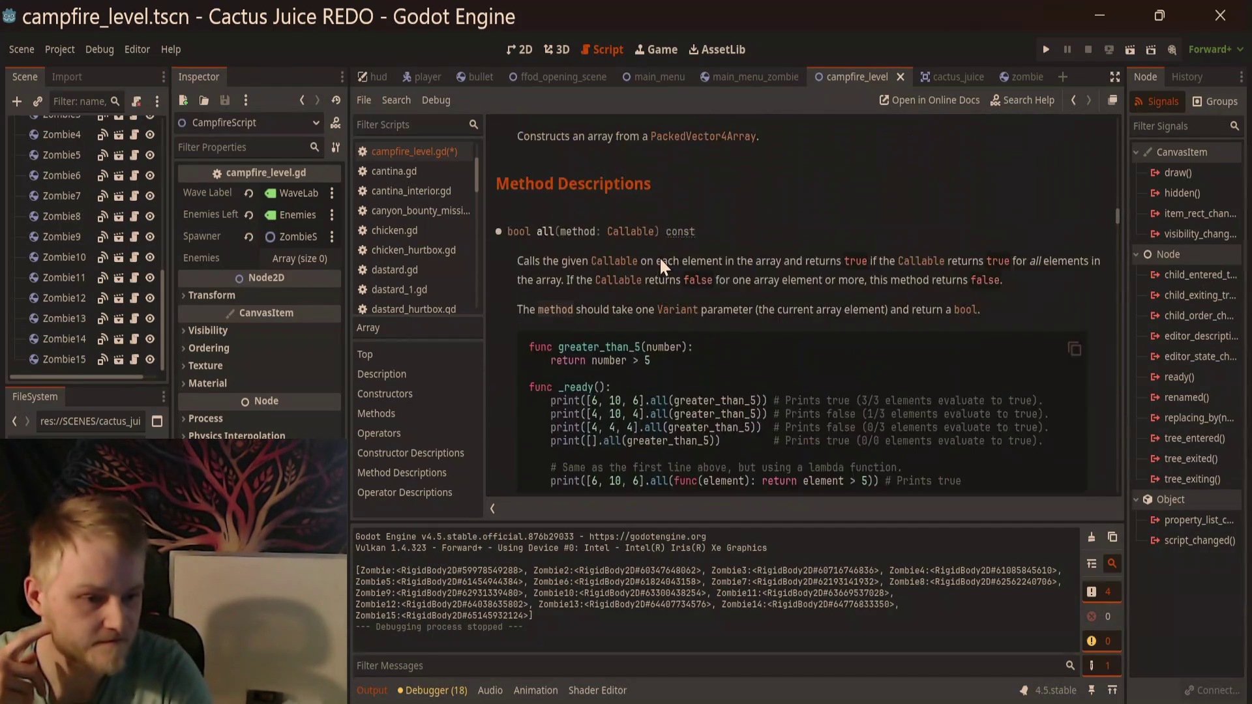
{"action": "scroll", "coordinate": [690, 257], "scroll_direction": "up", "scroll_amount": 5}
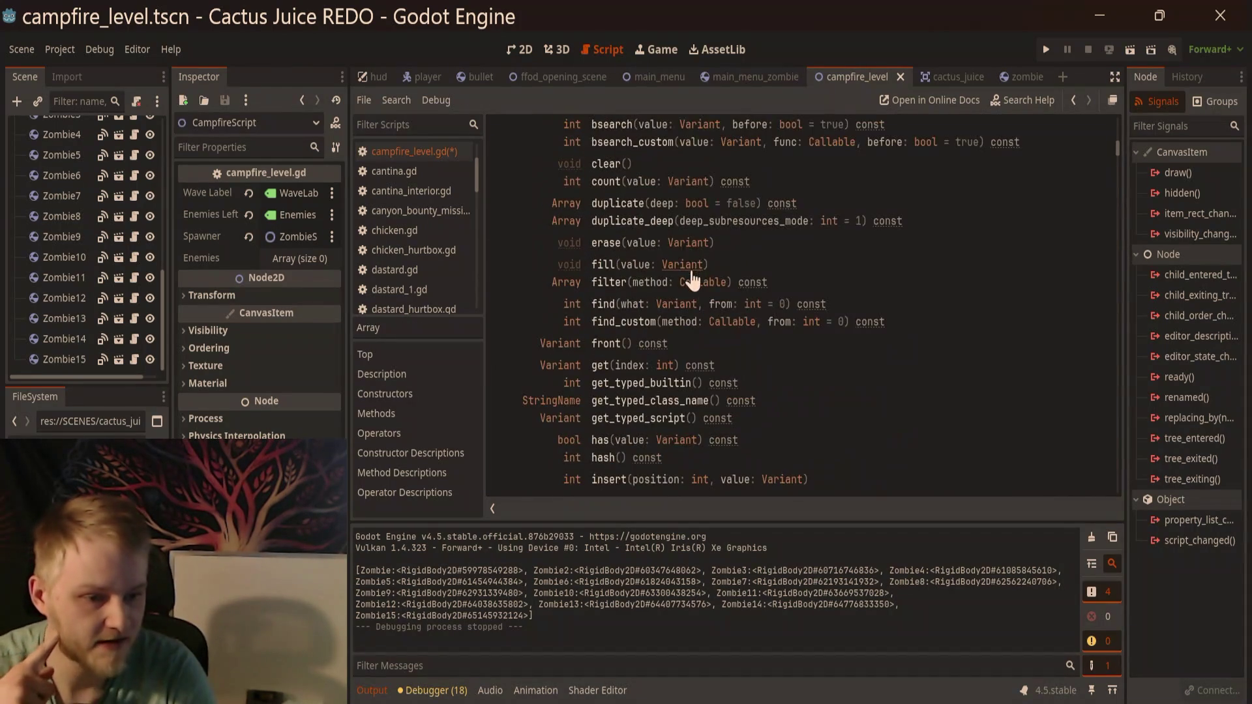
{"action": "scroll", "coordinate": [694, 263], "scroll_direction": "down", "scroll_amount": 10}
{"action": "scroll", "coordinate": [812, 277], "scroll_direction": "down", "scroll_amount": 5}
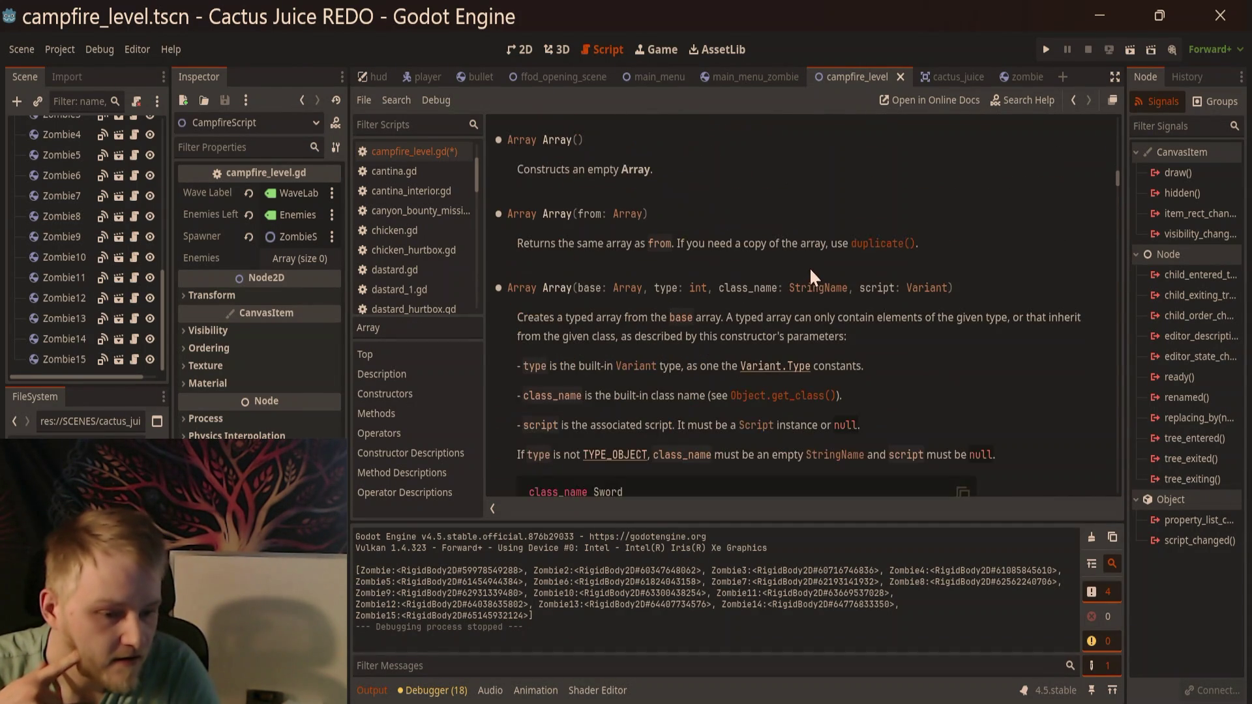
{"action": "scroll", "coordinate": [678, 222], "scroll_direction": "up", "scroll_amount": 10}
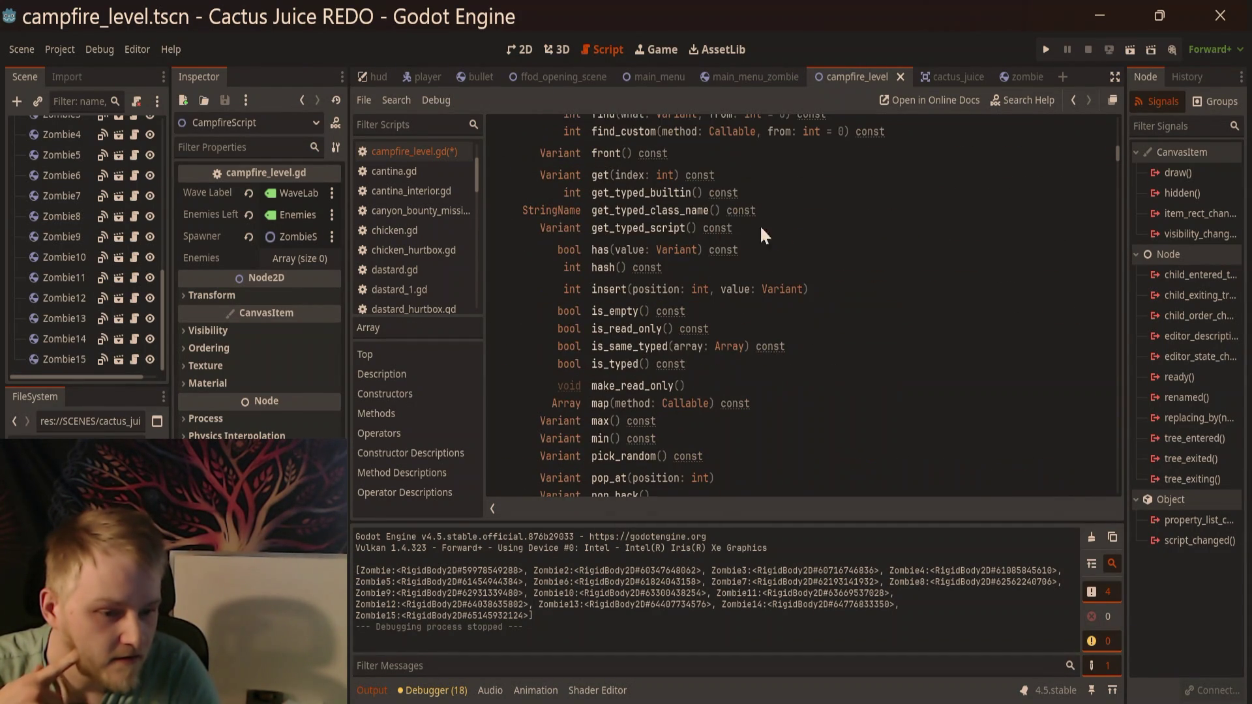
{"action": "scroll", "coordinate": [713, 257], "scroll_direction": "up", "scroll_amount": 6}
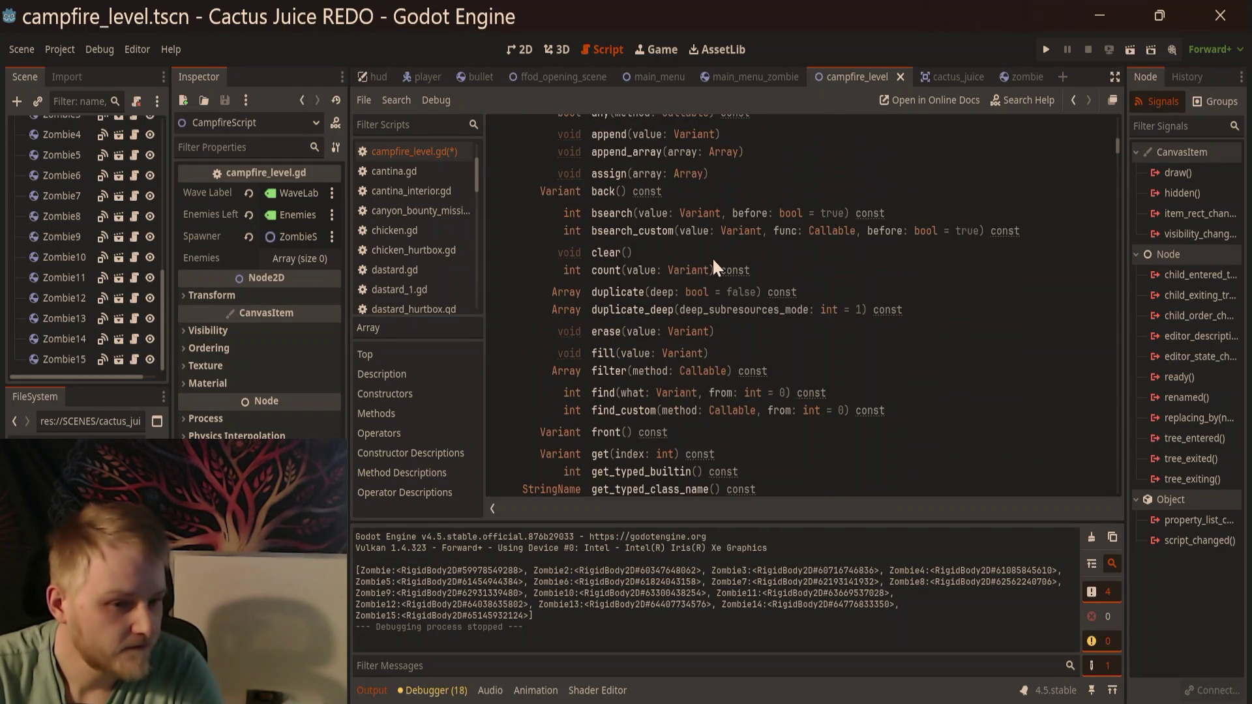
{"action": "scroll", "coordinate": [545, 355], "scroll_direction": "down", "scroll_amount": 5}
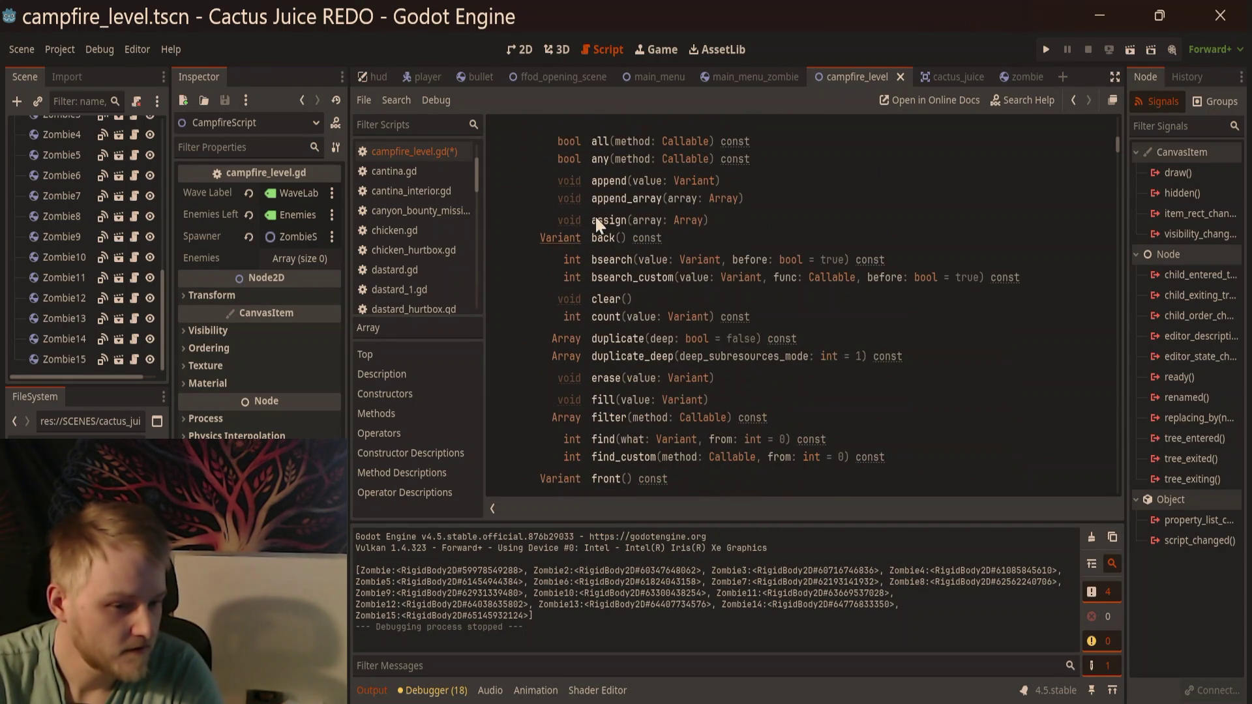
{"action": "left_click", "coordinate": [609, 323]}
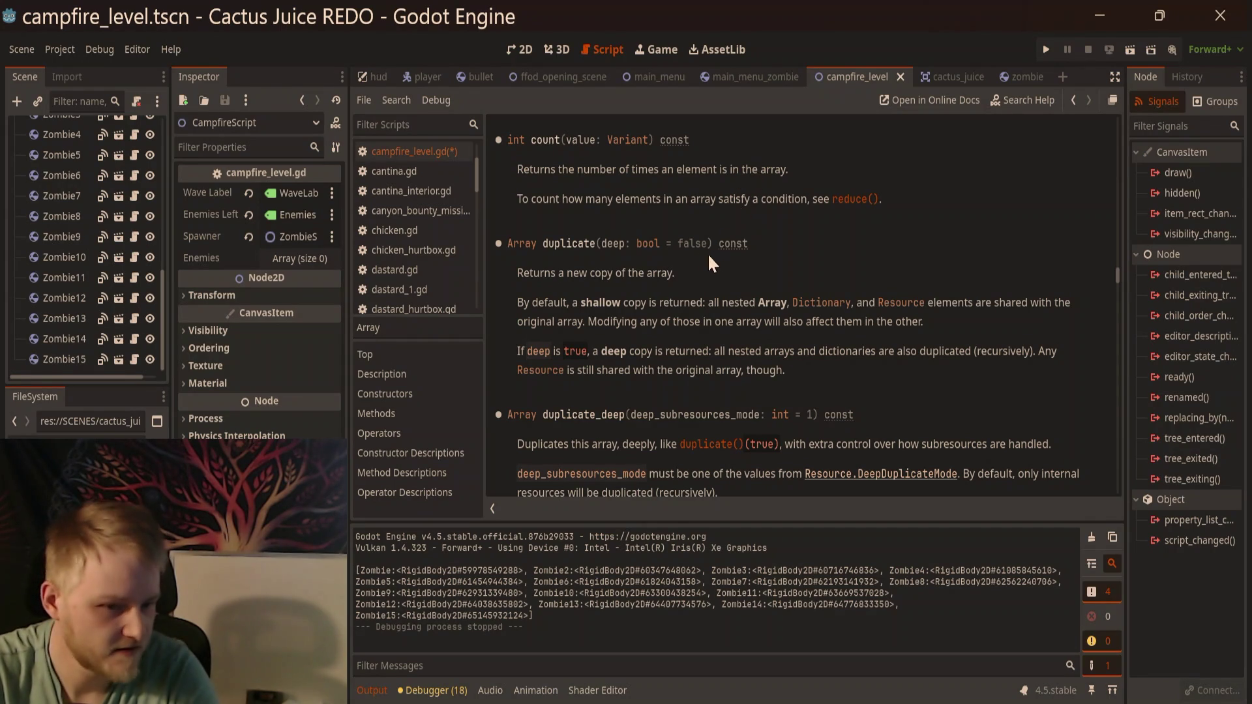
{"action": "scroll", "coordinate": [715, 261], "scroll_direction": "down", "scroll_amount": 3}
{"action": "scroll", "coordinate": [698, 253], "scroll_direction": "up", "scroll_amount": 5}
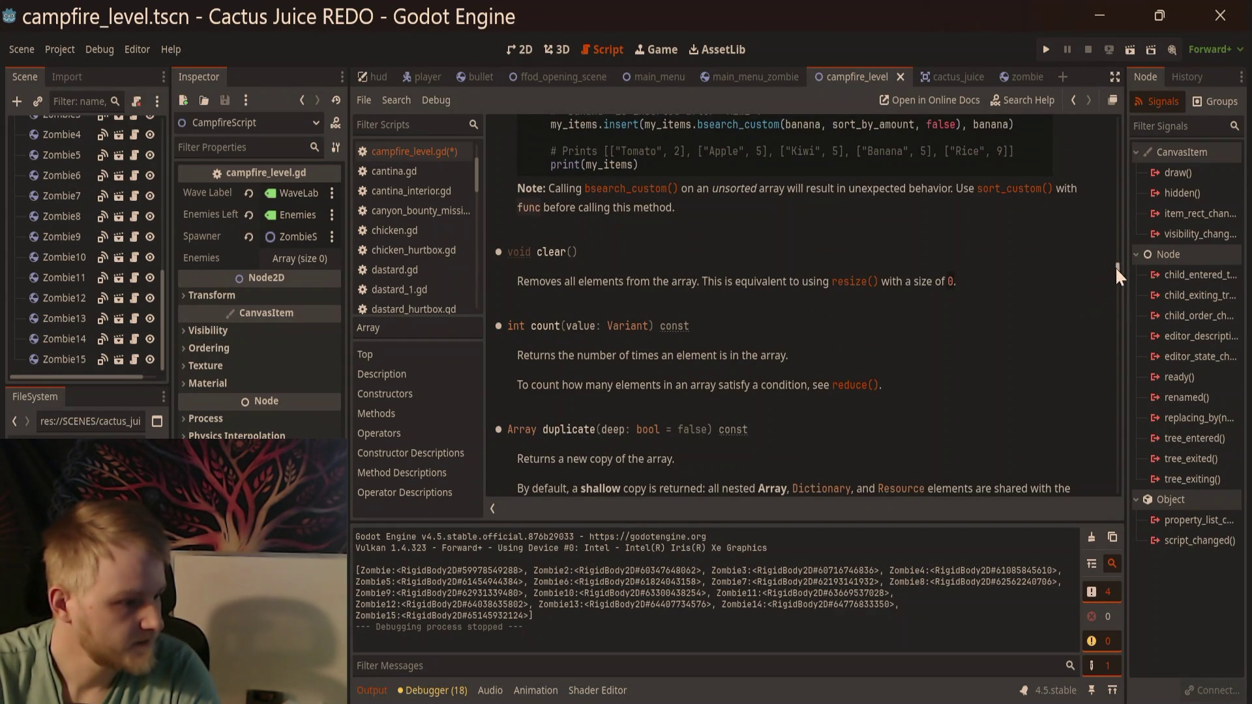
{"action": "left_click_drag", "start_coordinate": [1117, 267], "coordinate": [1130, 159]}
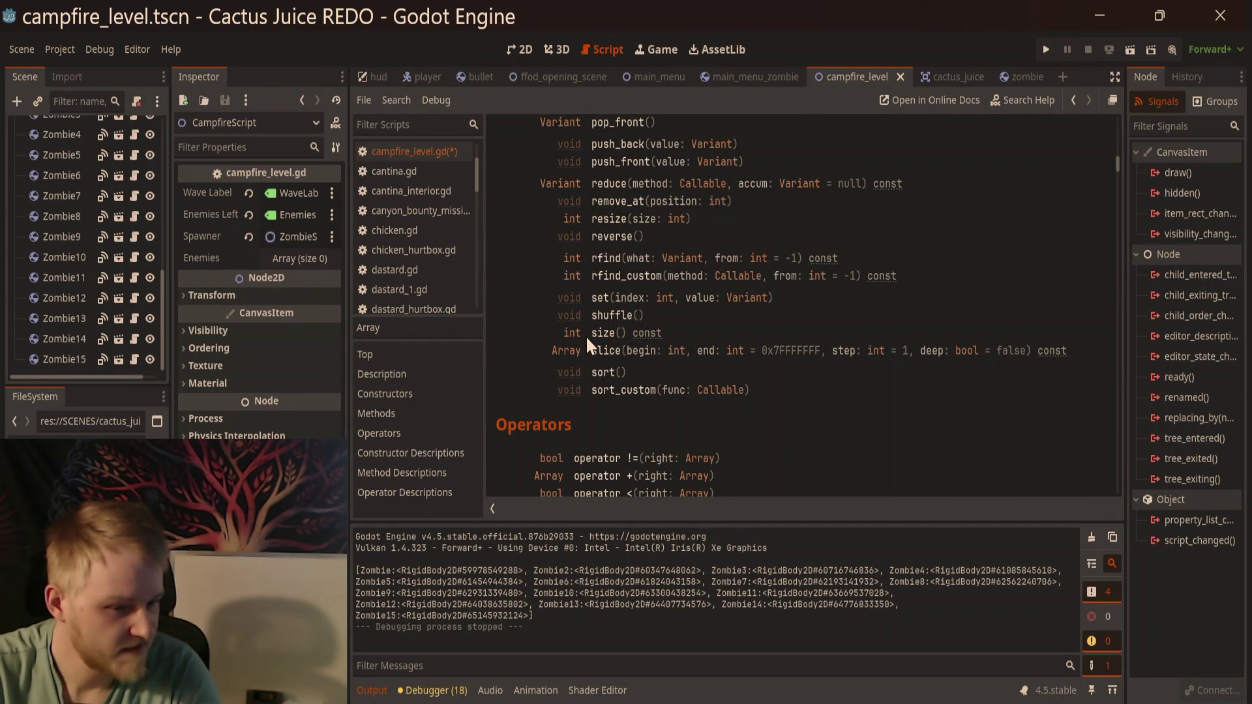
{"action": "left_click", "coordinate": [594, 333]}
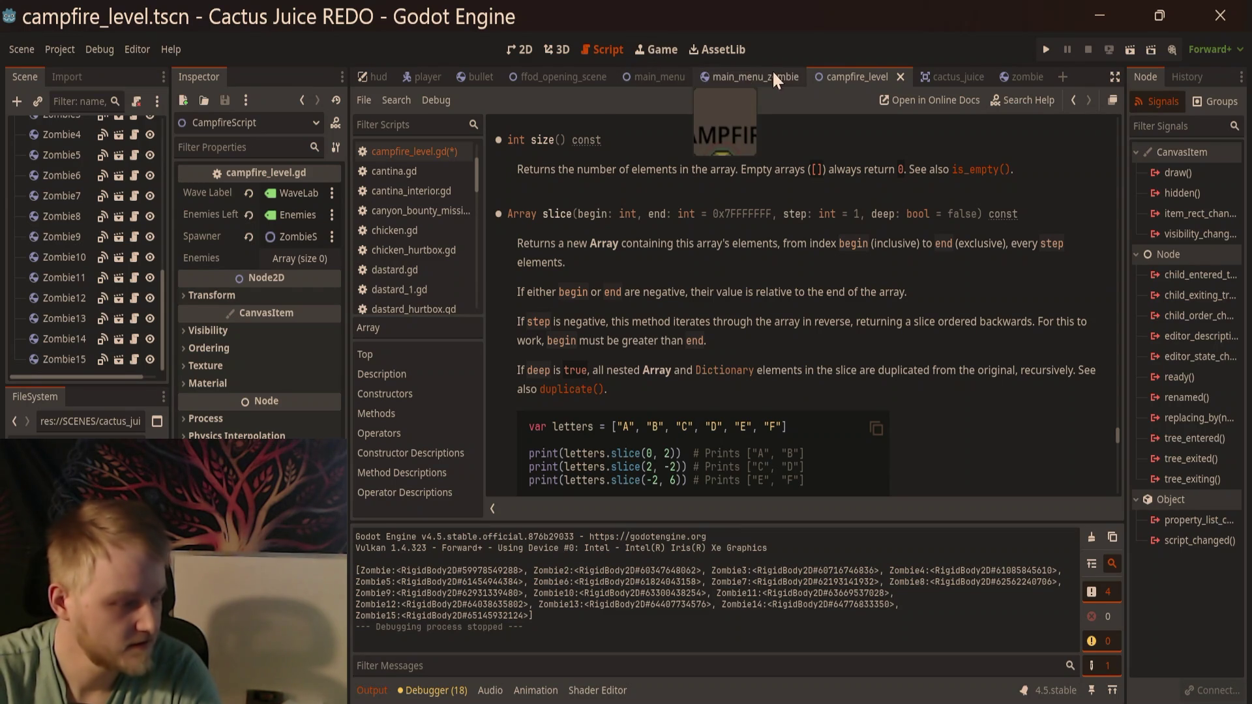
{"action": "left_click", "coordinate": [447, 151]}
Step: Add print(enemies.size()) on a new line below print(enemies)
{"action": "left_click", "coordinate": [731, 270]}
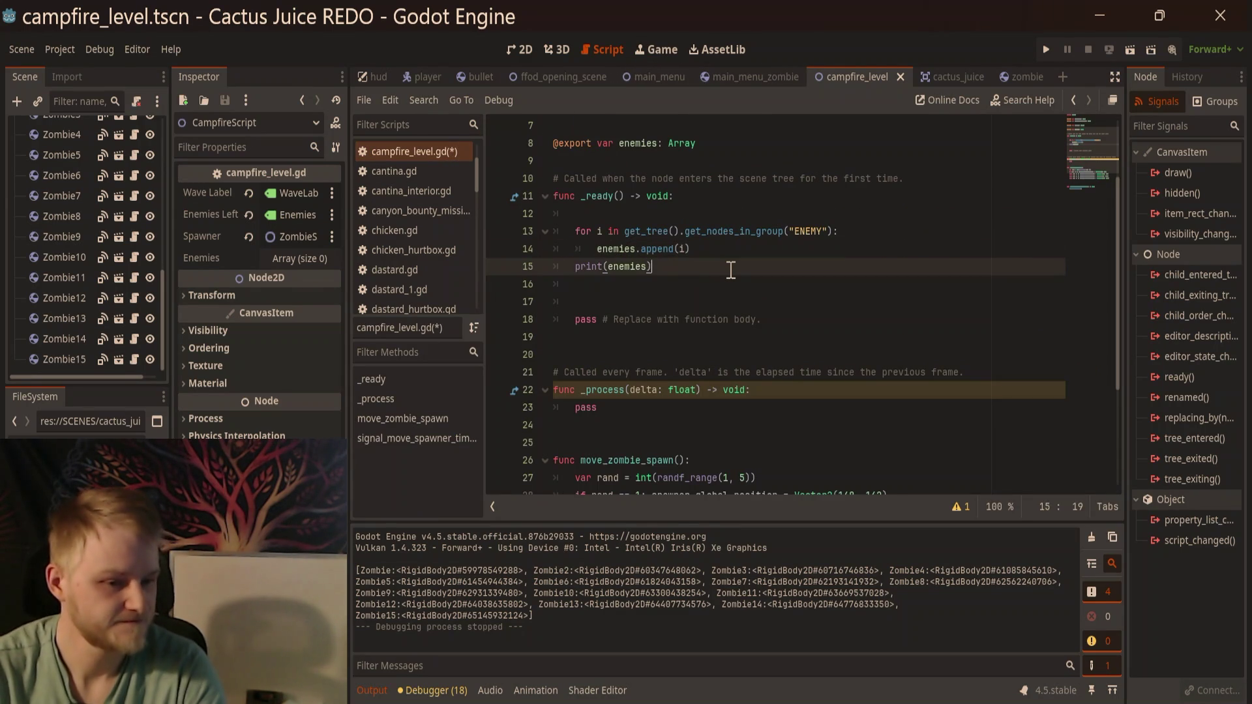
{"action": "key", "text": "Return"}
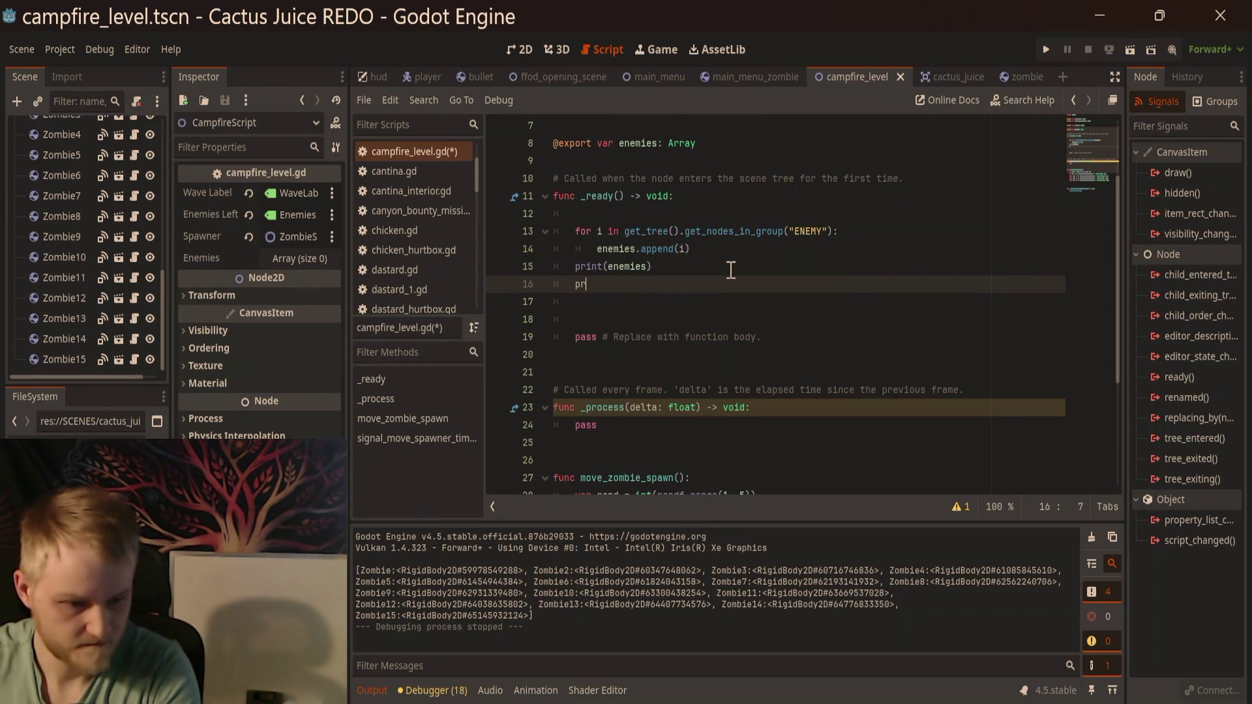
{"action": "type", "text": "int"}
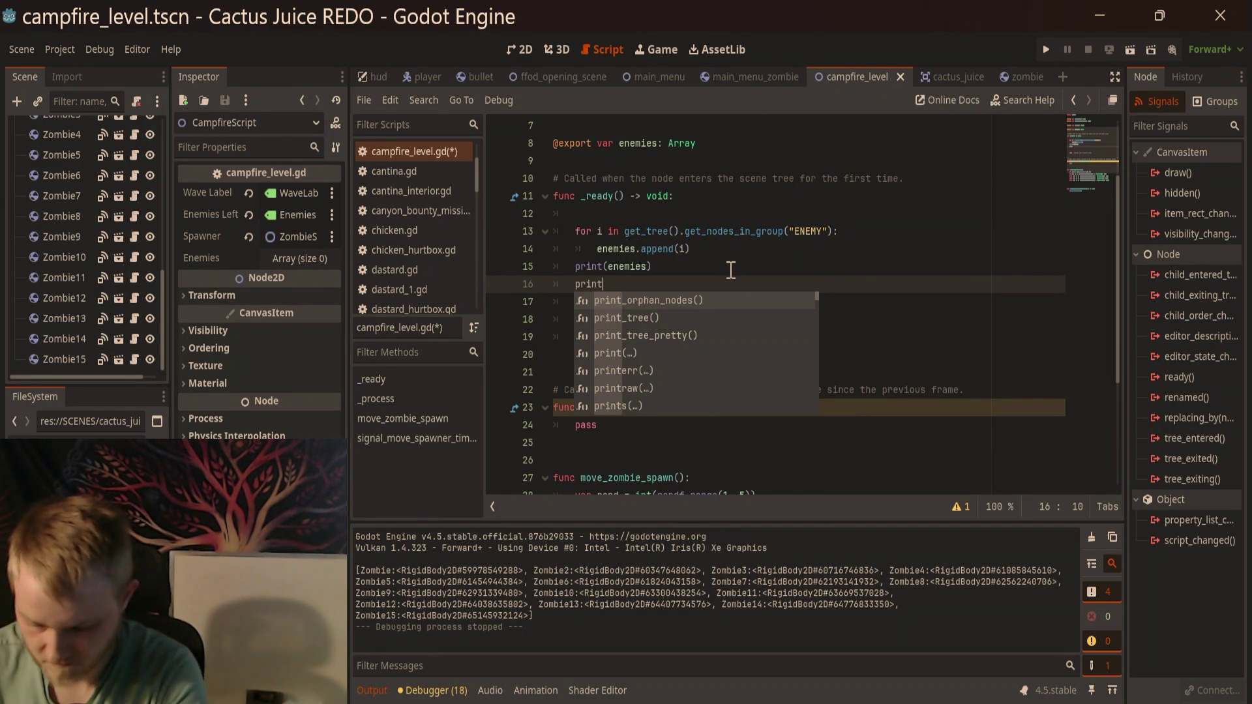
{"action": "type", "text": "(e"}
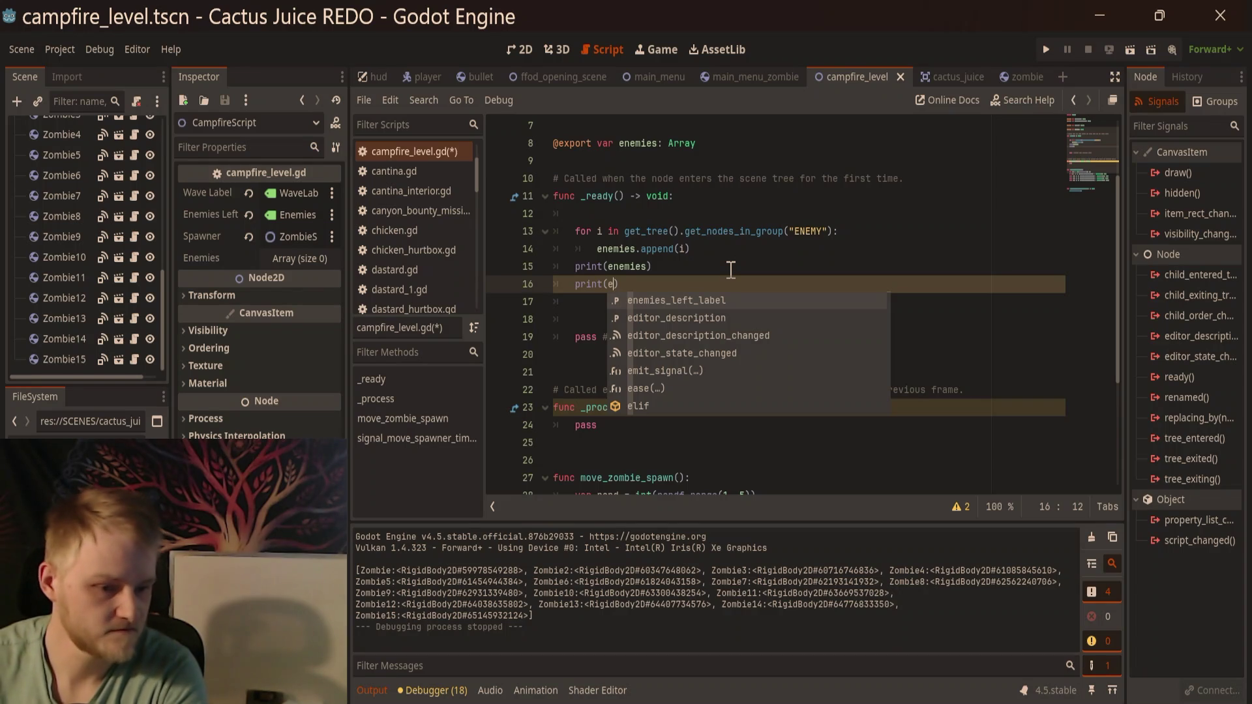
{"action": "type", "text": "nem"}
{"action": "key", "text": "Down"}
{"action": "key", "text": "Return"}
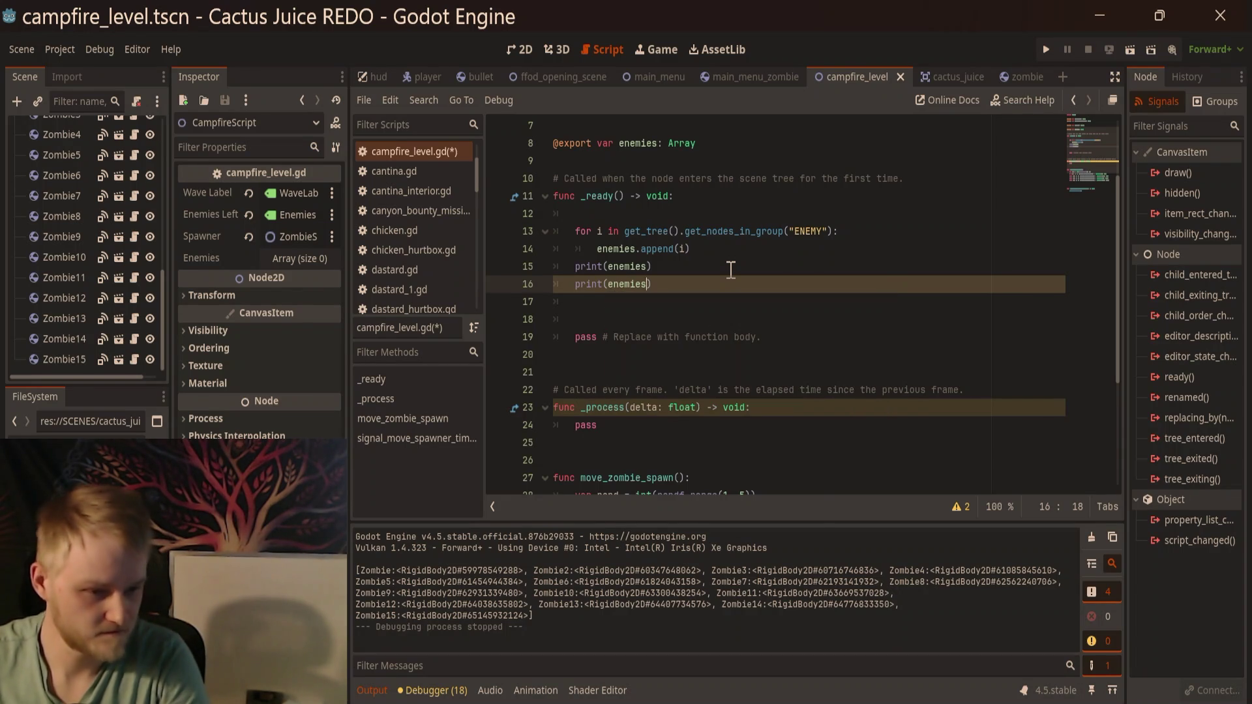
{"action": "type", "text": ".siz"}
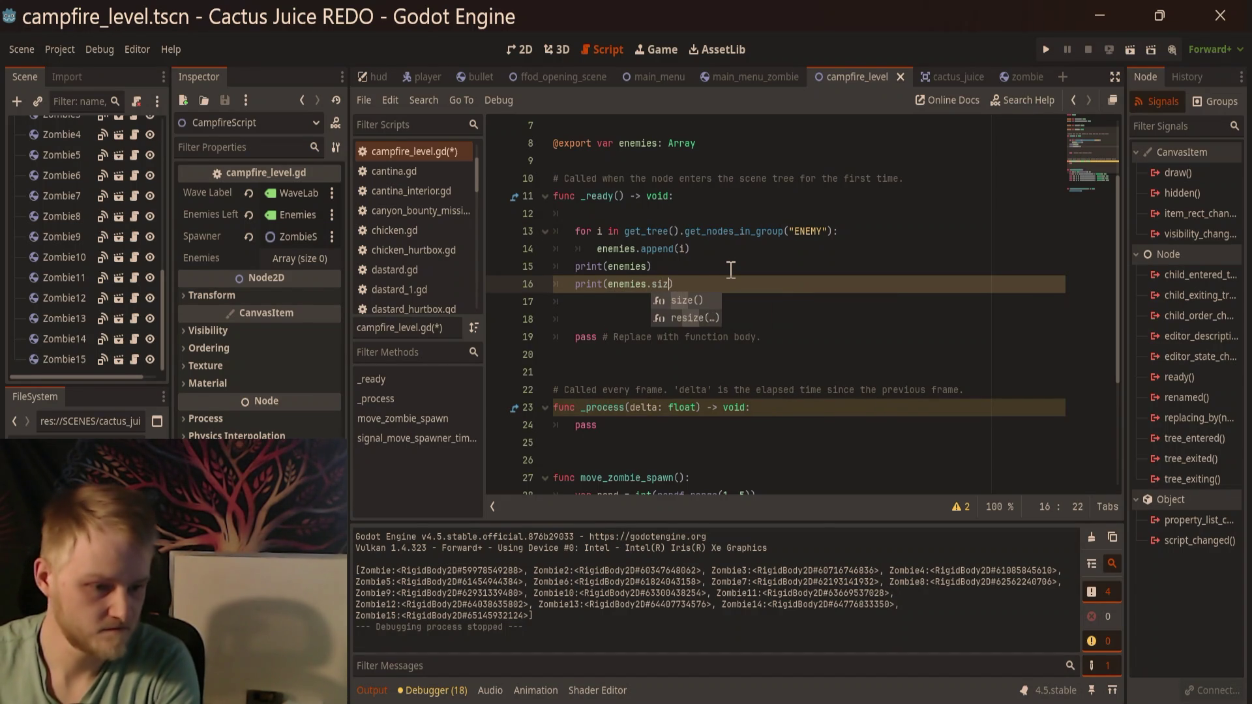
{"action": "key", "text": "Return"}
Step: Run the level, confirming it logs 15, then start a new line below the prints
{"action": "key", "text": "F6"}
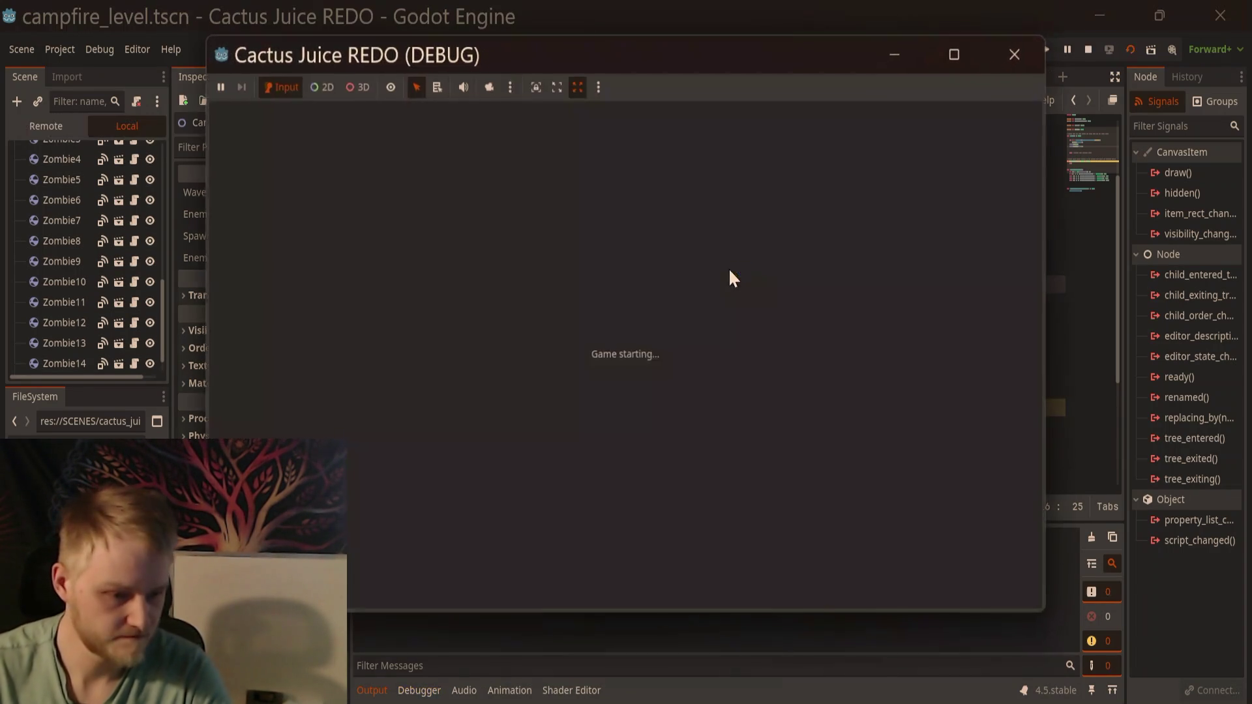
{"action": "left_click", "coordinate": [1015, 55]}
{"action": "left_click", "coordinate": [722, 304]}
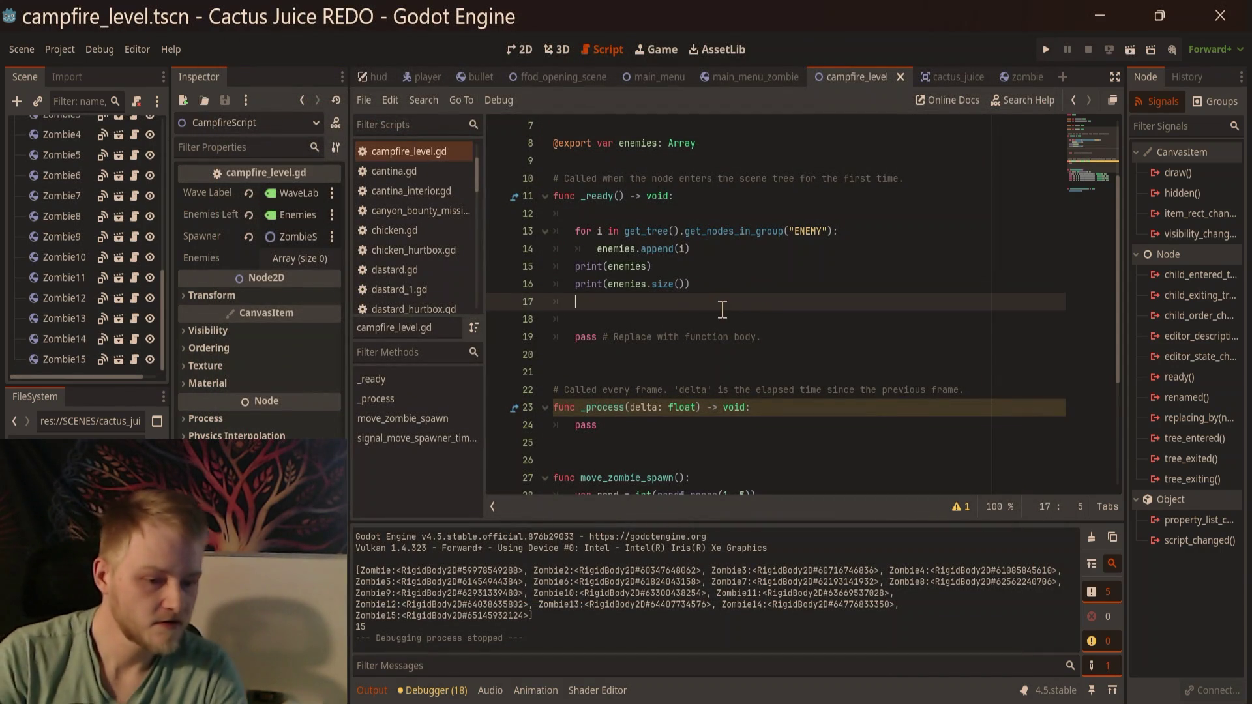
{"action": "key", "text": "Return"}
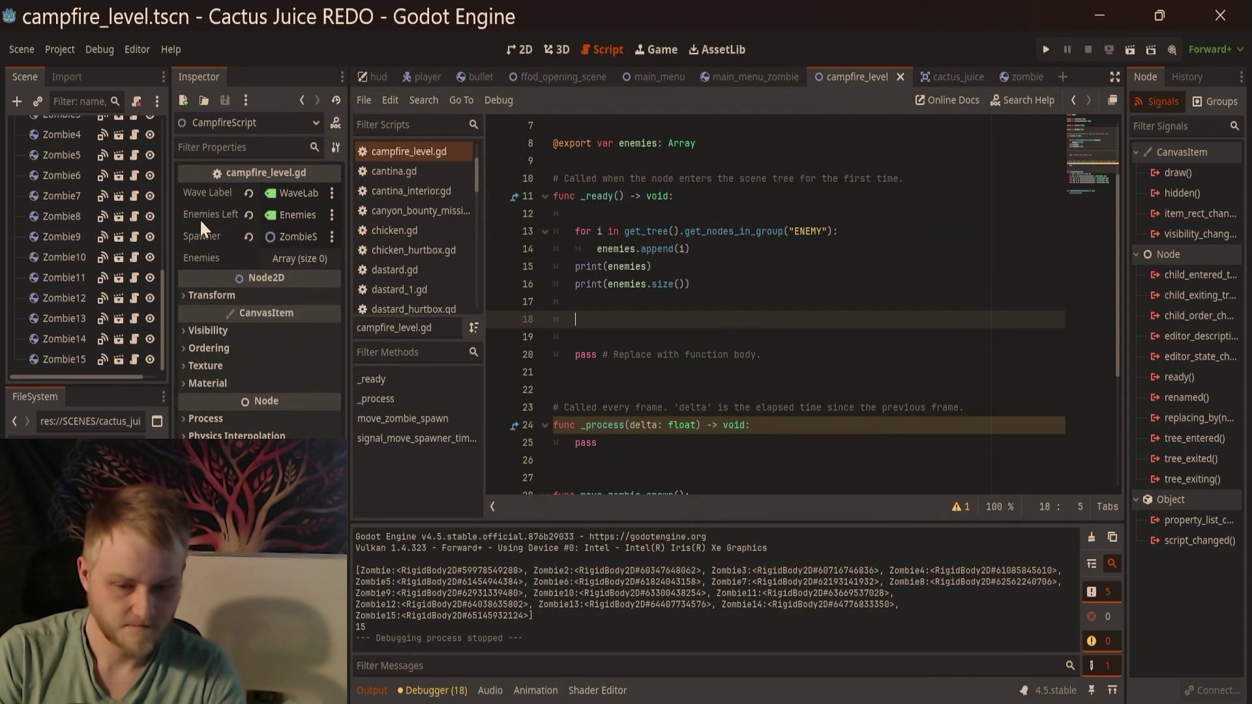
Step: Type enemies_left_label.text = "ENEMIES LEFT: ", enemies.size() on the new line in _ready
{"action": "type", "text": "enemies_left_label"}
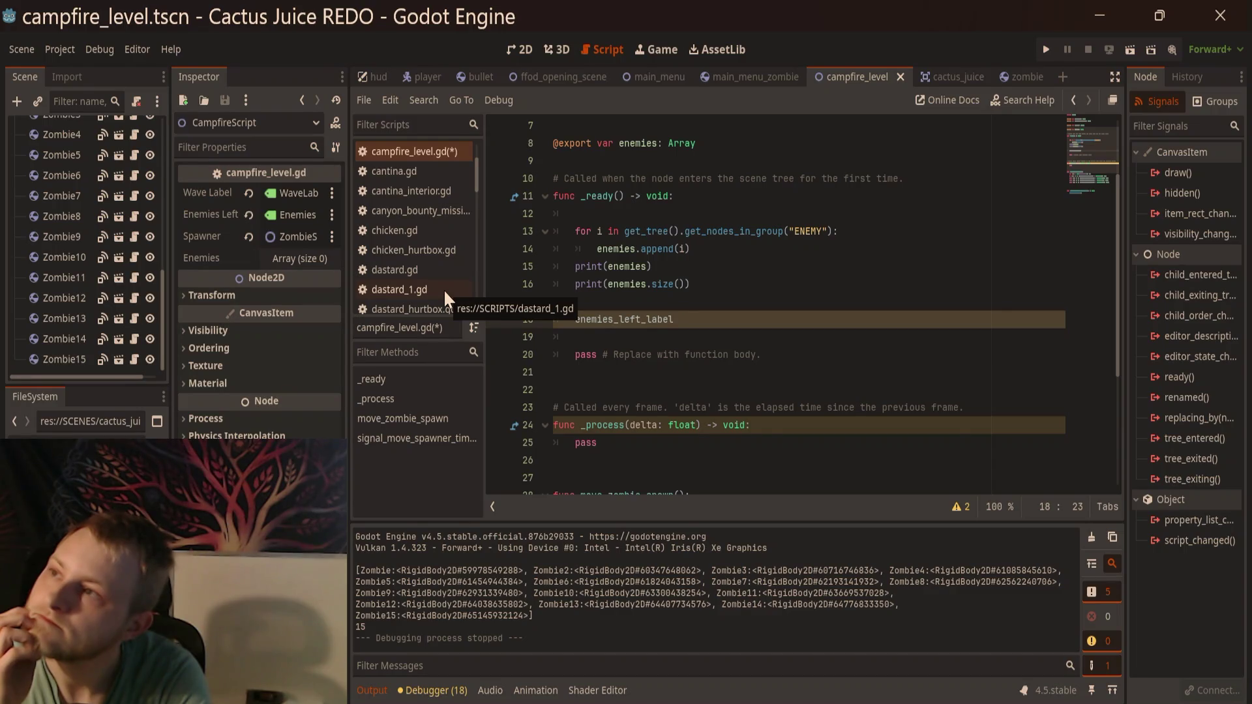
{"action": "type", "text": ".text"}
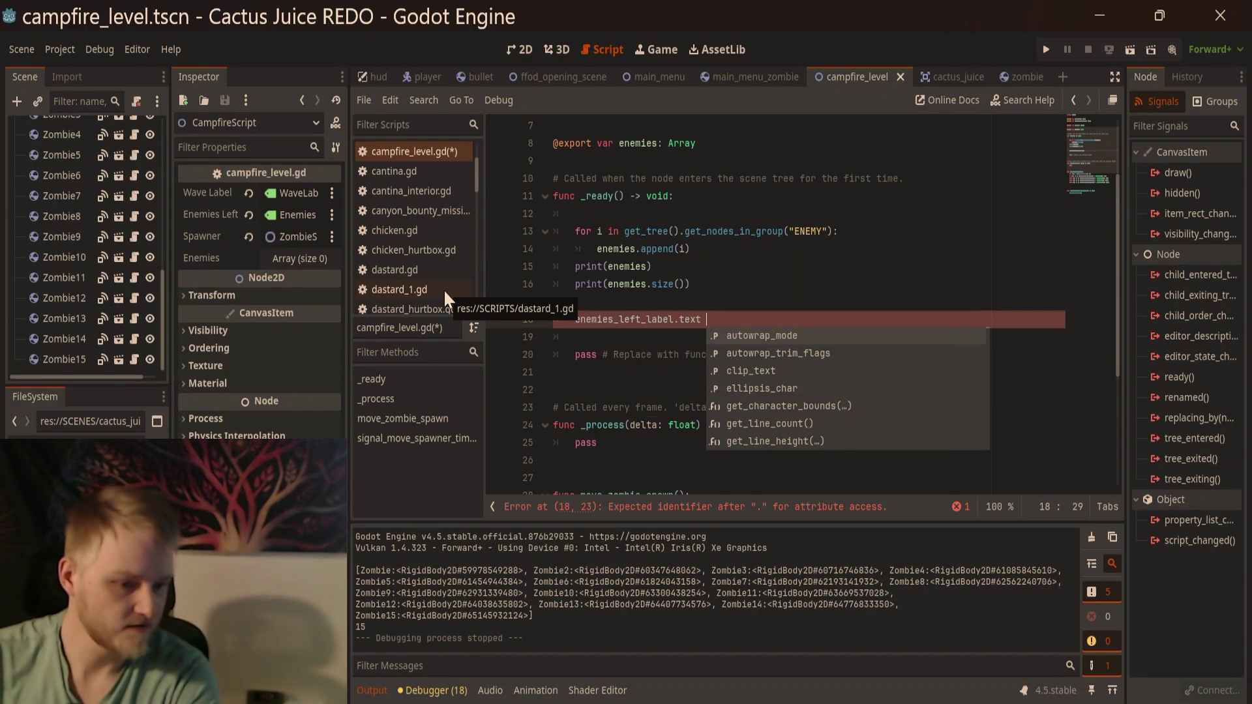
{"action": "type", "text": " = \""}
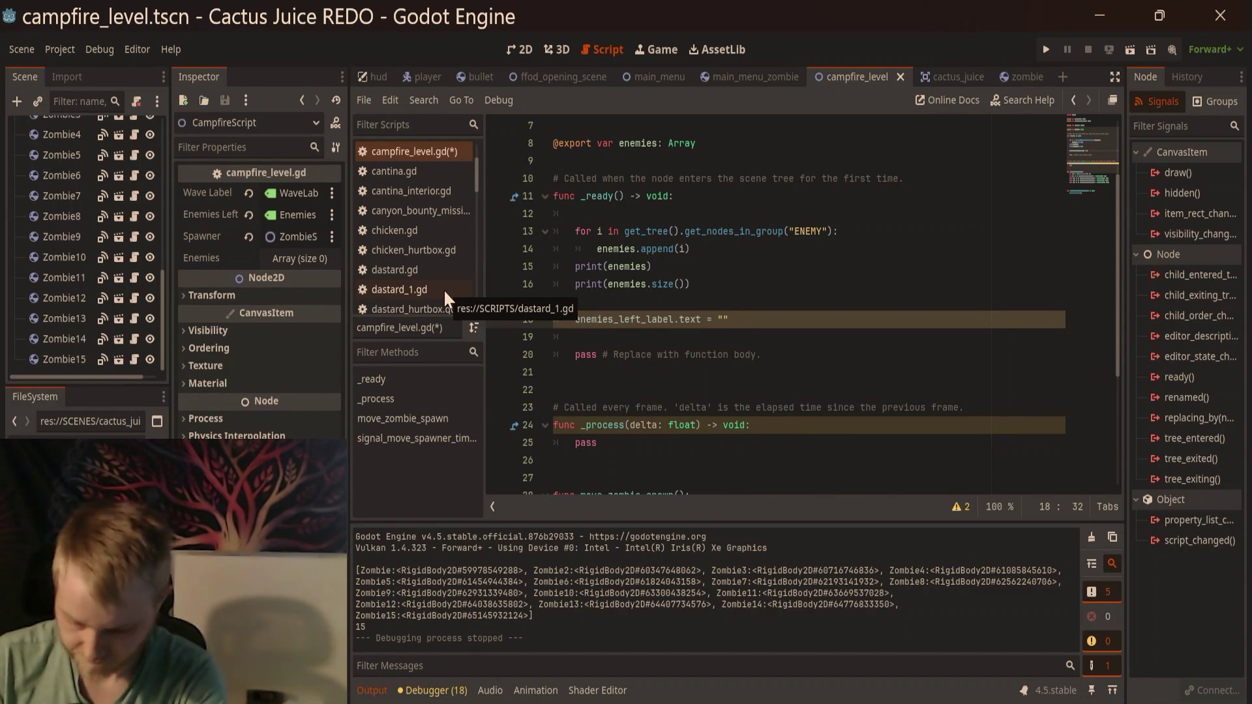
{"action": "type", "text": "ENEMI"}
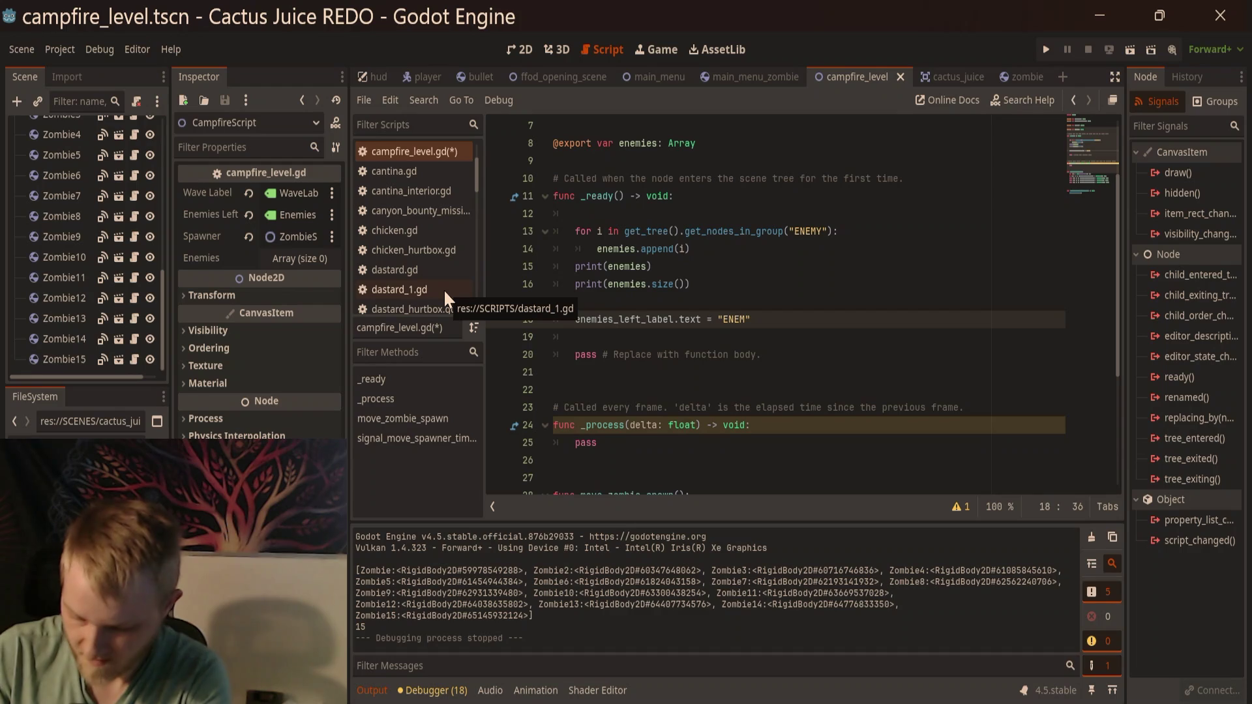
{"action": "type", "text": "ES"}
{"action": "key", "text": "BackSpace"}
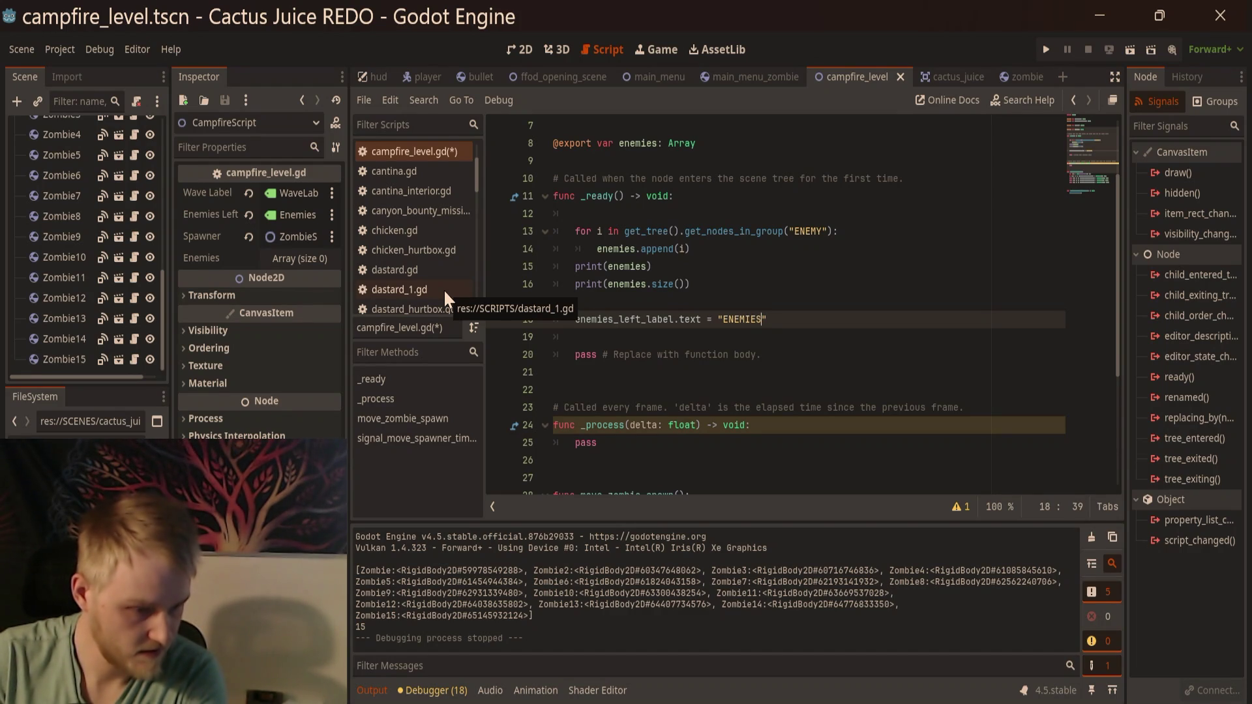
{"action": "type", "text": "LEFT:"}
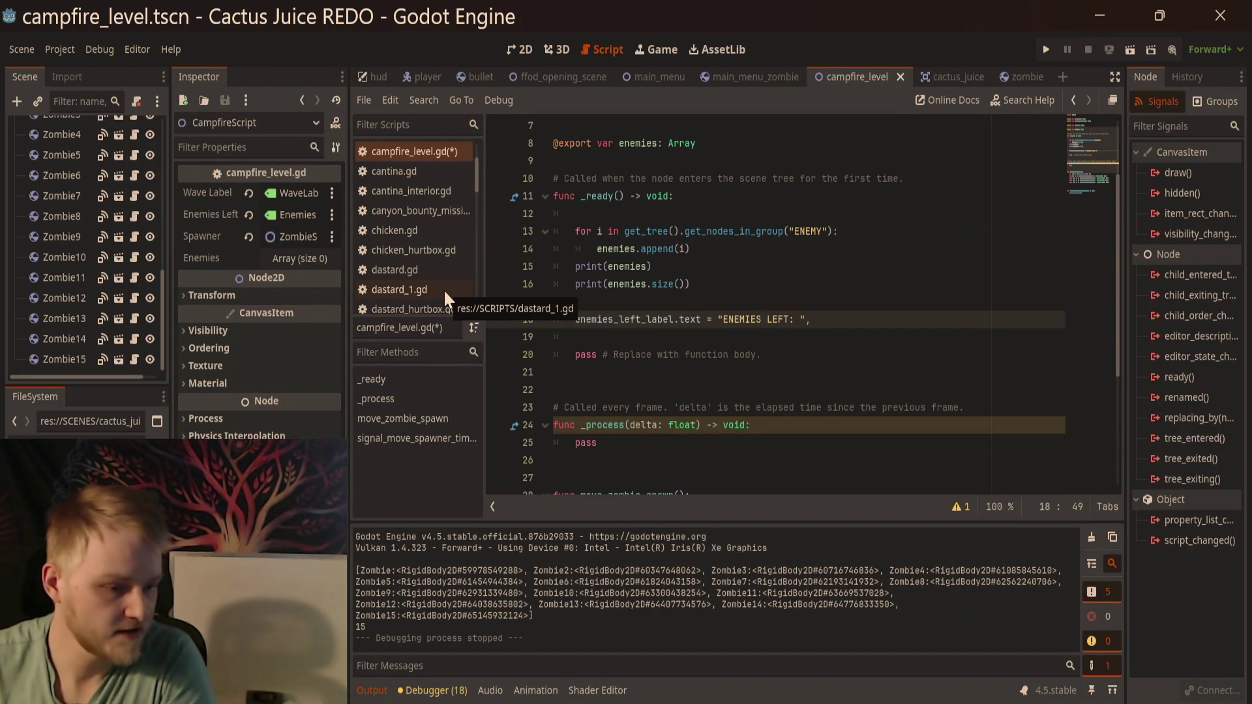
{"action": "type", "text": "enemies.size"}
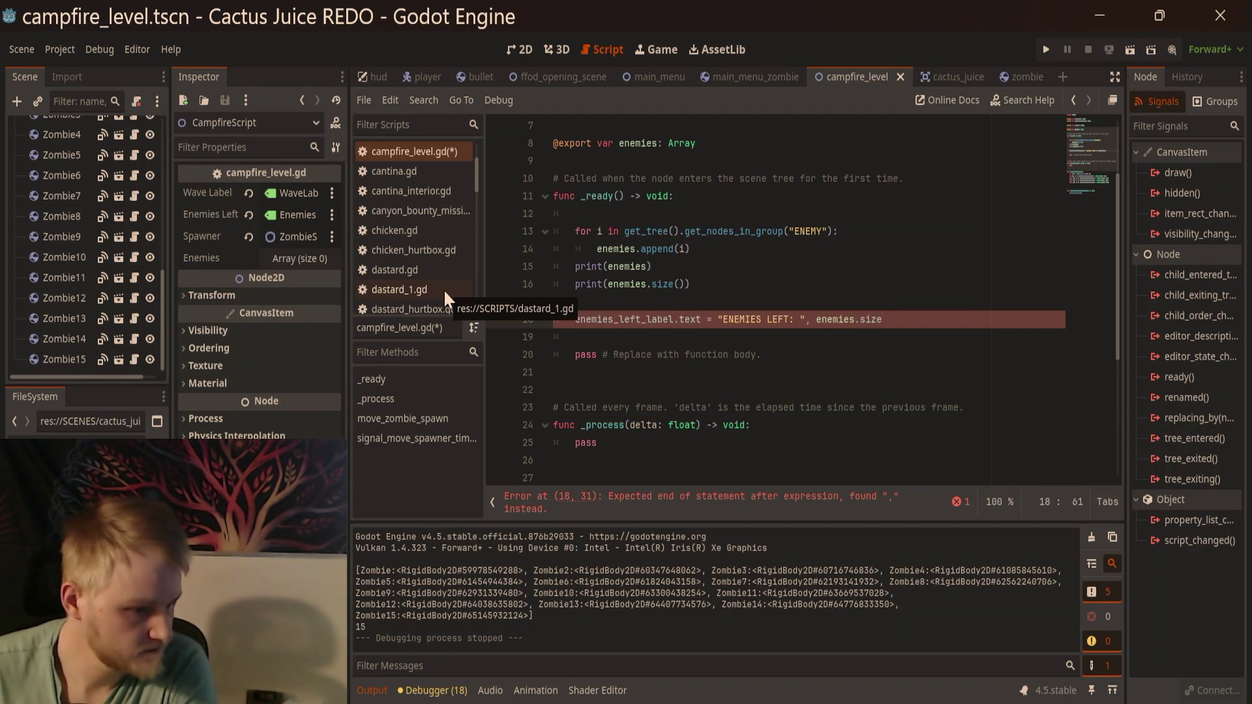
{"action": "type", "text": "()"}
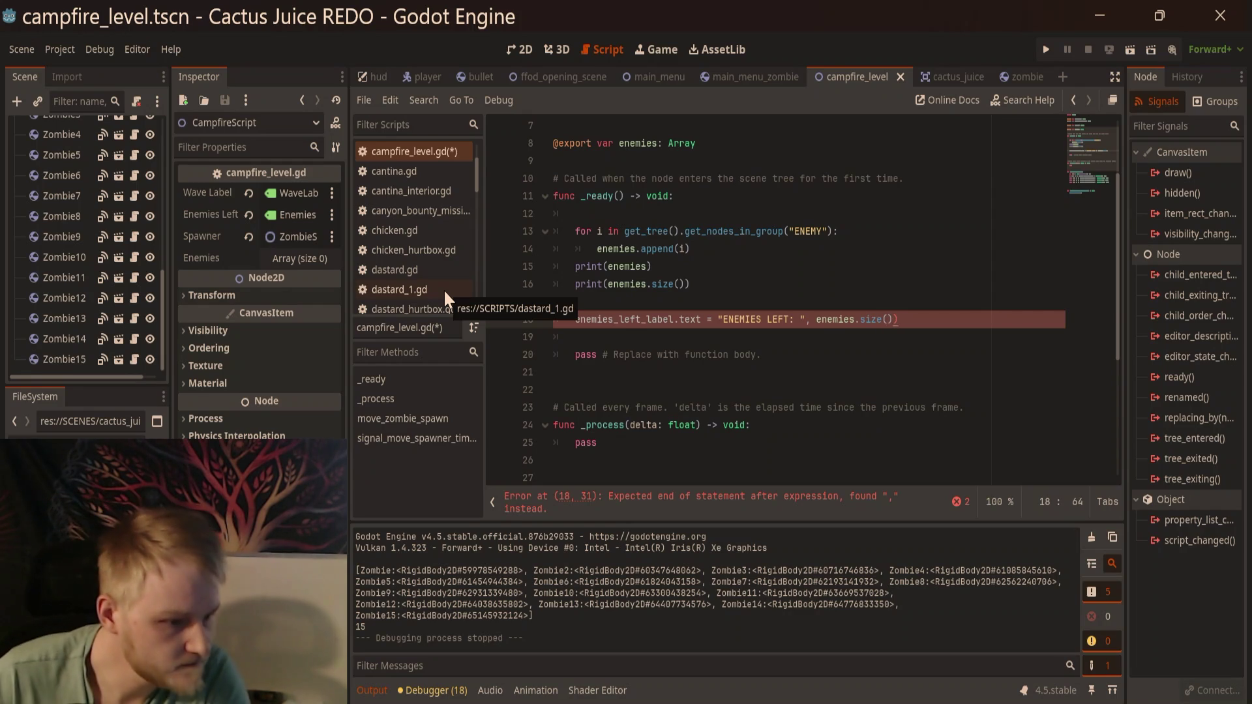
{"action": "key", "text": "Left"}
{"action": "key", "text": "Left"}
{"action": "key", "text": "Left"}
{"action": "key", "text": "Left"}
{"action": "key", "text": "Left"}
{"action": "key", "text": "Left"}
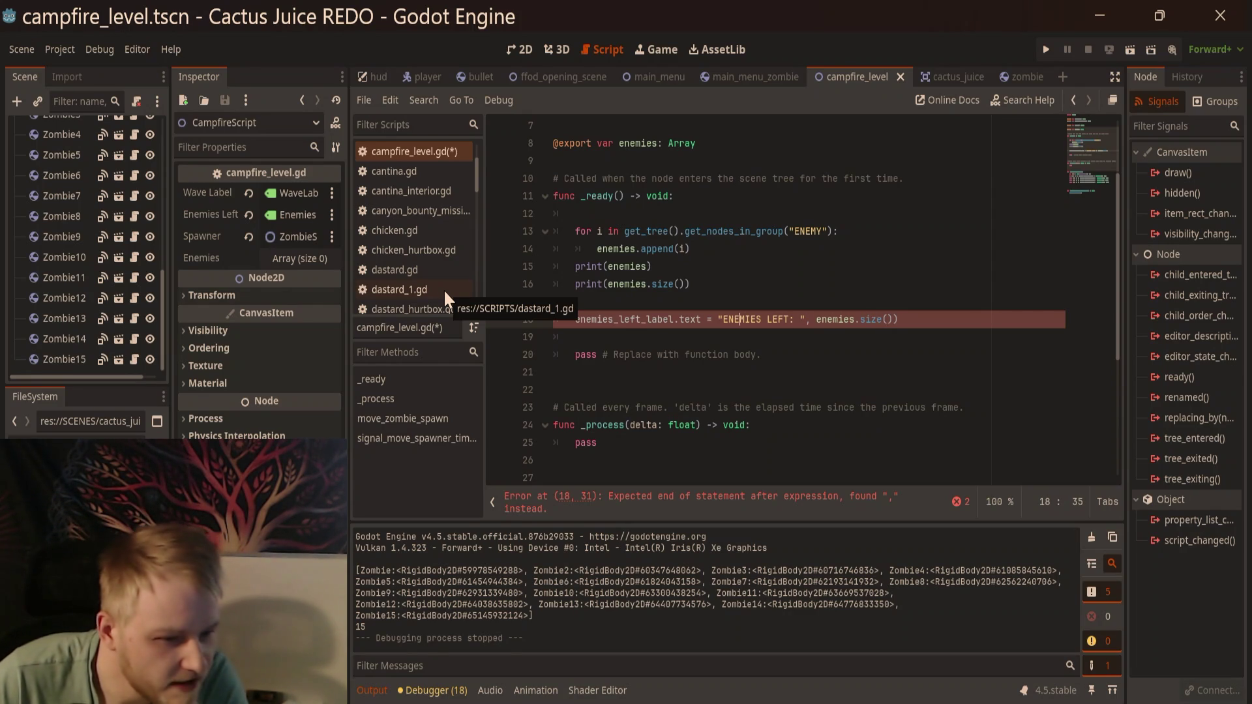
{"action": "key", "text": "Left"}
{"action": "key", "text": "Left"}
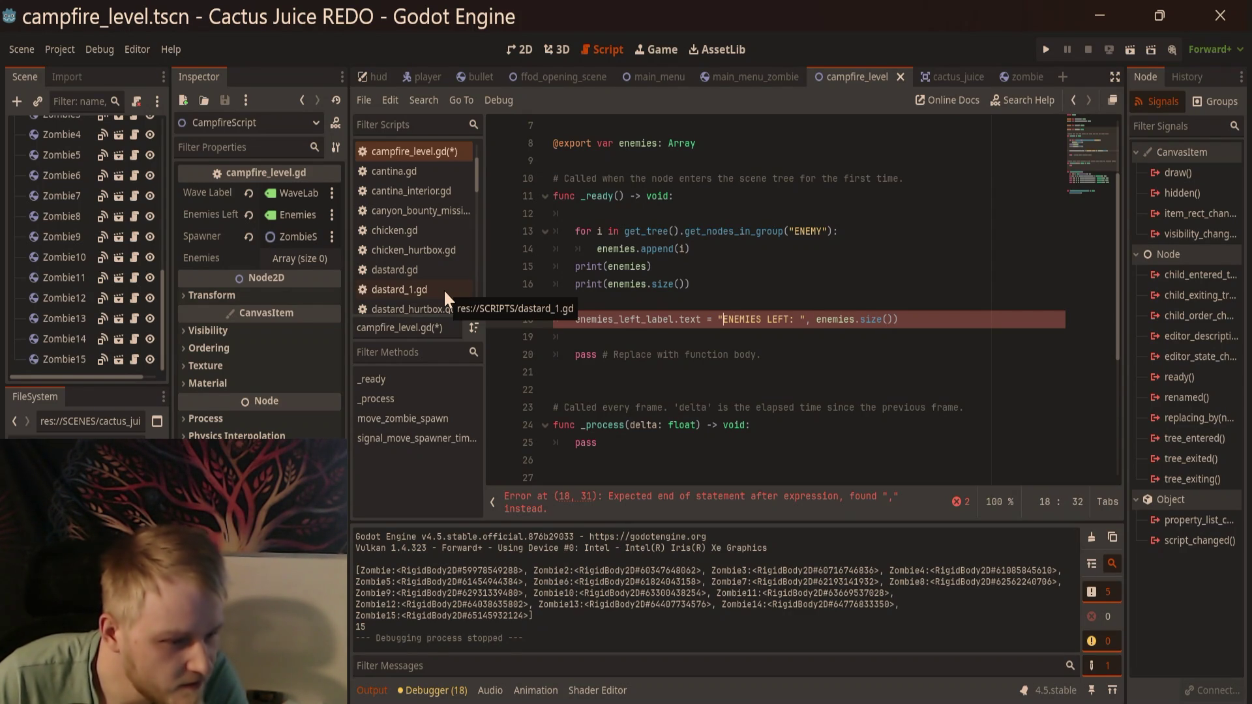
{"action": "key", "text": "Right"}
{"action": "key", "text": "Right"}
{"action": "key", "text": "Right"}
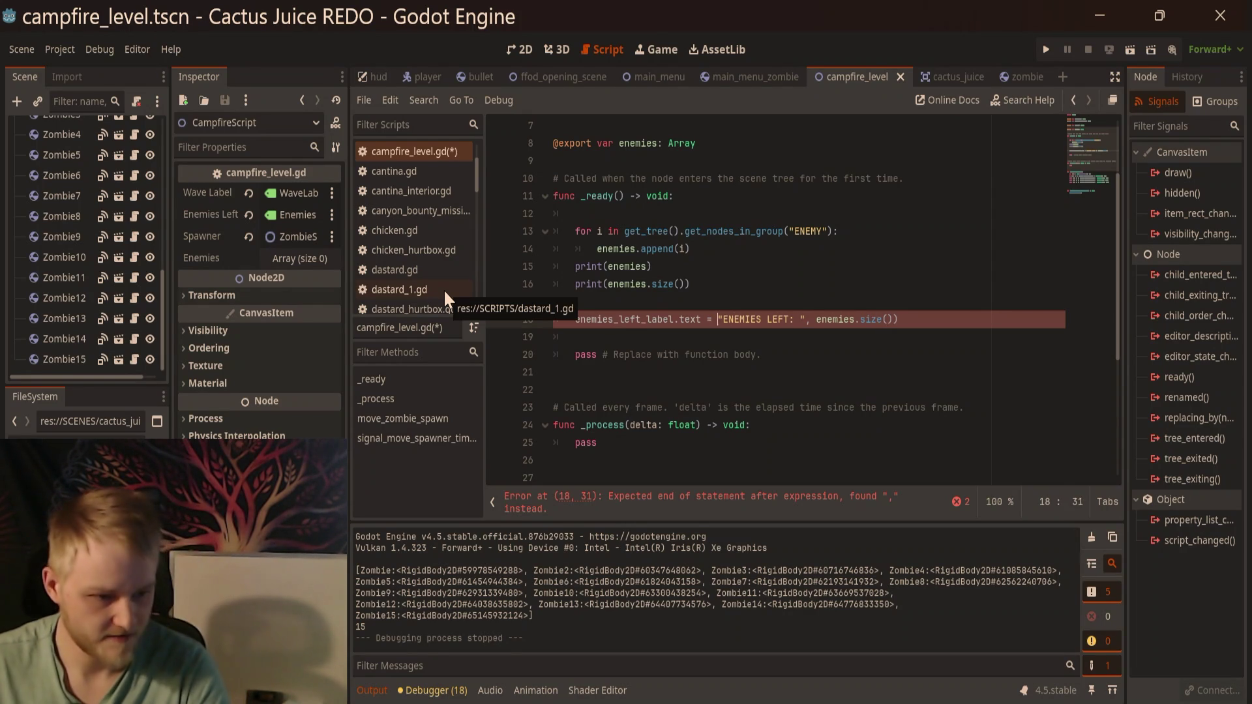
{"action": "type", "text": "("}
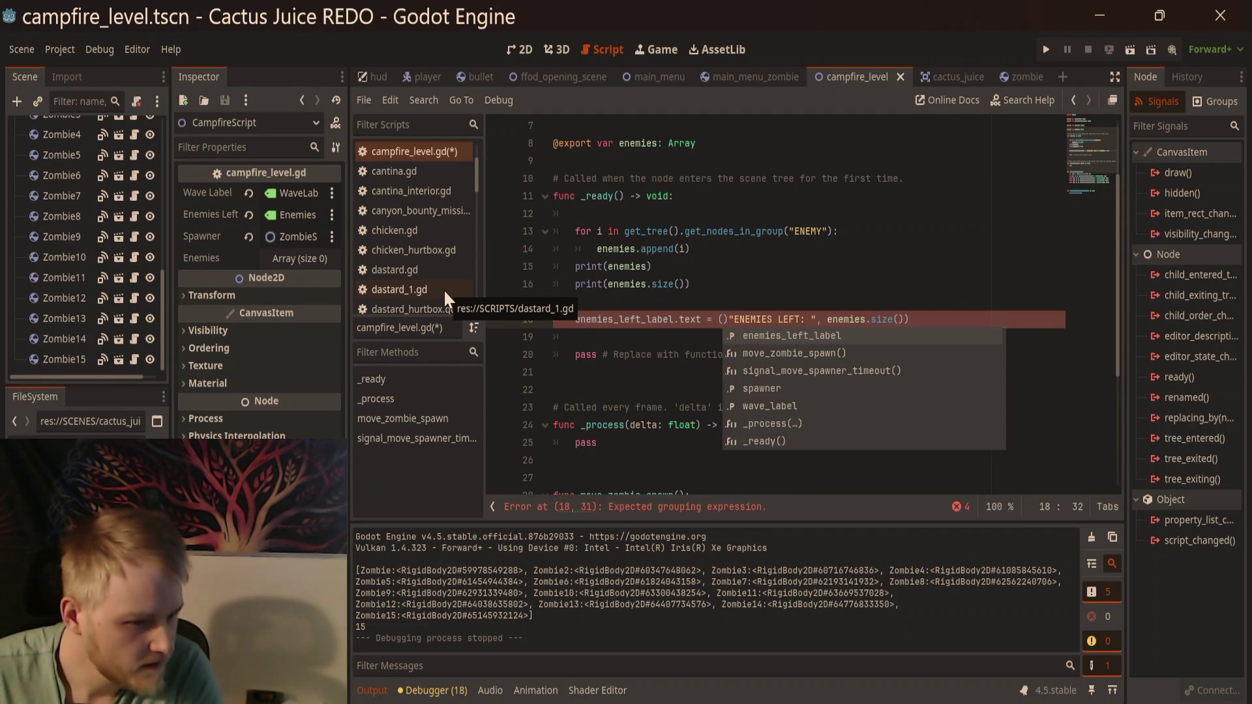
{"action": "key", "text": "Delete"}
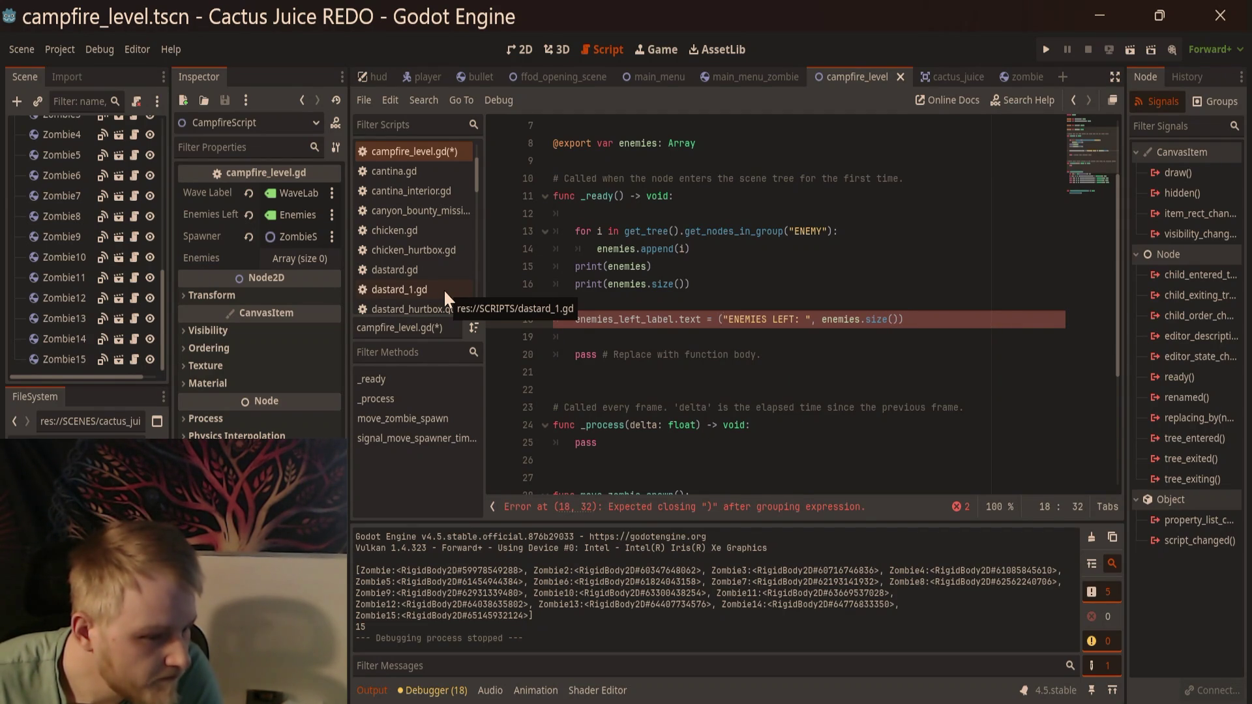
{"action": "key", "text": "BackSpace"}
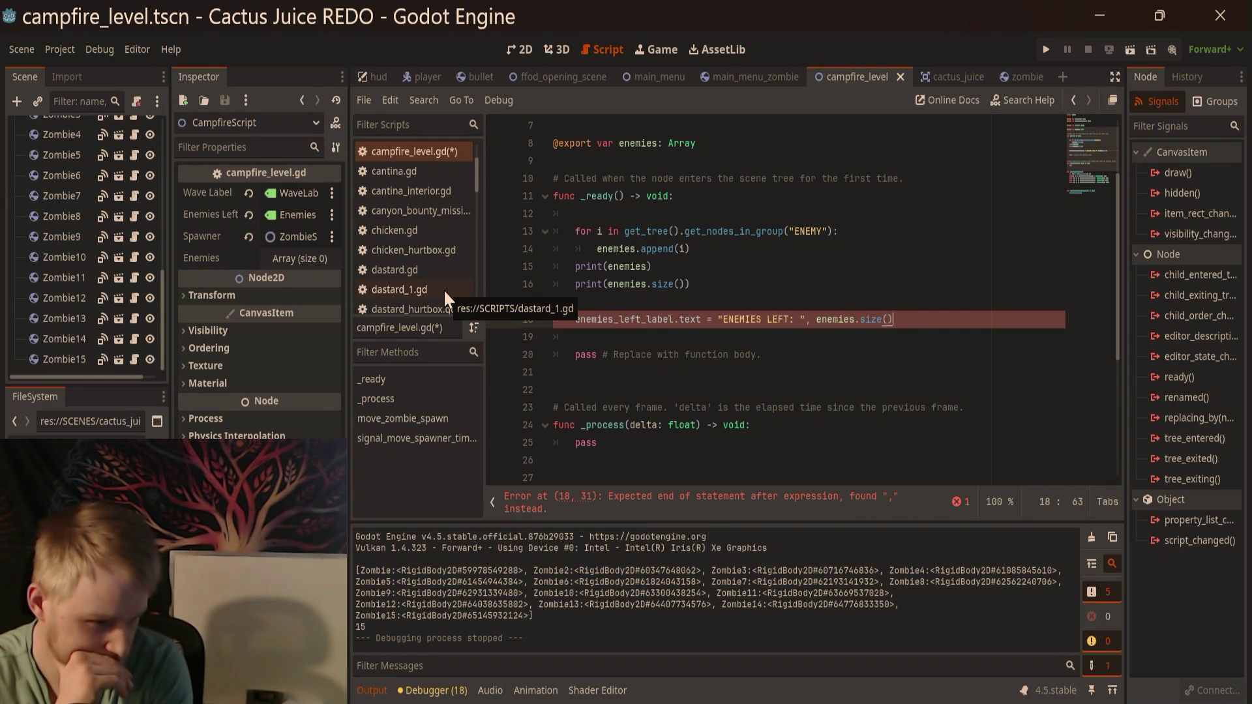
Step: Rewrite the label line as "ENEMIES LEFT: " + str(enemies.size()) and run the level showing ENEMIES LEFT: 15
{"action": "key", "text": "BackSpace"}
{"action": "key", "text": "BackSpace"}
{"action": "key", "text": "BackSpace"}
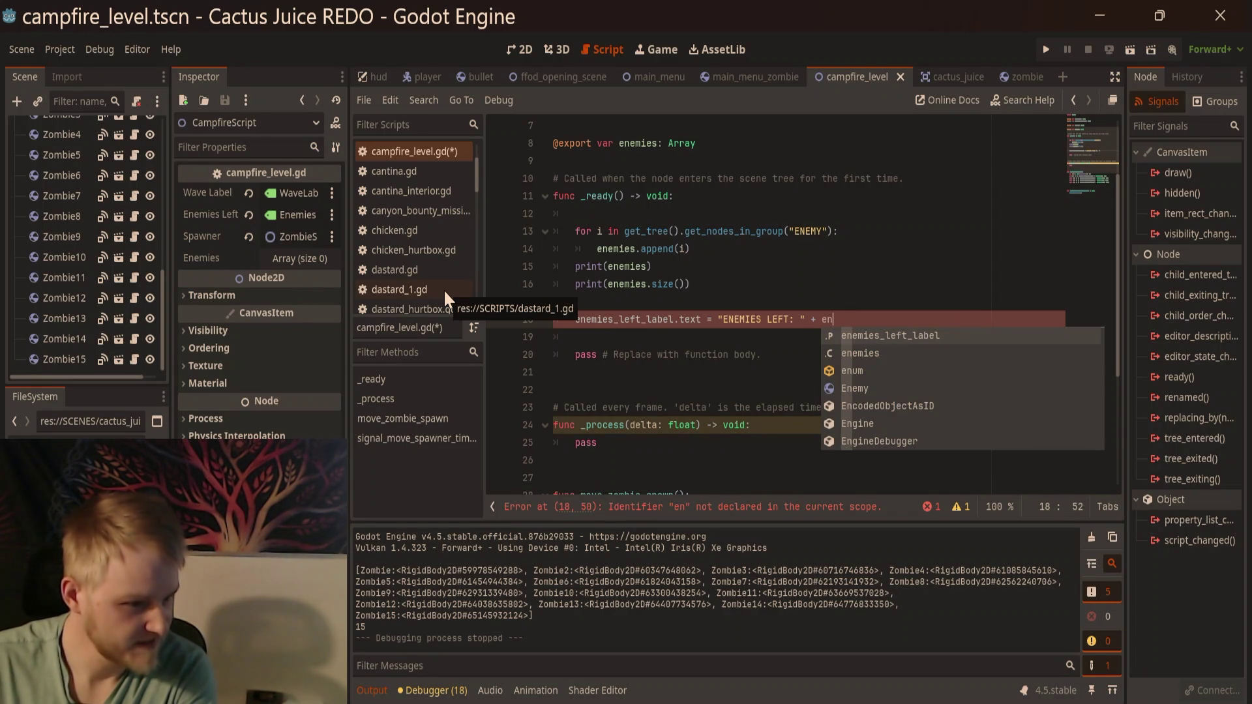
{"action": "type", "text": "emies"}
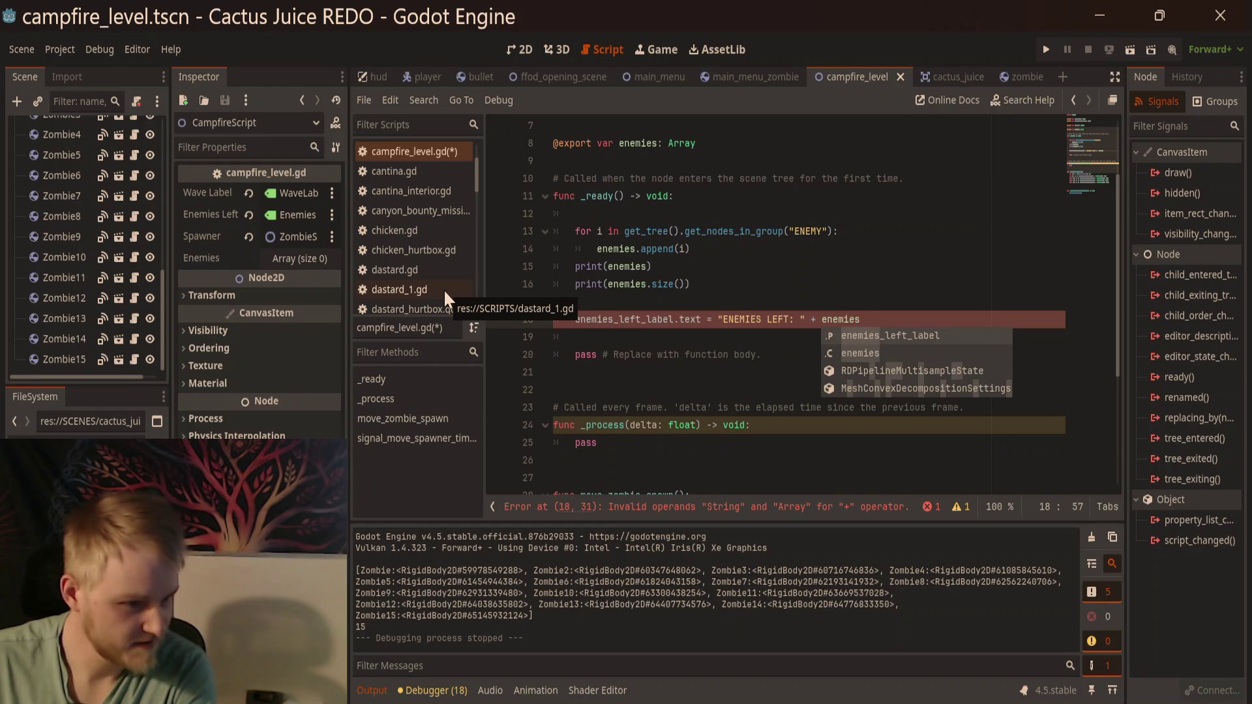
{"action": "type", "text": ".size"}
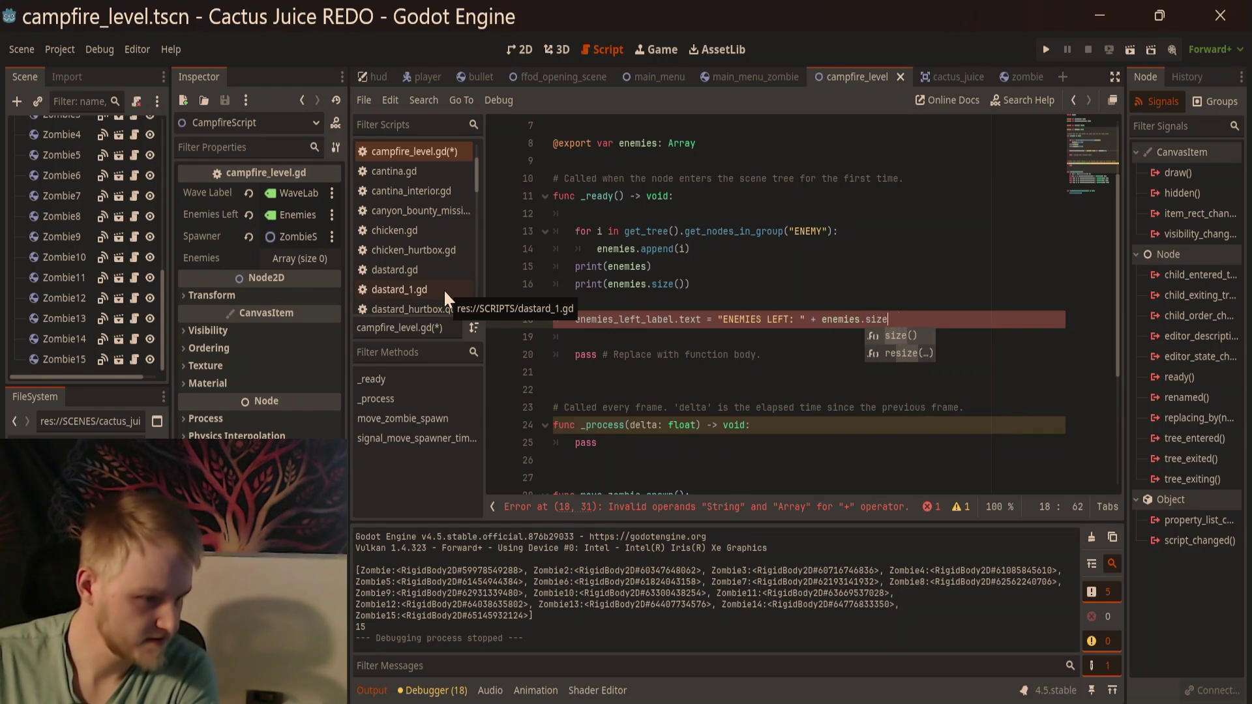
{"action": "key", "text": "Return"}
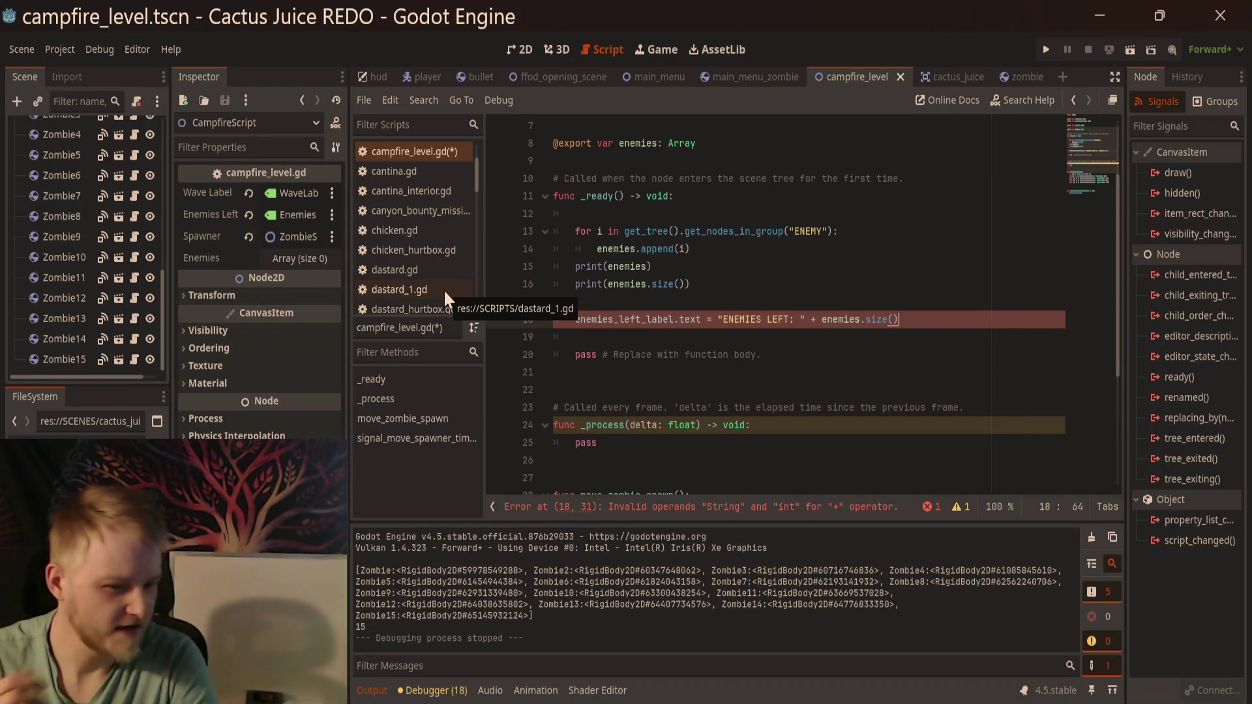
{"action": "left_click", "coordinate": [825, 319]}
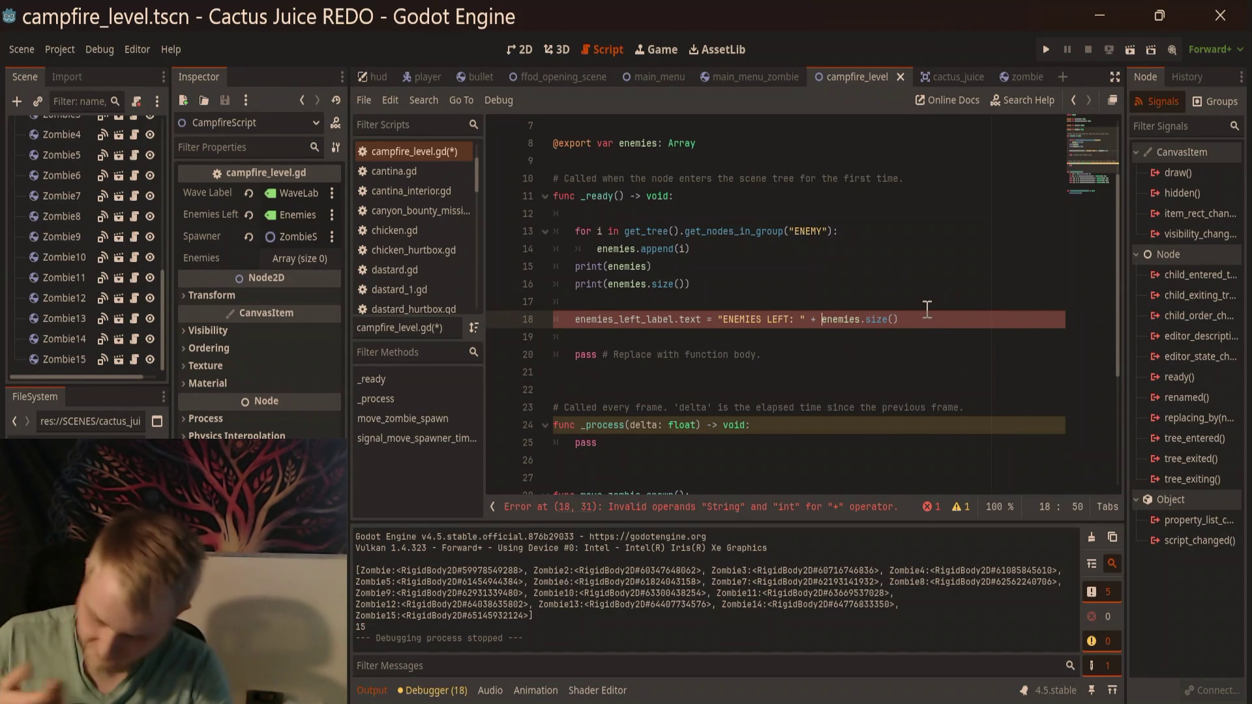
{"action": "type", "text": "str"}
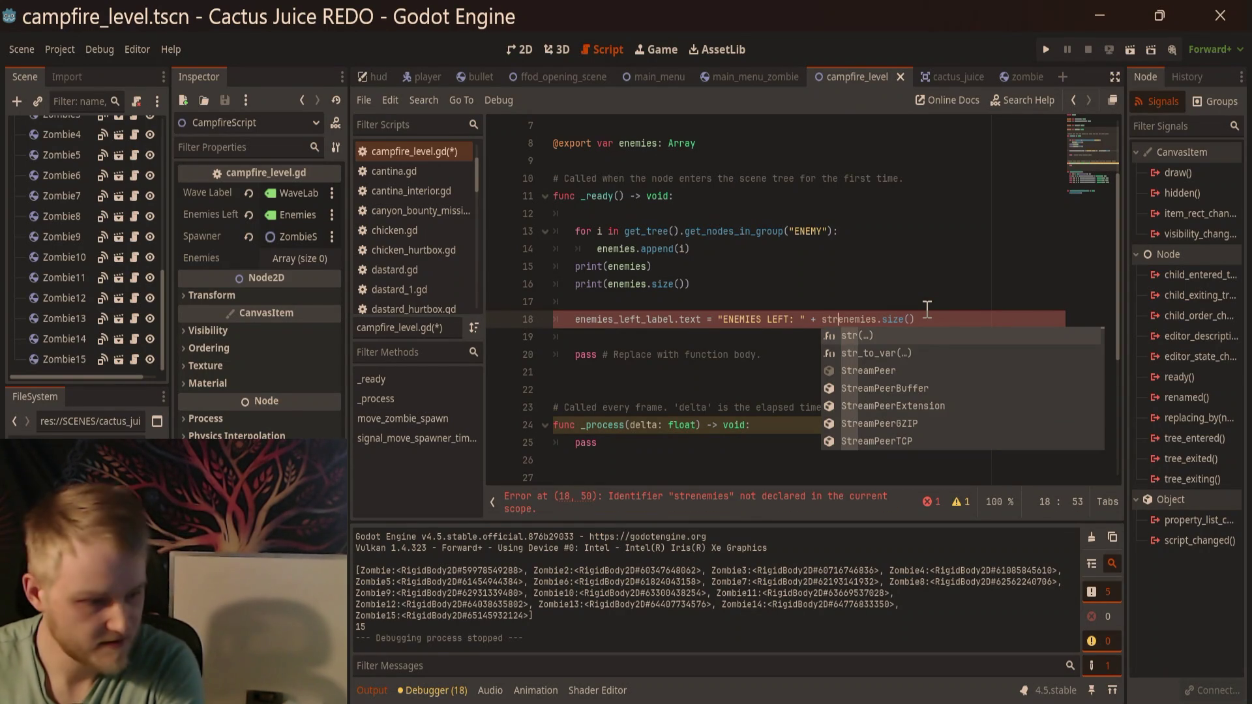
{"action": "key", "text": "Return"}
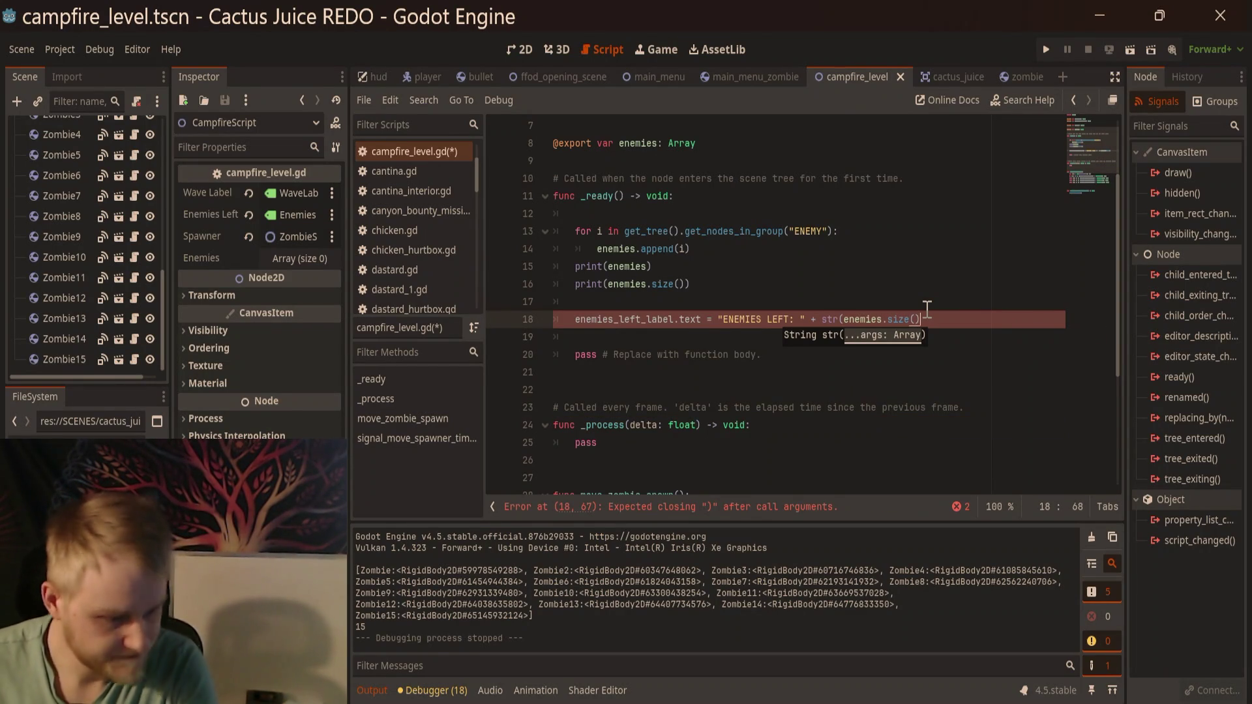
{"action": "type", "text": ")"}
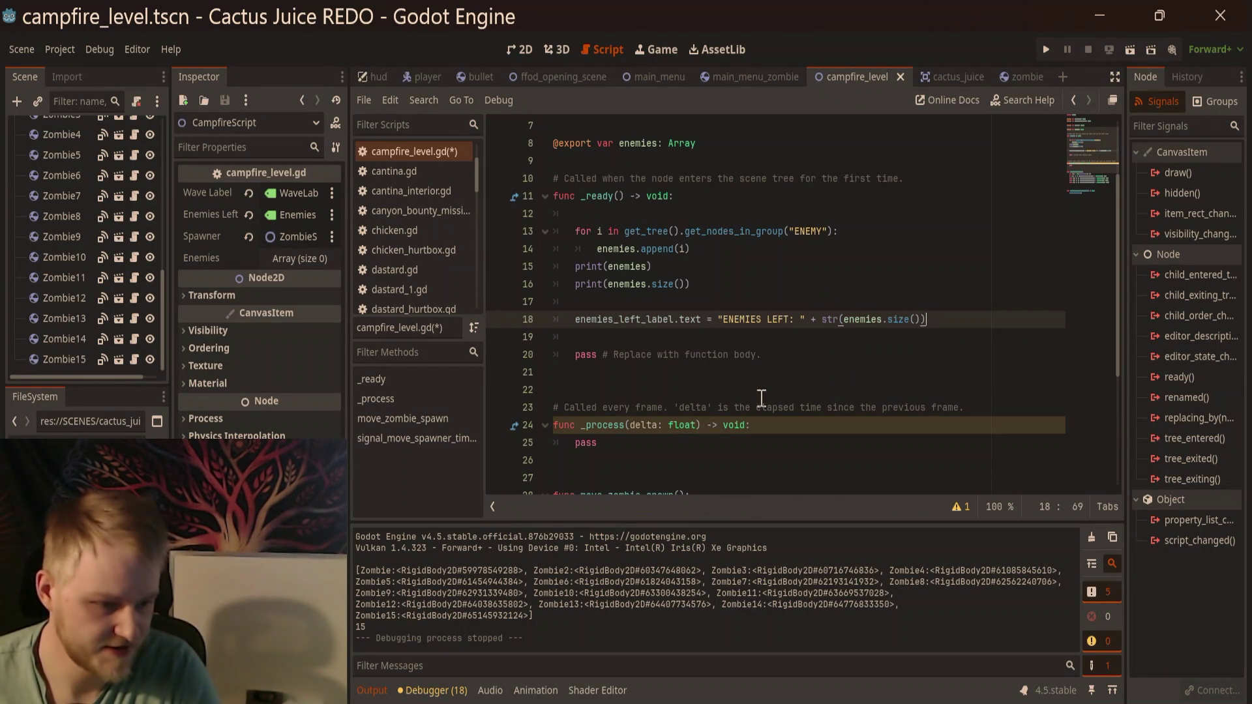
{"action": "left_click", "coordinate": [696, 318]}
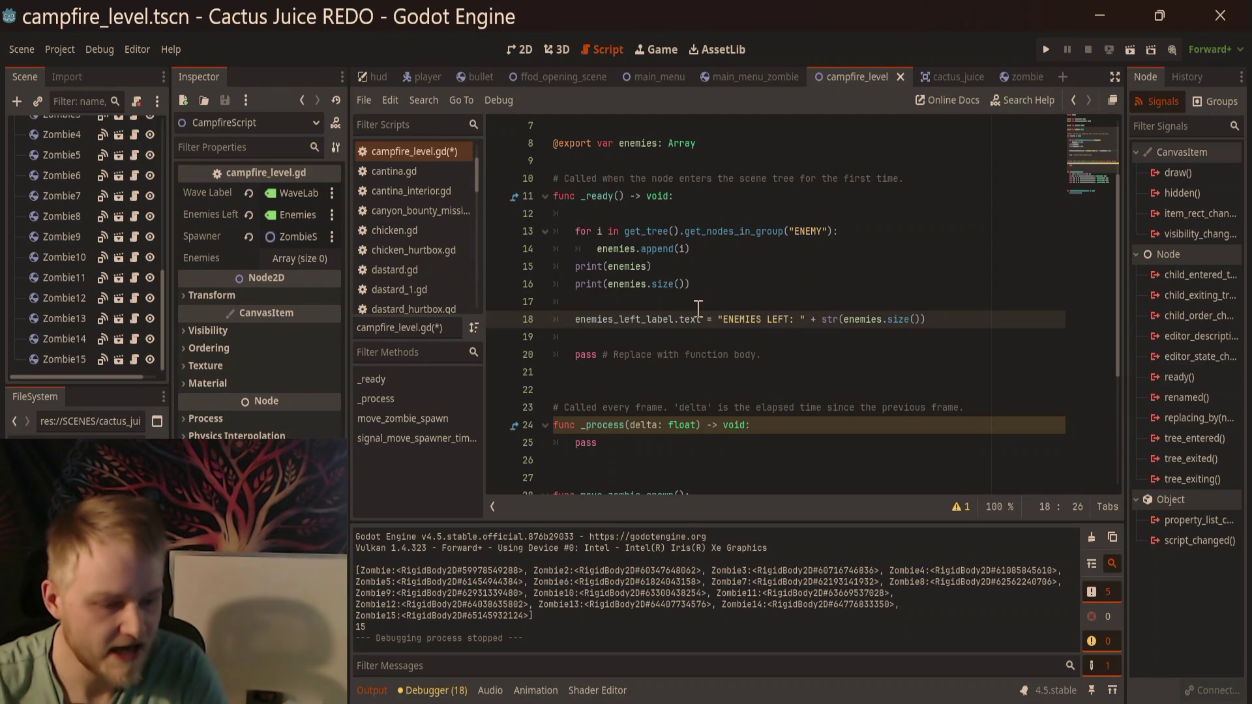
{"action": "left_click", "coordinate": [775, 316]}
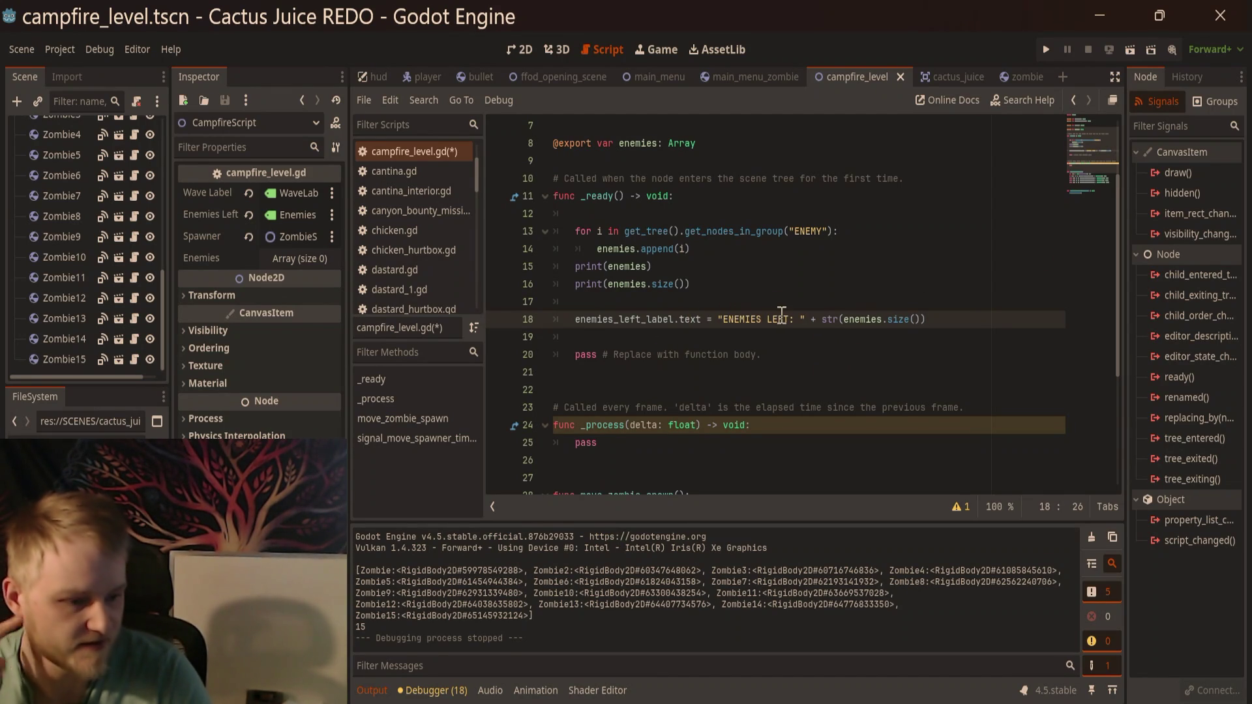
{"action": "left_click", "coordinate": [843, 319]}
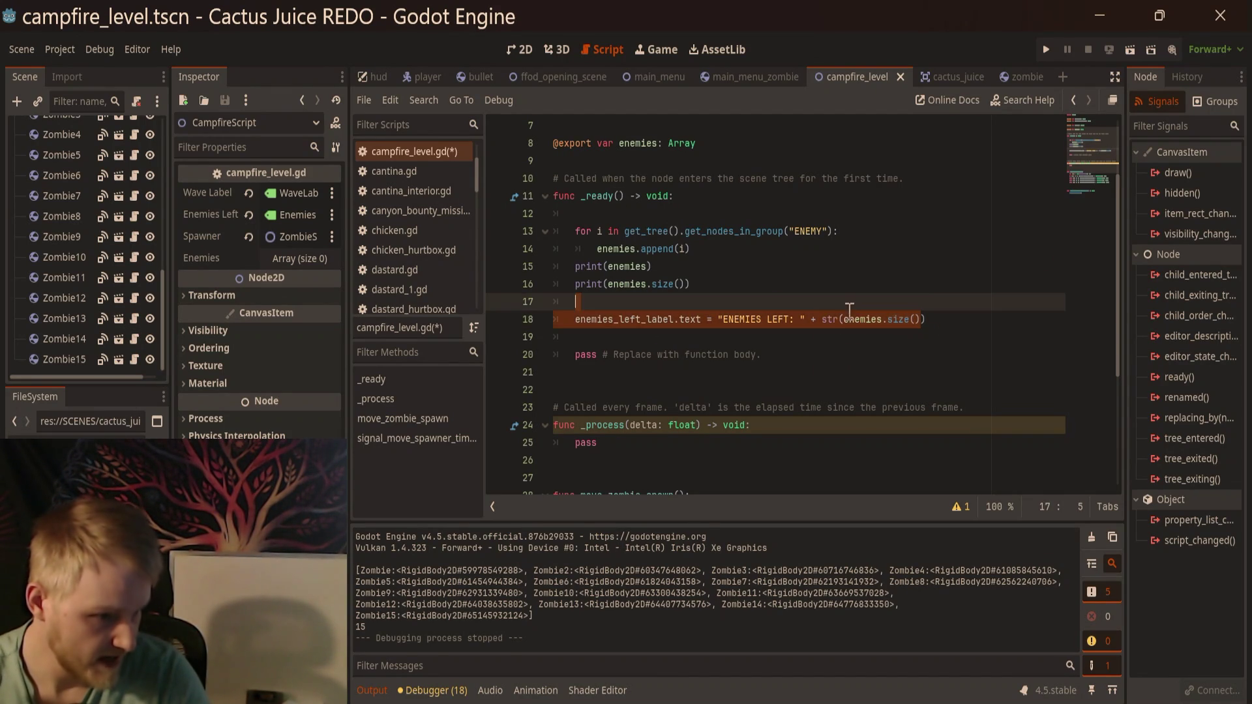
{"action": "left_click", "coordinate": [841, 291]}
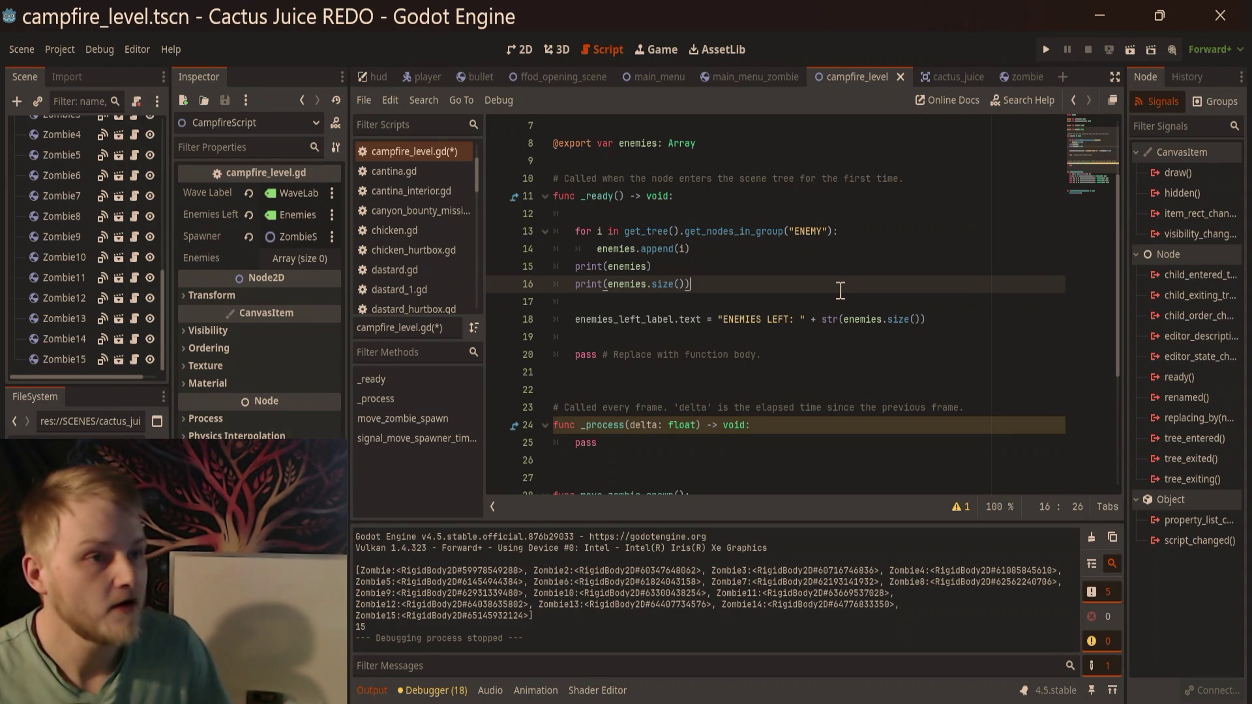
{"action": "key", "text": "F6"}
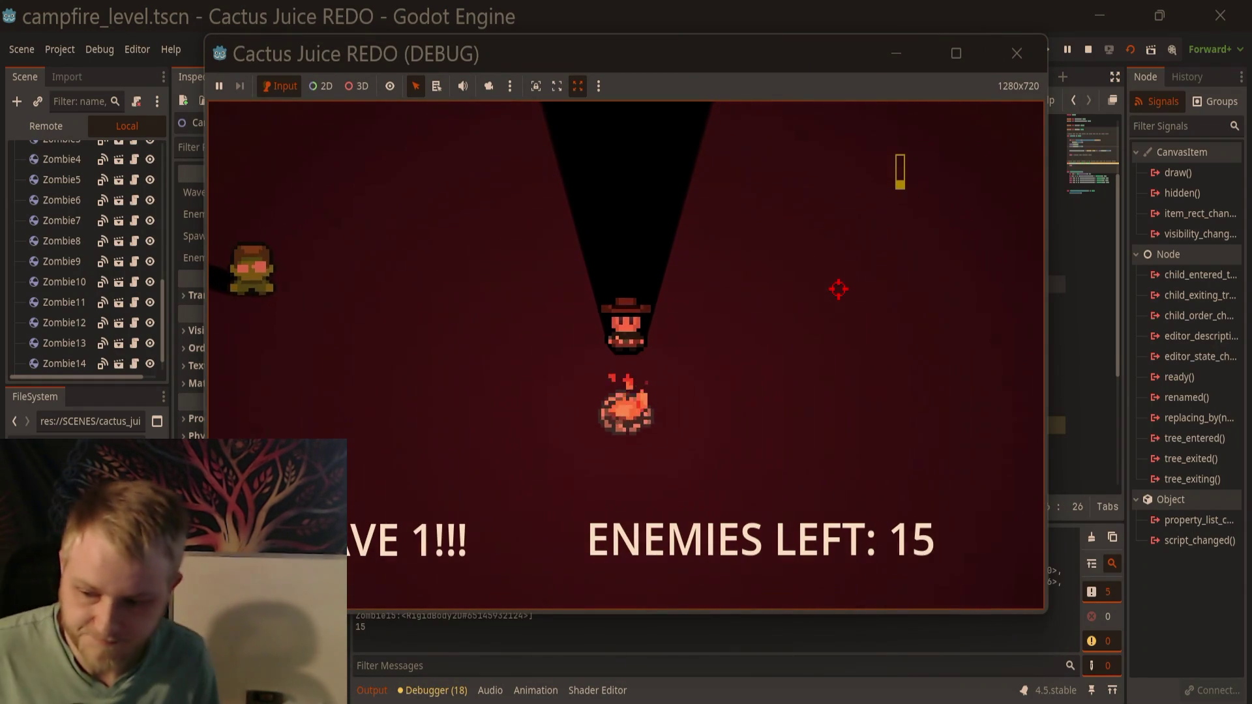
Step: Shoot an approaching zombie to test the counter, then stop the running game
{"action": "key", "text": "a"}
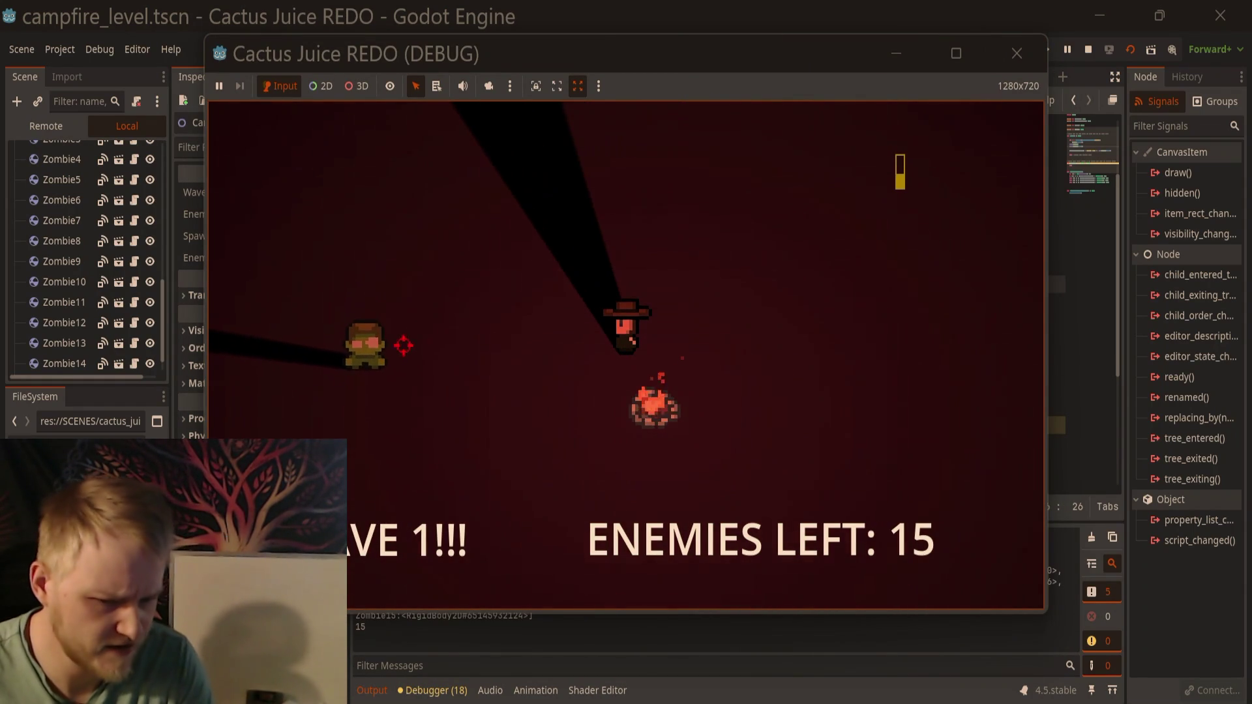
{"action": "left_click", "coordinate": [403, 345]}
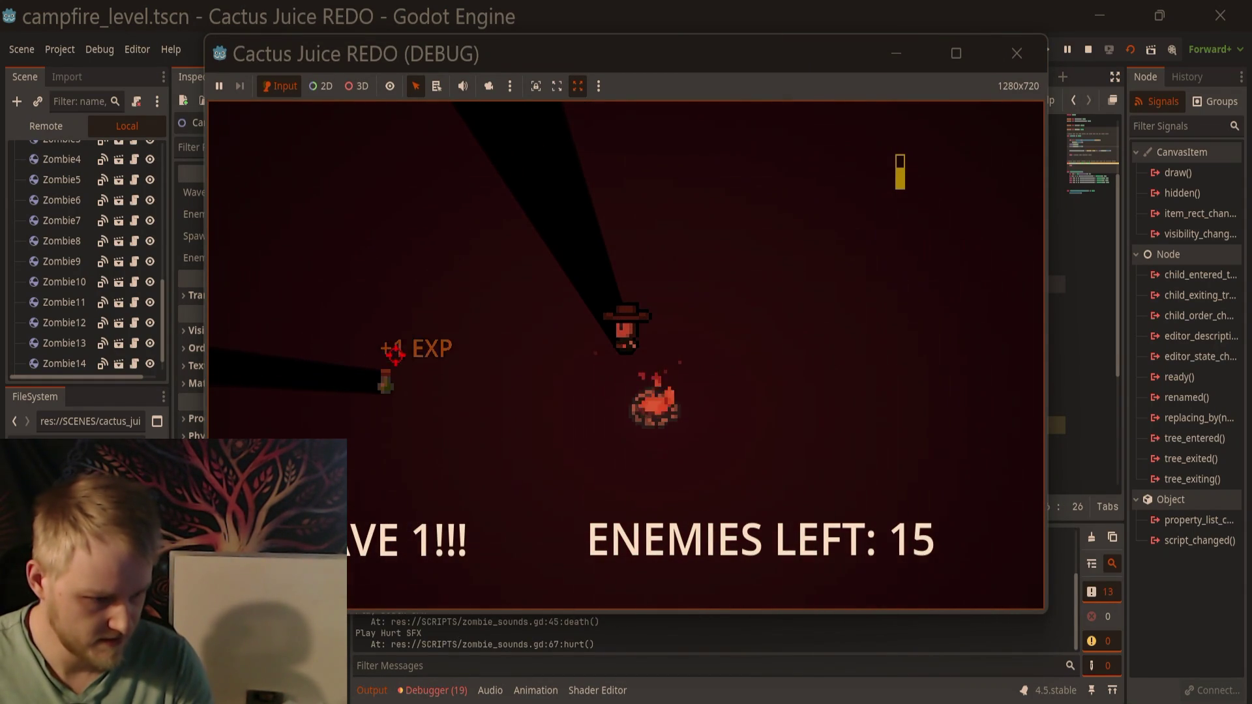
{"action": "left_click", "coordinate": [1017, 53]}
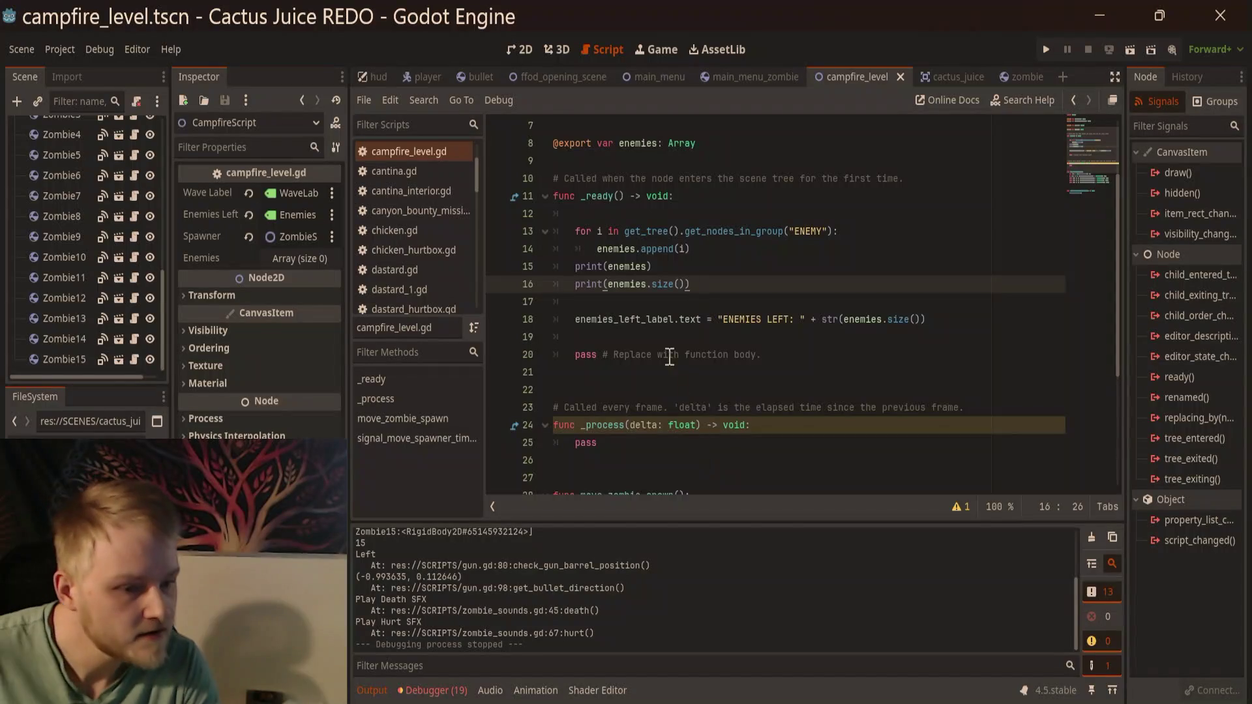
Step: Move the ENEMIES LEFT label update from _ready to the first line of _process
{"action": "scroll", "coordinate": [669, 358], "scroll_direction": "up", "scroll_amount": 1}
{"action": "left_click", "coordinate": [641, 392]}
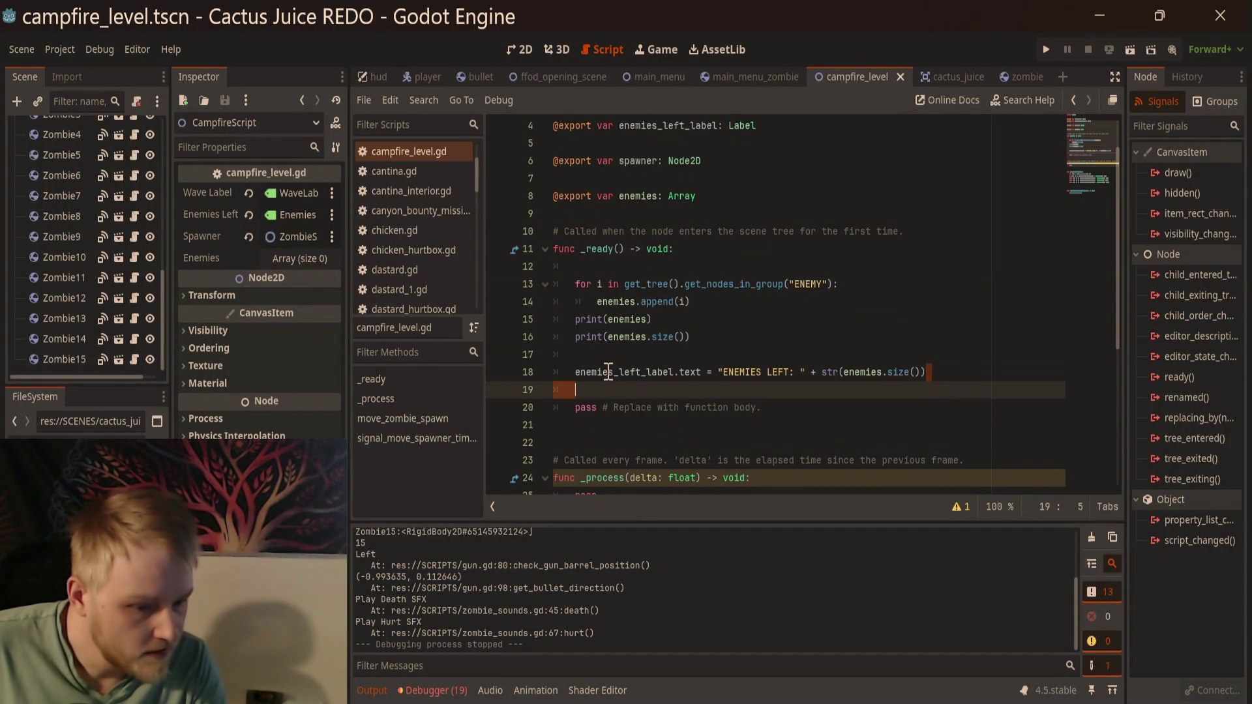
{"action": "key", "text": "shift+Up"}
{"action": "key", "text": "ctrl+x"}
{"action": "scroll", "coordinate": [652, 326], "scroll_direction": "down", "scroll_amount": 4}
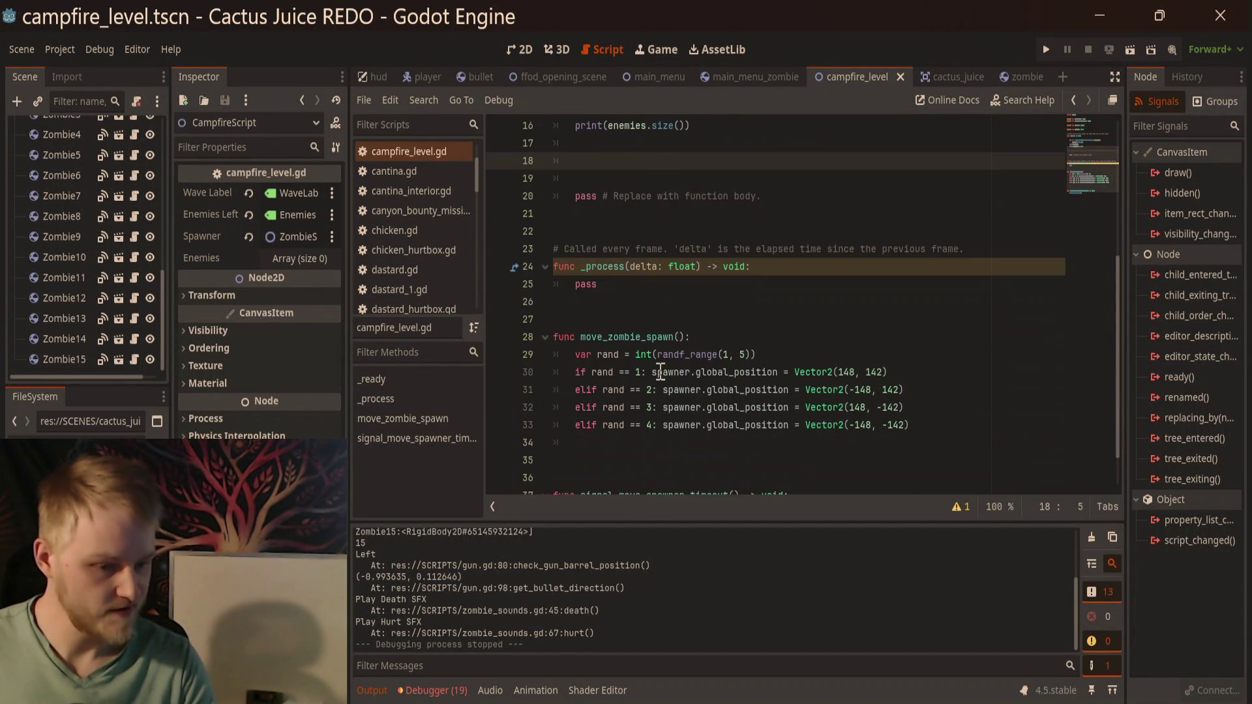
{"action": "left_click", "coordinate": [813, 267]}
{"action": "key", "text": "Return"}
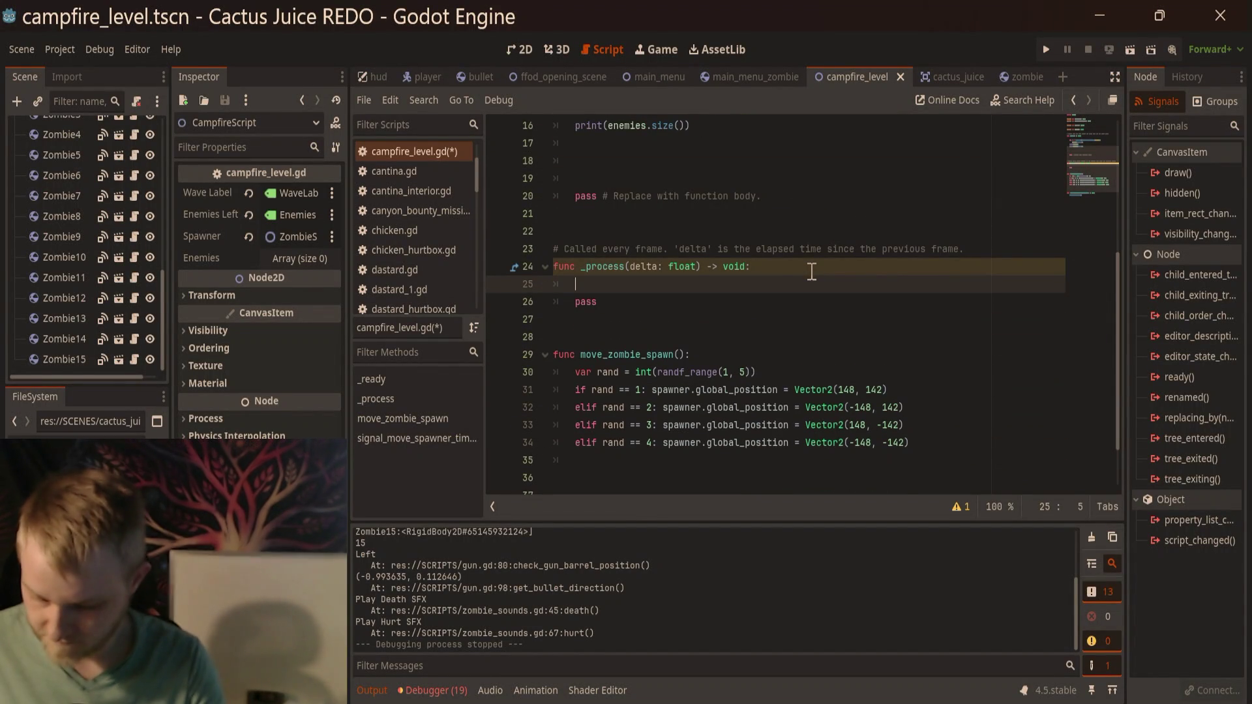
{"action": "key", "text": "ctrl+v"}
Step: Test-run the level with F6, shoot a zombie, and close the game
{"action": "key", "text": "F6"}
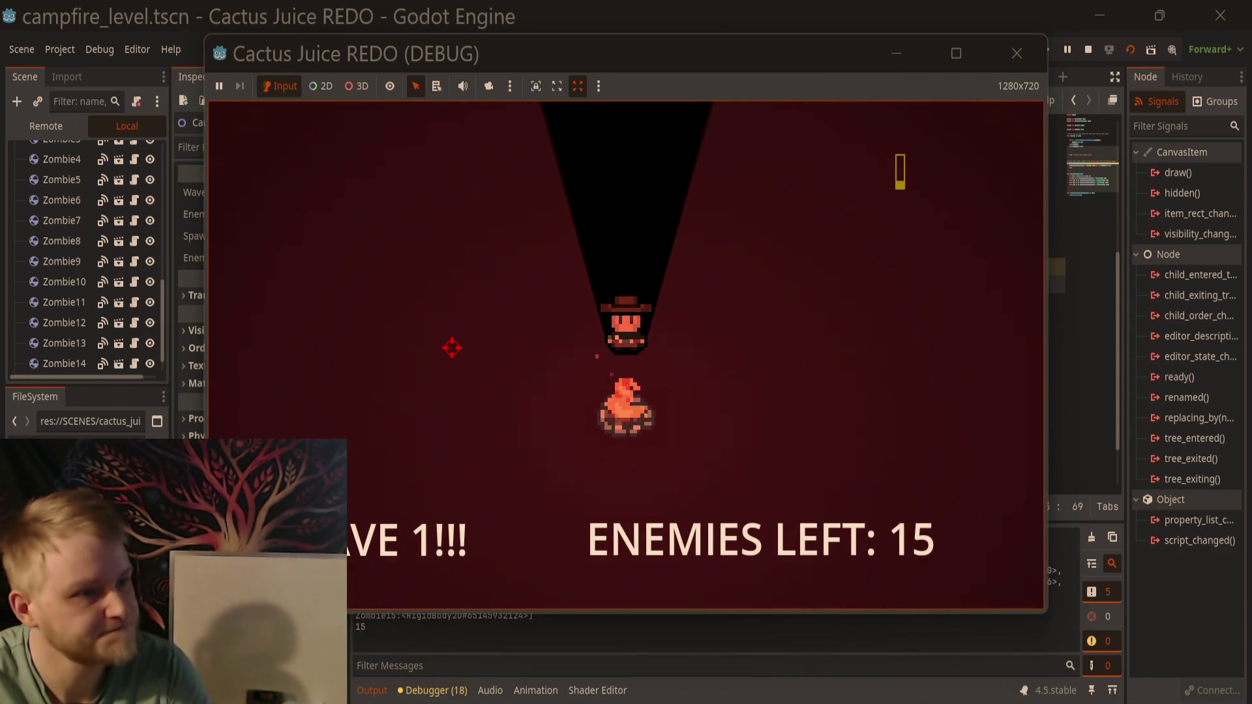
{"action": "key", "text": "a"}
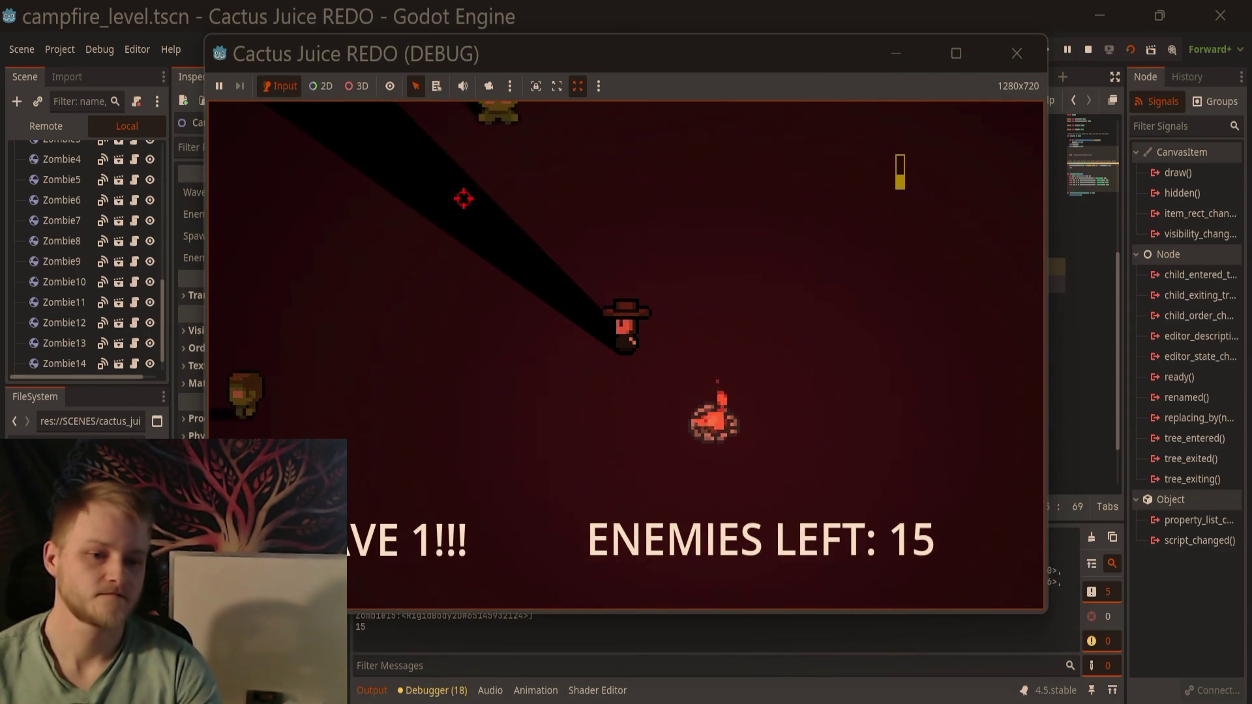
{"action": "left_click", "coordinate": [542, 170]}
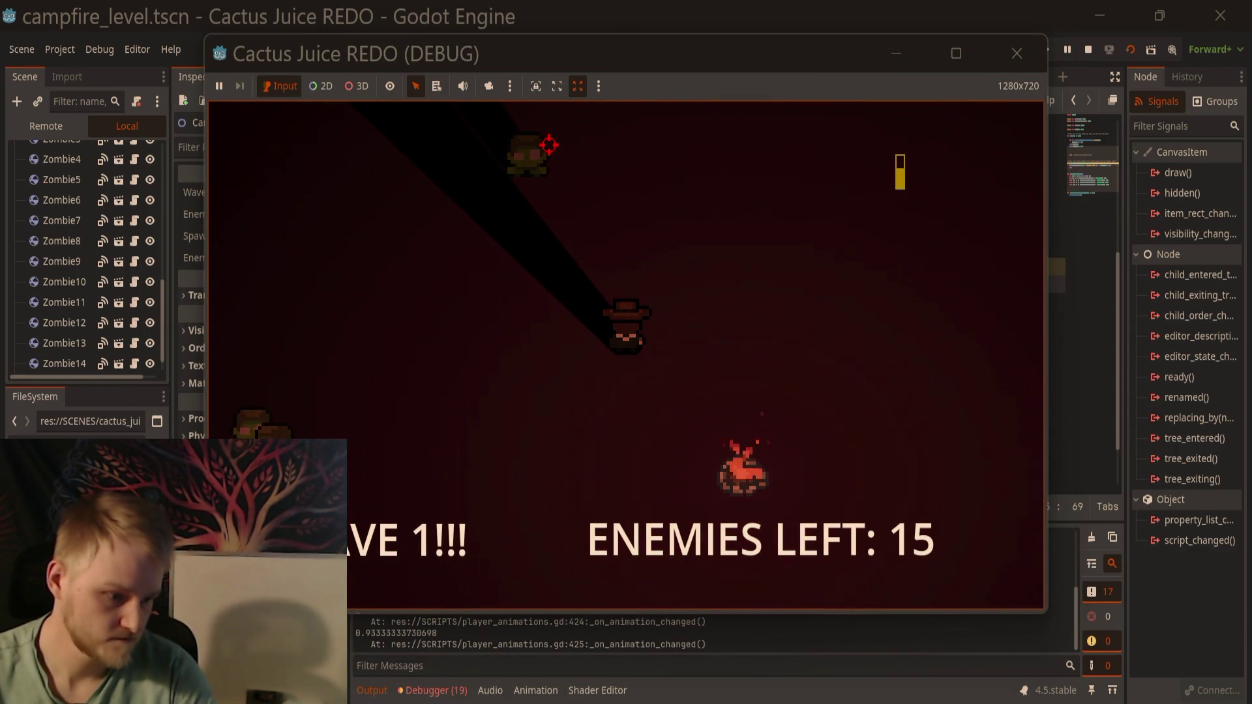
{"action": "left_click", "coordinate": [1017, 53]}
{"action": "left_click", "coordinate": [1004, 302]}
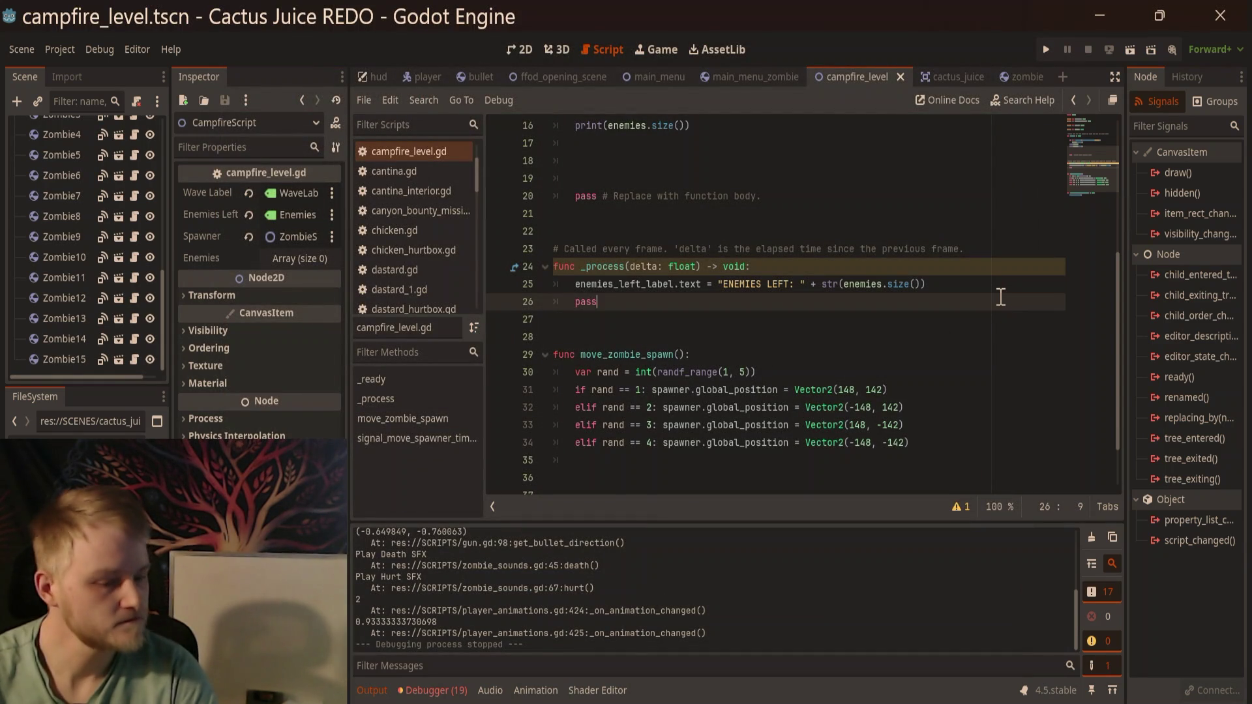
Step: Add two blank lines in _process below the ENEMIES LEFT label update
{"action": "left_click", "coordinate": [975, 284]}
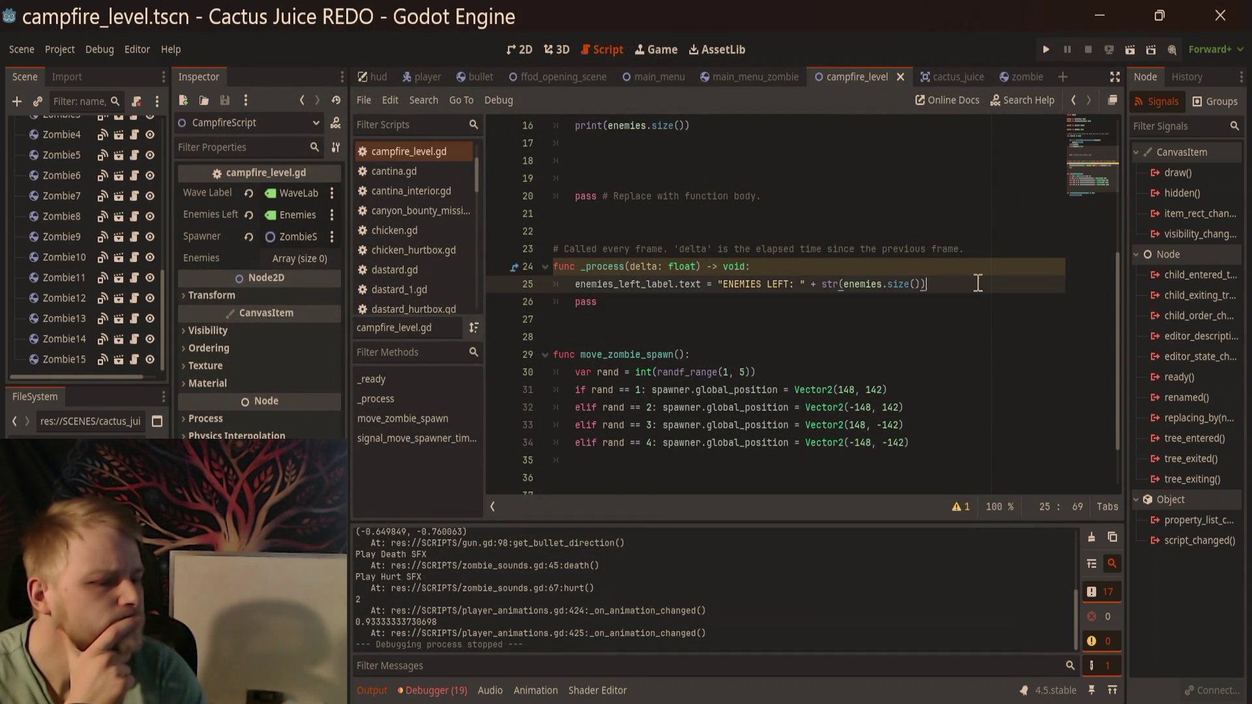
{"action": "scroll", "coordinate": [706, 214], "scroll_direction": "up", "scroll_amount": 1}
{"action": "left_click", "coordinate": [579, 178]}
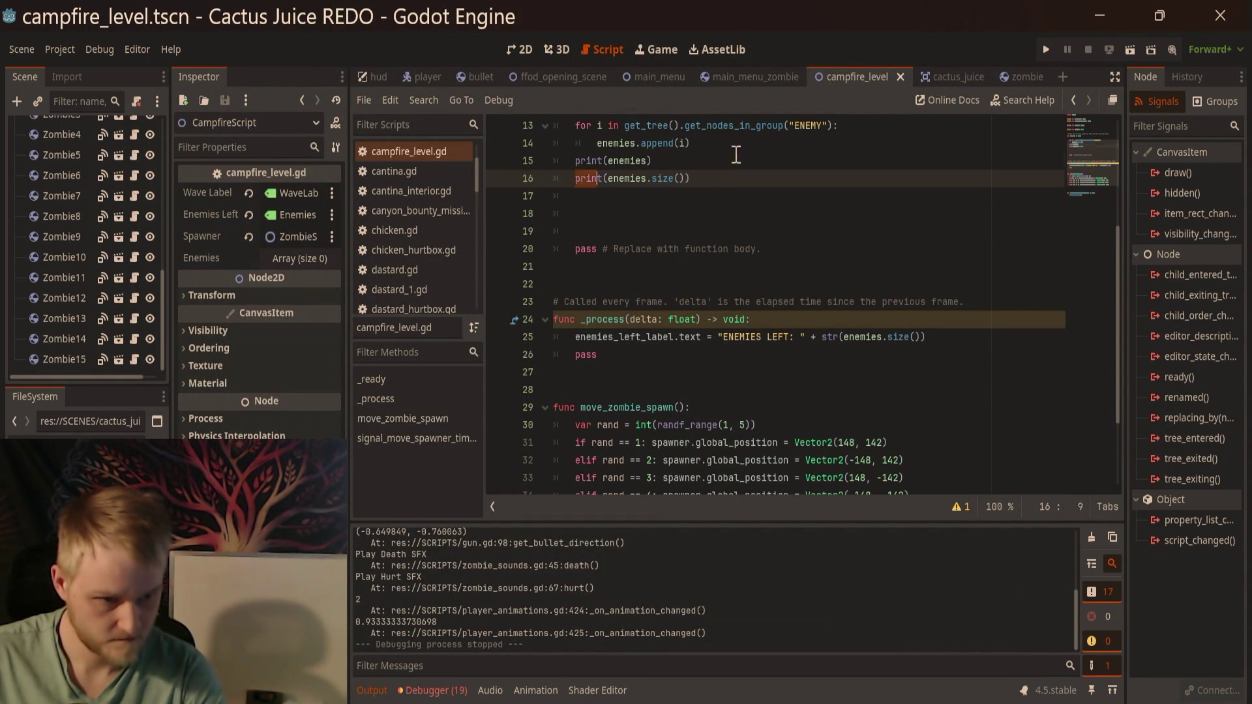
{"action": "left_click", "coordinate": [757, 171]}
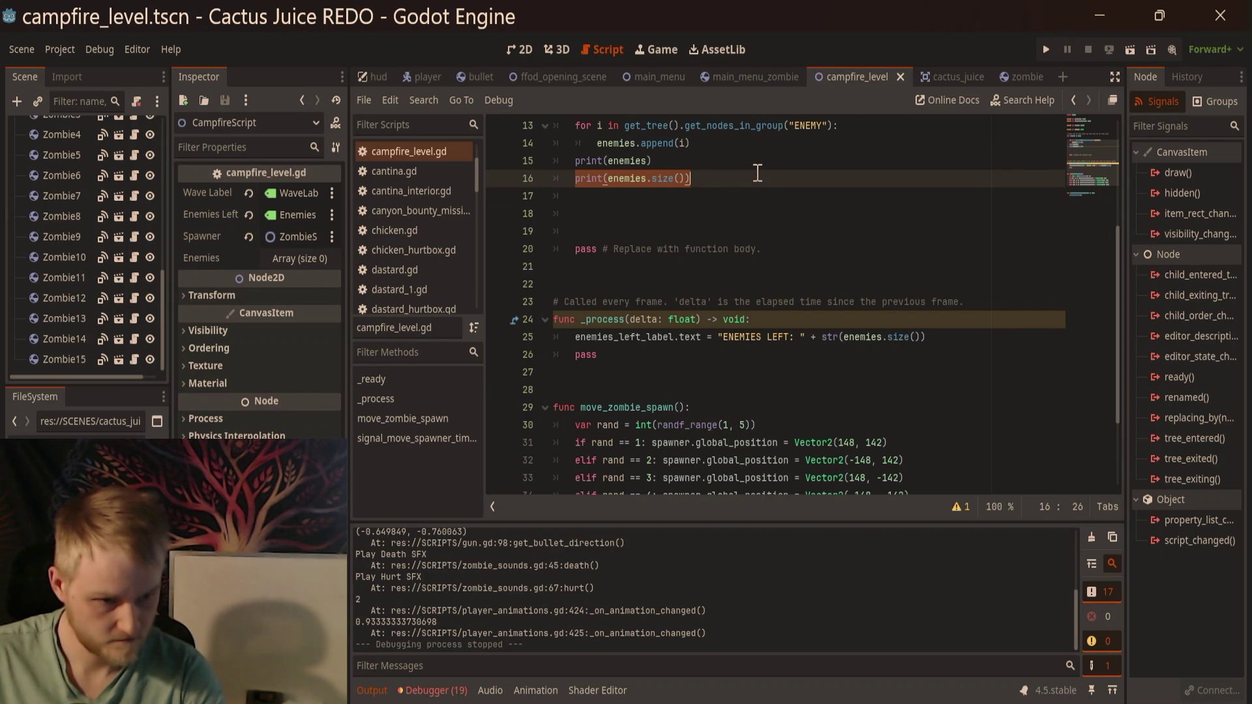
{"action": "left_click", "coordinate": [758, 173]}
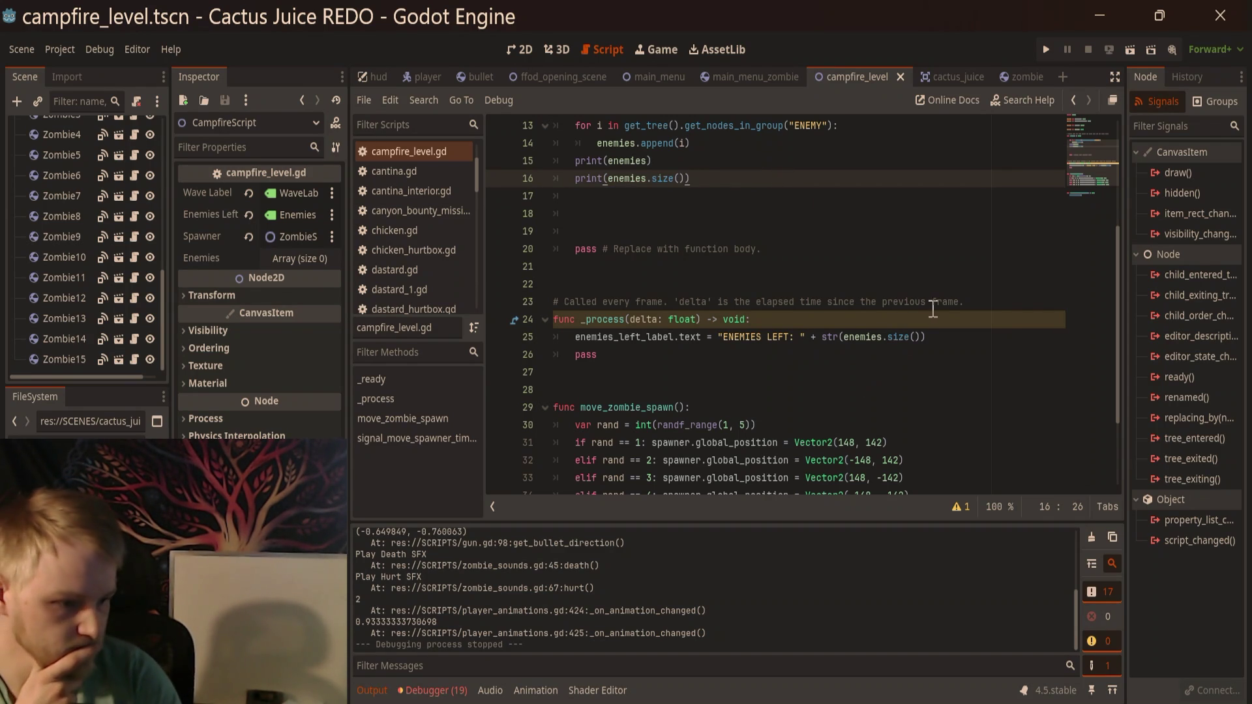
{"action": "left_click", "coordinate": [950, 340]}
{"action": "scroll", "coordinate": [950, 346], "scroll_direction": "down", "scroll_amount": 2}
{"action": "scroll", "coordinate": [949, 346], "scroll_direction": "up", "scroll_amount": 4}
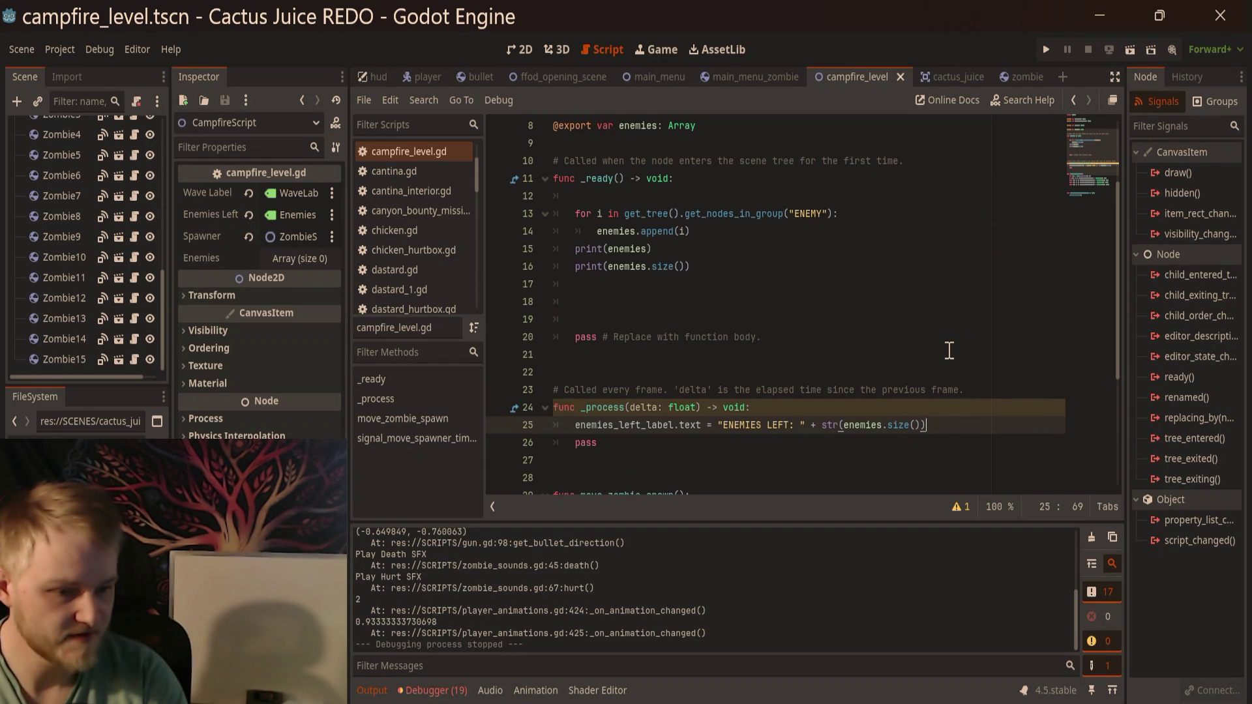
{"action": "scroll", "coordinate": [950, 351], "scroll_direction": "down", "scroll_amount": 2}
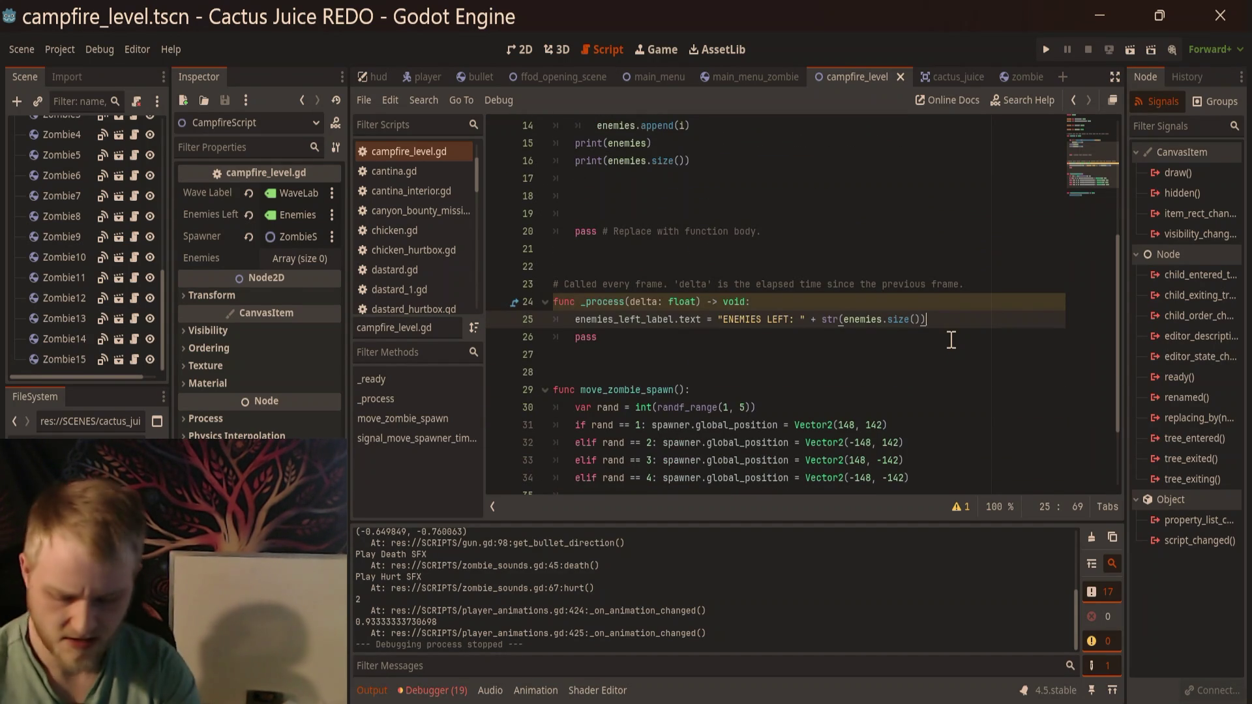
{"action": "key", "text": "Return"}
{"action": "key", "text": "Return"}
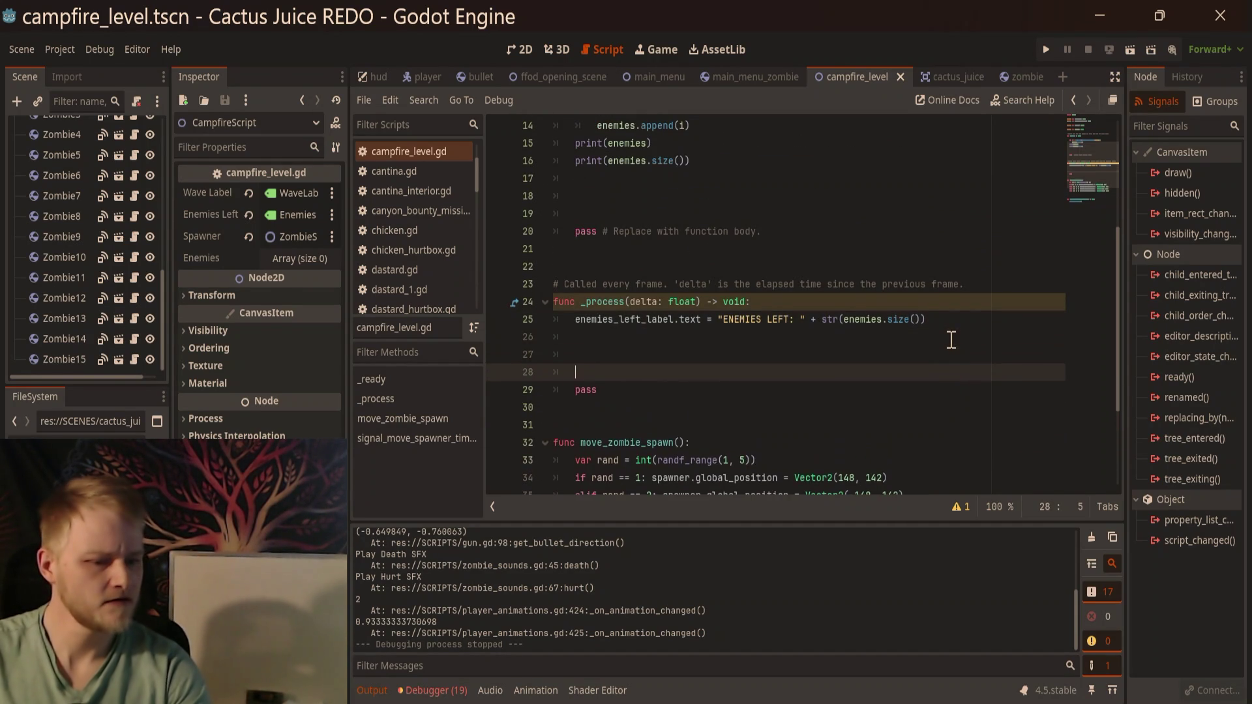
{"action": "key", "text": "Return"}
Step: Select the print(enemies) line in _ready, then return to the blank lines in _process
{"action": "scroll", "coordinate": [699, 327], "scroll_direction": "up", "scroll_amount": 2}
{"action": "left_click_drag", "start_coordinate": [666, 254], "coordinate": [577, 250]}
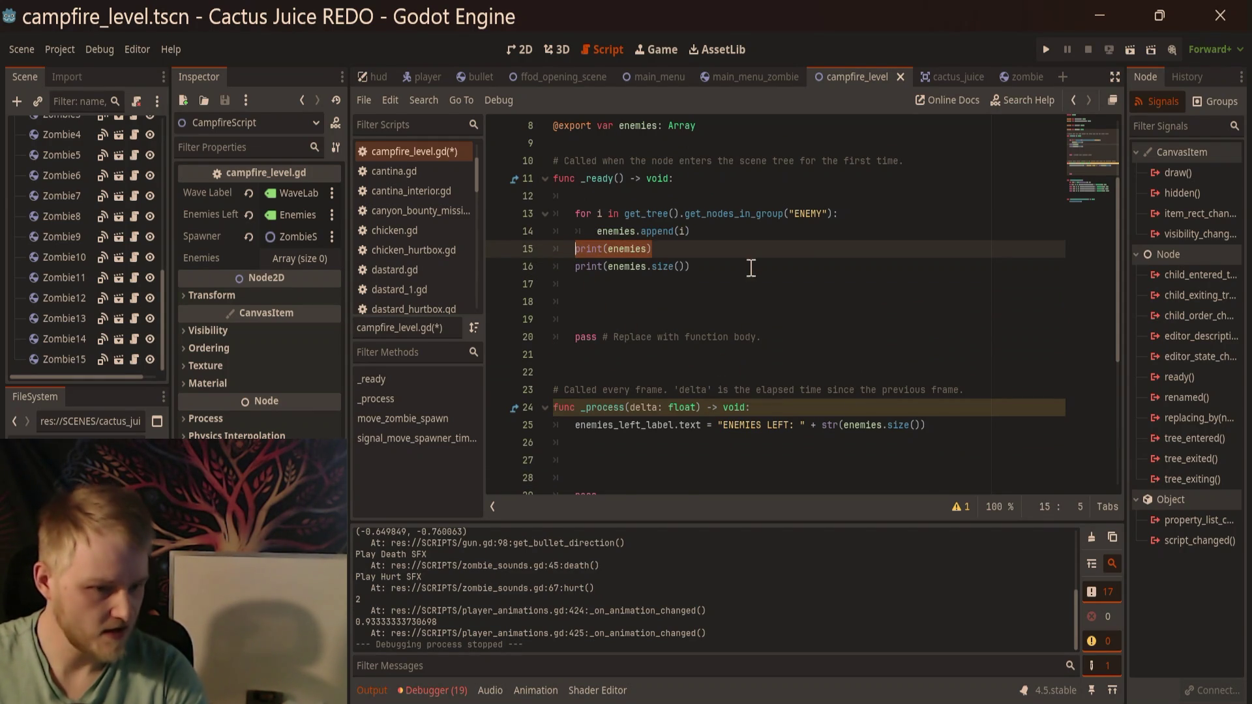
{"action": "scroll", "coordinate": [748, 268], "scroll_direction": "down", "scroll_amount": 1}
{"action": "left_click", "coordinate": [732, 407]}
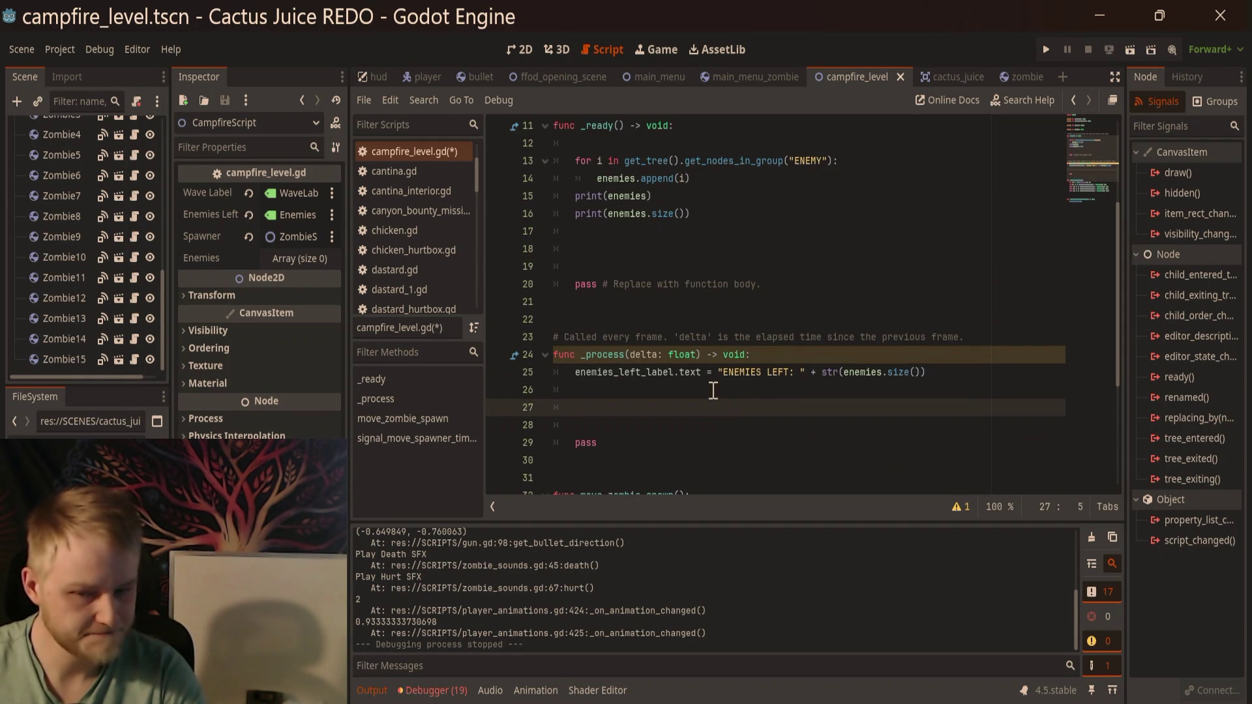
{"action": "scroll", "coordinate": [85, 248], "scroll_direction": "up", "scroll_amount": 5}
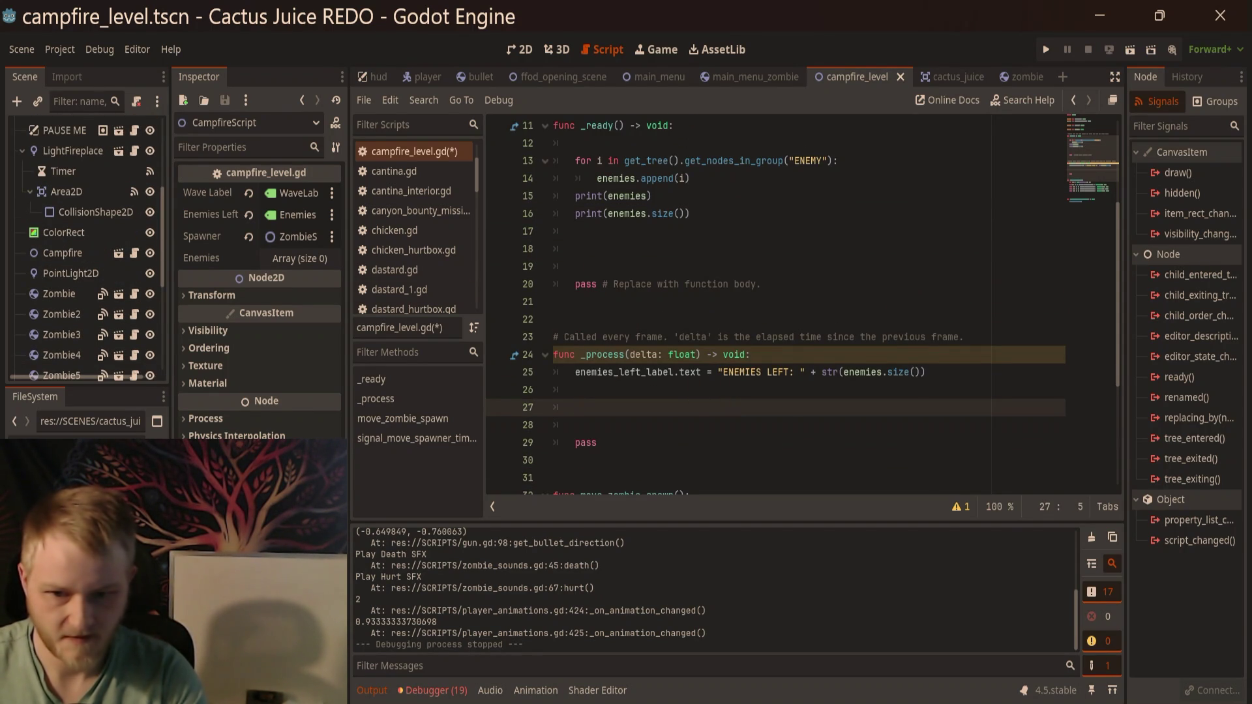
Step: Add a Timer child under CampfireScript and rename it DebugTimer
{"action": "scroll", "coordinate": [85, 309], "scroll_direction": "up", "scroll_amount": 3}
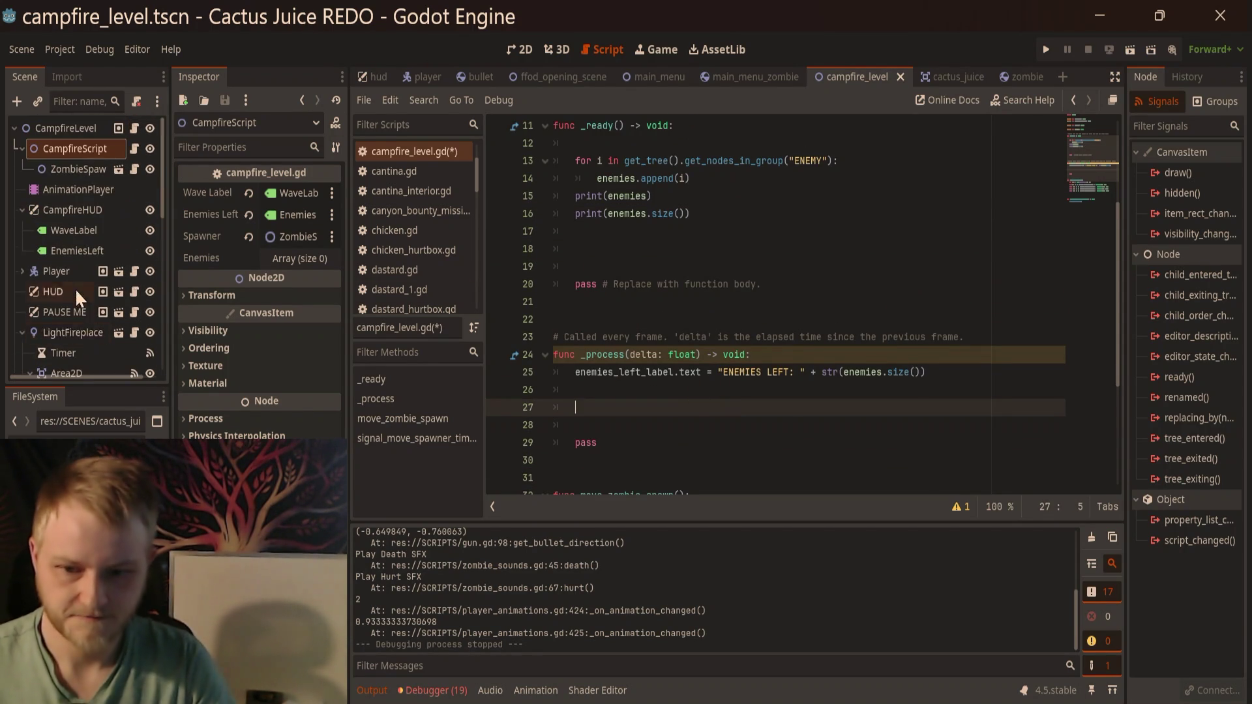
{"action": "left_click", "coordinate": [57, 164]}
{"action": "left_click", "coordinate": [60, 147]}
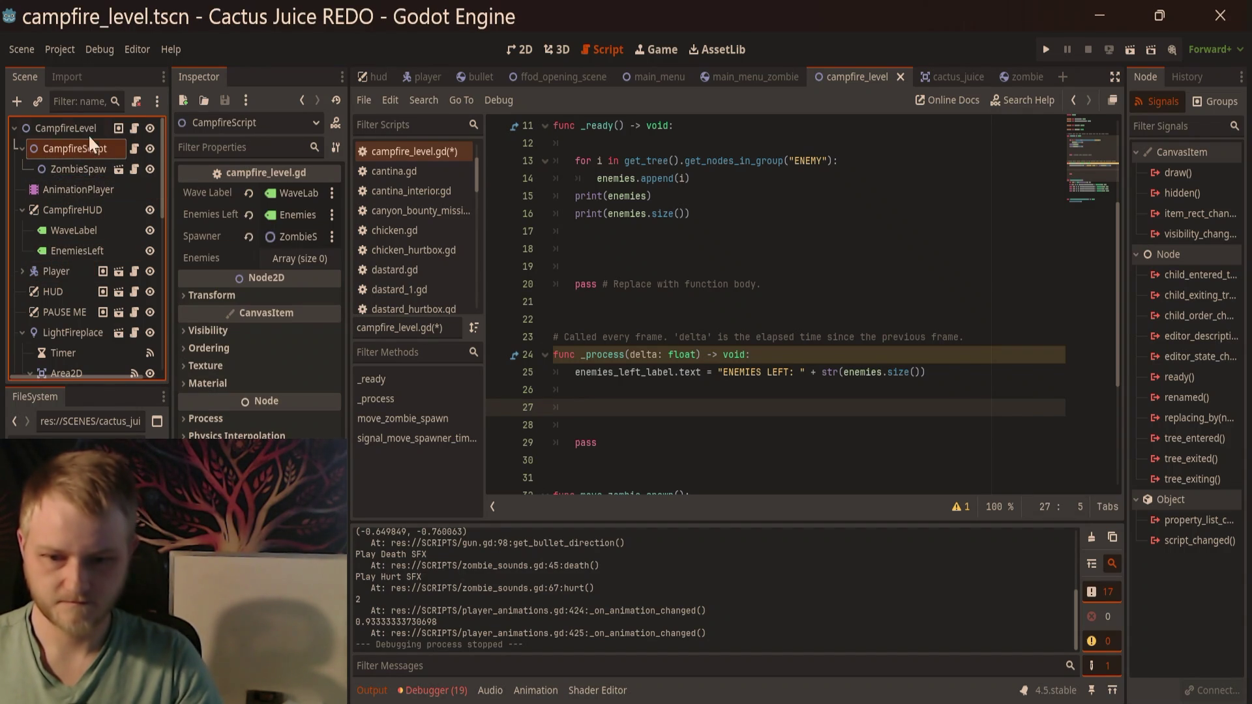
{"action": "key", "text": "ctrl+a"}
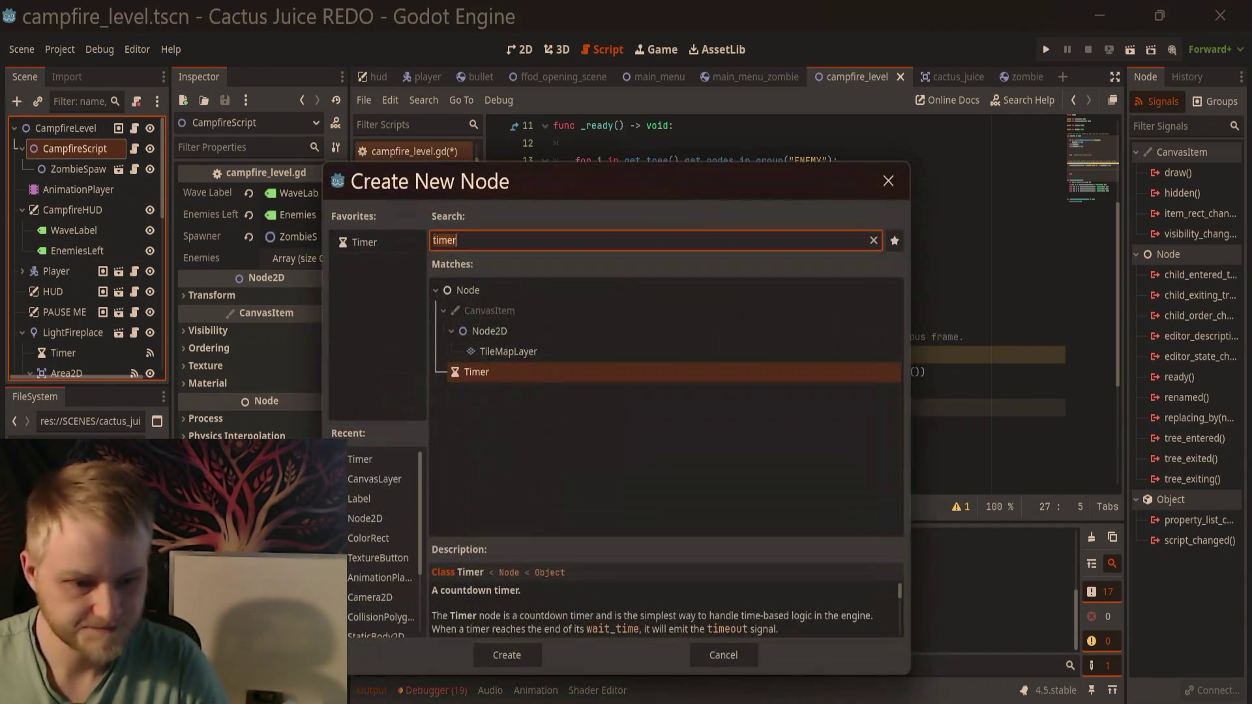
{"action": "type", "text": "timer"}
{"action": "key", "text": "Return"}
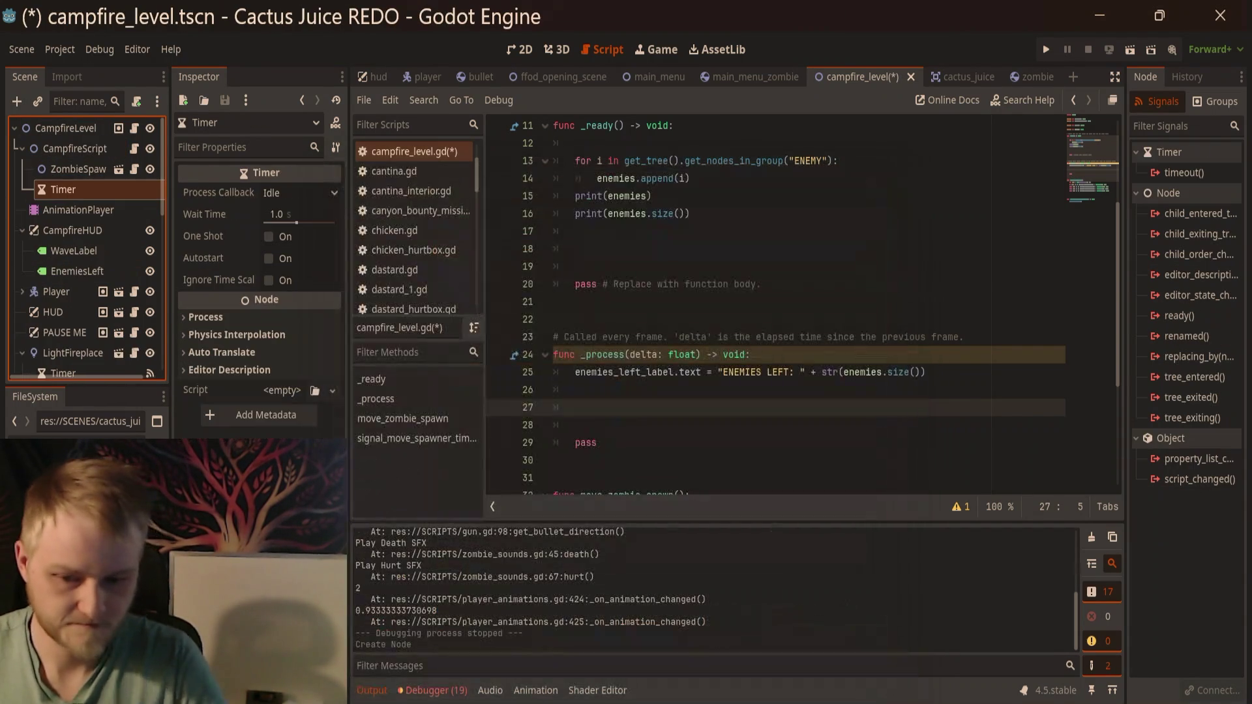
{"action": "double_click", "coordinate": [64, 190]}
{"action": "type", "text": "Debug"}
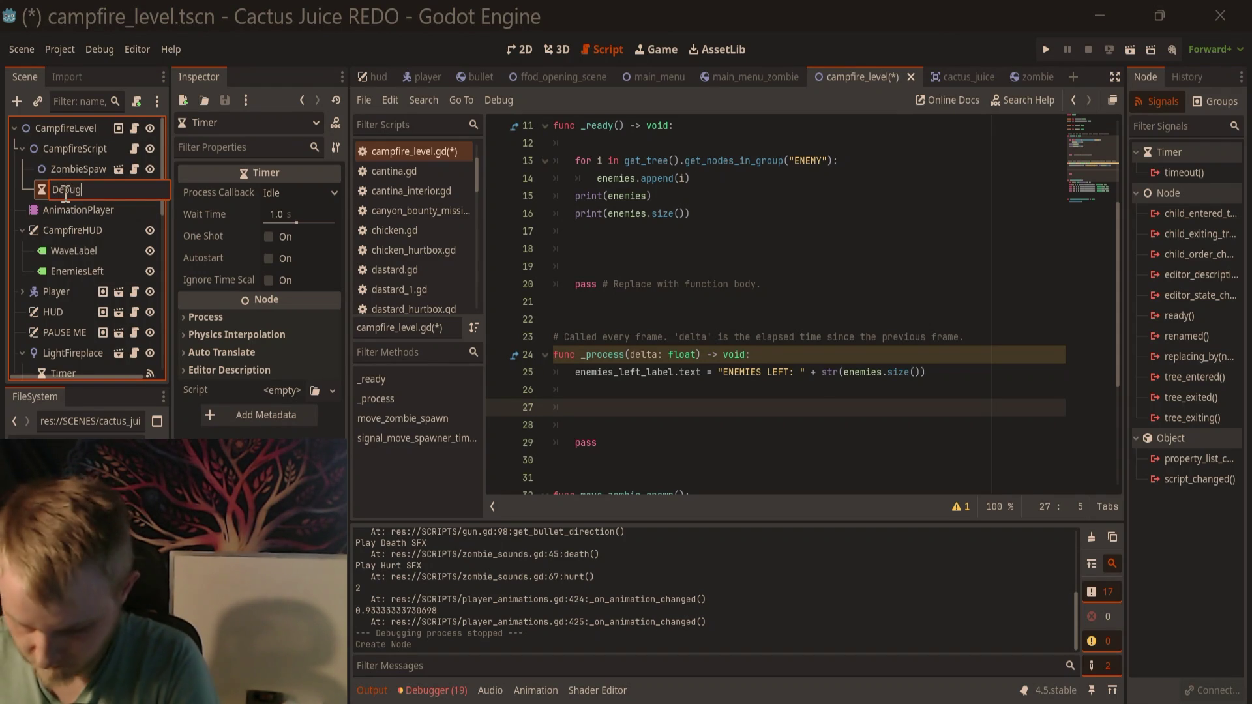
{"action": "type", "text": "Timer"}
{"action": "key", "text": "Return"}
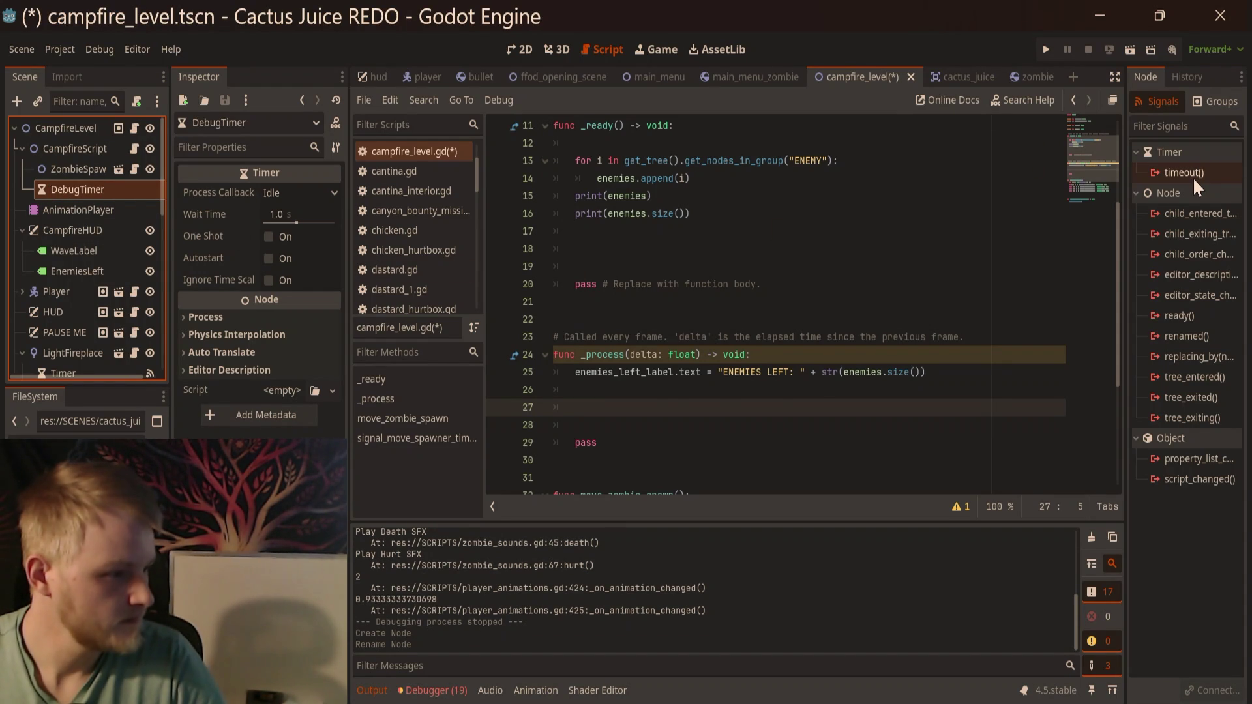
Step: Connect DebugTimer's timeout signal to CampfireScript and edit the receiver method name
{"action": "double_click", "coordinate": [1174, 172]}
{"action": "left_click", "coordinate": [660, 336]}
{"action": "left_click", "coordinate": [554, 485]}
Step: Confirm the connection as signal_debug_timer_timeout and delete its placeholder pass line
{"action": "key", "text": "Delete"}
{"action": "key", "text": "Delete"}
{"action": "key", "text": "Delete"}
{"action": "type", "text": "signal_debug_timer_timeout"}
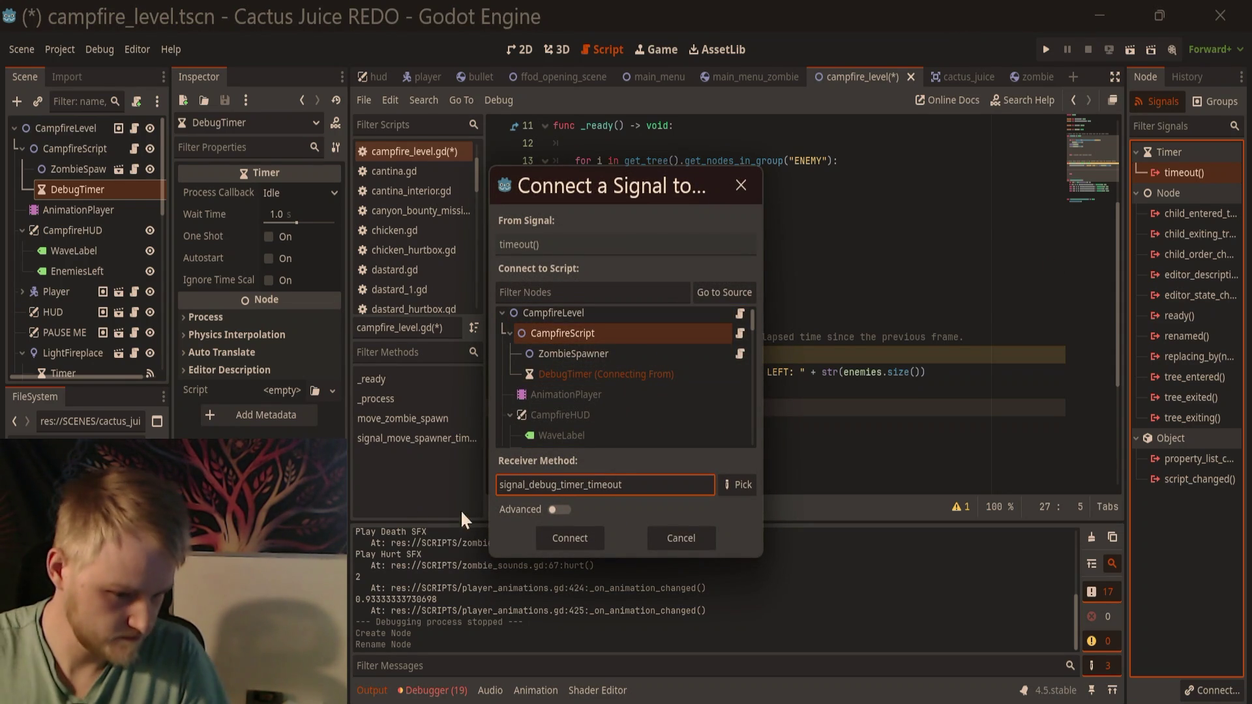
{"action": "left_click", "coordinate": [569, 539]}
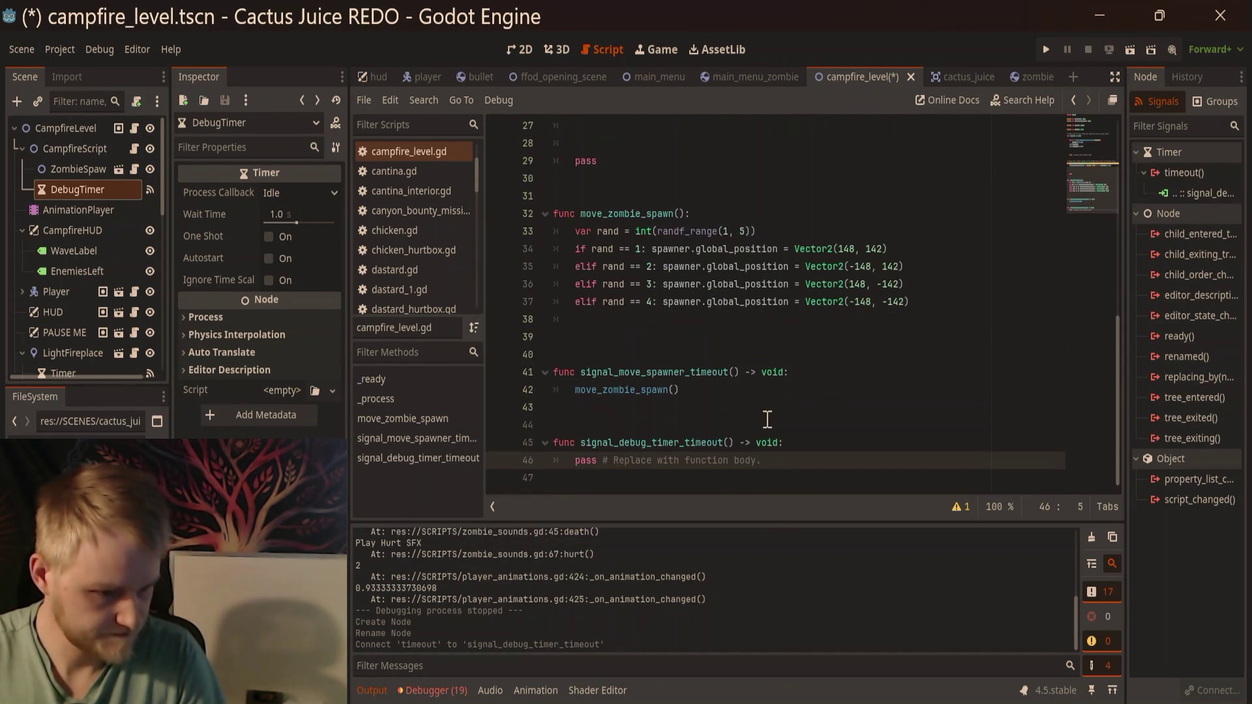
{"action": "key", "text": "shift+Home"}
{"action": "key", "text": "BackSpace"}
Step: Copy the print(enemies) line from _ready and place the caret inside the timeout function
{"action": "scroll", "coordinate": [709, 290], "scroll_direction": "up", "scroll_amount": 9}
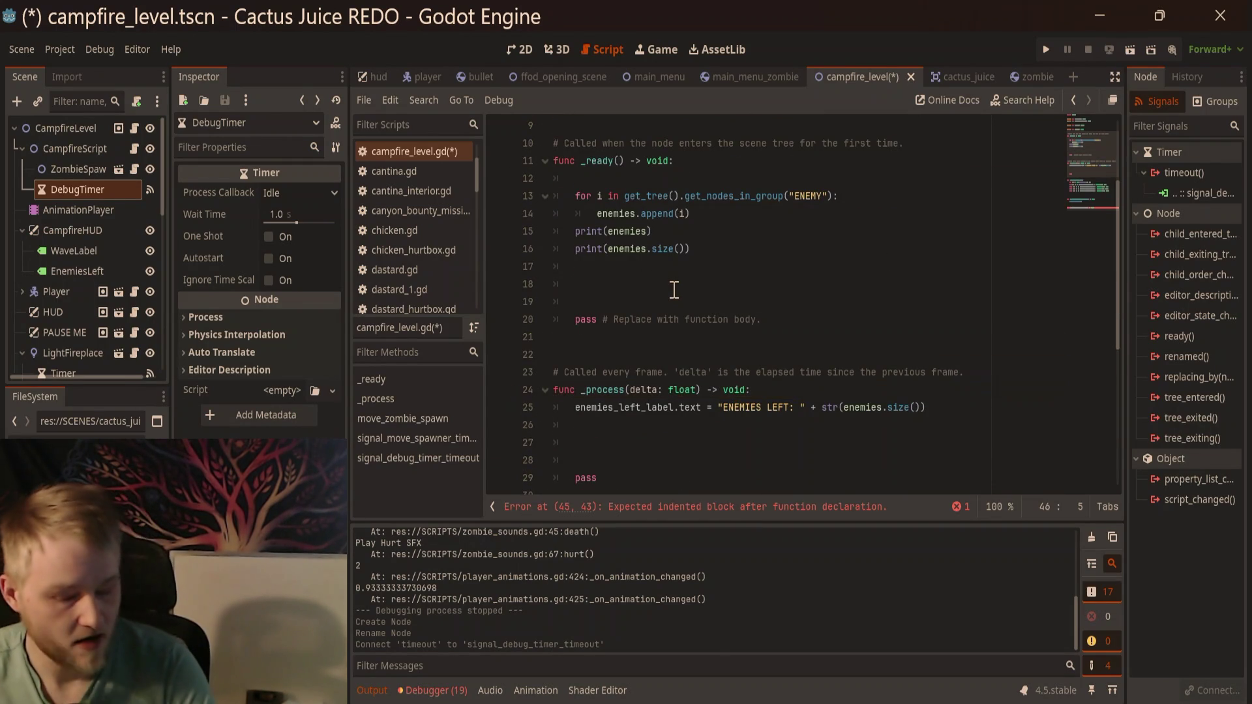
{"action": "scroll", "coordinate": [676, 290], "scroll_direction": "down", "scroll_amount": 4}
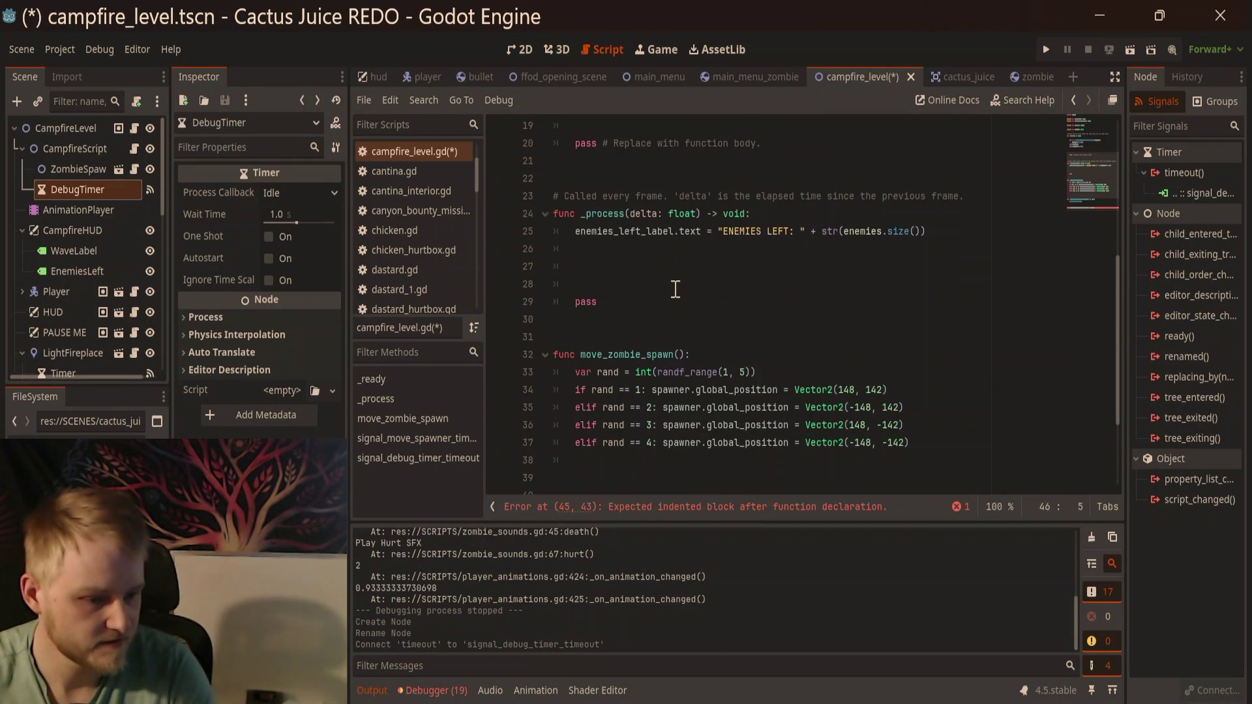
{"action": "scroll", "coordinate": [658, 402], "scroll_direction": "down", "scroll_amount": 2}
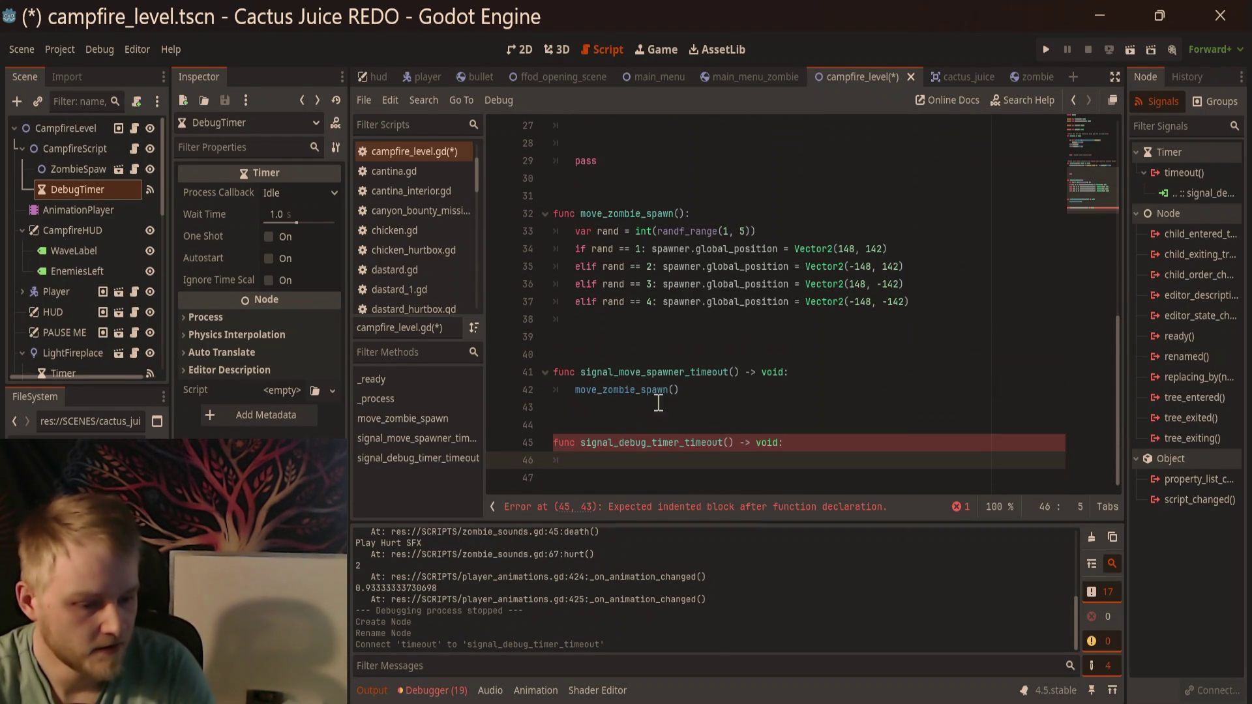
{"action": "scroll", "coordinate": [600, 311], "scroll_direction": "up", "scroll_amount": 2}
{"action": "scroll", "coordinate": [632, 311], "scroll_direction": "down", "scroll_amount": 2}
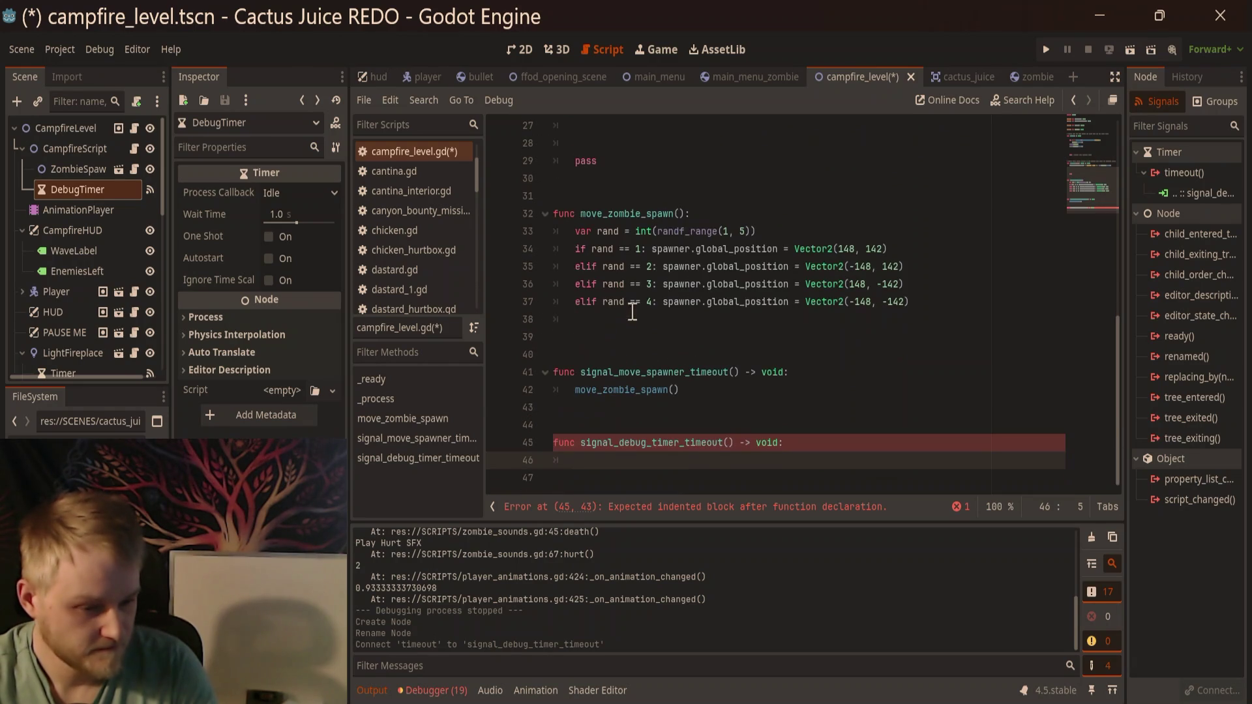
{"action": "scroll", "coordinate": [868, 320], "scroll_direction": "up", "scroll_amount": 4}
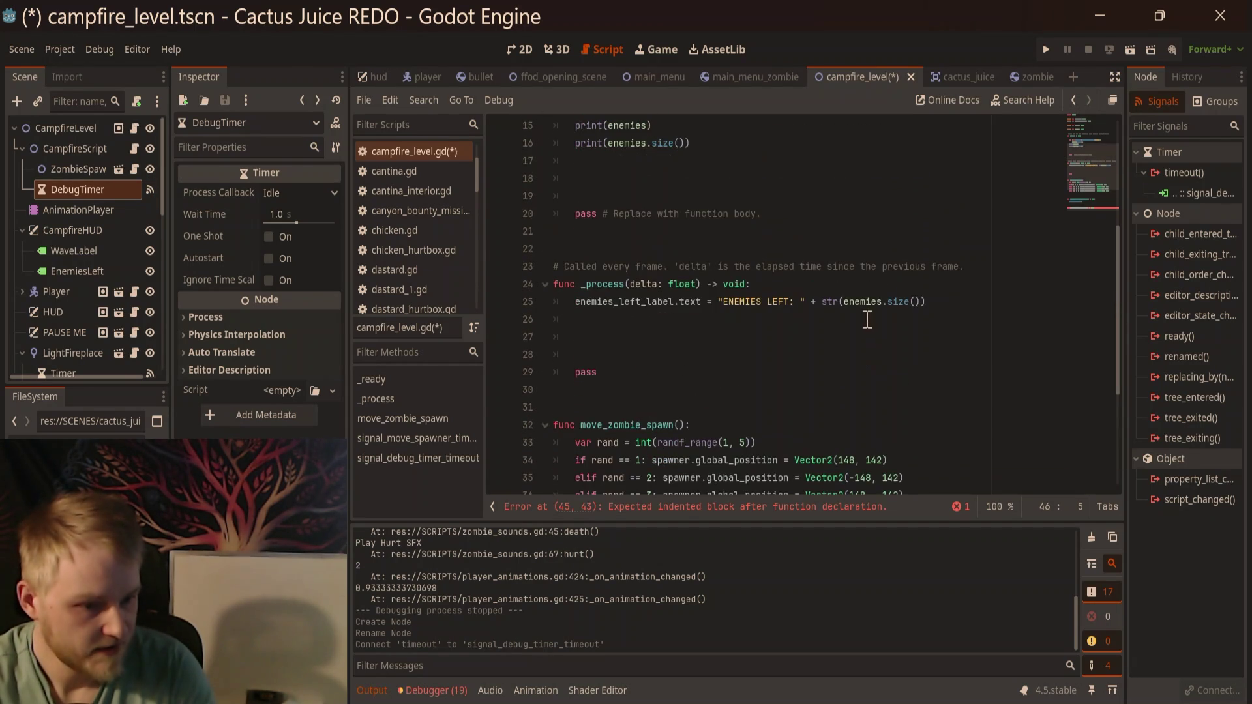
{"action": "scroll", "coordinate": [890, 290], "scroll_direction": "up", "scroll_amount": 2}
{"action": "mouse_move", "coordinate": [664, 231]}
{"action": "left_mouse_down"}
{"action": "mouse_move", "coordinate": [554, 233]}
{"action": "mouse_move", "coordinate": [576, 233]}
{"action": "left_mouse_up"}
{"action": "key", "text": "ctrl+c"}
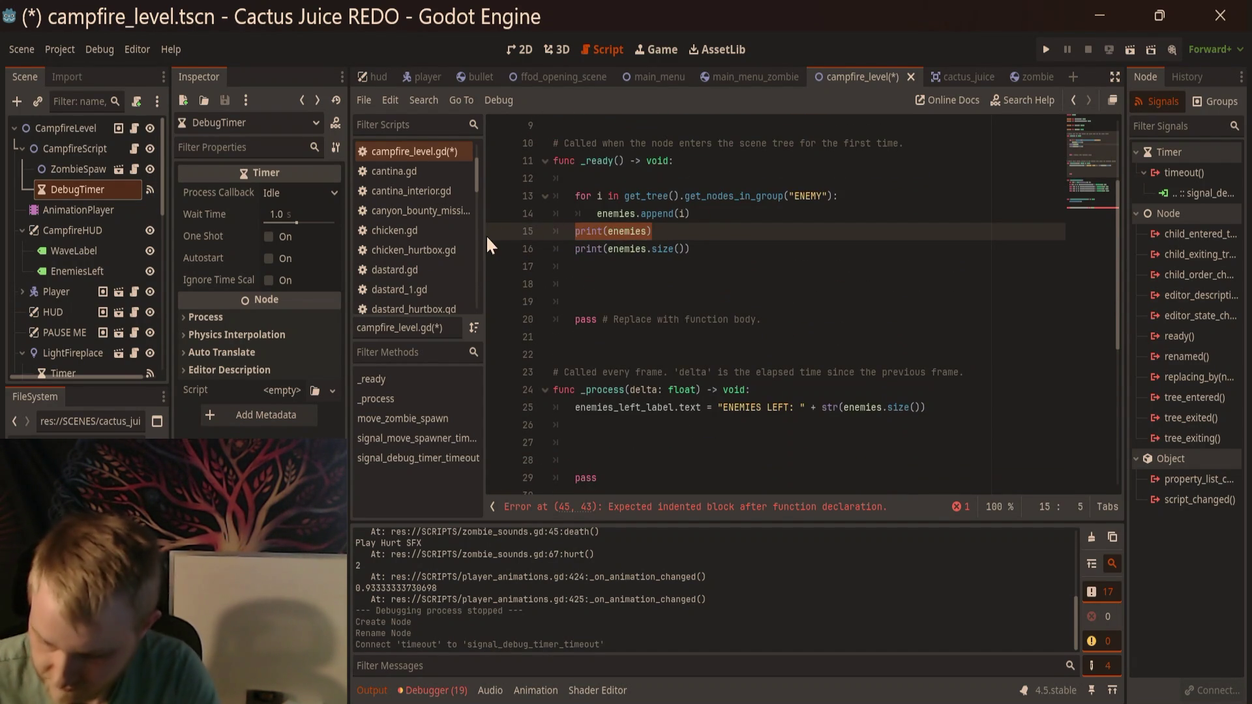
{"action": "scroll", "coordinate": [629, 417], "scroll_direction": "down", "scroll_amount": 6}
{"action": "left_click", "coordinate": [617, 460]}
Step: Paste print(enemies) into the timeout function; set DebugTimer to autostart, One Shot off, 5 s wait
{"action": "key", "text": "ctrl+v"}
{"action": "left_click", "coordinate": [104, 190]}
{"action": "left_click", "coordinate": [269, 237]}
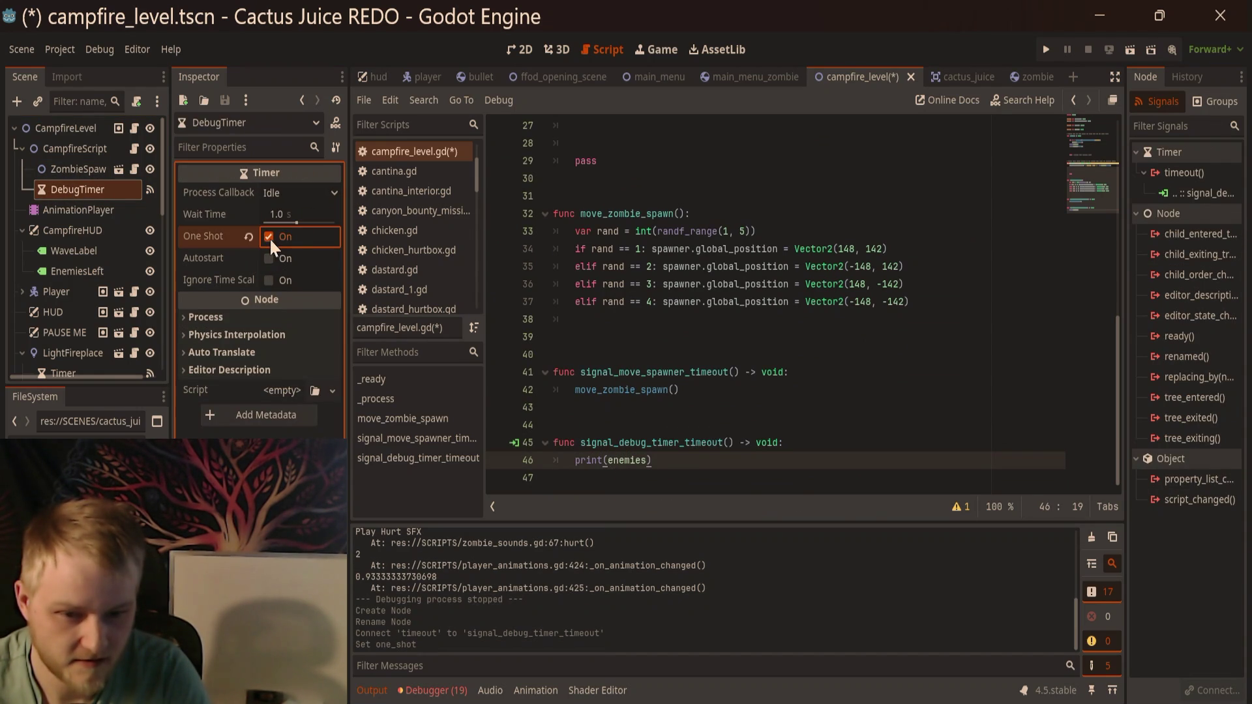
{"action": "left_click", "coordinate": [269, 237]}
{"action": "left_click", "coordinate": [269, 258]}
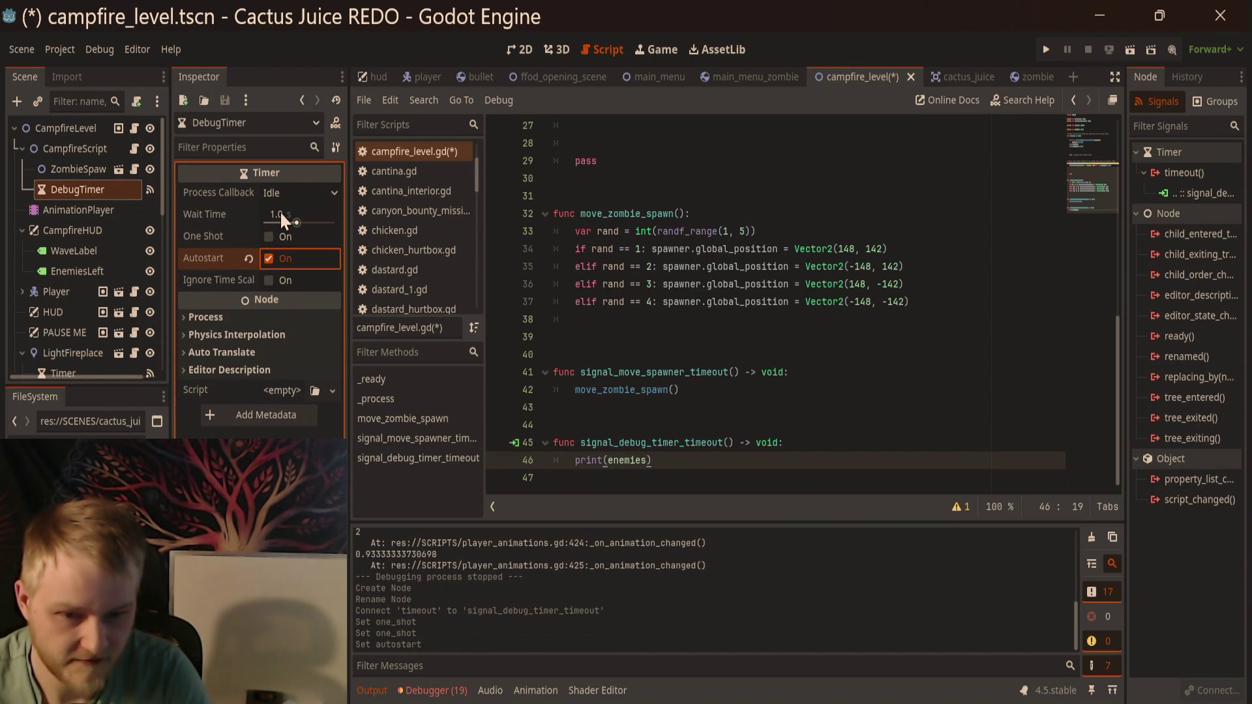
{"action": "left_click", "coordinate": [280, 212]}
{"action": "type", "text": "56"}
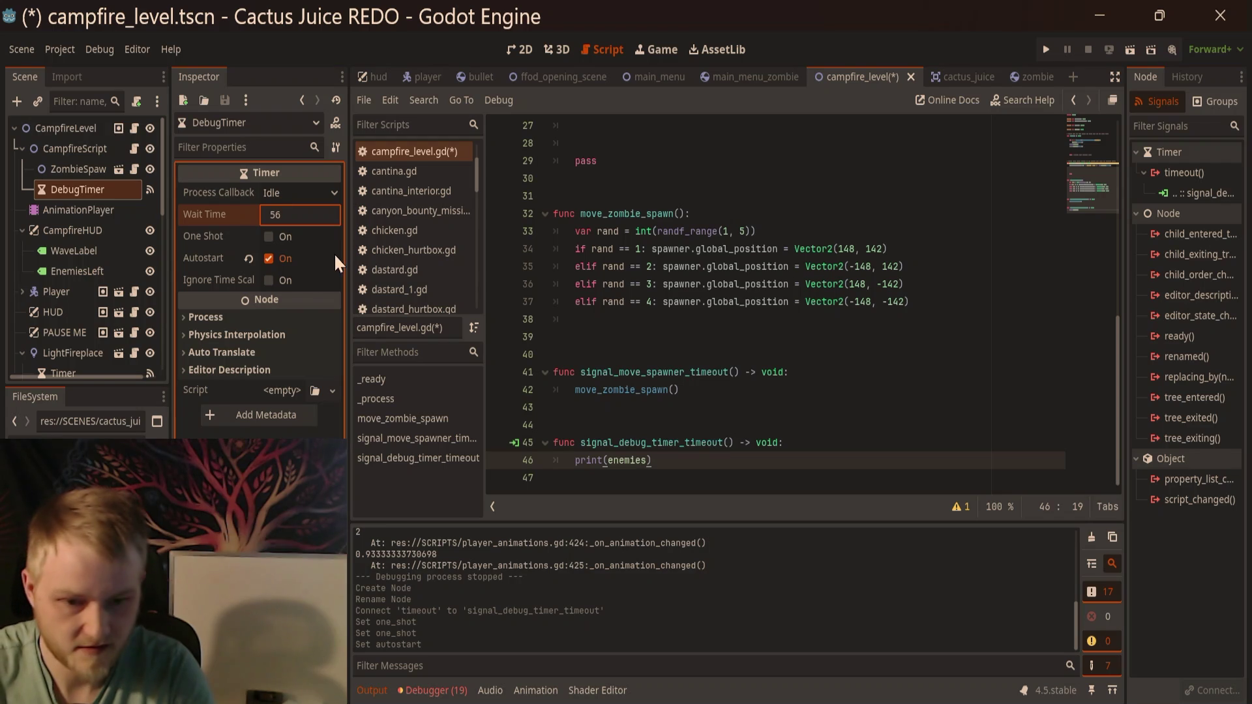
{"action": "key", "text": "BackSpace"}
{"action": "key", "text": "Return"}
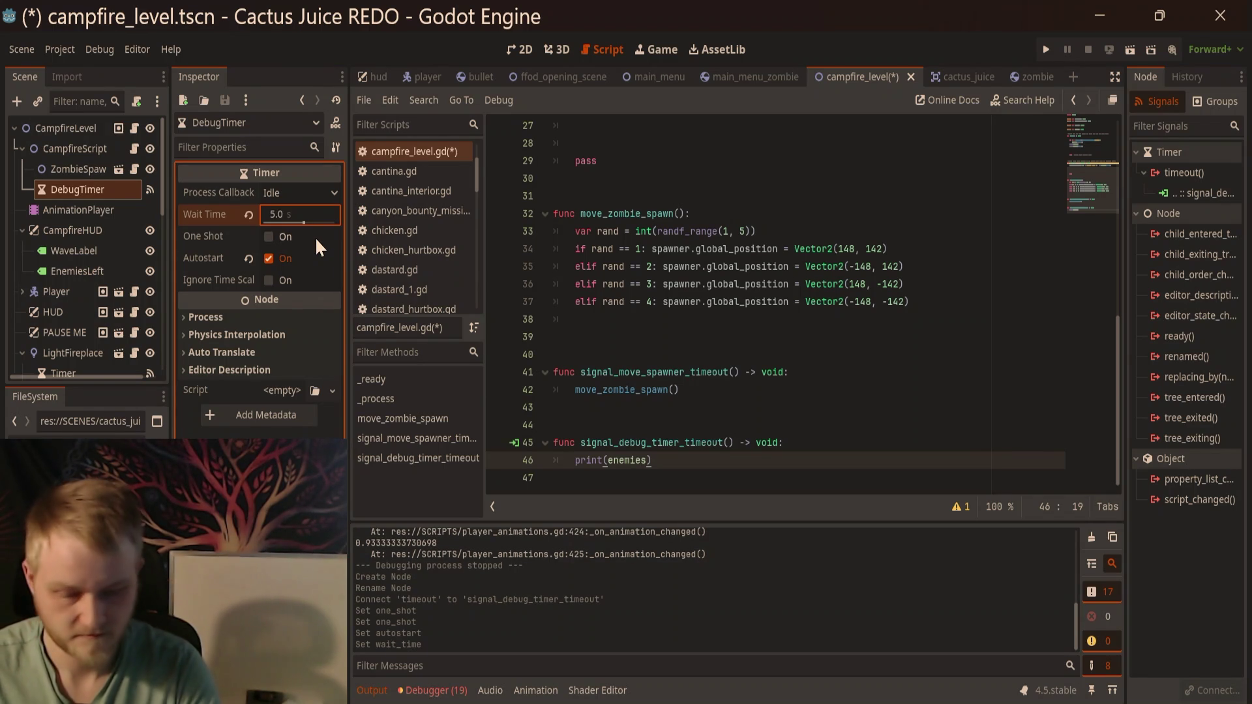
{"action": "key", "text": "F6"}
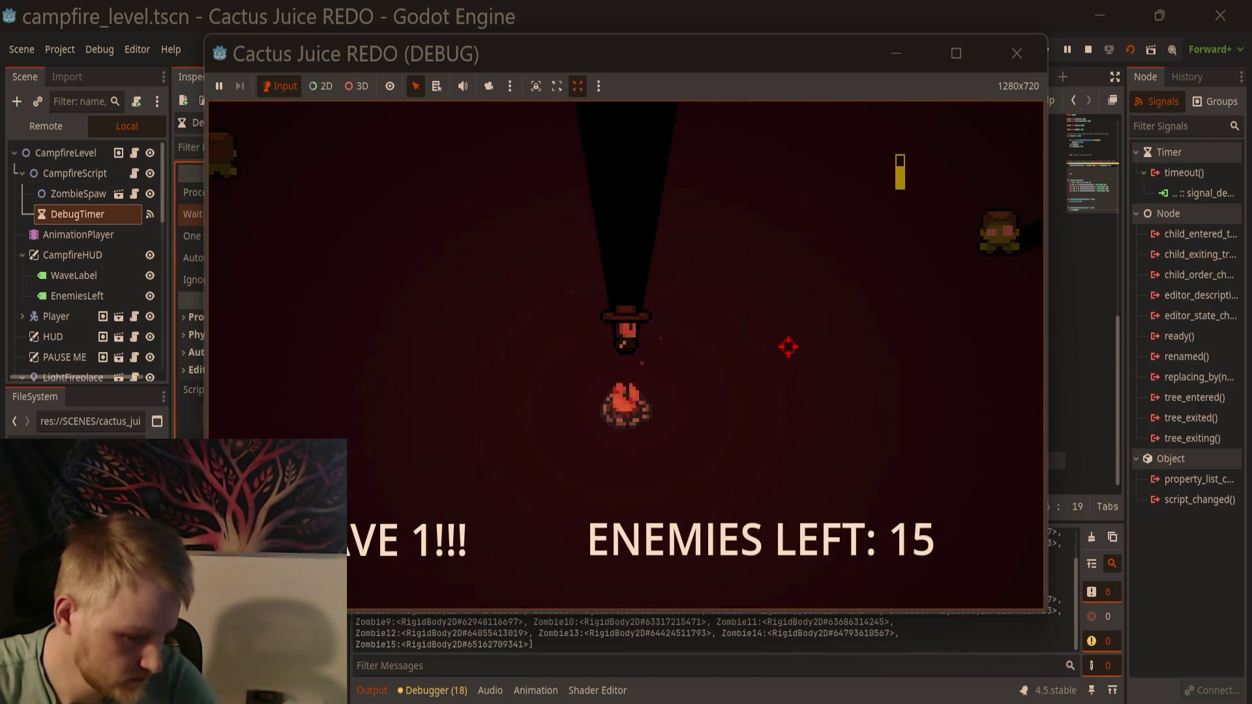
Step: Close the game window once the Output lists the 15-zombie enemies array
{"action": "left_click", "coordinate": [1017, 53]}
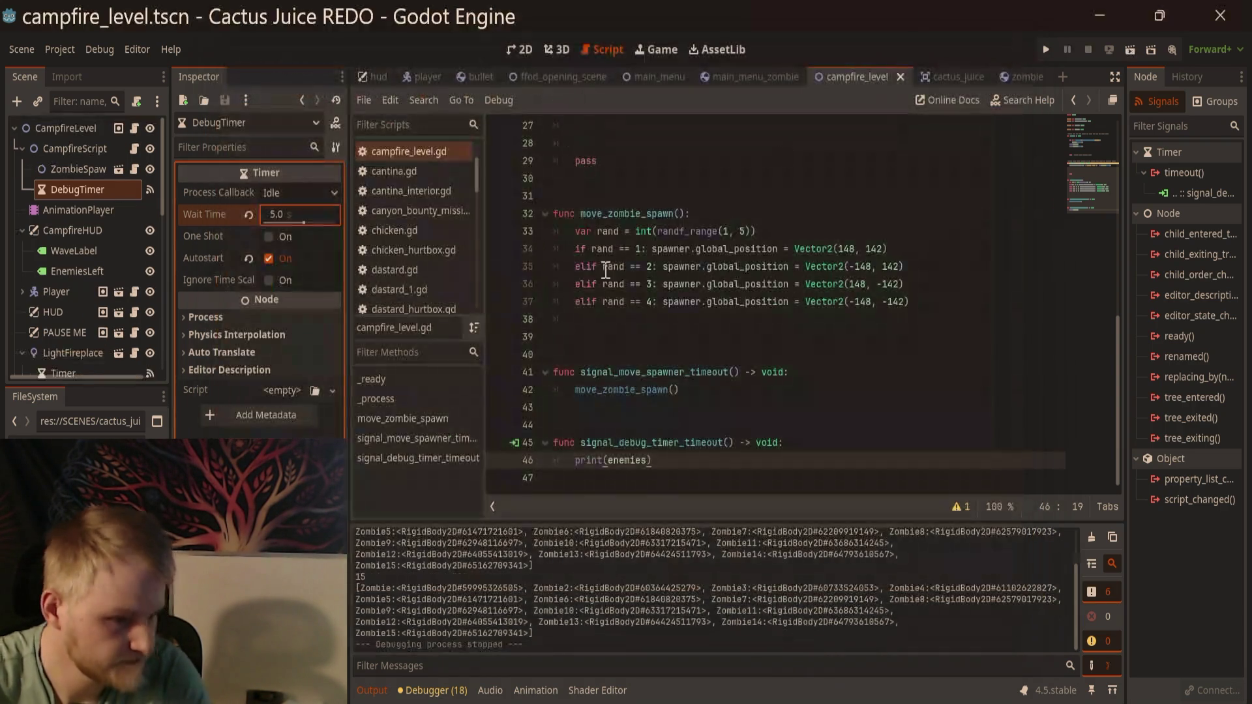
Step: Move print(enemies.size()) into the debug timeout and change DebugTimer's wait time to 3 s
{"action": "left_click", "coordinate": [678, 477]}
{"action": "scroll", "coordinate": [658, 253], "scroll_direction": "up", "scroll_amount": 4}
{"action": "left_click_drag", "start_coordinate": [693, 147], "coordinate": [575, 143]}
{"action": "key", "text": "ctrl+c"}
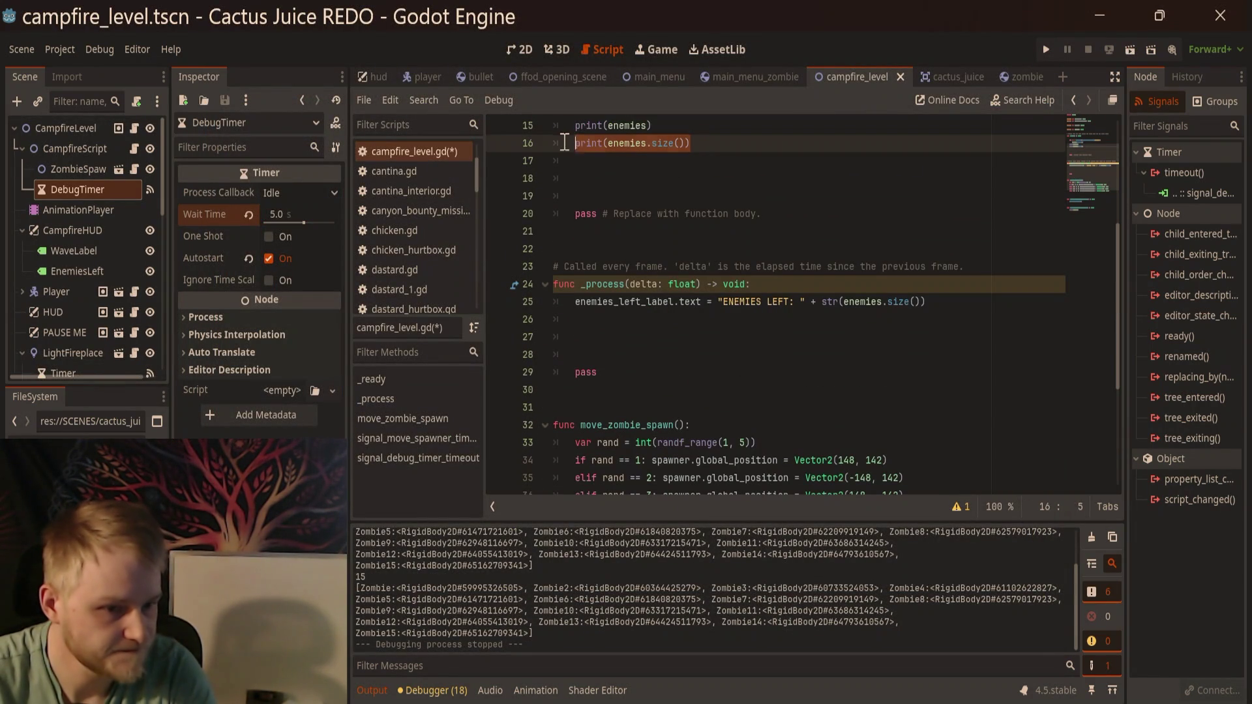
{"action": "scroll", "coordinate": [579, 199], "scroll_direction": "down", "scroll_amount": 3}
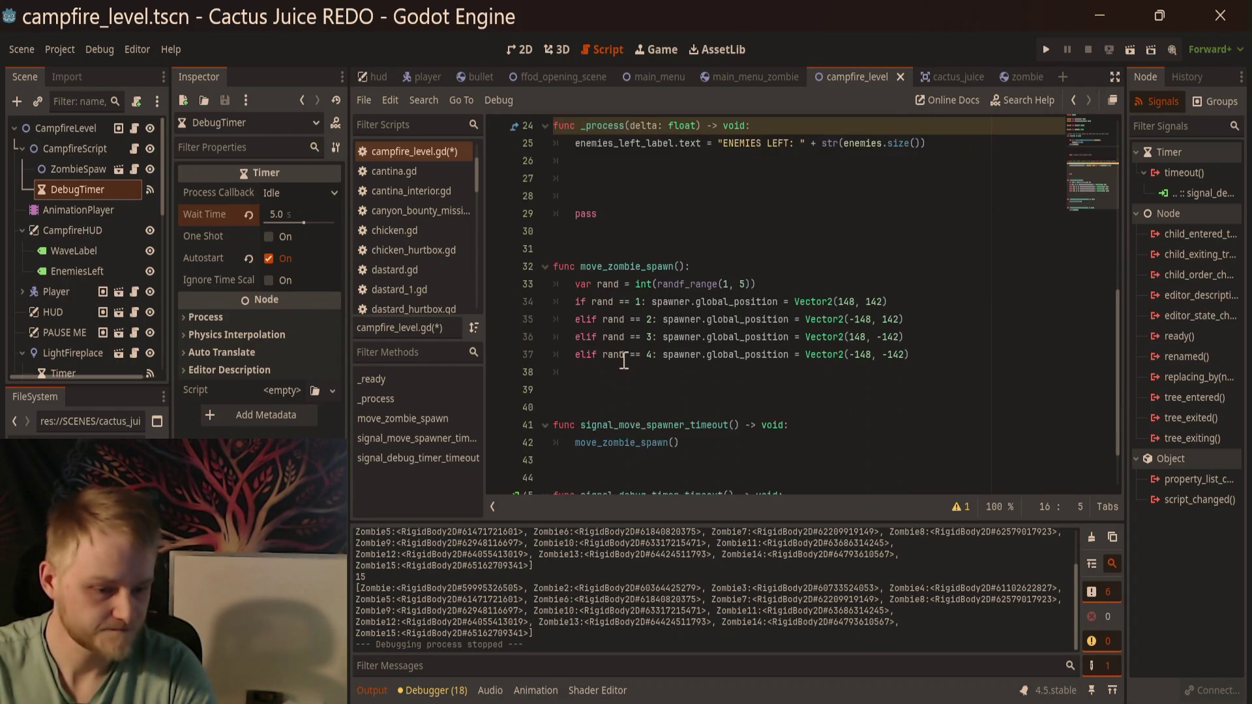
{"action": "scroll", "coordinate": [651, 465], "scroll_direction": "down", "scroll_amount": 2}
{"action": "left_click", "coordinate": [658, 466]}
{"action": "key", "text": "ctrl+v"}
{"action": "left_click", "coordinate": [271, 214]}
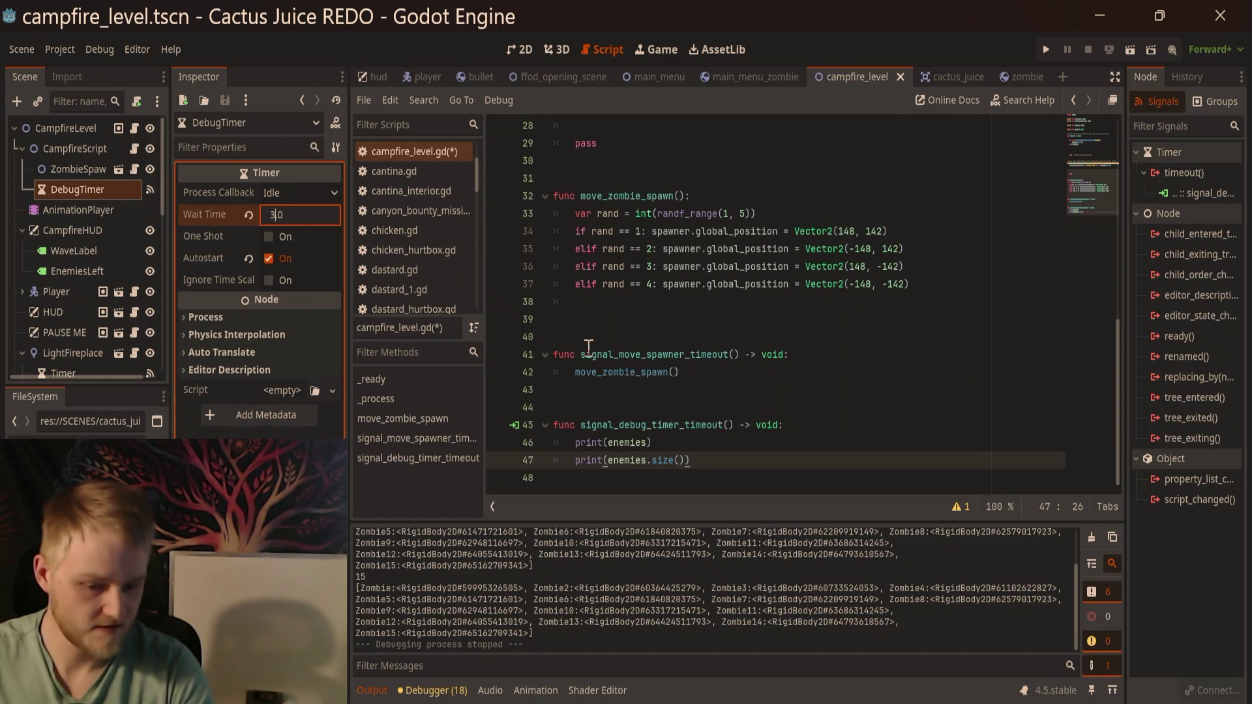
{"action": "key", "text": "Return"}
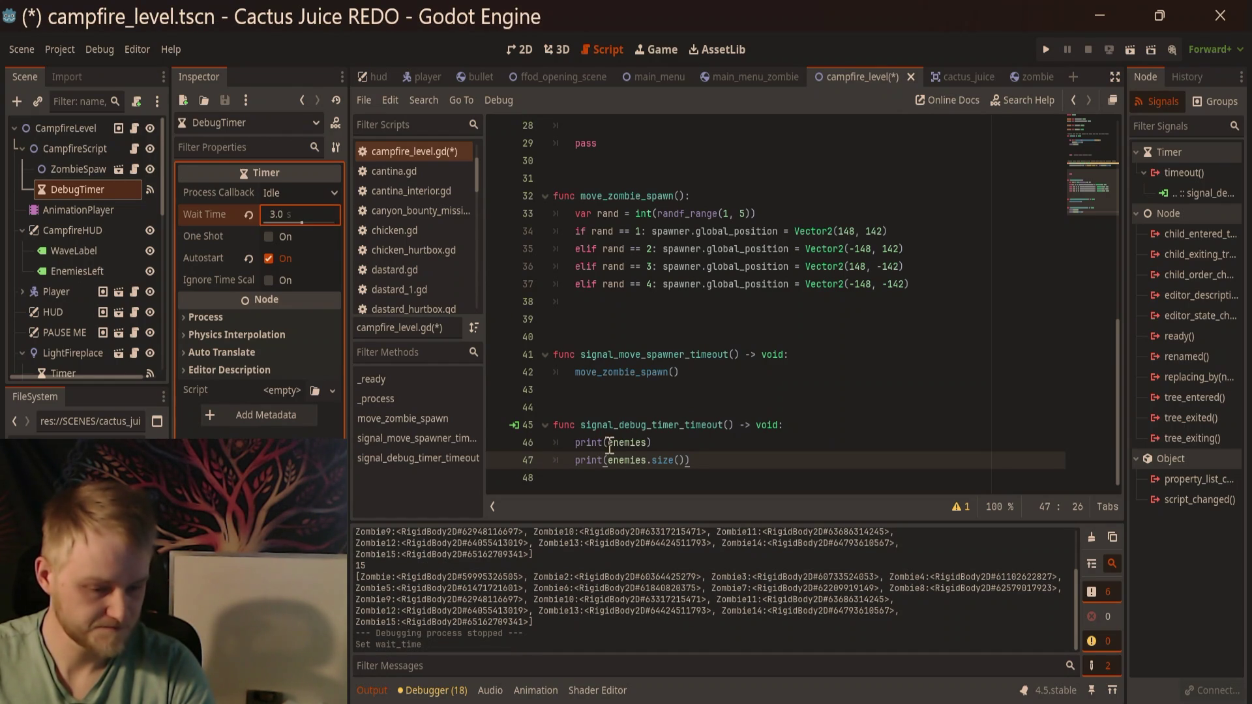
Step: Label the two prints with "ARRAY: " and "NUMBER IN ARRAY: " and save
{"action": "left_click", "coordinate": [610, 443]}
{"action": "type", "text": "["}
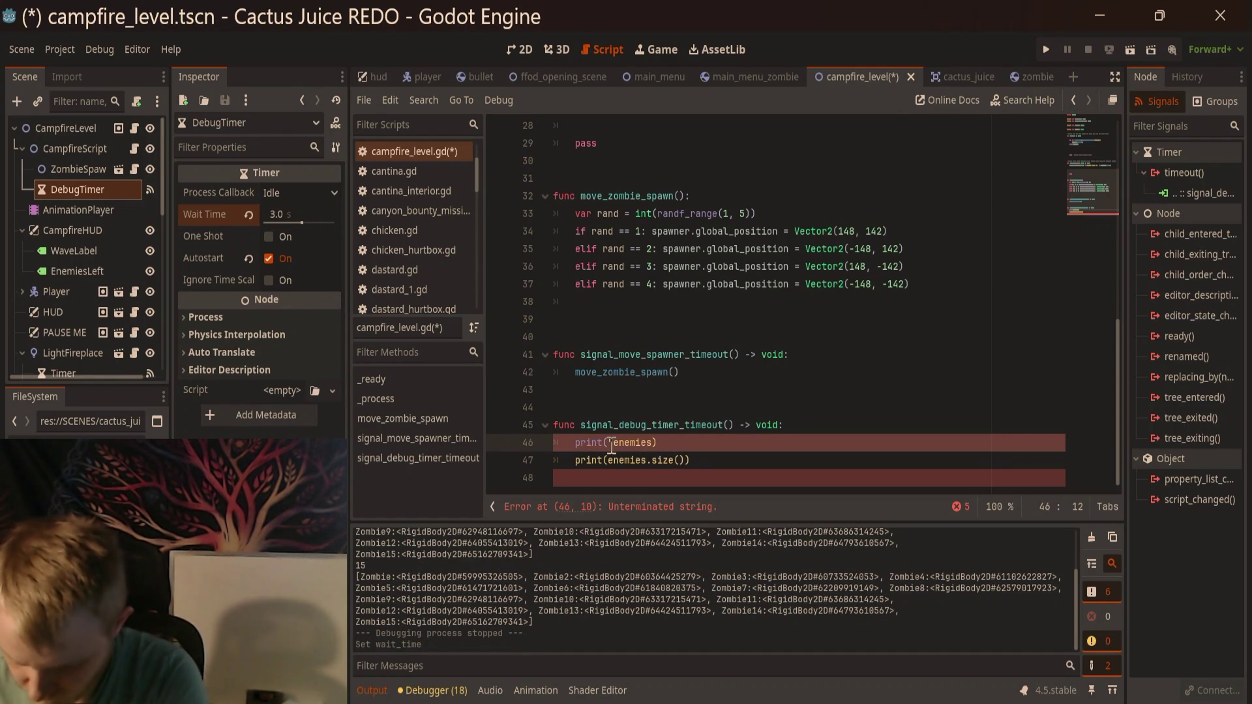
{"action": "type", "text": "A"}
{"action": "type", "text": "RRAY"}
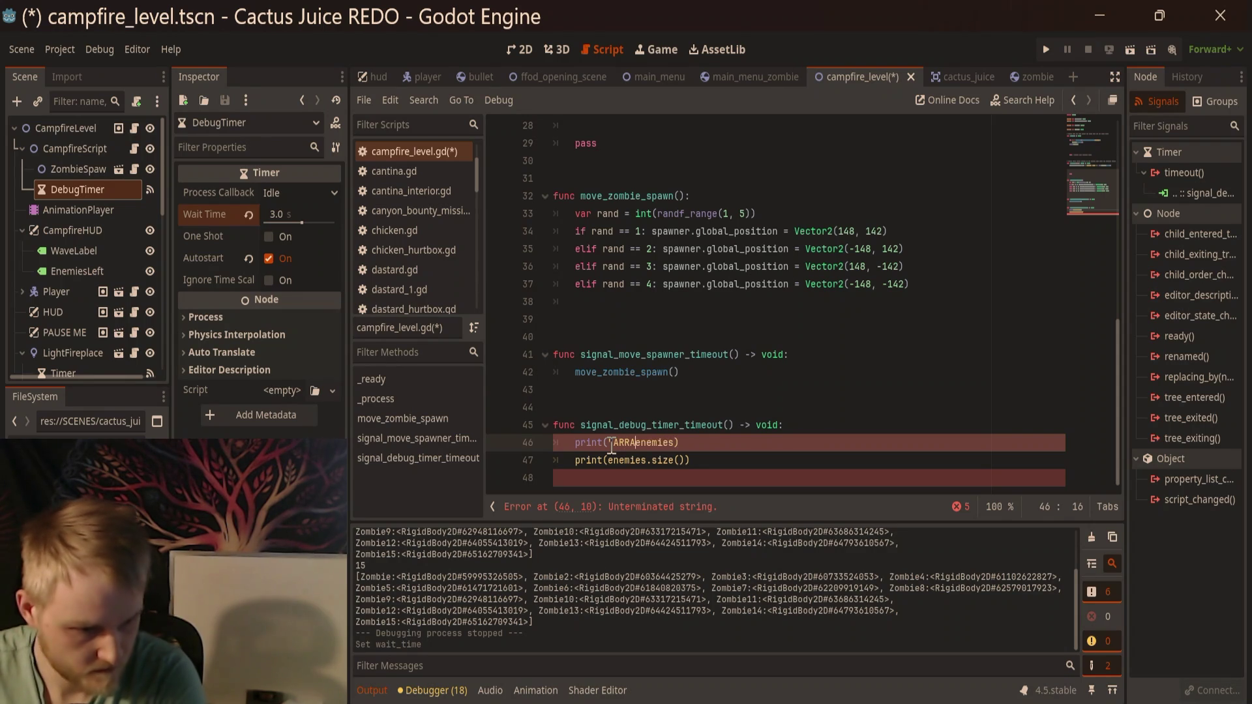
{"action": "type", "text": ": \","}
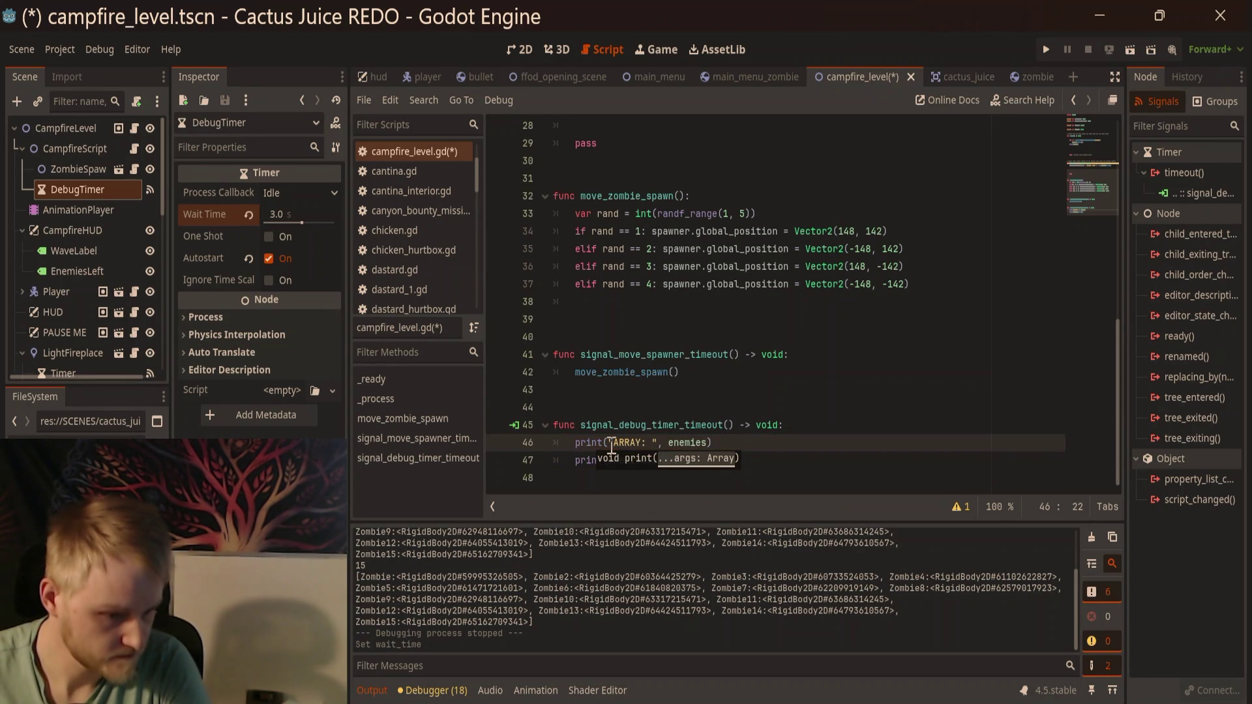
{"action": "key", "text": "Down"}
{"action": "type", "text": "\""}
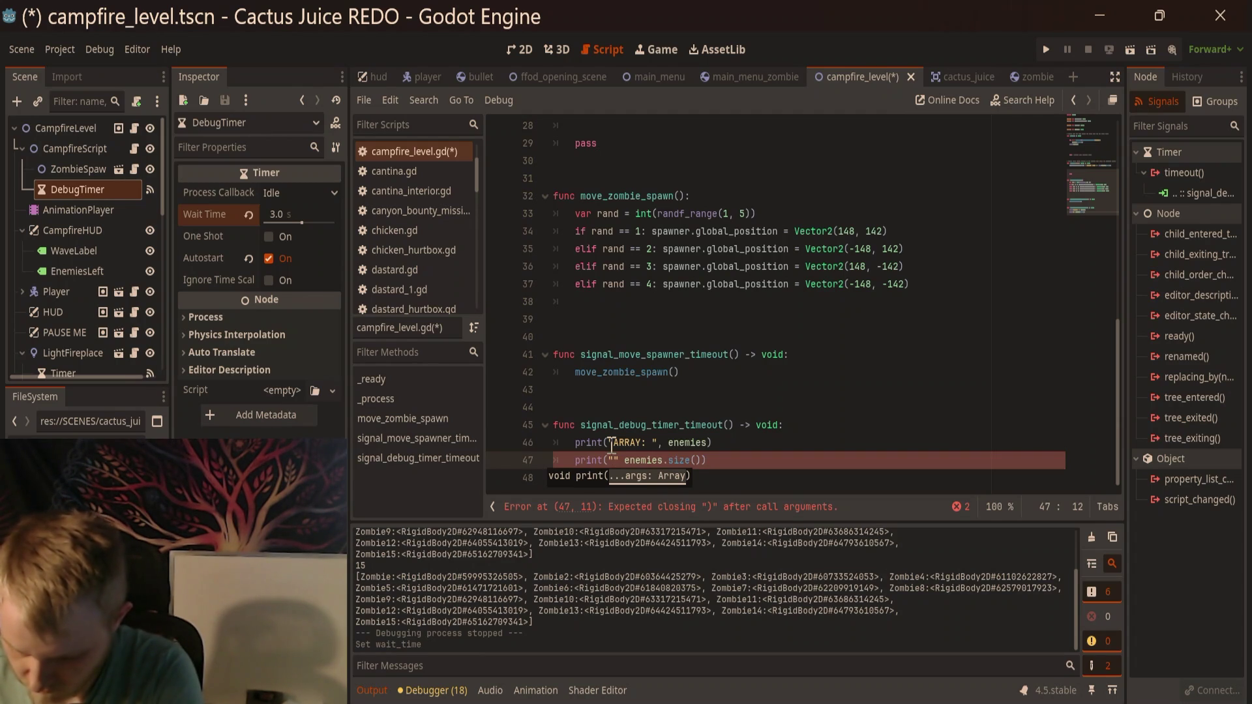
{"action": "type", "text": "NUMBER"}
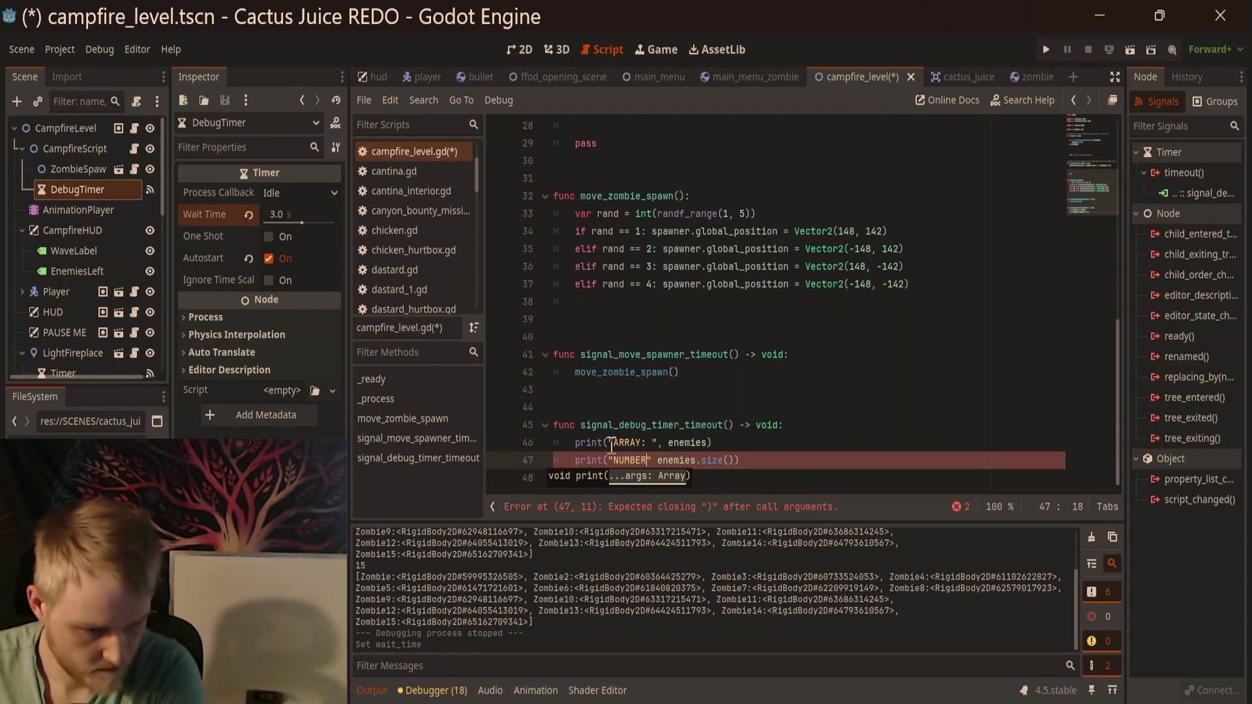
{"action": "type", "text": " IN ARRA"}
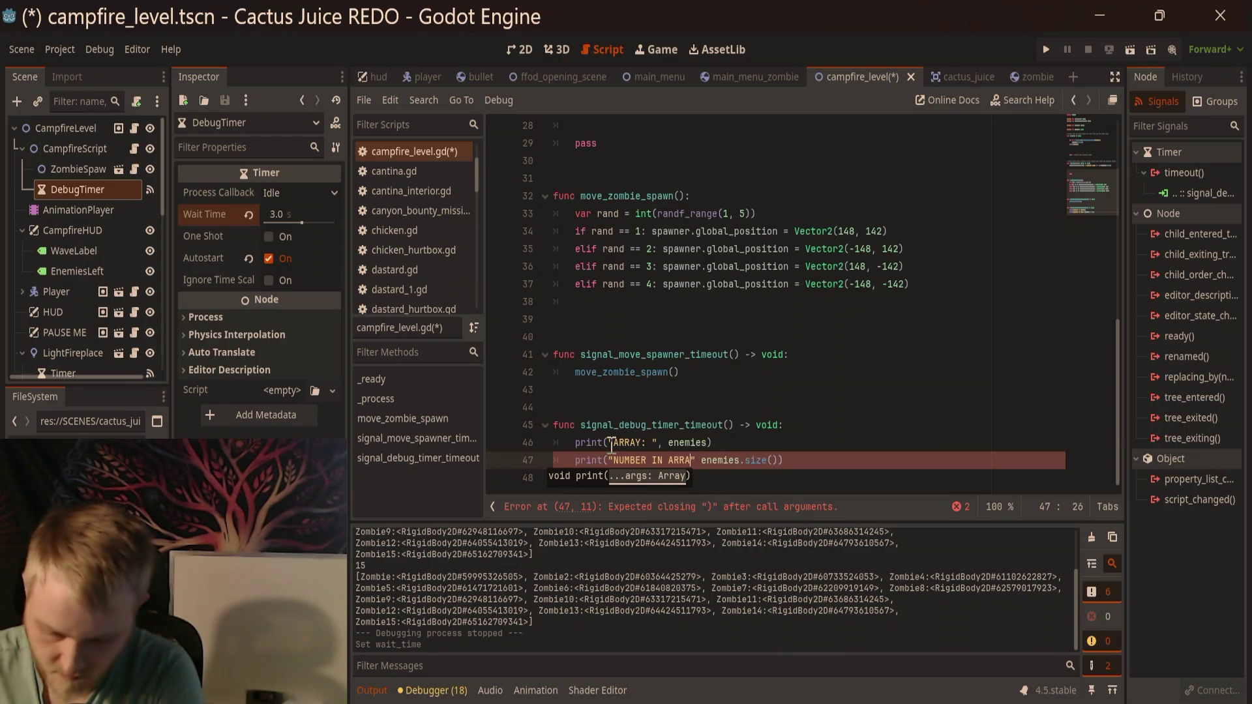
{"action": "type", "text": "Y: \" "}
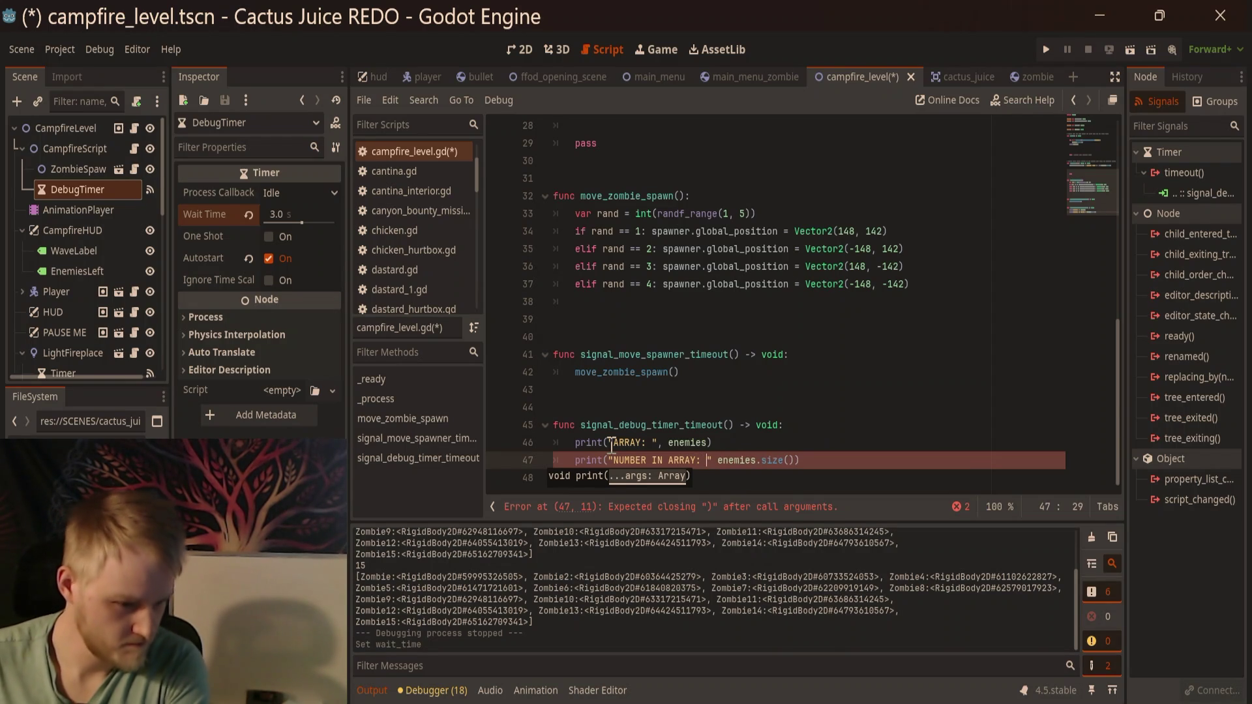
{"action": "type", "text": ","}
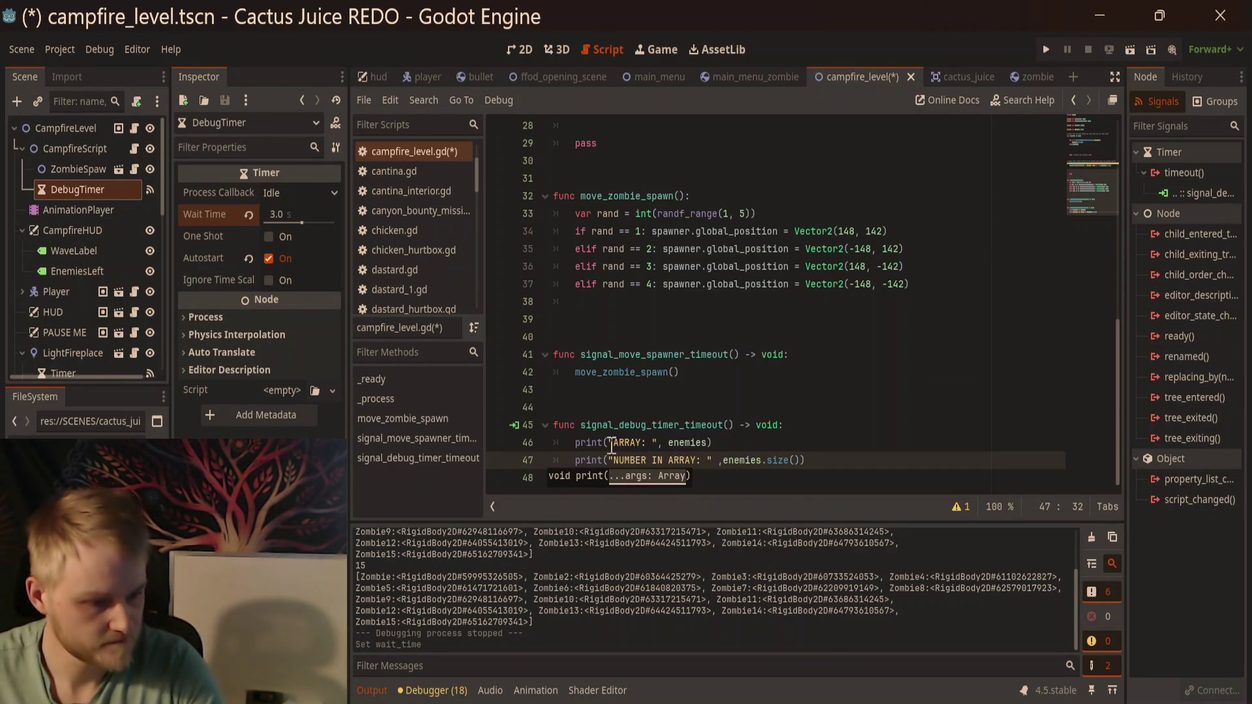
{"action": "left_click", "coordinate": [972, 308]}
{"action": "key", "text": "ctrl+s"}
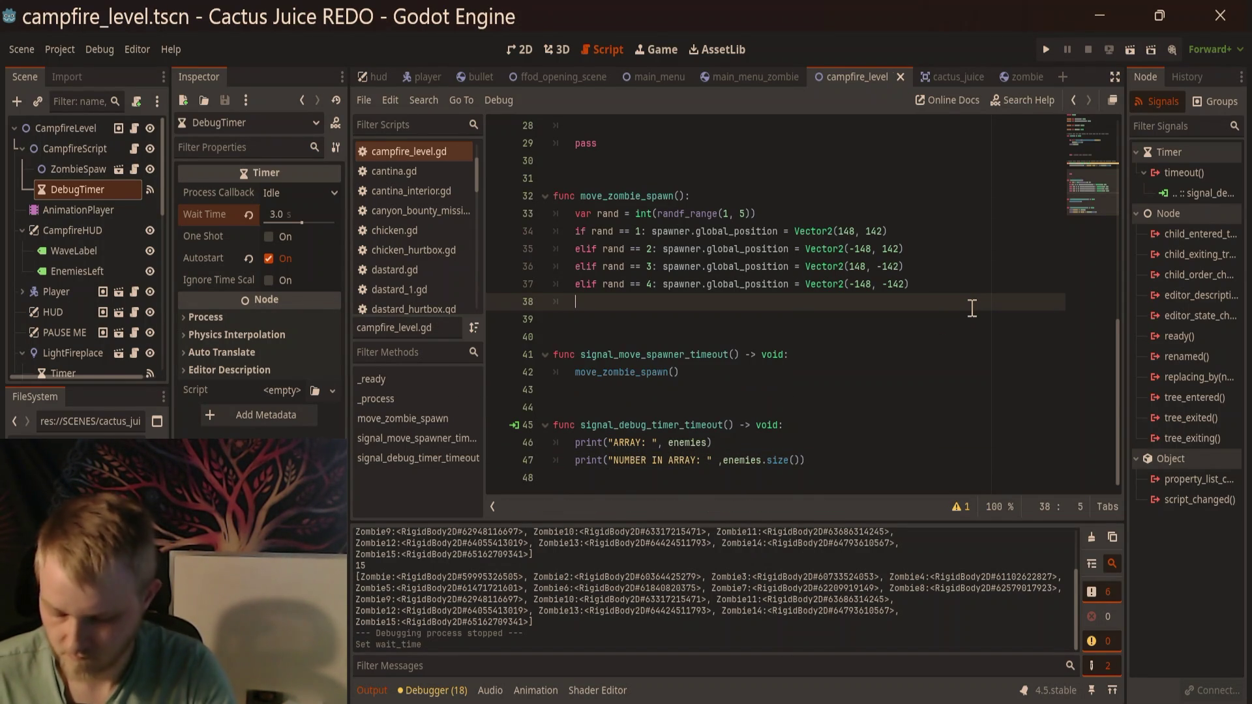
{"action": "key", "text": "F6"}
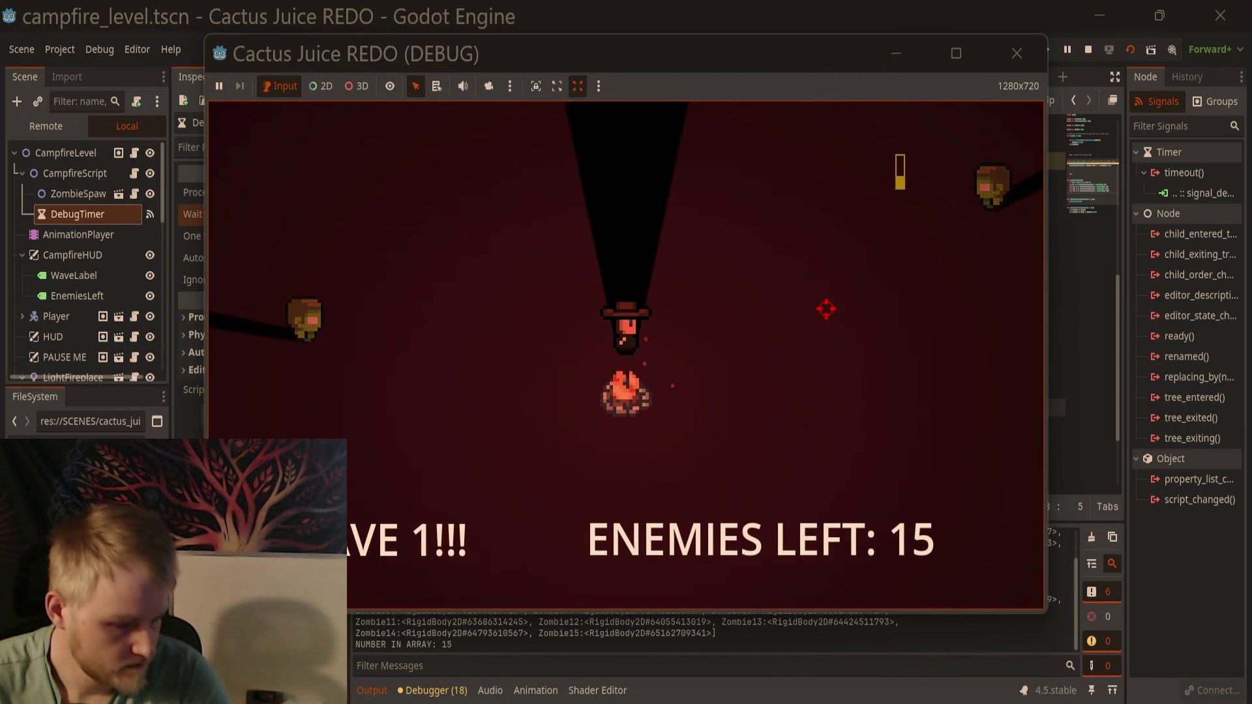
Step: Walk around the level with WASD, shoot the left zombie, then close the game window
{"action": "key", "text": "a"}
{"action": "left_click", "coordinate": [420, 314]}
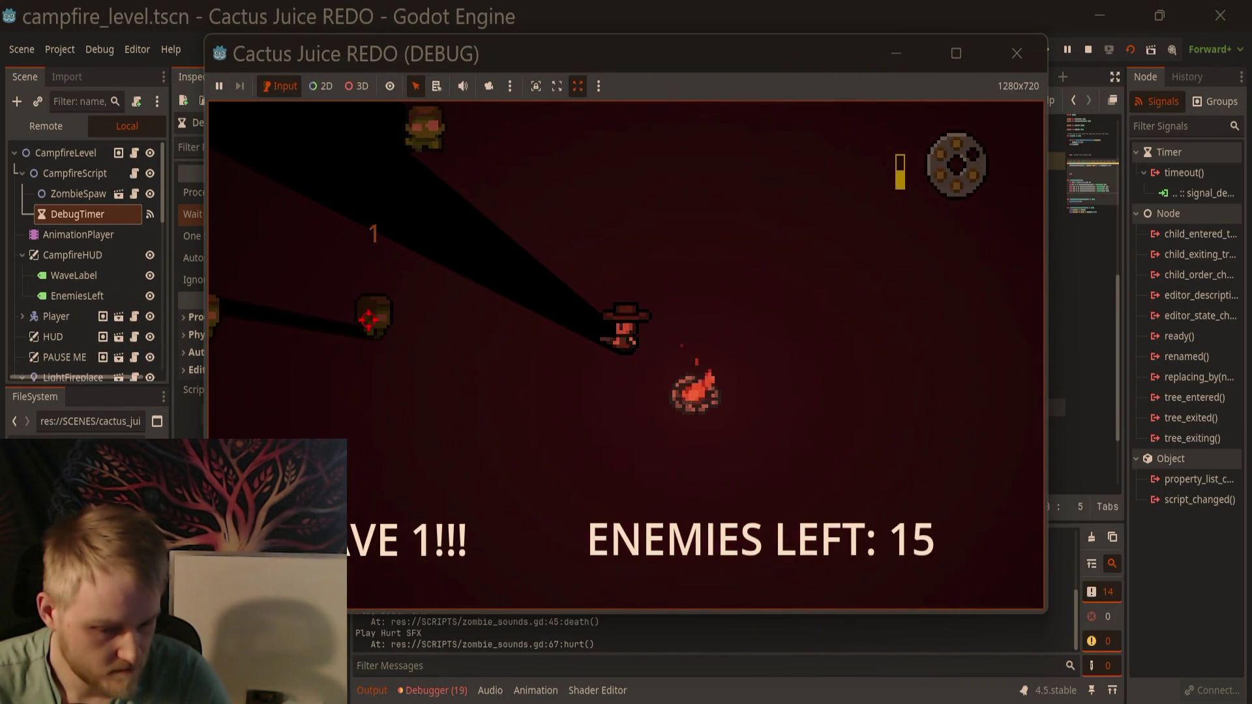
{"action": "key", "text": "w"}
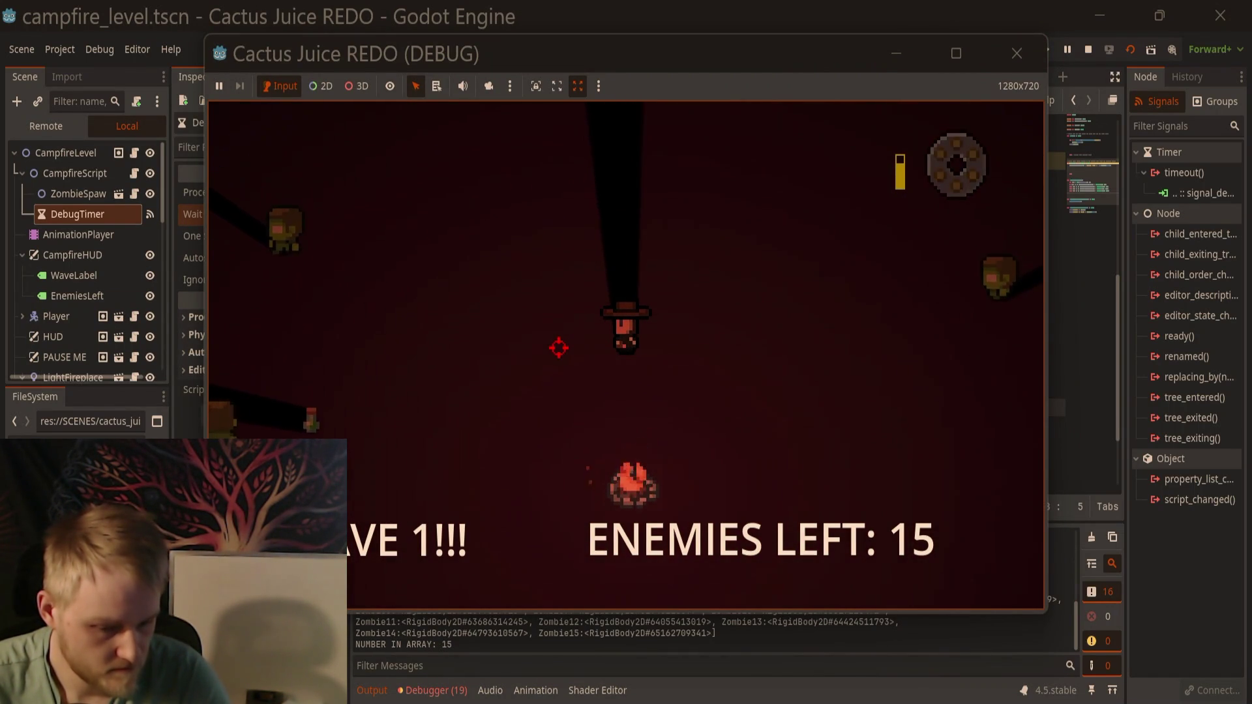
{"action": "key", "text": "s"}
{"action": "key", "text": "d"}
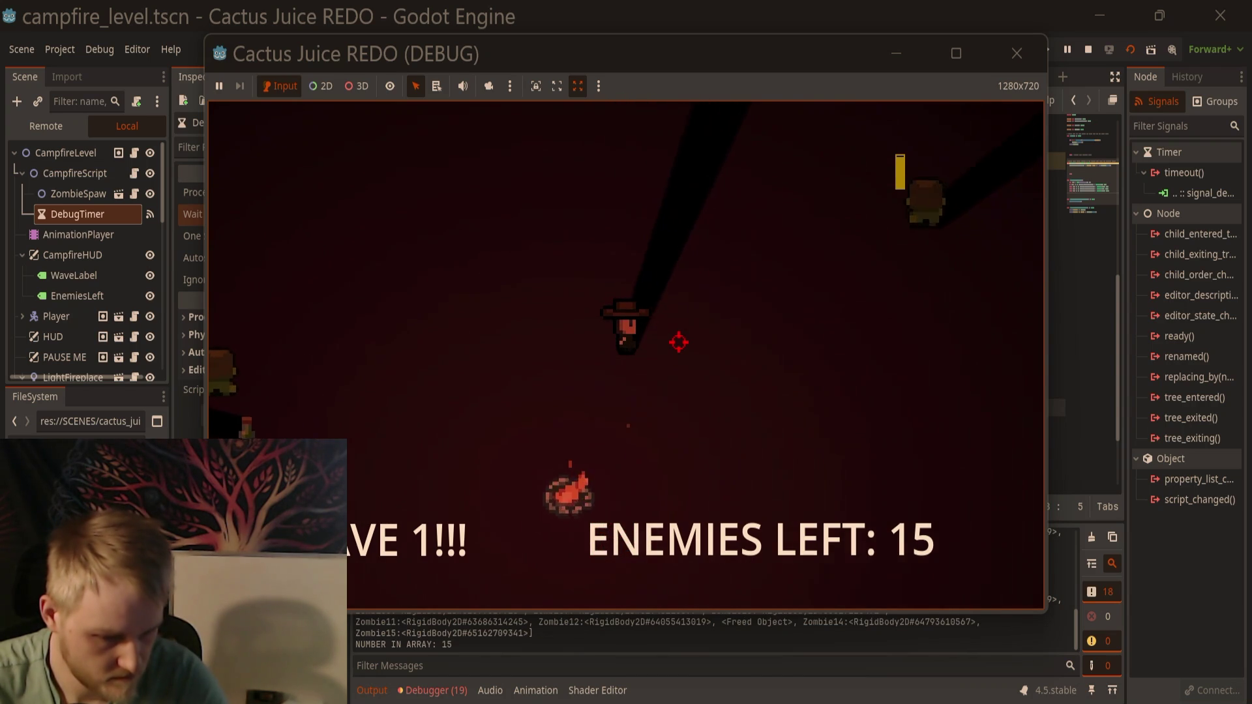
{"action": "key", "text": "d"}
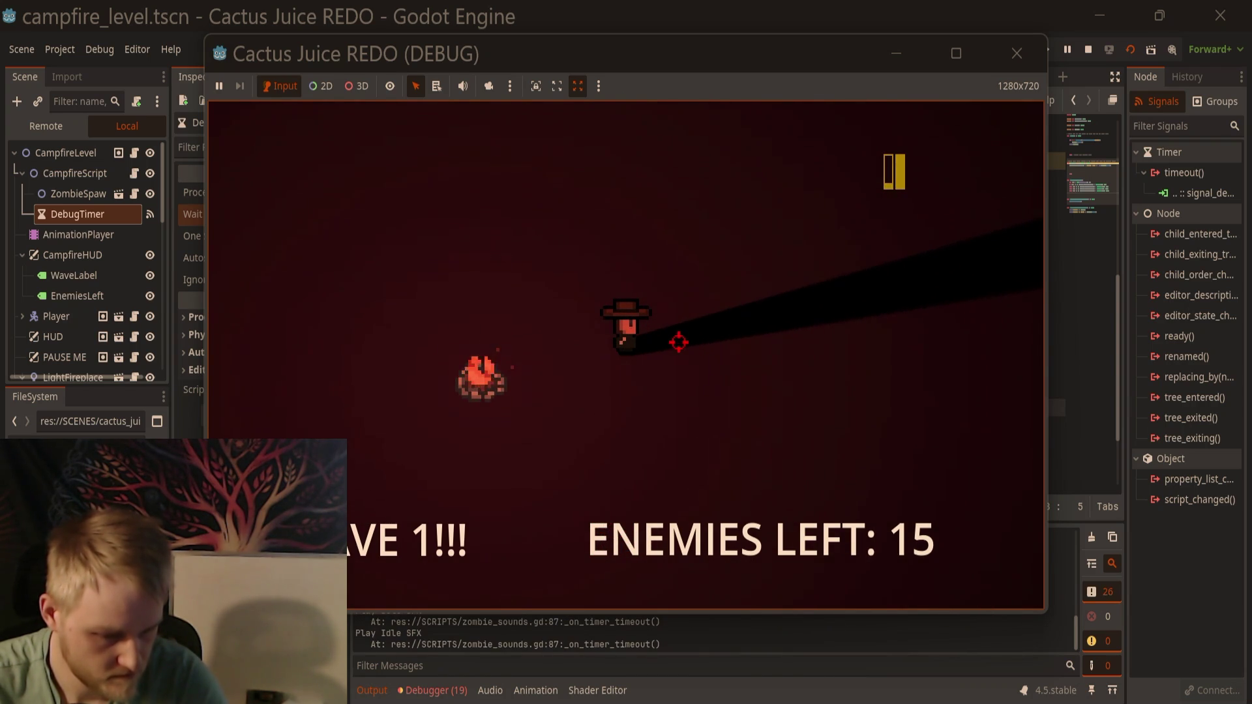
{"action": "left_click", "coordinate": [1018, 64]}
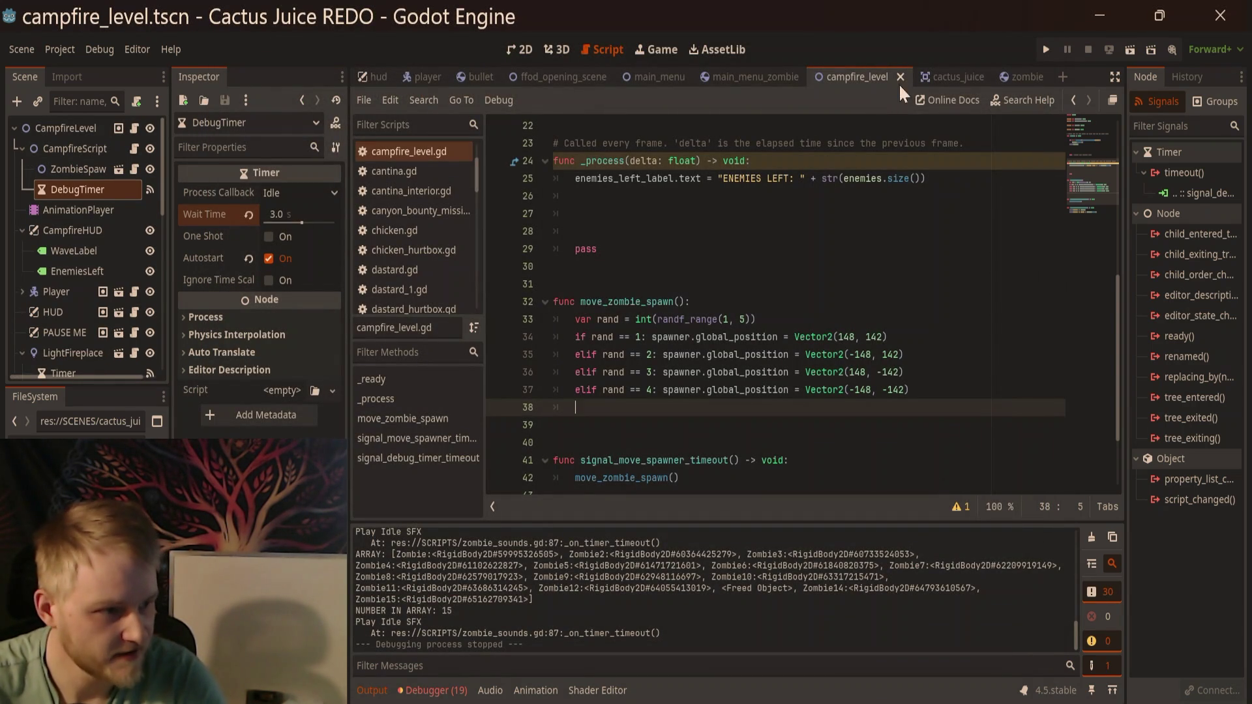
Step: Switch to the zombie scene and look through its zombie.gd script
{"action": "left_click", "coordinate": [941, 75]}
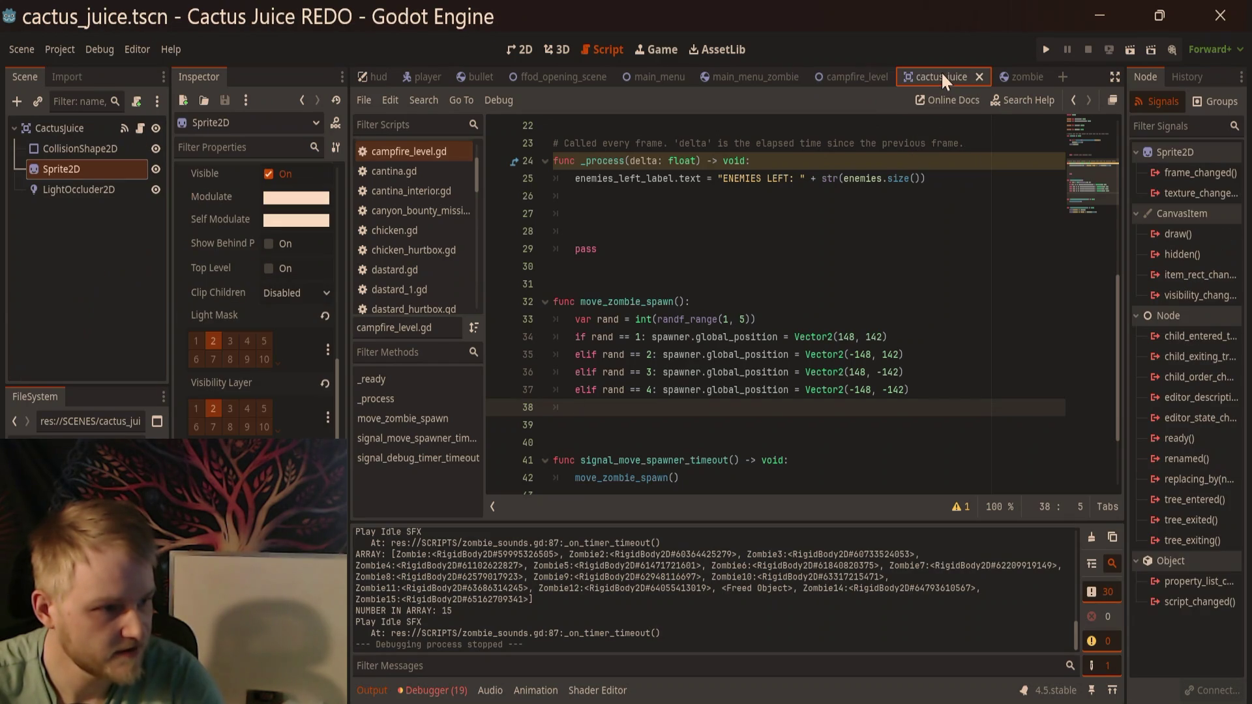
{"action": "left_click", "coordinate": [871, 75]}
{"action": "scroll", "coordinate": [848, 236], "scroll_direction": "up", "scroll_amount": 3}
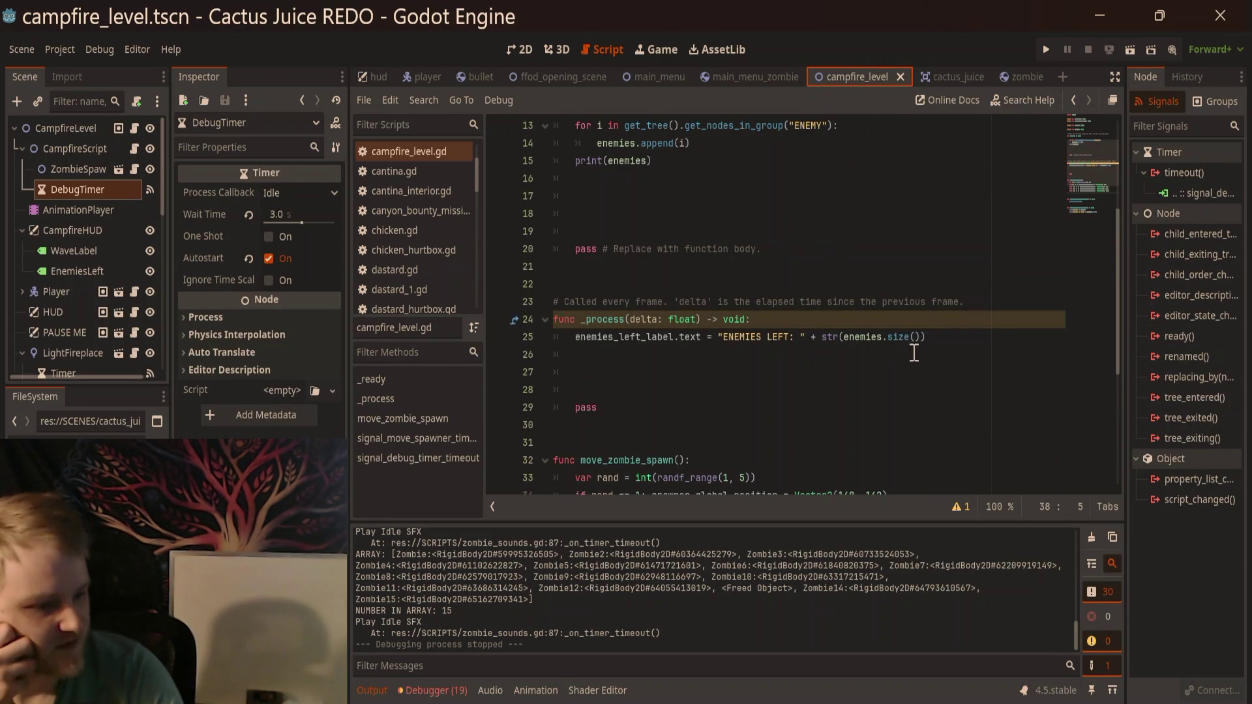
{"action": "scroll", "coordinate": [920, 343], "scroll_direction": "up", "scroll_amount": 3}
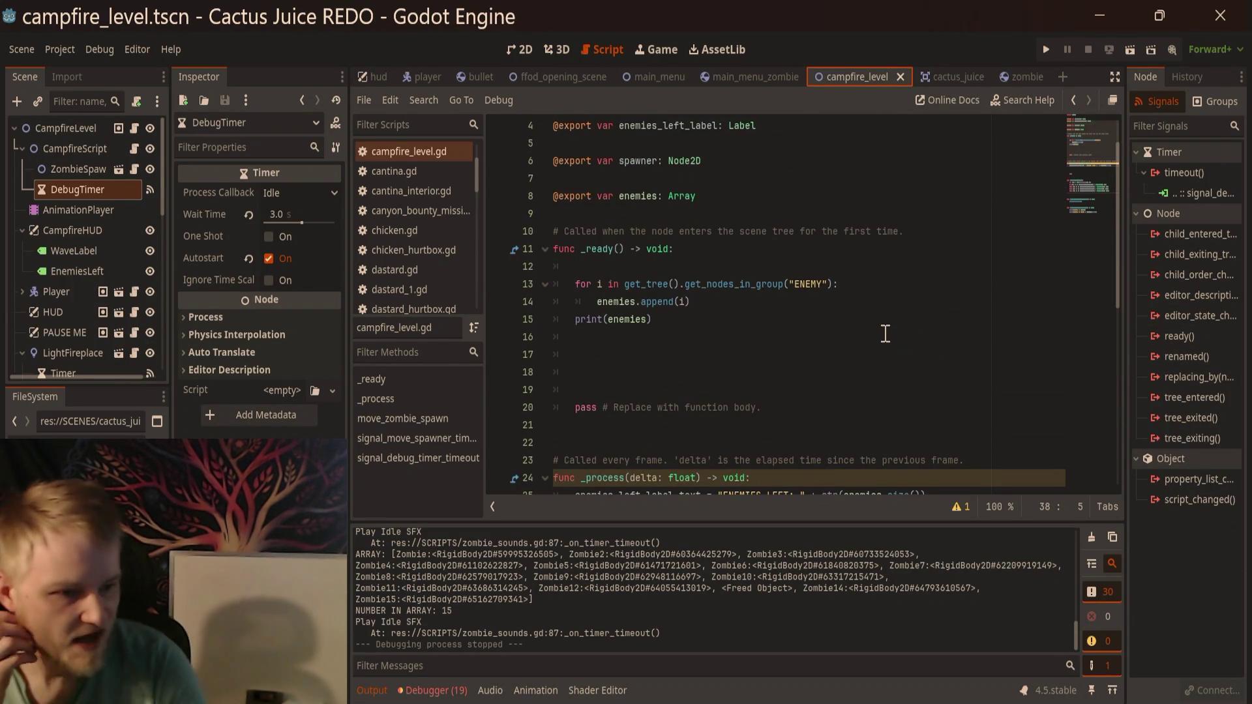
{"action": "left_click", "coordinate": [1019, 75]}
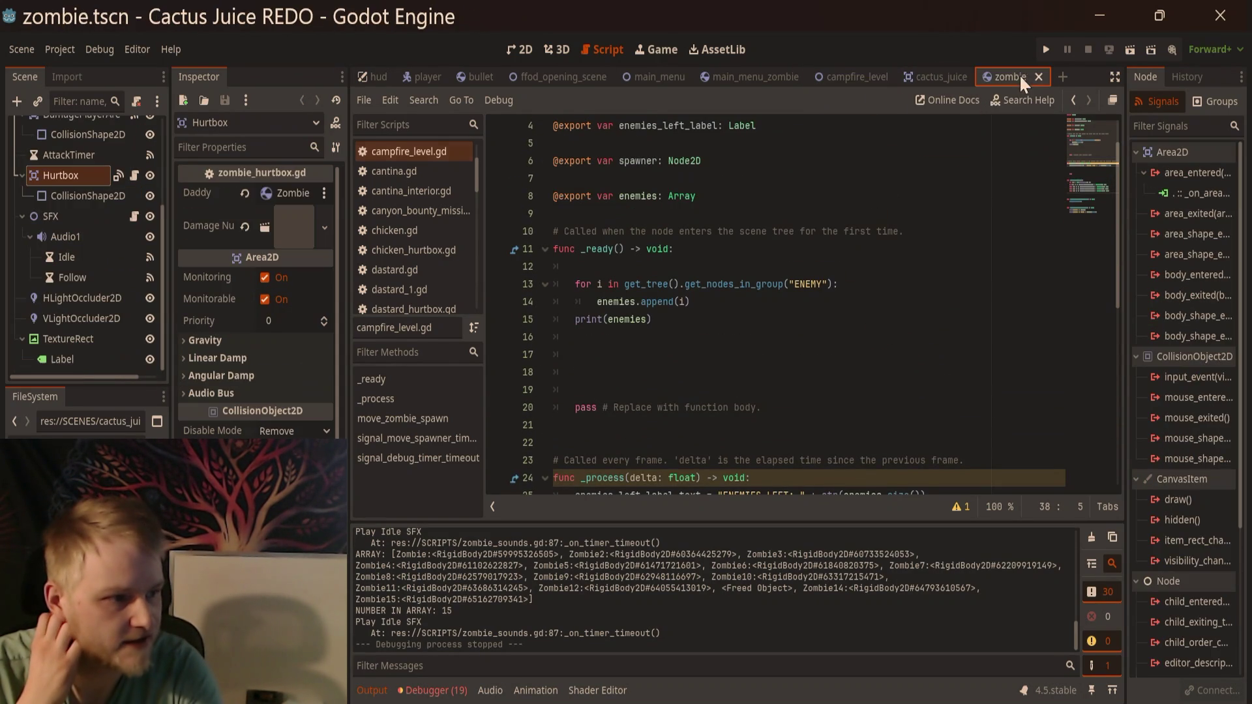
{"action": "left_click", "coordinate": [842, 352]}
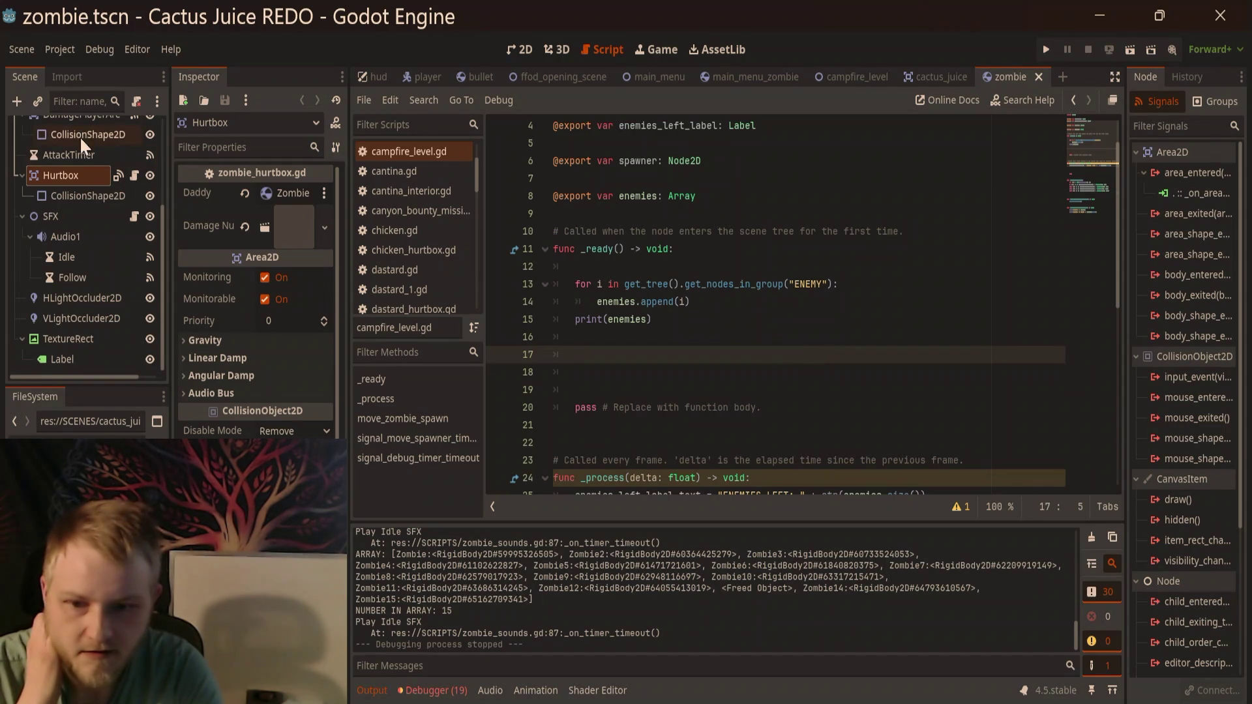
{"action": "scroll", "coordinate": [103, 215], "scroll_direction": "up", "scroll_amount": 5}
{"action": "left_click", "coordinate": [134, 128]}
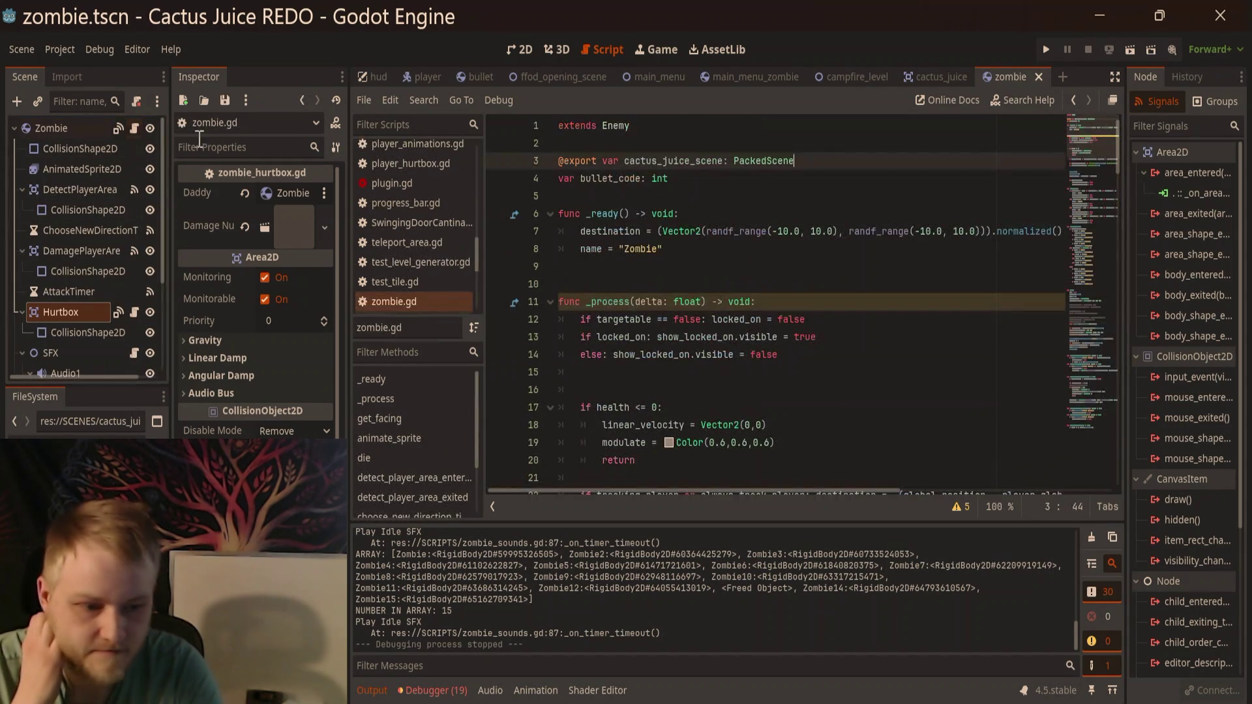
{"action": "scroll", "coordinate": [793, 257], "scroll_direction": "down", "scroll_amount": 3}
{"action": "scroll", "coordinate": [793, 258], "scroll_direction": "down", "scroll_amount": 4}
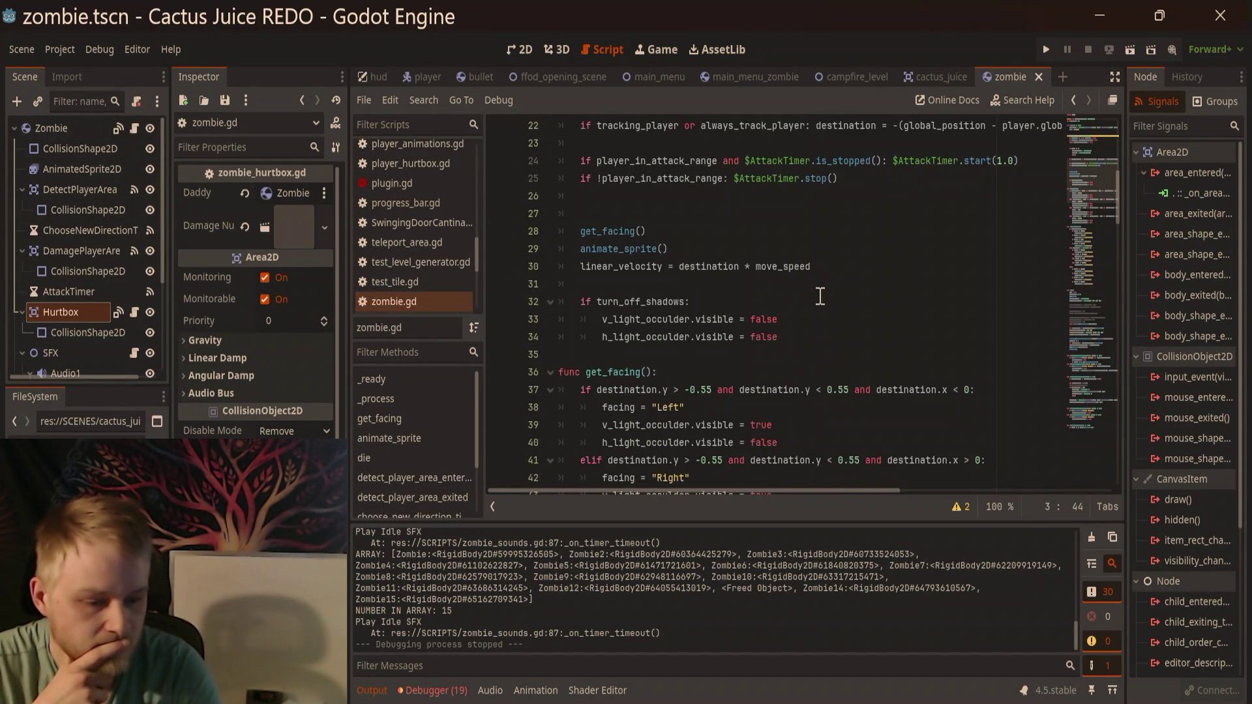
{"action": "scroll", "coordinate": [820, 296], "scroll_direction": "down", "scroll_amount": 6}
{"action": "scroll", "coordinate": [818, 290], "scroll_direction": "up", "scroll_amount": 13}
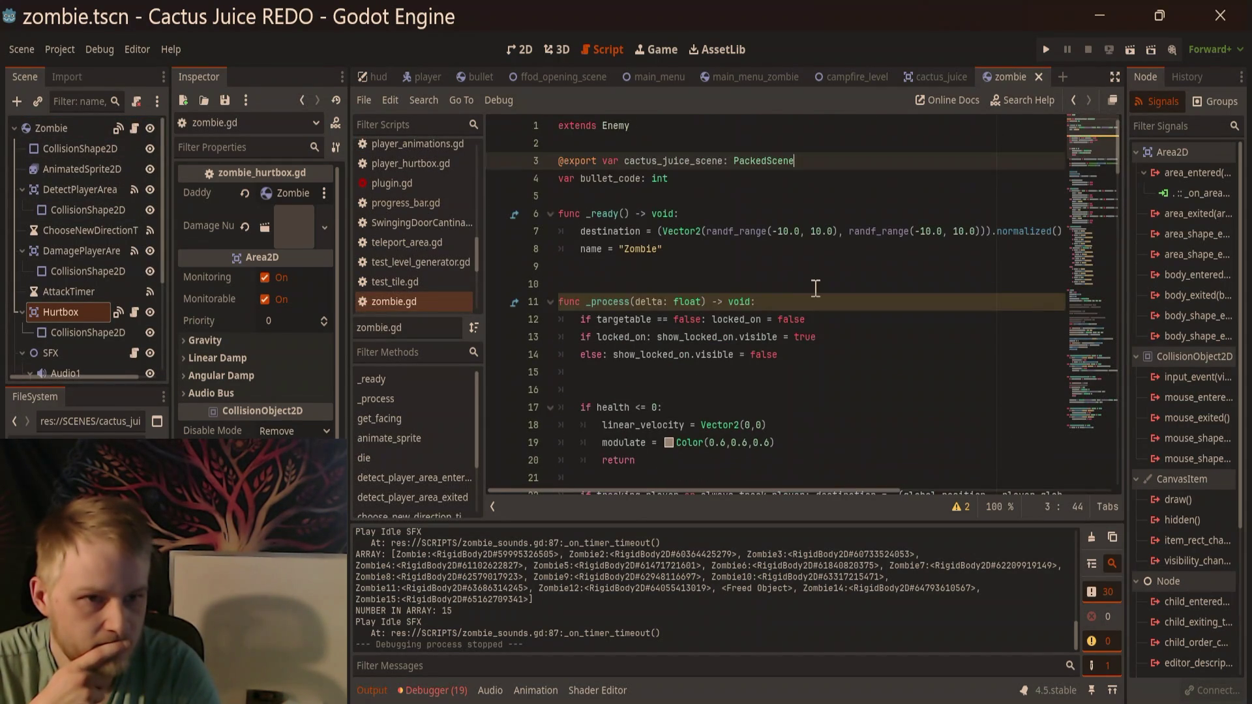
Step: Return to the campfire_level scene, open campfire_level.gd, then view the level in 2D
{"action": "left_click", "coordinate": [927, 76]}
{"action": "left_click", "coordinate": [836, 76]}
{"action": "left_click", "coordinate": [733, 80]}
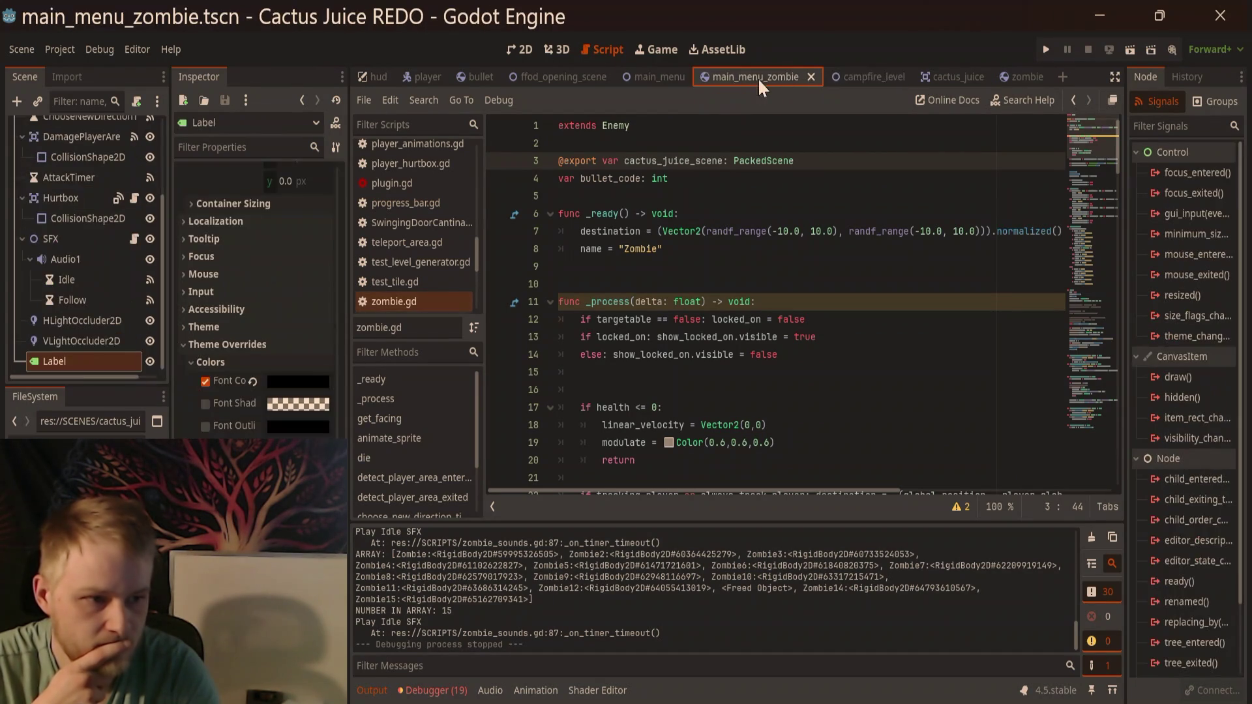
{"action": "left_click", "coordinate": [872, 78]}
{"action": "scroll", "coordinate": [827, 374], "scroll_direction": "down", "scroll_amount": 4}
{"action": "scroll", "coordinate": [825, 373], "scroll_direction": "down", "scroll_amount": 20}
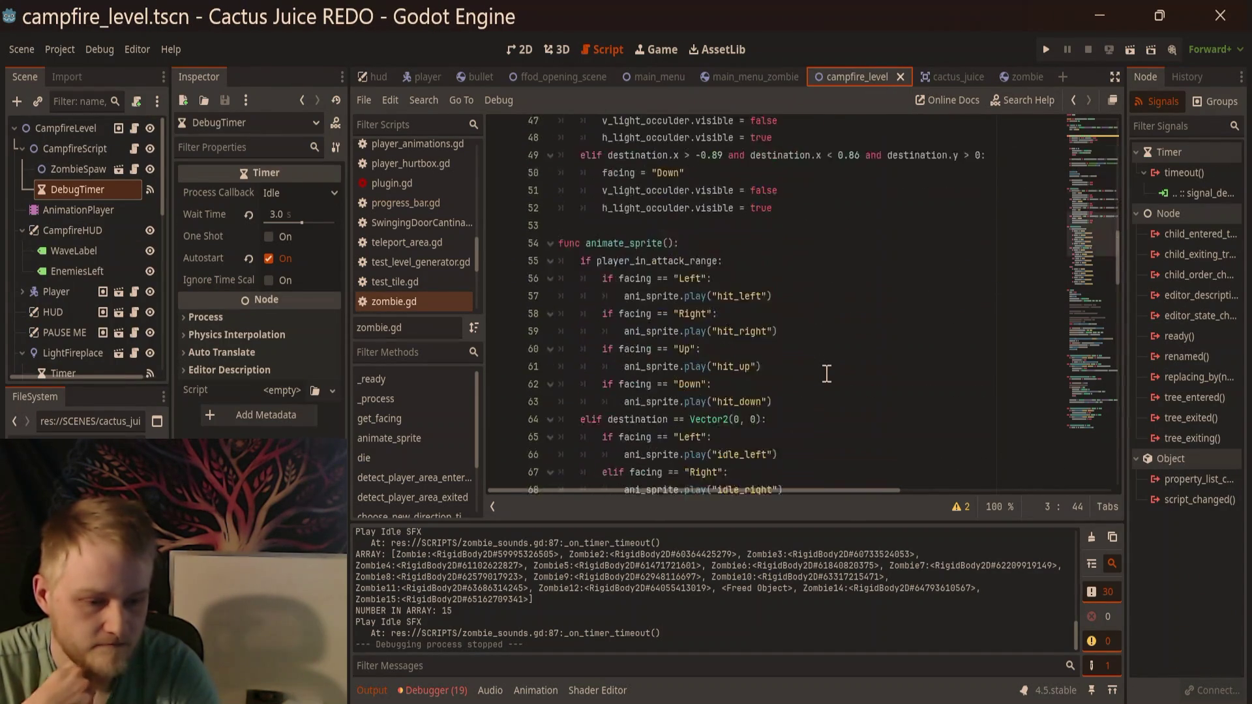
{"action": "scroll", "coordinate": [756, 267], "scroll_direction": "down", "scroll_amount": 9}
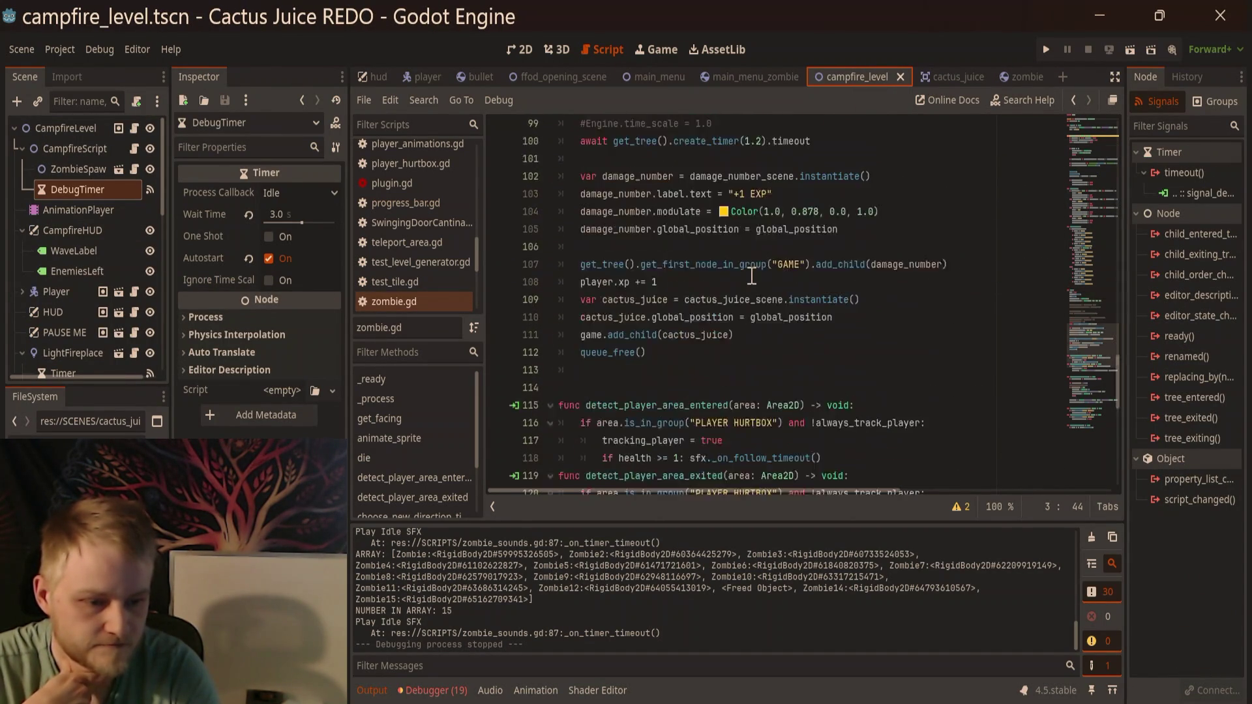
{"action": "scroll", "coordinate": [447, 253], "scroll_direction": "up", "scroll_amount": 6}
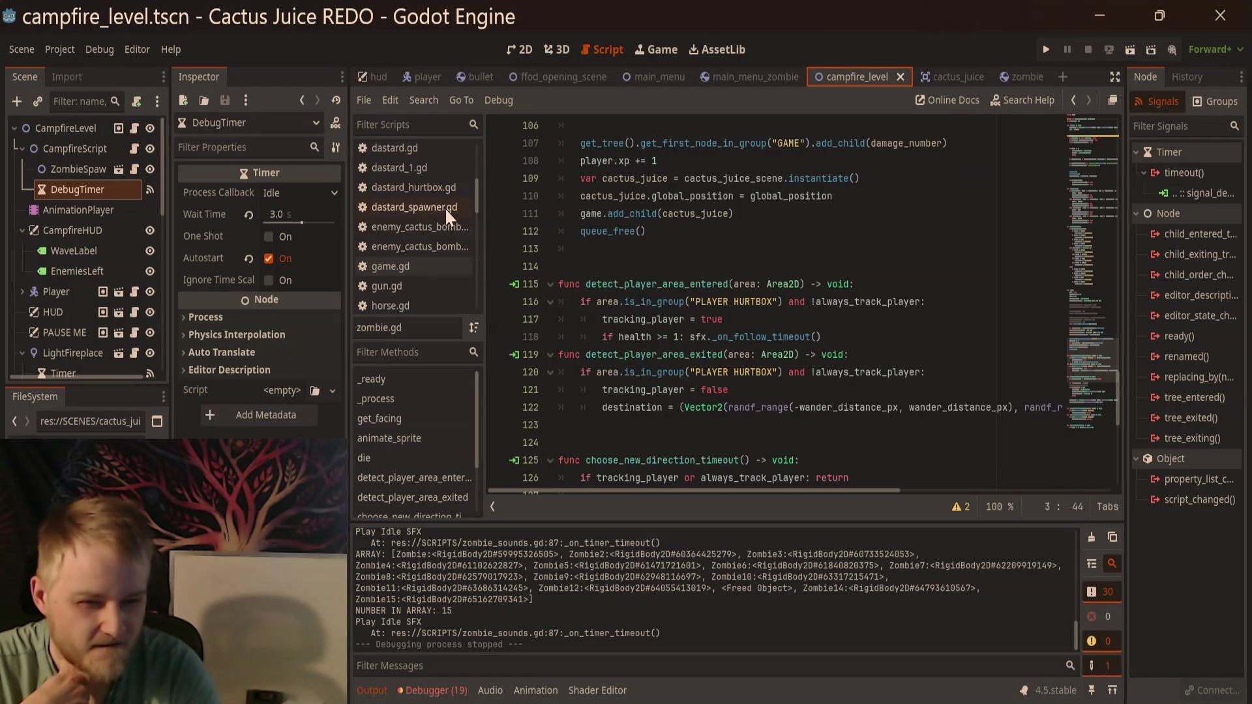
{"action": "scroll", "coordinate": [441, 217], "scroll_direction": "up", "scroll_amount": 3}
{"action": "scroll", "coordinate": [437, 215], "scroll_direction": "up", "scroll_amount": 3}
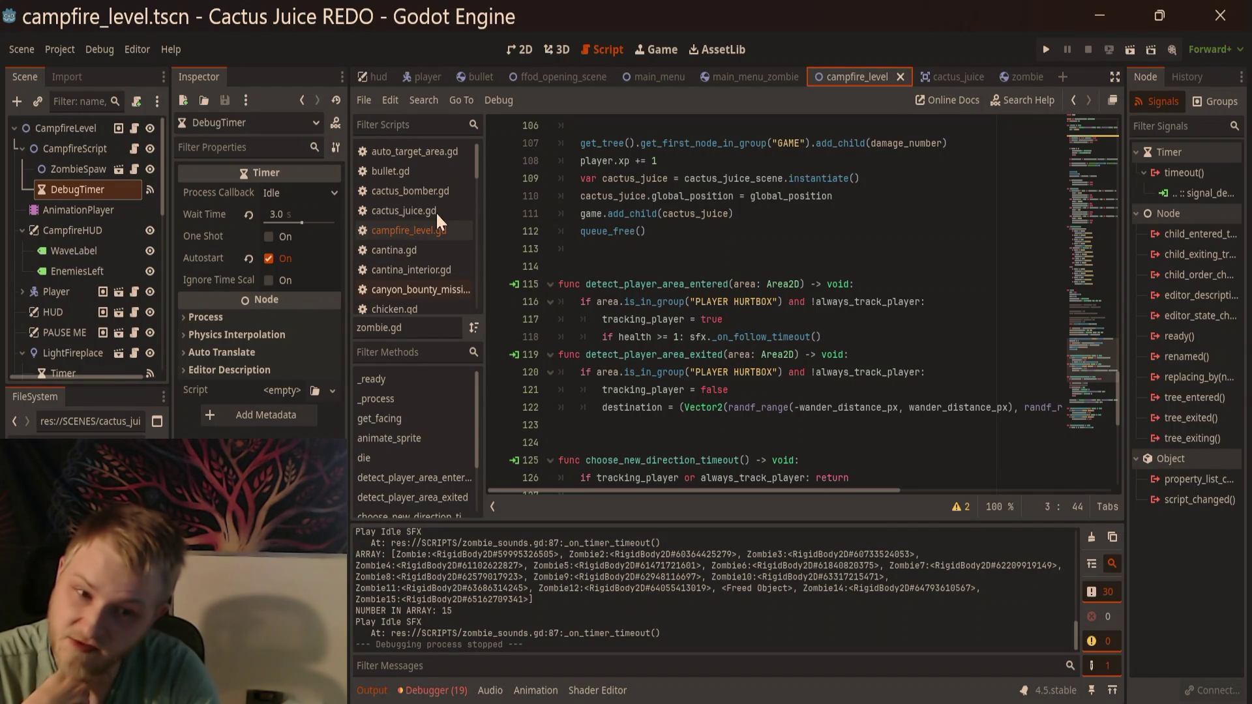
{"action": "left_click", "coordinate": [433, 230]}
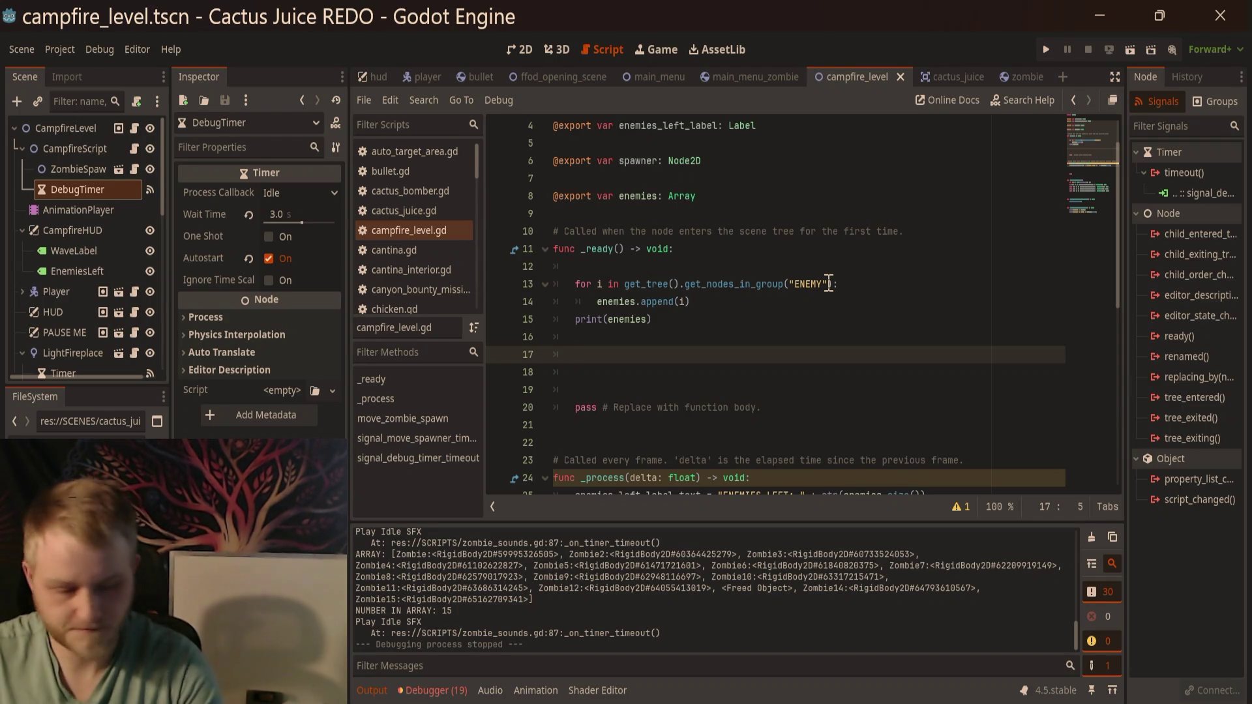
{"action": "scroll", "coordinate": [811, 330], "scroll_direction": "down", "scroll_amount": 4}
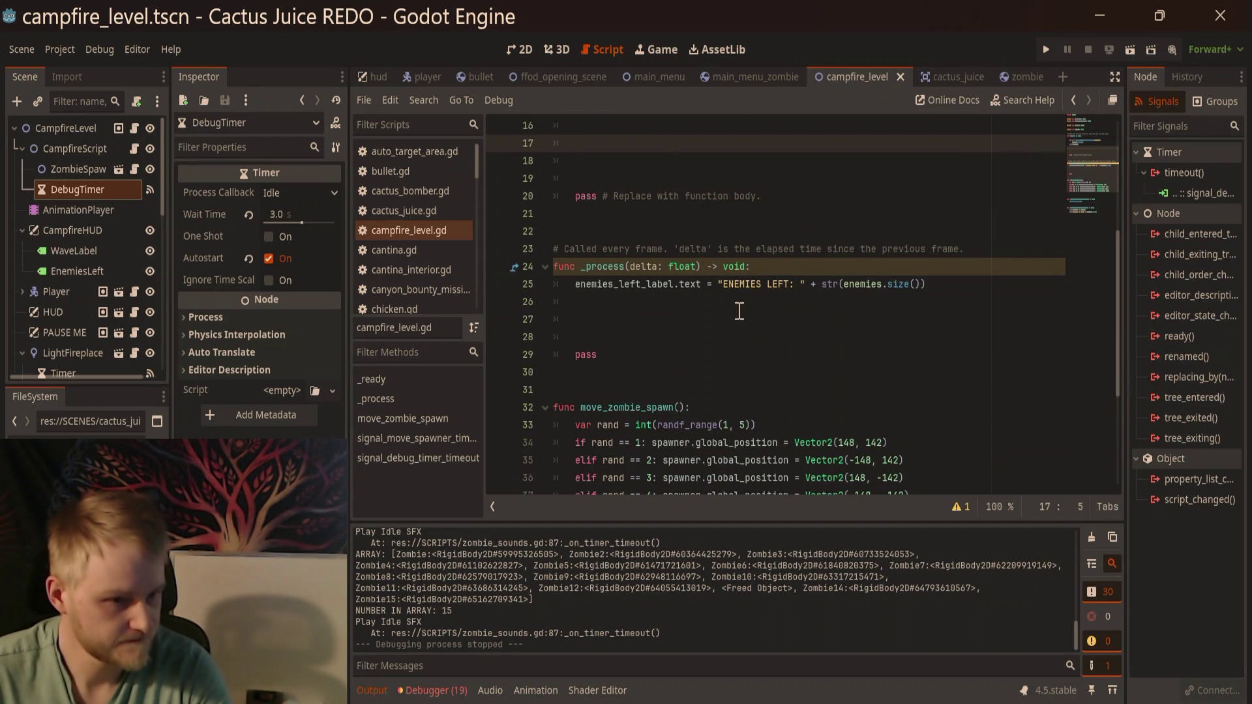
{"action": "left_click", "coordinate": [521, 50]}
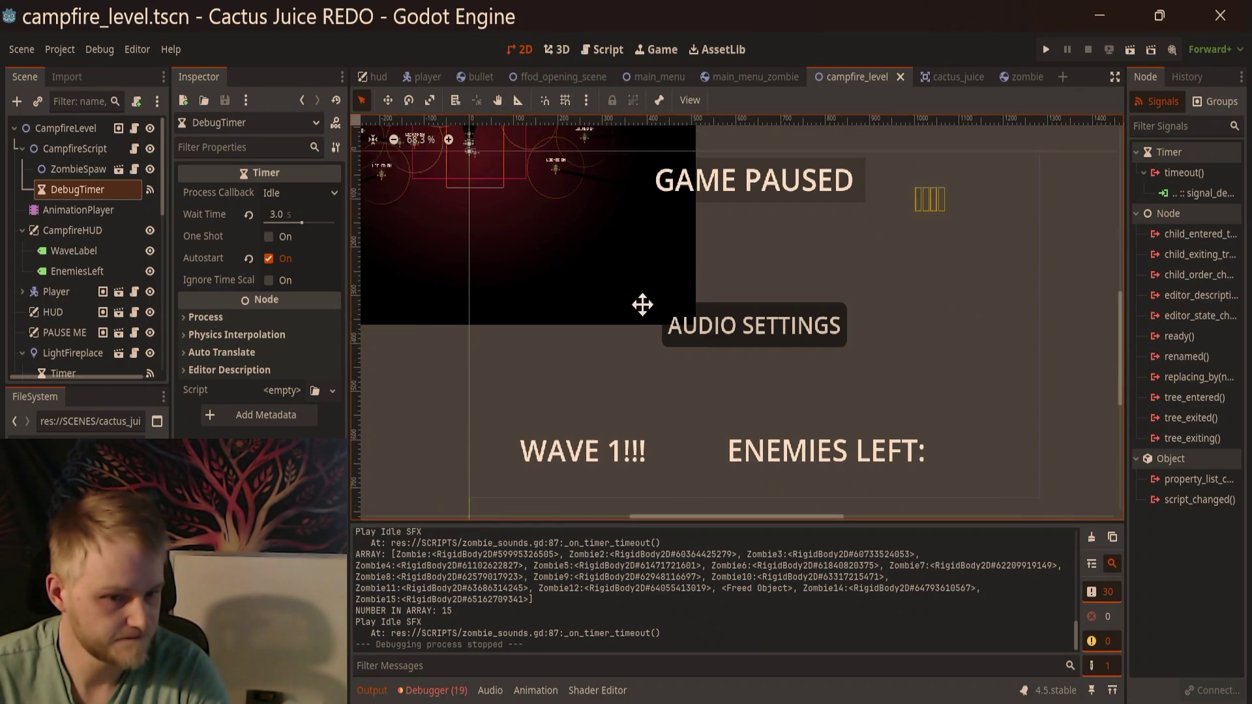
Step: Add a func reset_enemy_array(): declaration below move_zombie_spawn in campfire_level.gd
{"action": "scroll", "coordinate": [683, 354], "scroll_direction": "up", "scroll_amount": 3}
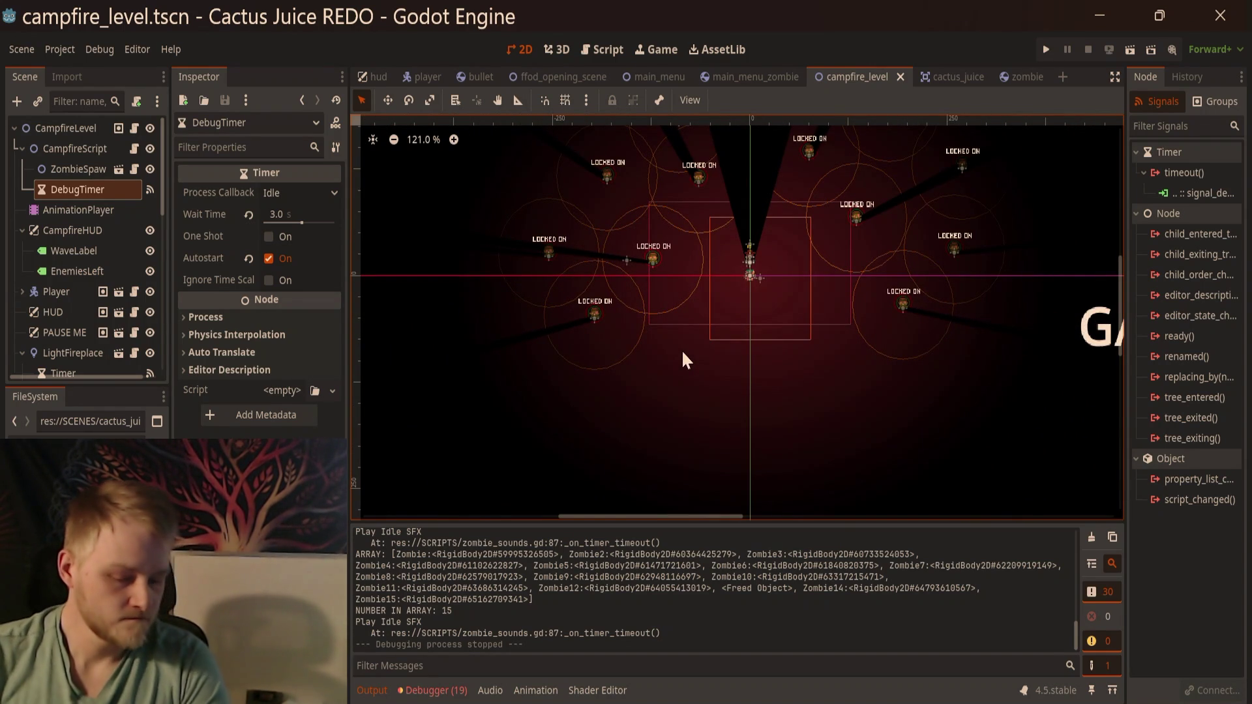
{"action": "left_click", "coordinate": [595, 51]}
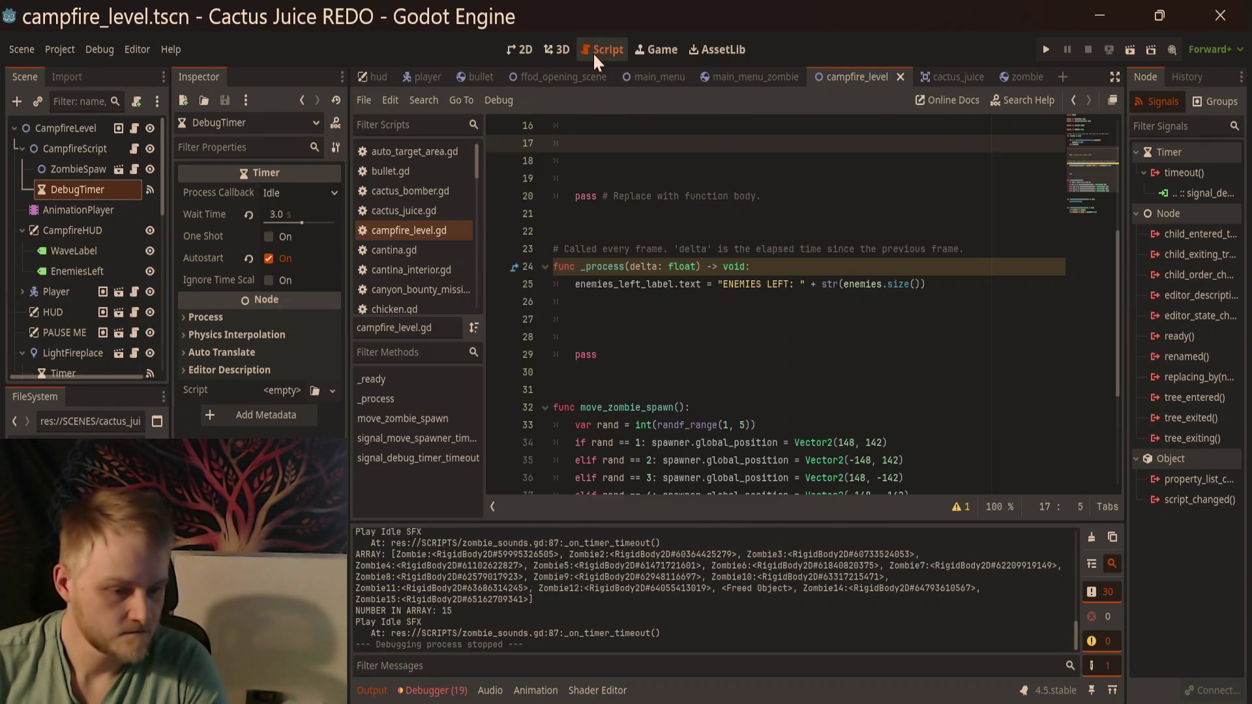
{"action": "left_click", "coordinate": [828, 375]}
{"action": "scroll", "coordinate": [827, 373], "scroll_direction": "down", "scroll_amount": 4}
{"action": "left_click", "coordinate": [675, 319]}
{"action": "key", "text": "Return"}
{"action": "key", "text": "Return"}
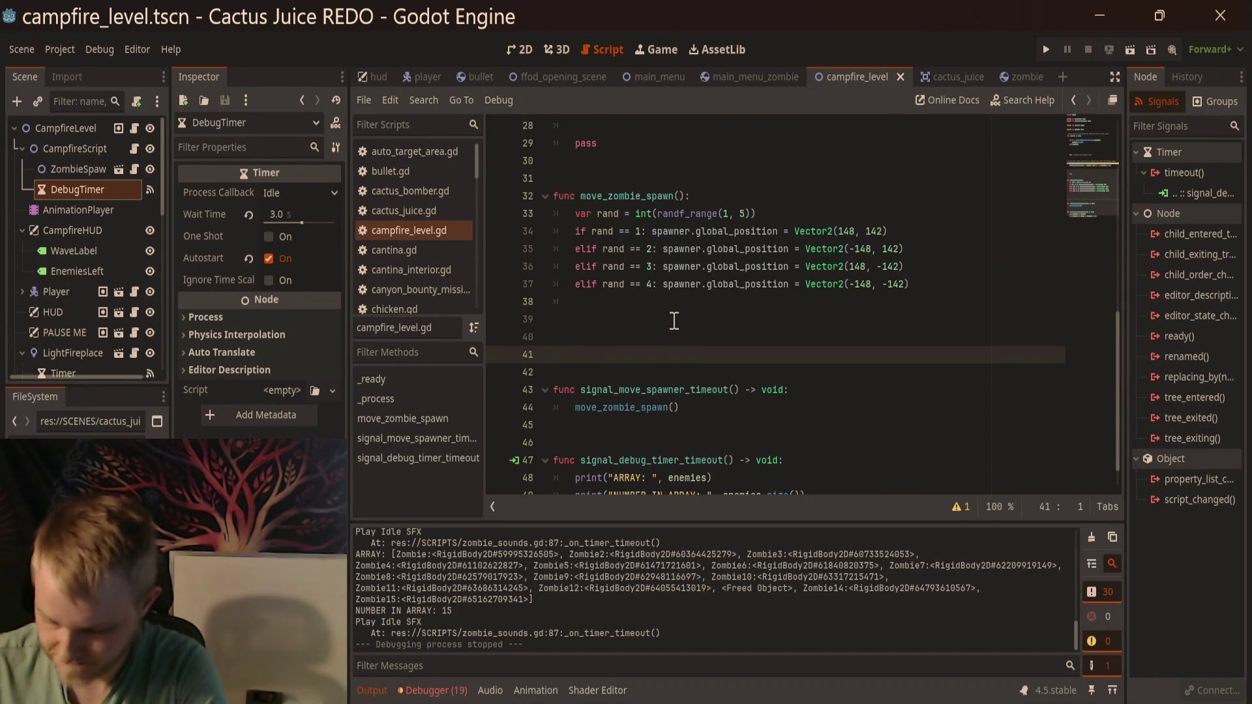
{"action": "key", "text": "Up"}
{"action": "type", "text": "f"}
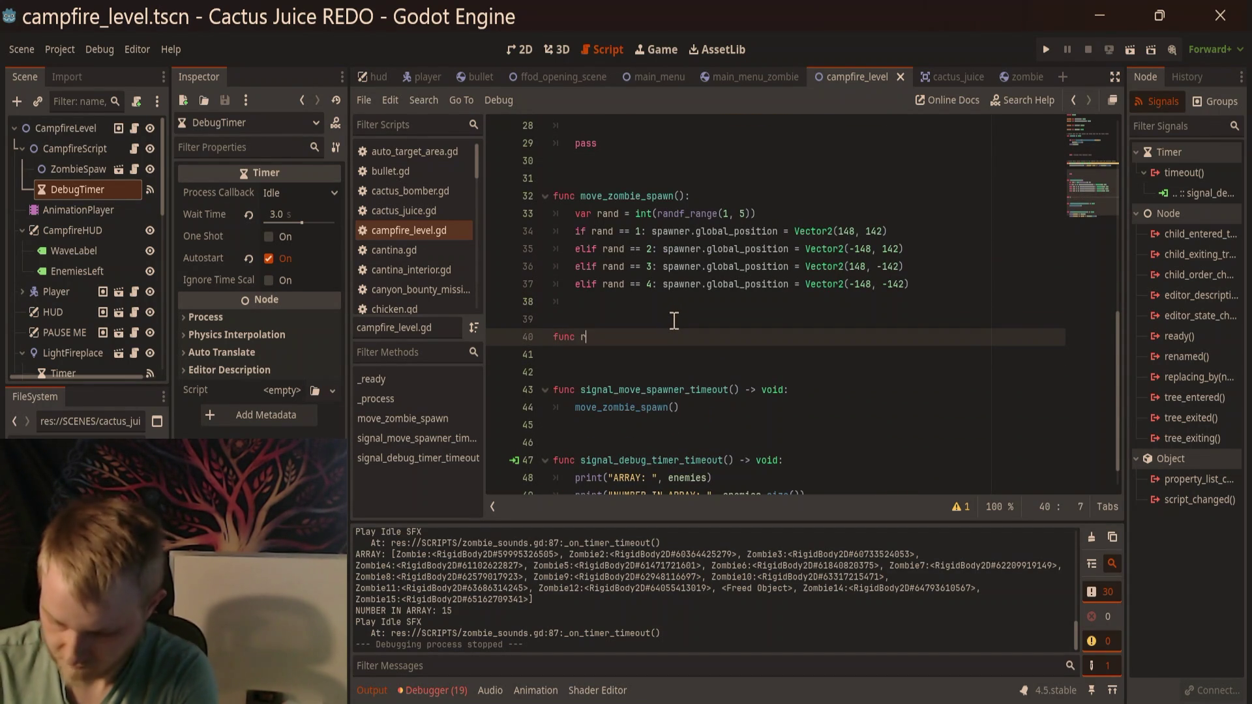
{"action": "type", "text": "eset_enem"}
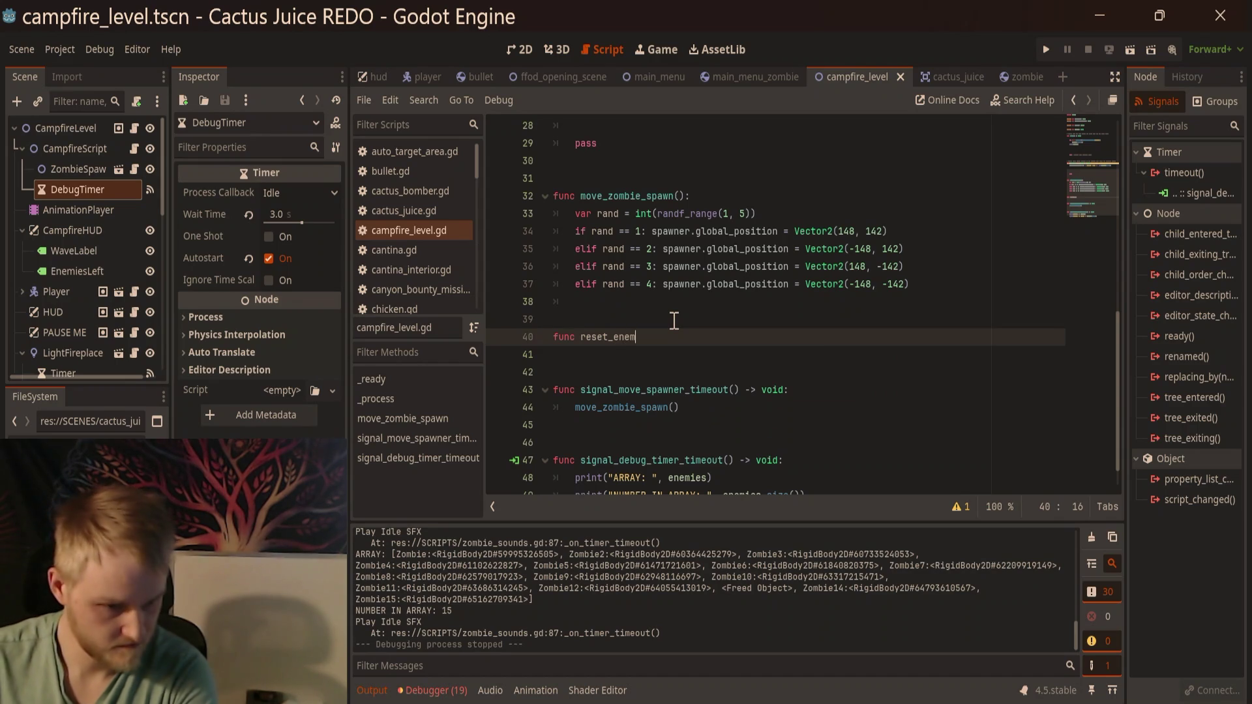
{"action": "type", "text": "y_array()"}
{"action": "key", "text": "Return"}
{"action": "key", "text": "Return"}
{"action": "key", "text": "Return"}
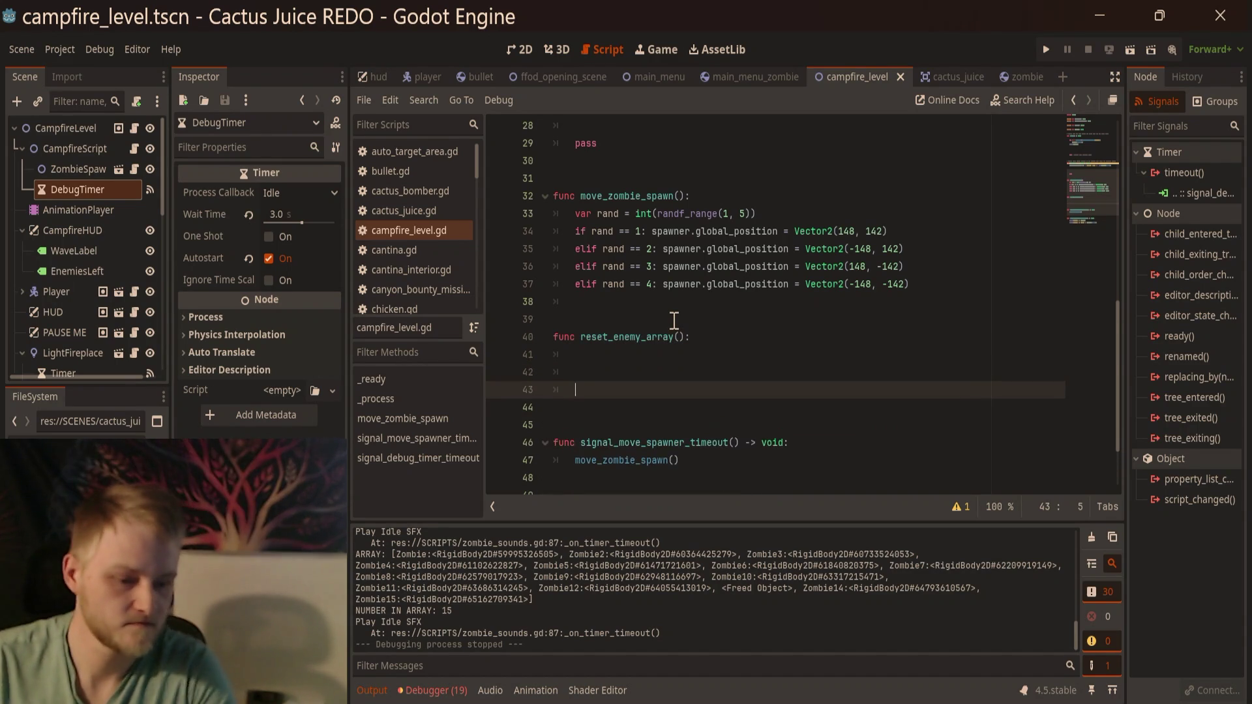
Step: Write enemies in the new function body, then go to the enemies declaration on line 8
{"action": "left_click", "coordinate": [666, 356]}
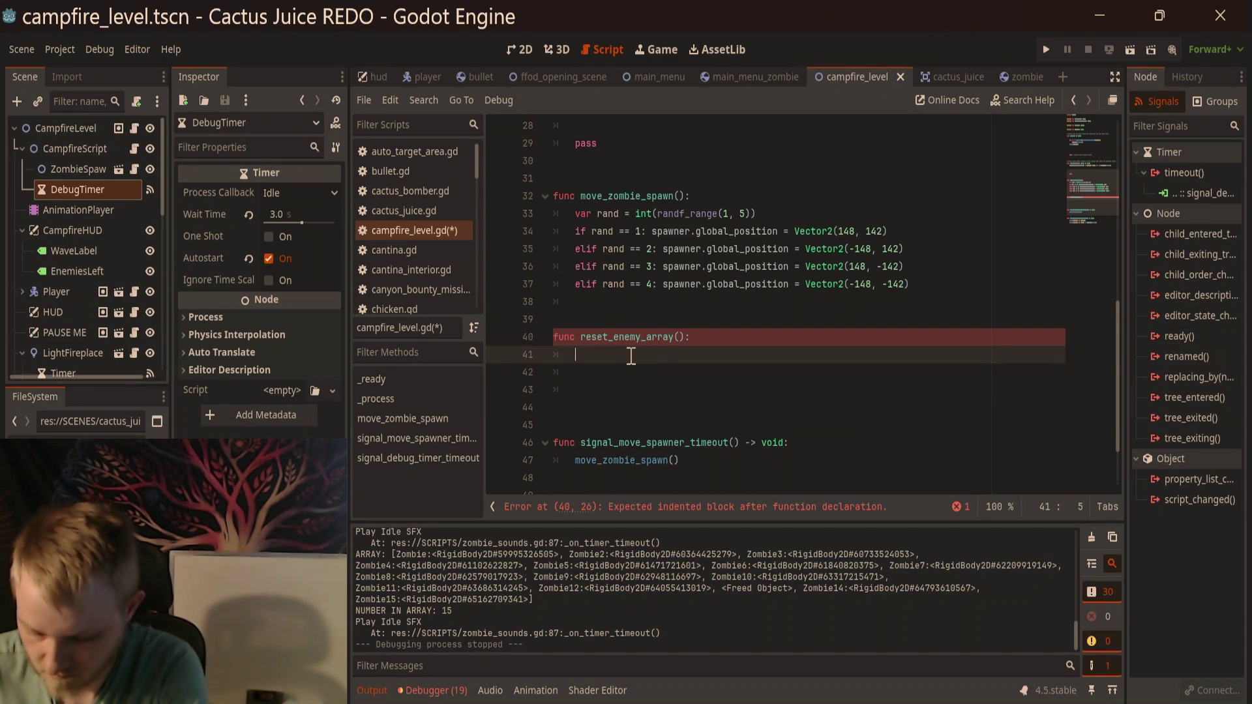
{"action": "type", "text": "eneim"}
{"action": "key", "text": "BackSpace"}
{"action": "key", "text": "BackSpace"}
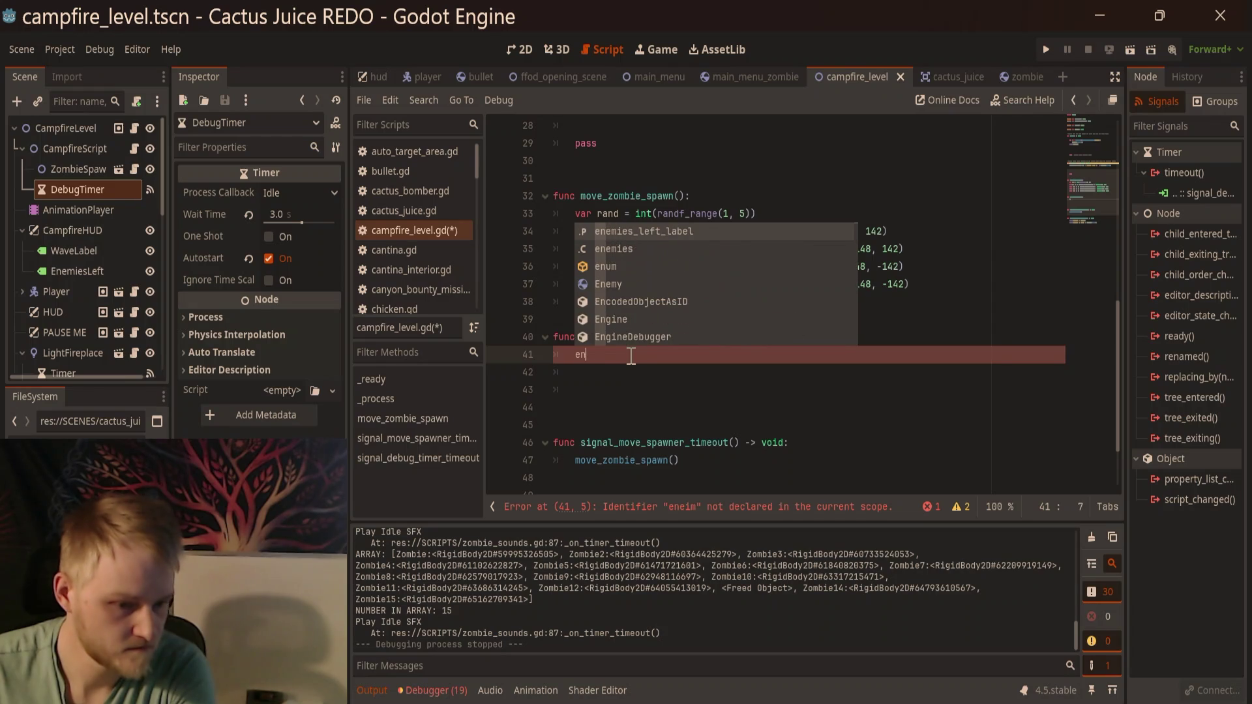
{"action": "type", "text": "mi"}
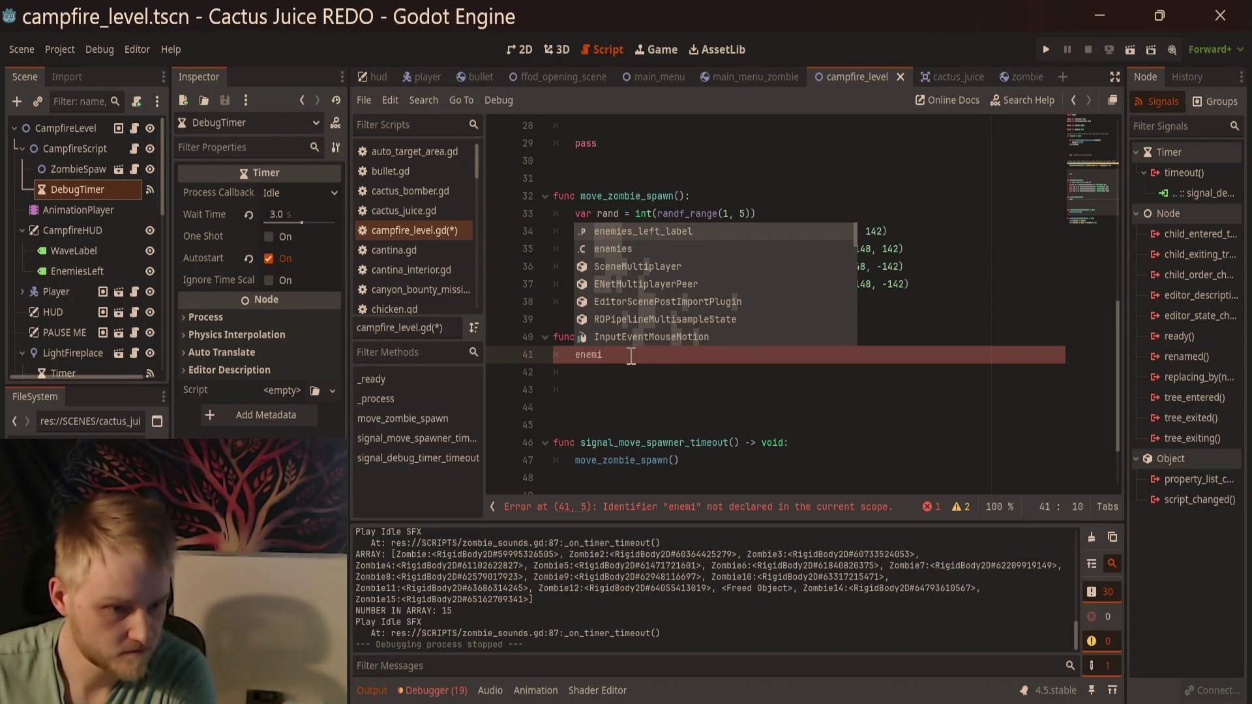
{"action": "type", "text": "es"}
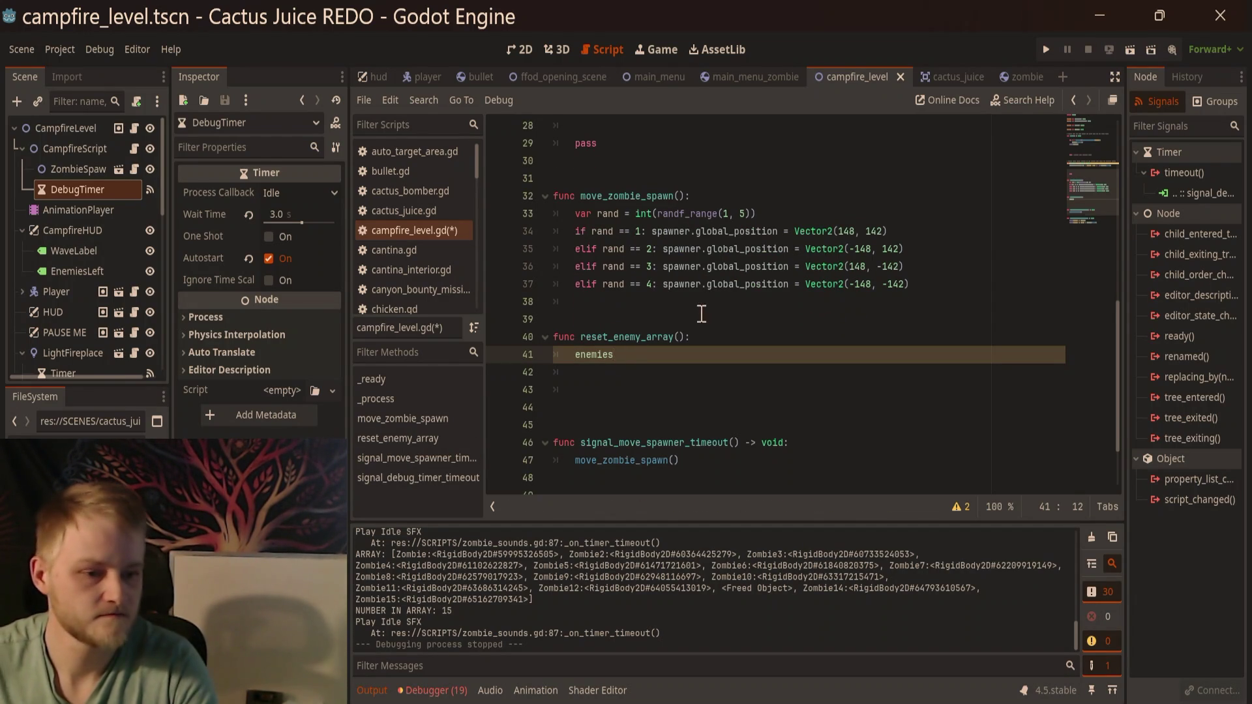
{"action": "scroll", "coordinate": [659, 311], "scroll_direction": "up", "scroll_amount": 9}
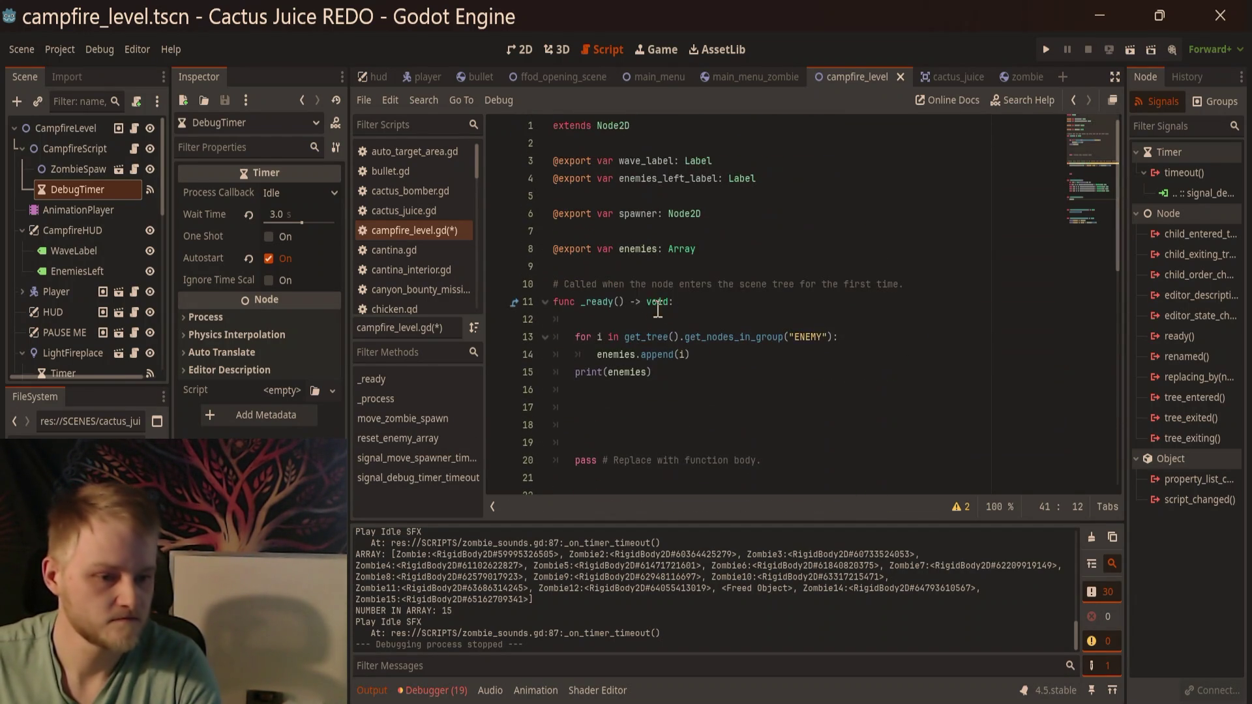
{"action": "left_click", "coordinate": [724, 248]}
{"action": "left_click", "coordinate": [637, 250]}
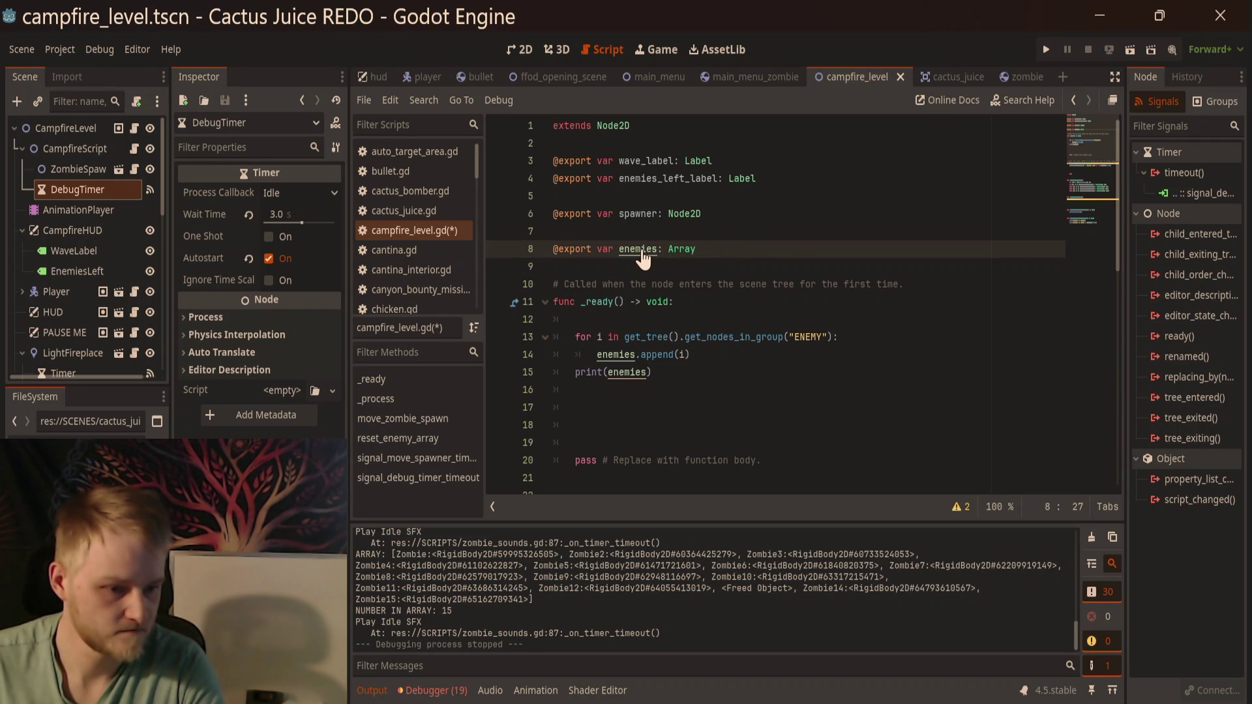
Step: Look up the clear() method in the Array documentation
{"action": "left_click", "coordinate": [687, 247], "text": "ctrl"}
{"action": "scroll", "coordinate": [705, 274], "scroll_direction": "down", "scroll_amount": 10}
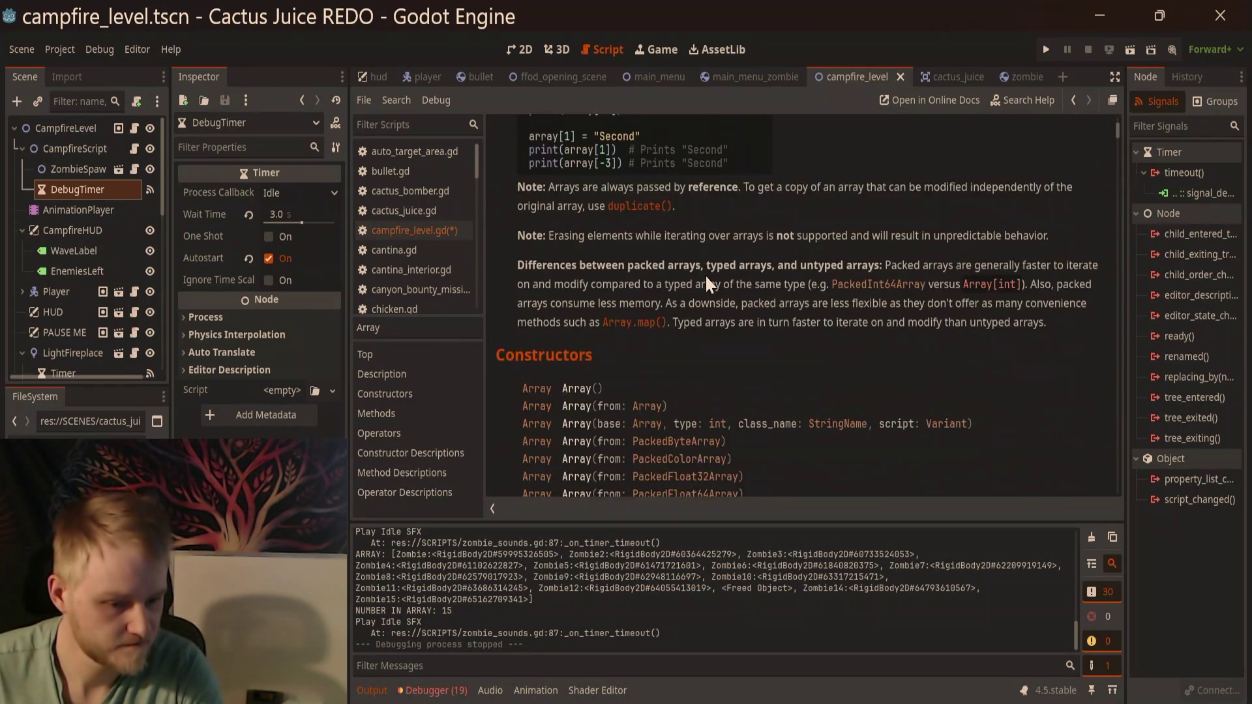
{"action": "scroll", "coordinate": [685, 287], "scroll_direction": "down", "scroll_amount": 4}
{"action": "scroll", "coordinate": [658, 289], "scroll_direction": "down", "scroll_amount": 2}
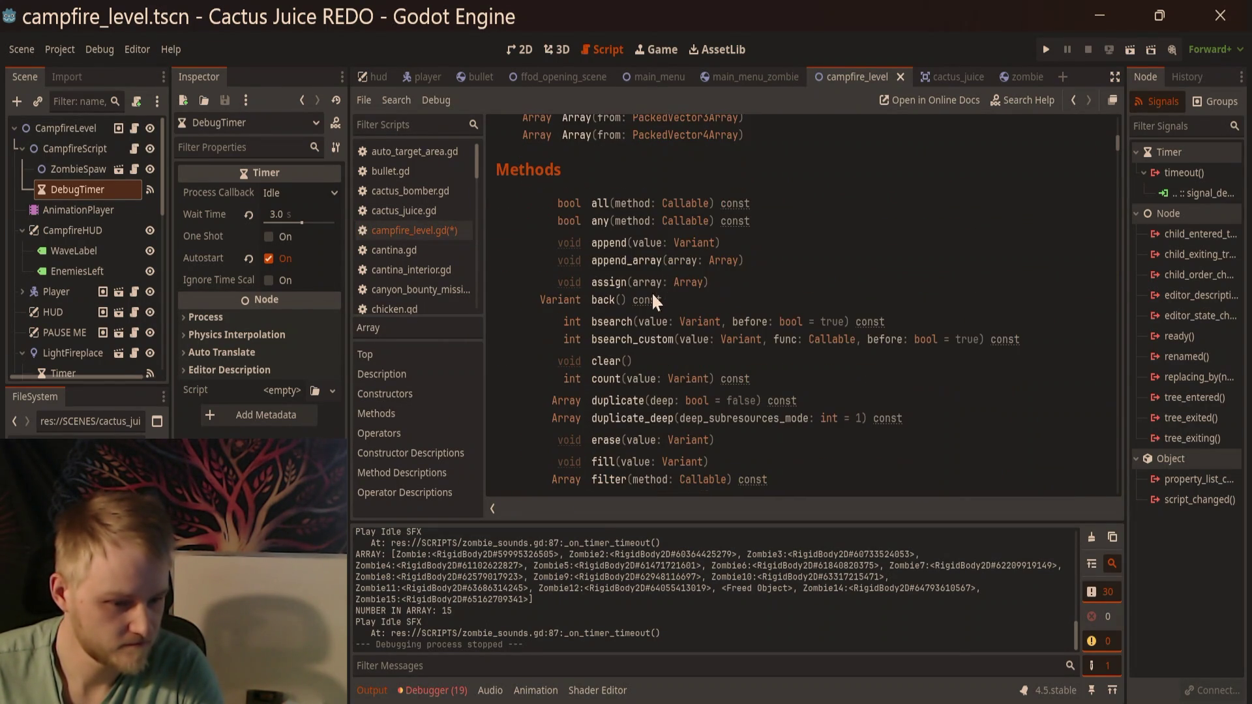
{"action": "left_click", "coordinate": [609, 358]}
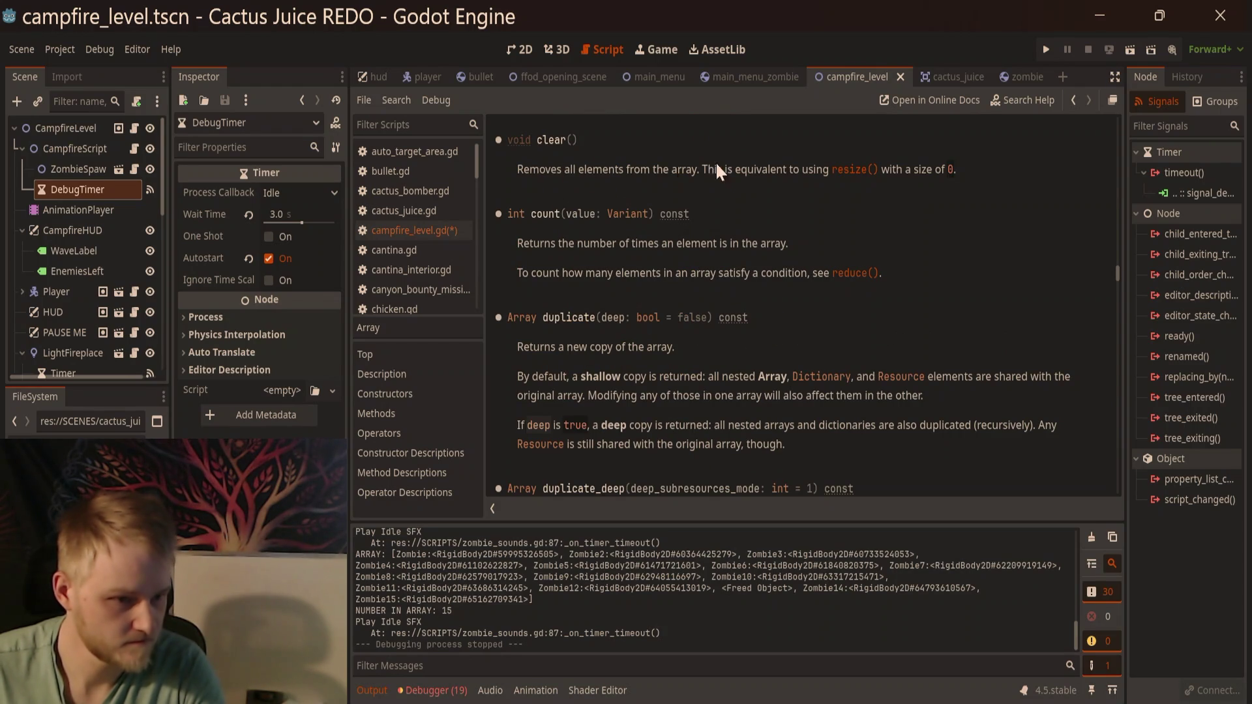
Step: Add enemies.clear() on line 41 of reset_enemy_array in campfire_level.gd
{"action": "left_click", "coordinate": [440, 230]}
{"action": "scroll", "coordinate": [587, 339], "scroll_direction": "down", "scroll_amount": 6}
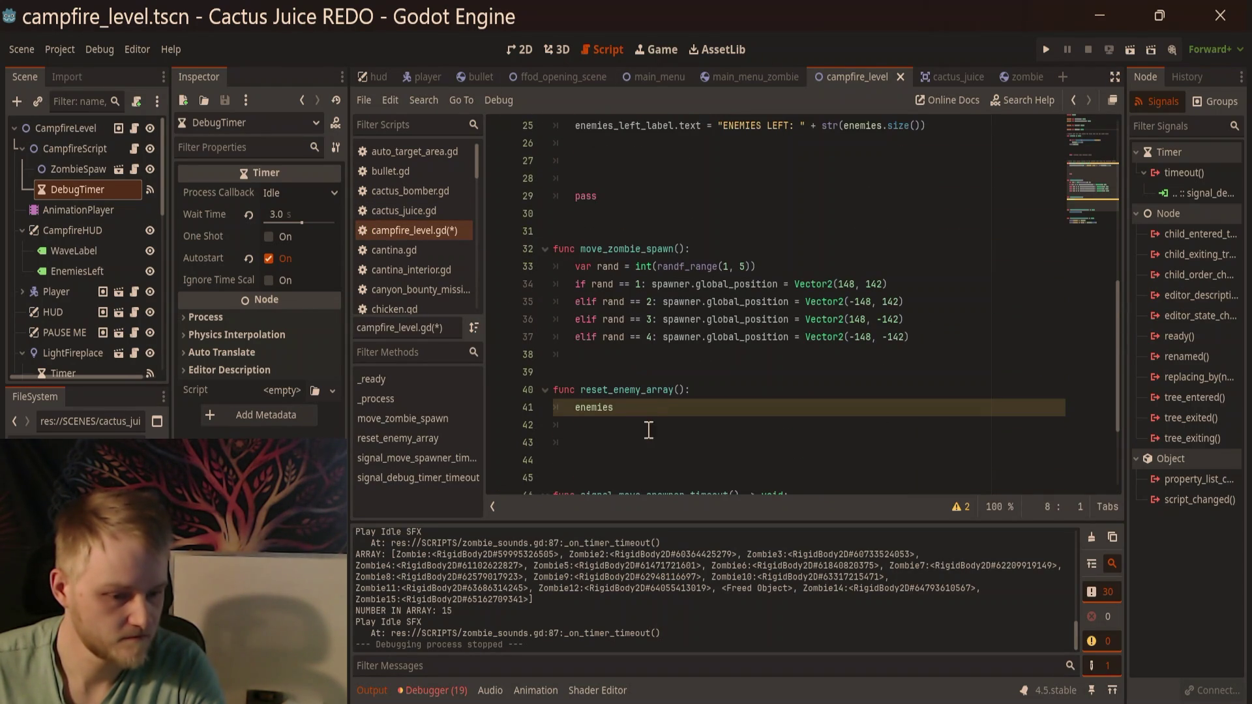
{"action": "left_click", "coordinate": [664, 409]}
{"action": "type", "text": ".cle"}
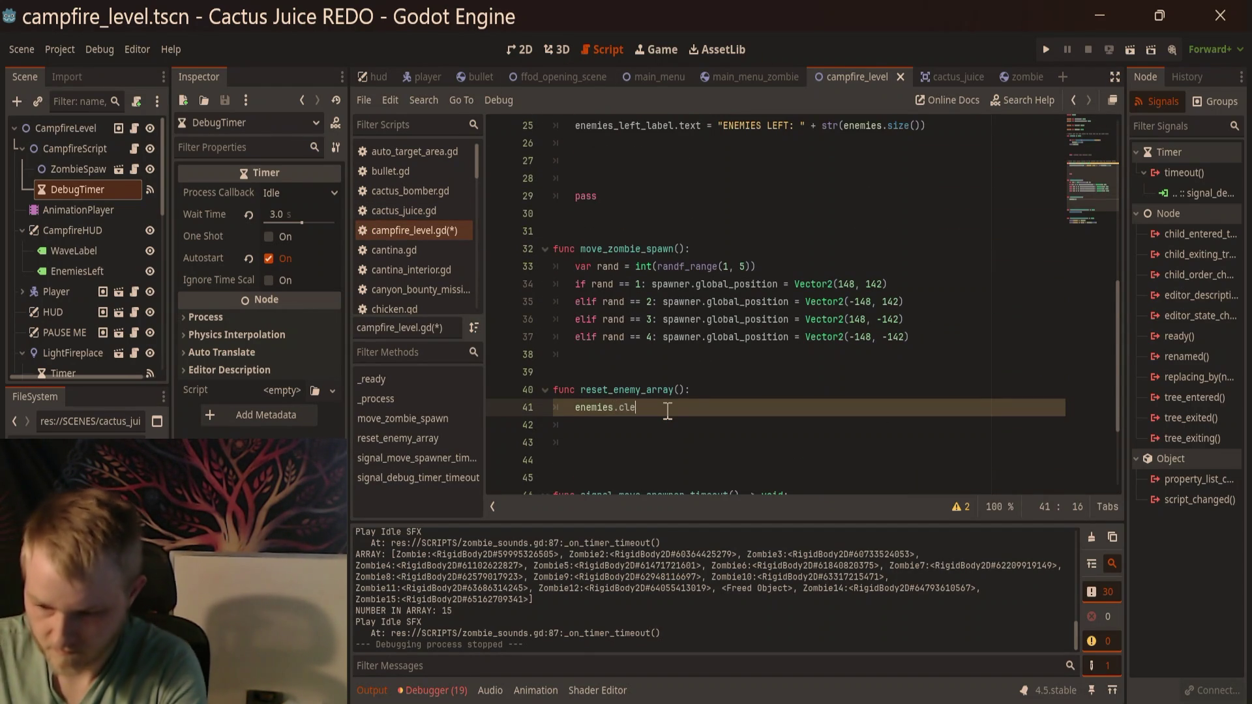
{"action": "type", "text": "ar()"}
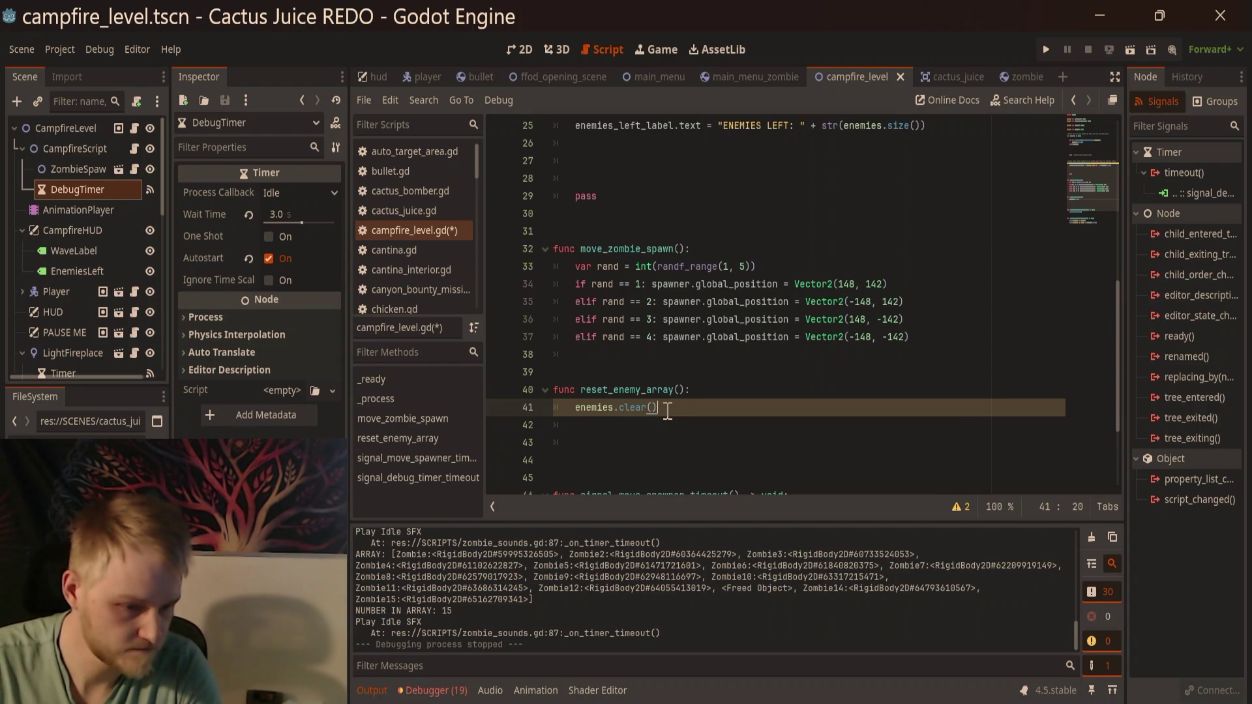
{"action": "key", "text": "Return"}
Step: Copy the ENEMY group for-loop from _ready and paste it below enemies.clear()
{"action": "scroll", "coordinate": [692, 405], "scroll_direction": "up", "scroll_amount": 6}
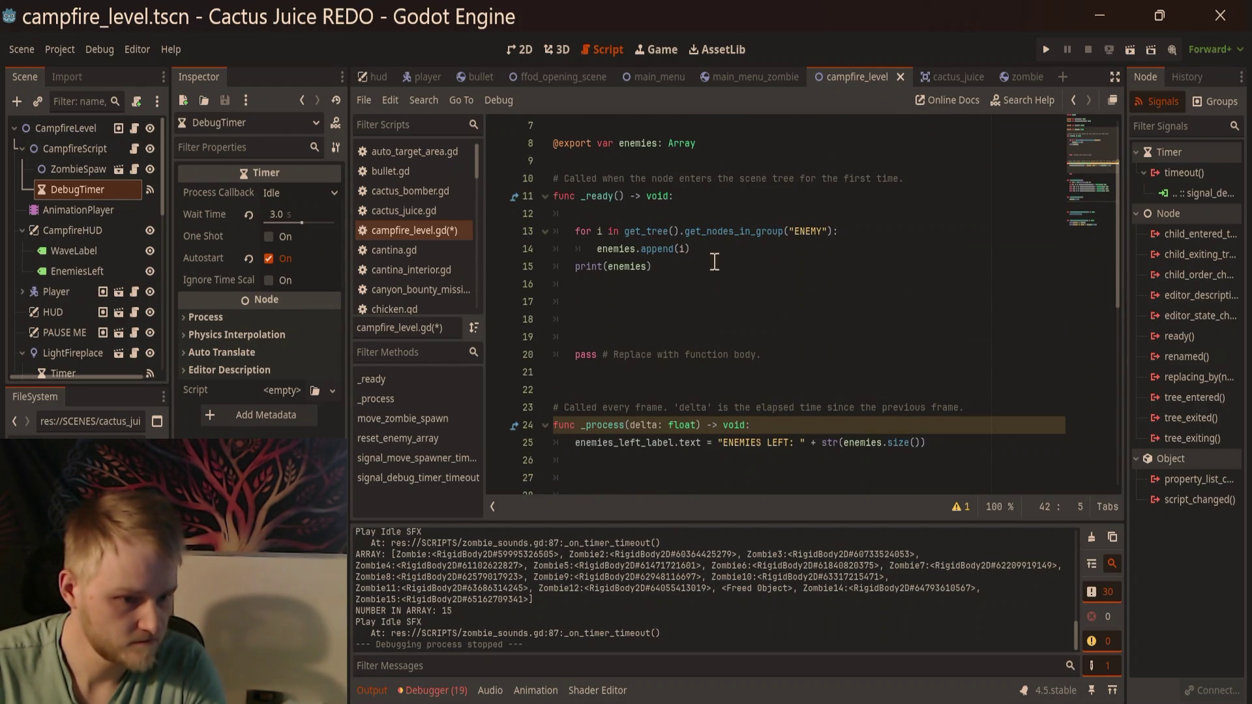
{"action": "left_click_drag", "start_coordinate": [708, 250], "coordinate": [576, 247]}
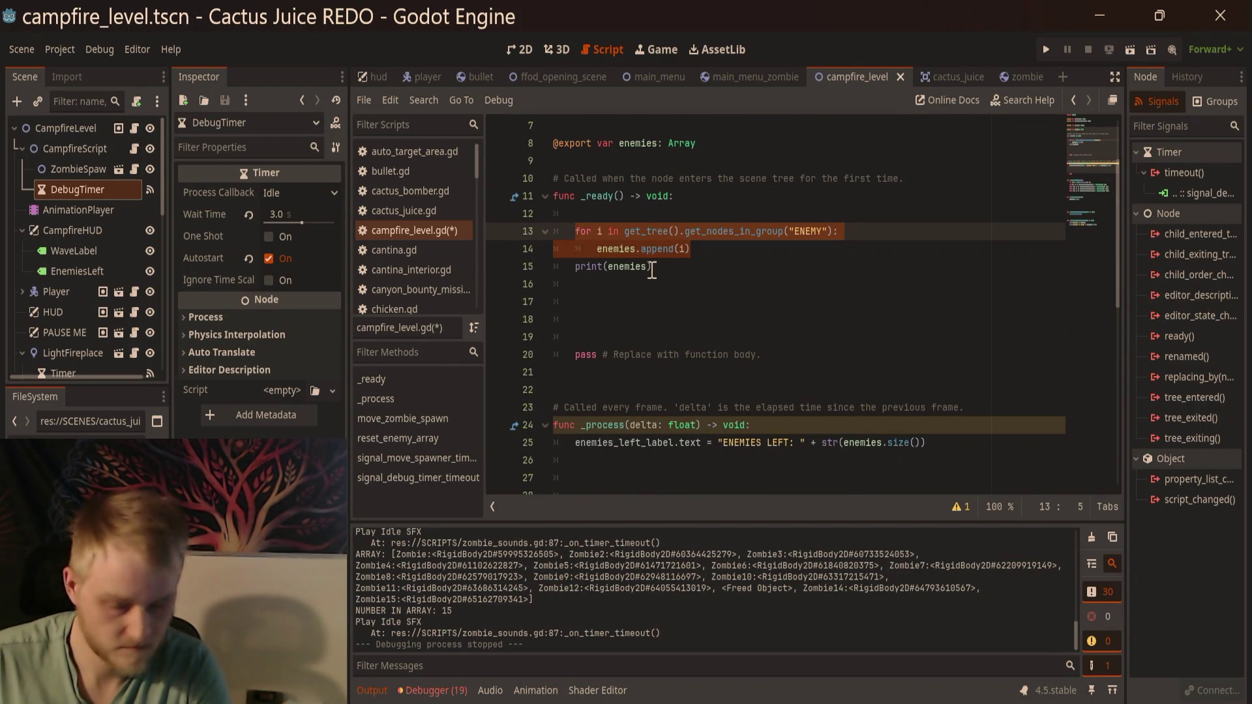
{"action": "scroll", "coordinate": [652, 274], "scroll_direction": "down", "scroll_amount": 9}
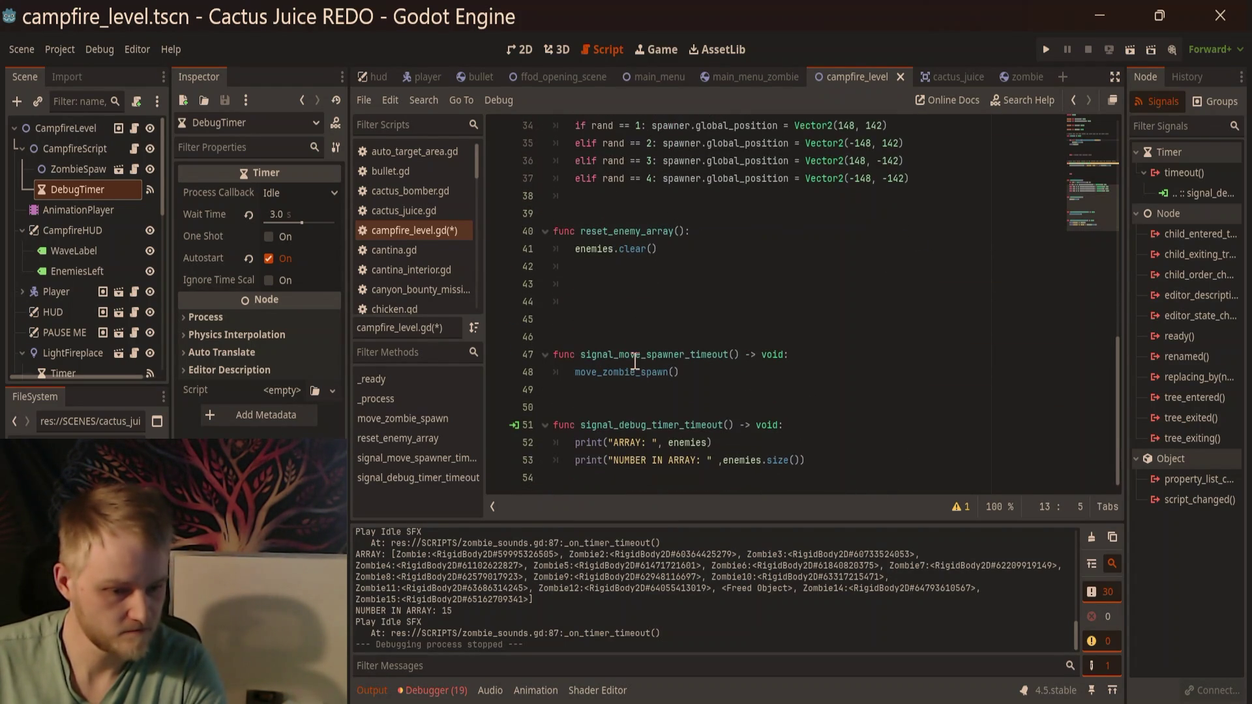
{"action": "left_click", "coordinate": [643, 251]}
{"action": "key", "text": "Return"}
{"action": "type", "text": "for i in get_tree().get_nodes_in_group(\"ENEMY\"): \t\tenemies.append(i)"}
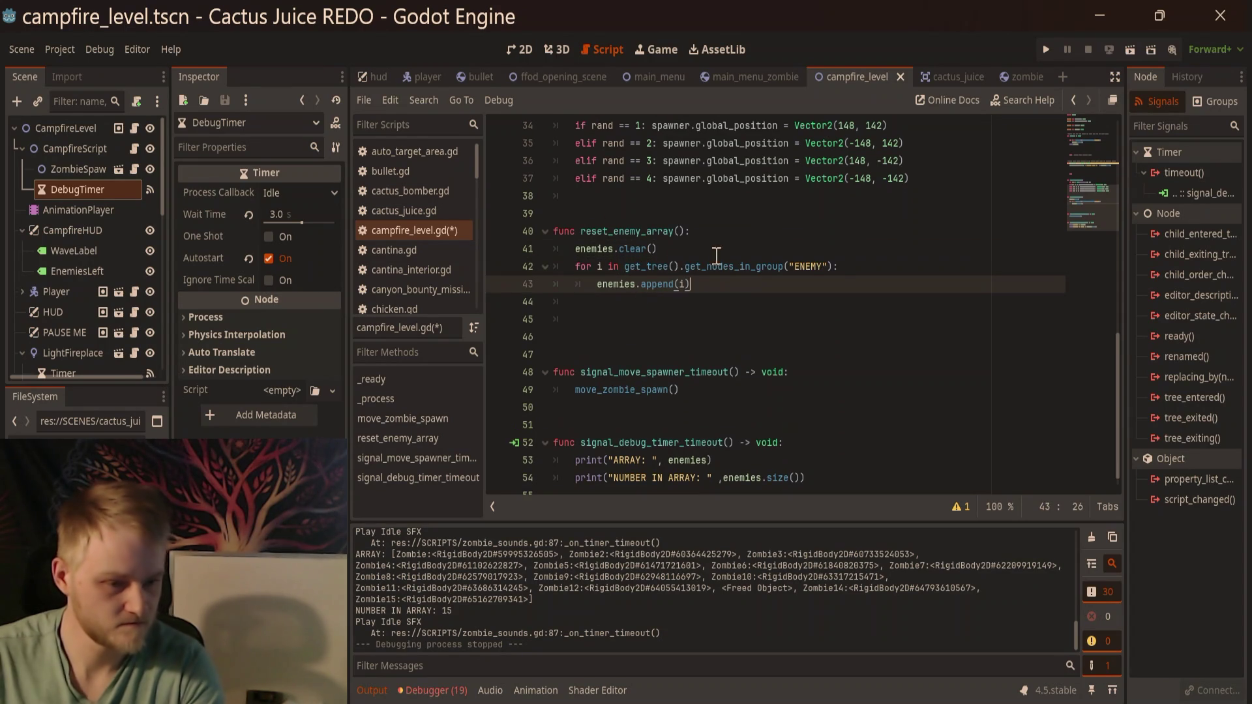
Step: Call reset_enemy_array() inside the debug timer timeout function
{"action": "left_click", "coordinate": [823, 443]}
{"action": "key", "text": "Return"}
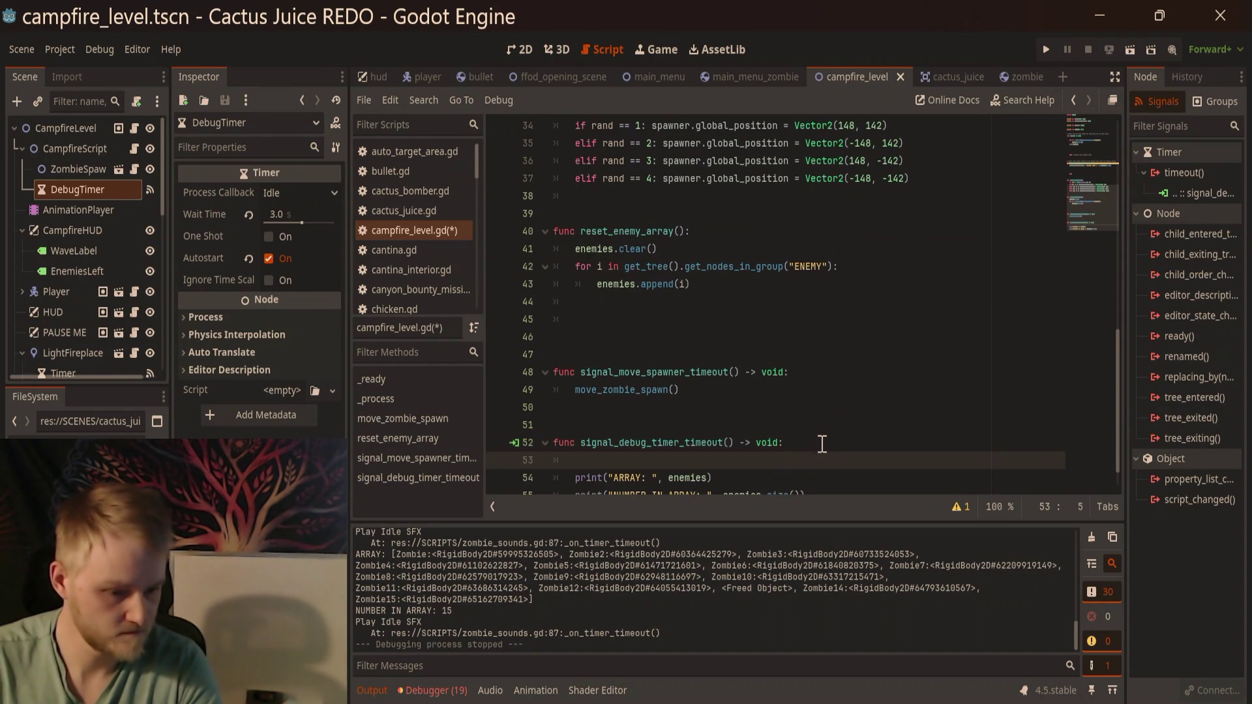
{"action": "type", "text": "reset"}
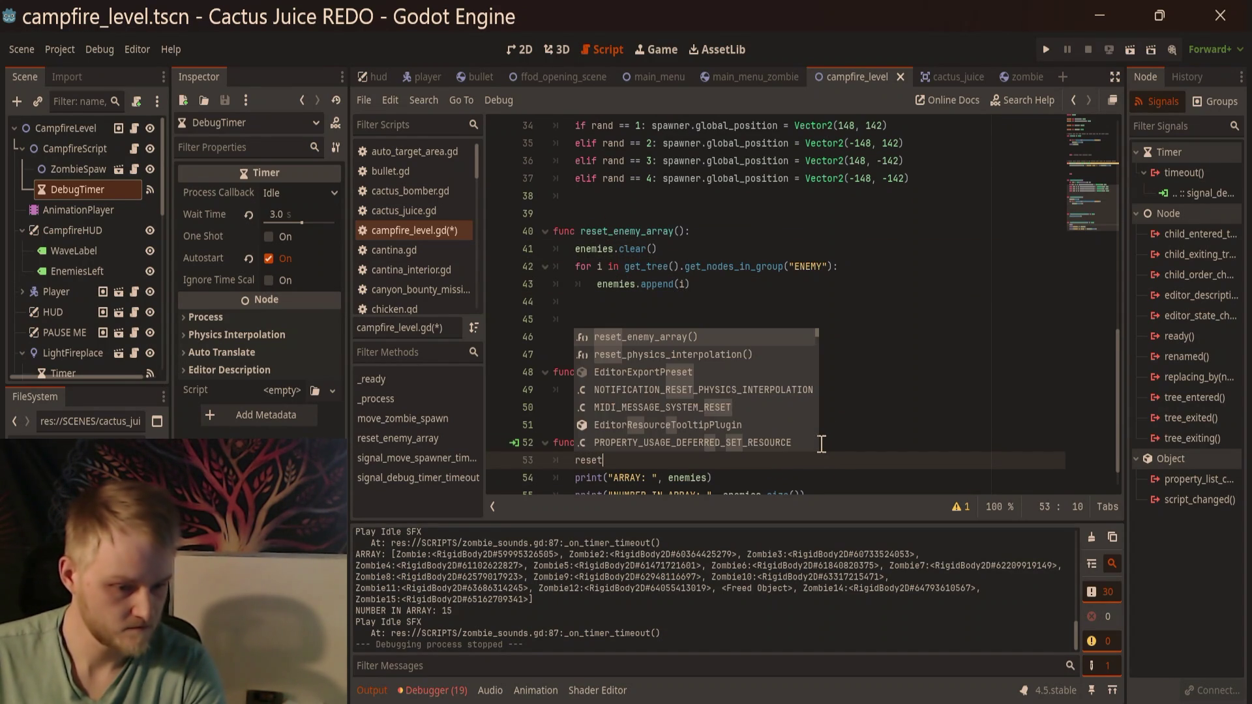
{"action": "key", "text": "Return"}
Step: Delete the extra blank lines in _ready and run the scene to test
{"action": "scroll", "coordinate": [830, 406], "scroll_direction": "up", "scroll_amount": 2}
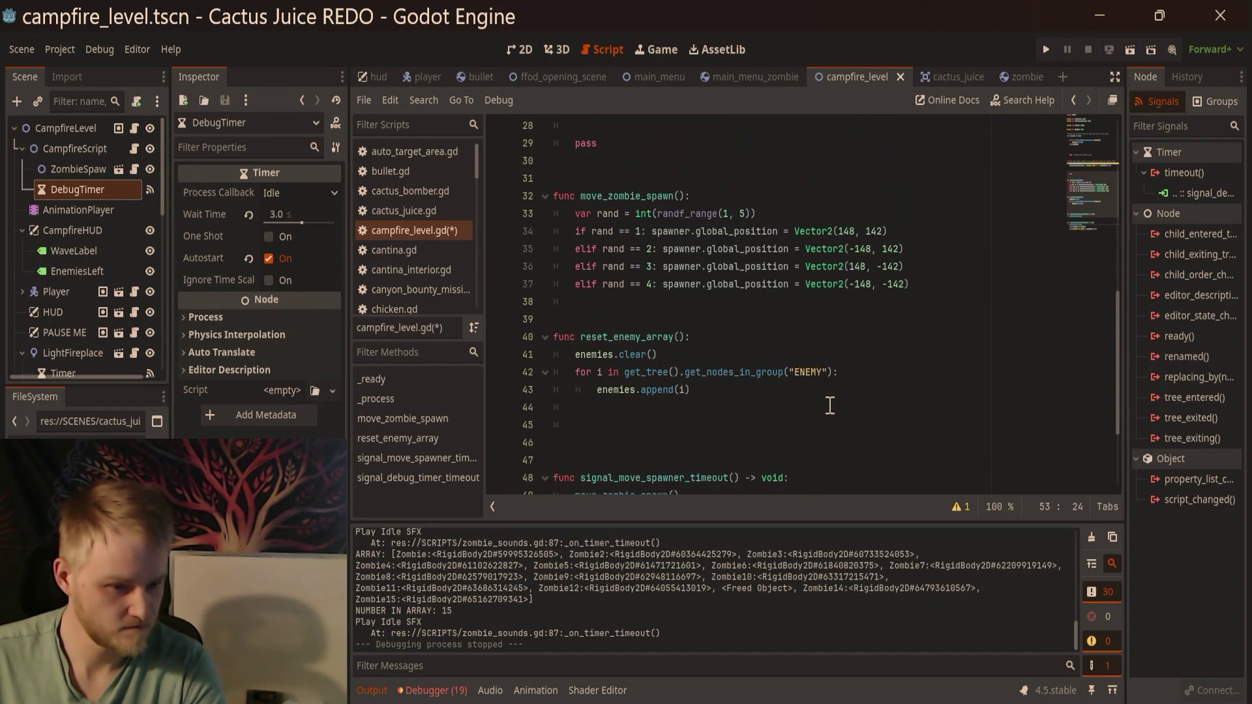
{"action": "scroll", "coordinate": [830, 406], "scroll_direction": "up", "scroll_amount": 3}
{"action": "left_click", "coordinate": [555, 462]}
{"action": "scroll", "coordinate": [770, 352], "scroll_direction": "up", "scroll_amount": 4}
{"action": "left_click", "coordinate": [733, 335]}
{"action": "key", "text": "BackSpace"}
{"action": "key", "text": "BackSpace"}
{"action": "key", "text": "BackSpace"}
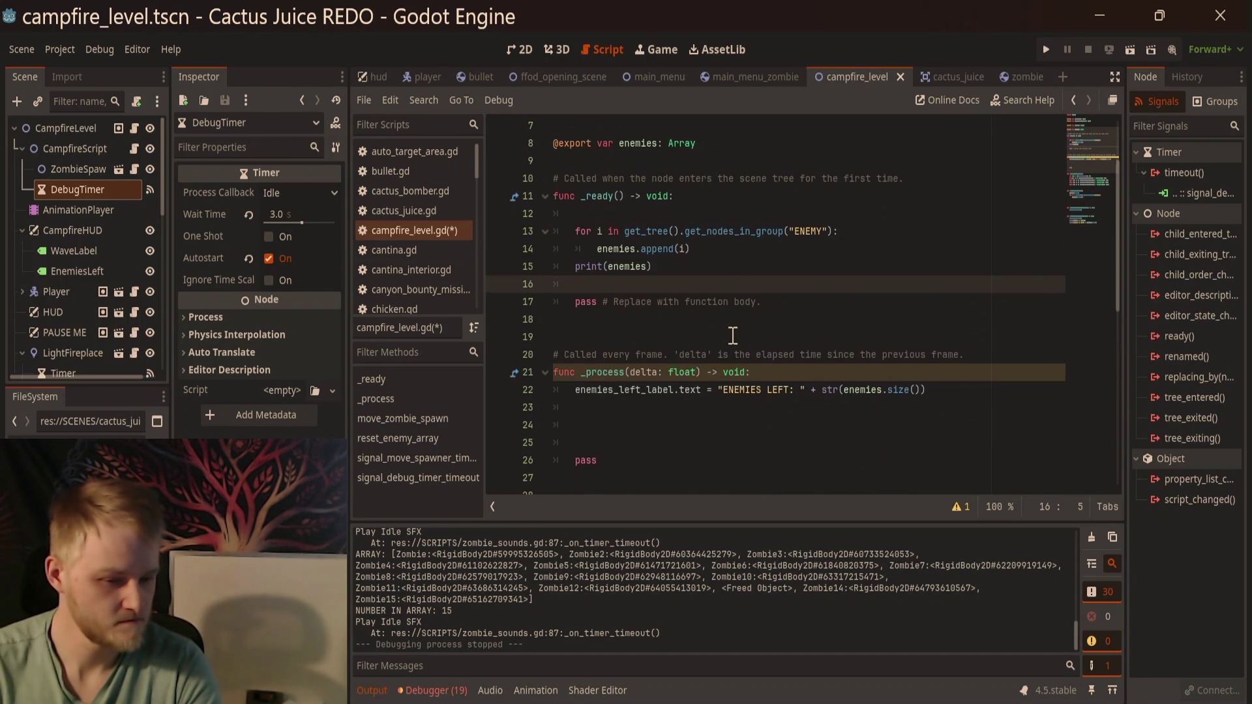
{"action": "scroll", "coordinate": [733, 336], "scroll_direction": "down", "scroll_amount": 1}
{"action": "left_click", "coordinate": [733, 373]}
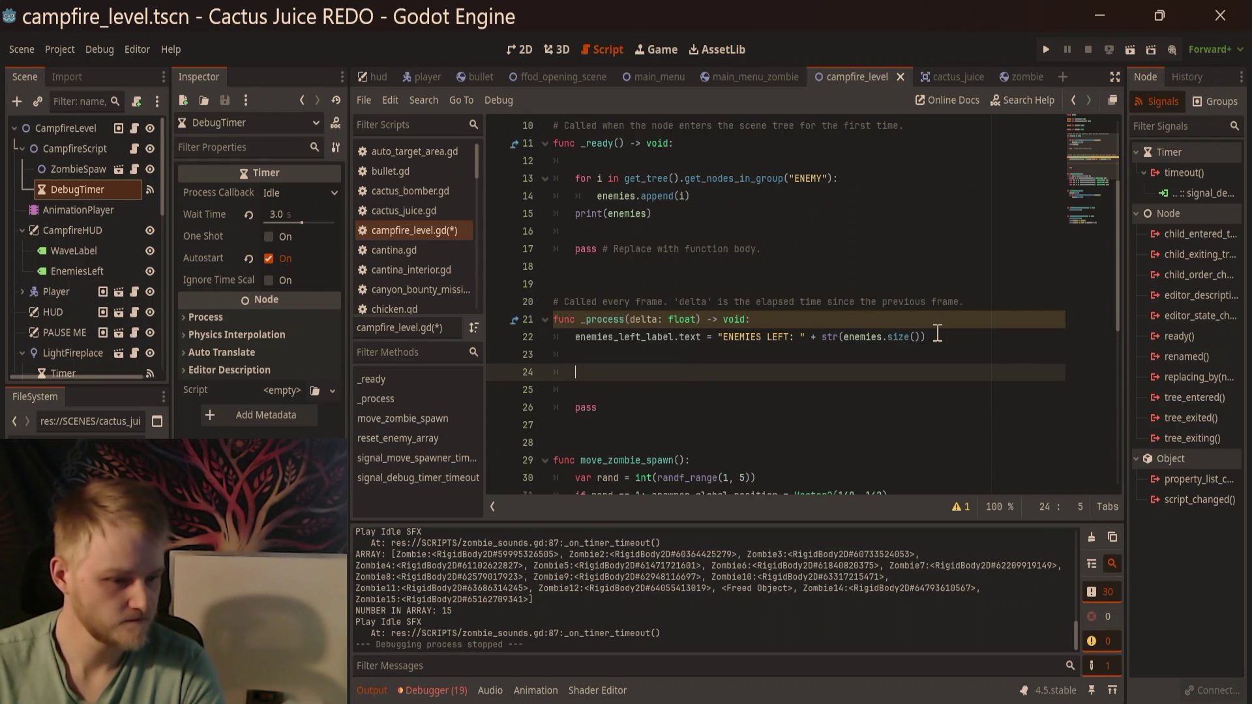
{"action": "key", "text": "F6"}
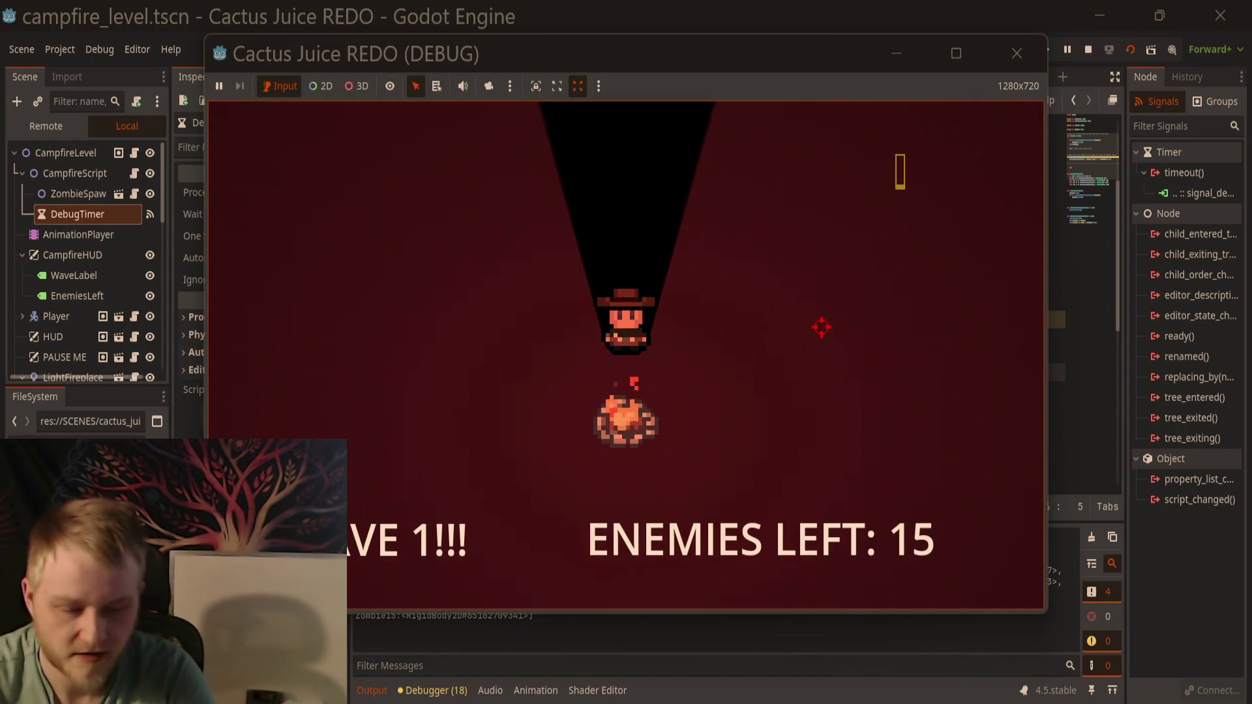
Step: Walk the player around the level, then close the running game
{"action": "key", "text": "a"}
{"action": "key", "text": "w"}
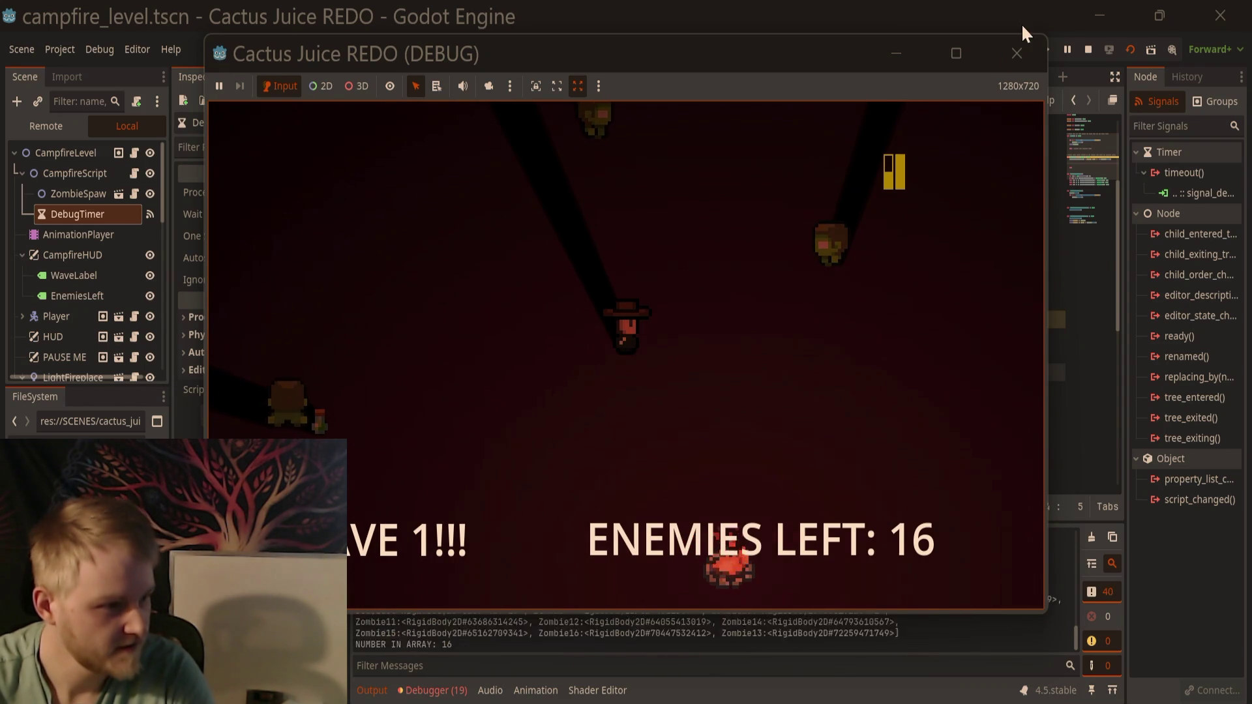
{"action": "left_click", "coordinate": [1017, 53]}
Step: Set the ZombieSpawner's Tokens value to 0 in the Inspector
{"action": "left_click", "coordinate": [89, 168]}
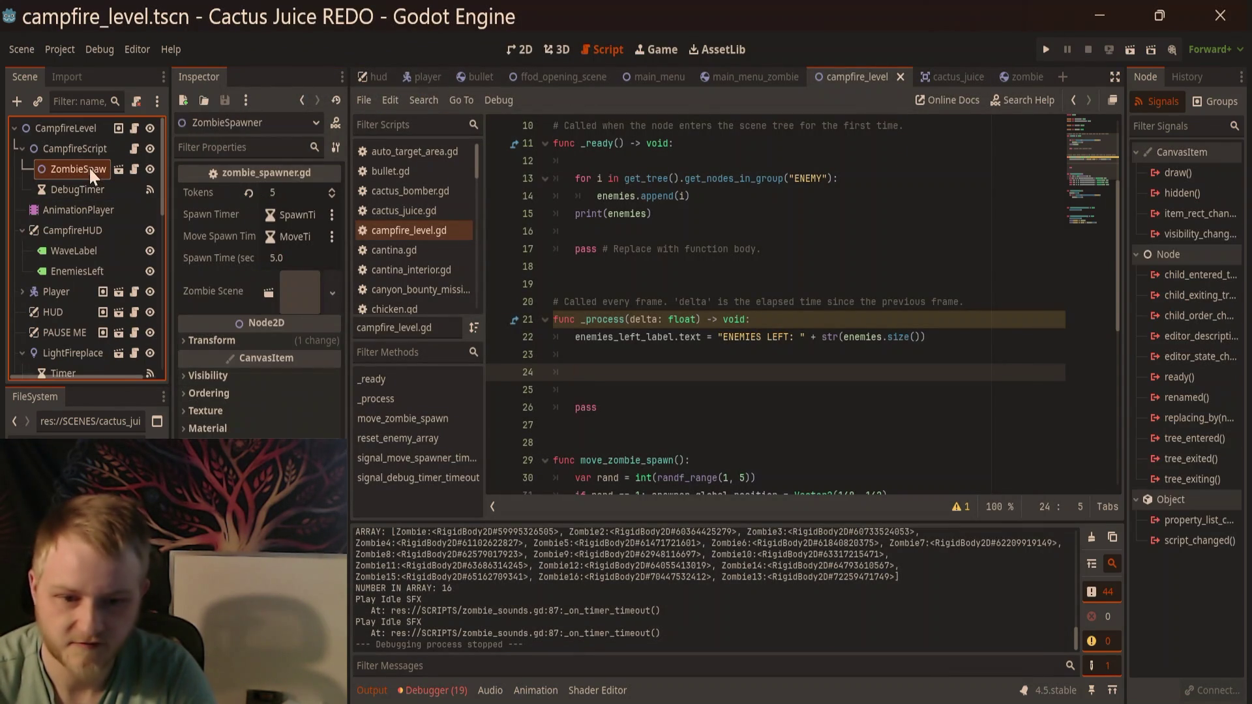
{"action": "left_click_drag", "start_coordinate": [263, 194], "coordinate": [253, 191]}
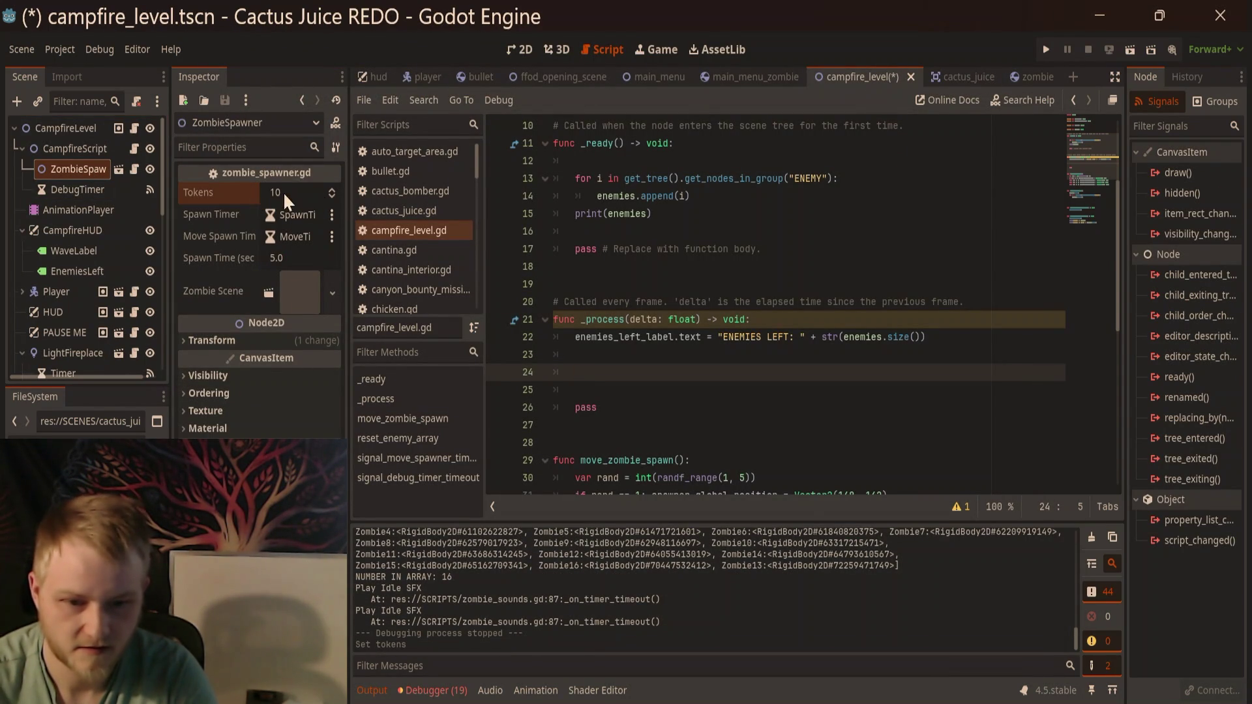
{"action": "left_click", "coordinate": [285, 193]}
{"action": "type", "text": "0"}
{"action": "key", "text": "Return"}
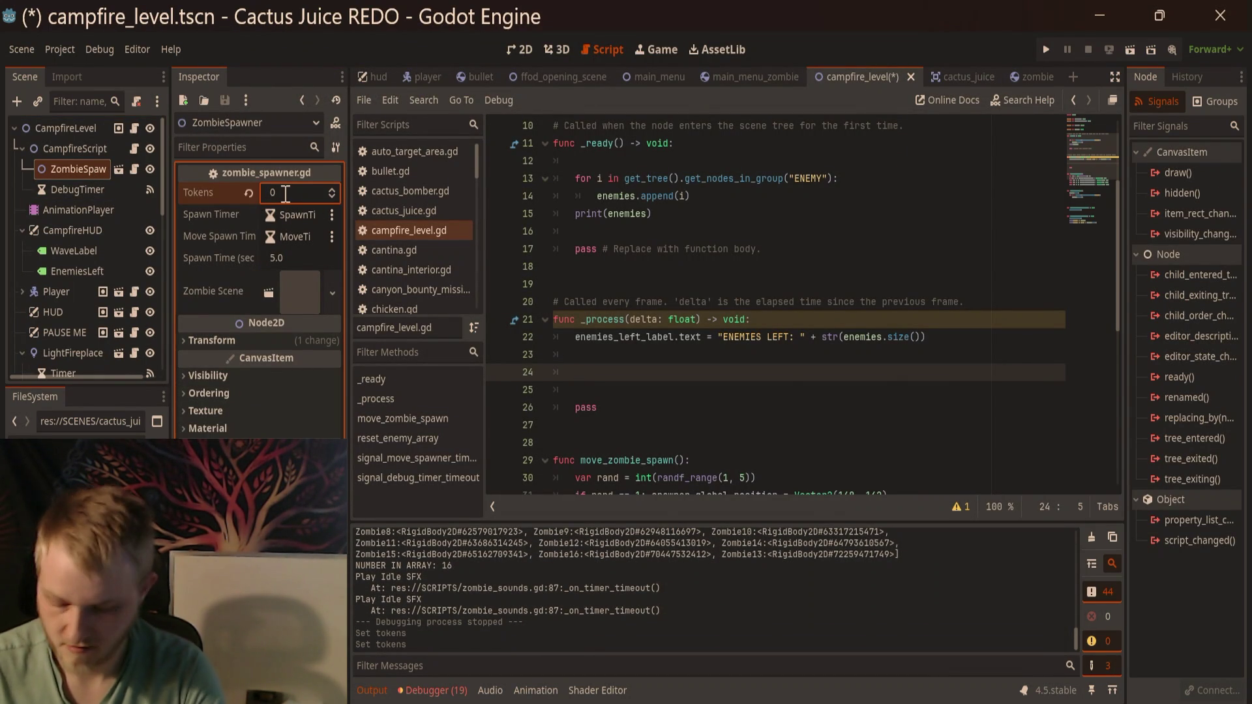
Step: Playtest the level, shoot several zombies until ENEMIES LEFT reaches 12, then close the game
{"action": "key", "text": "F6"}
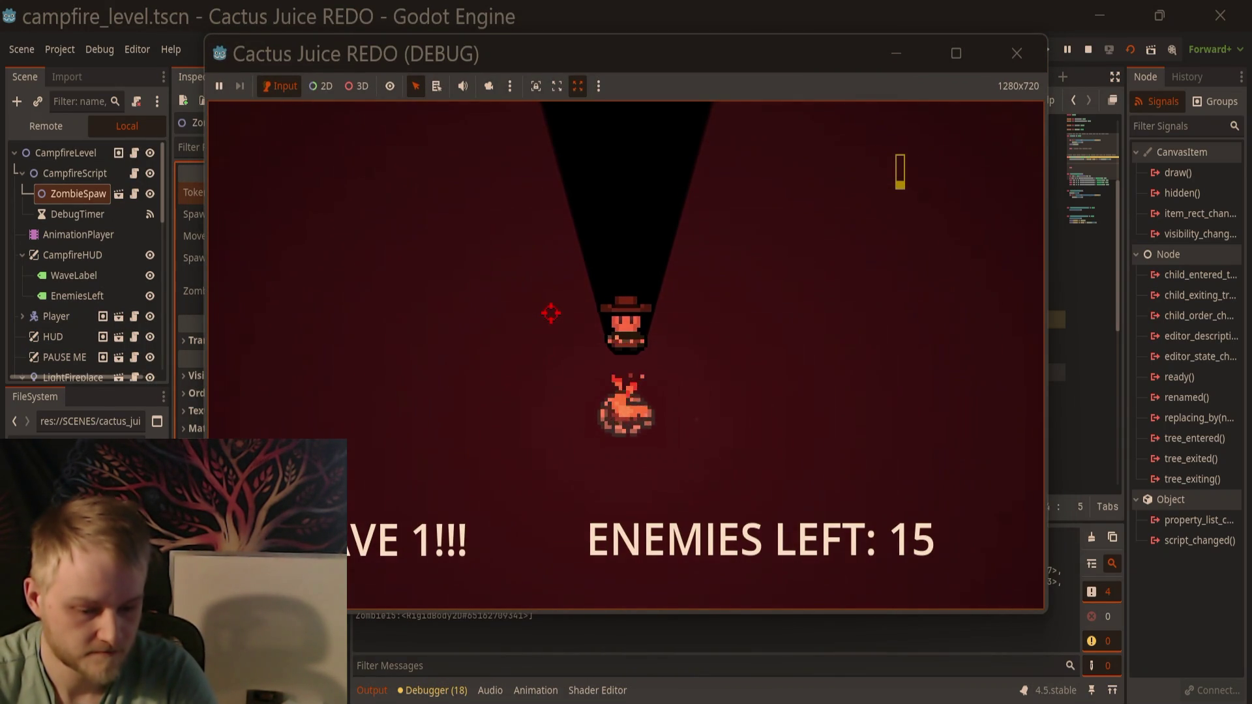
{"action": "key", "text": "w"}
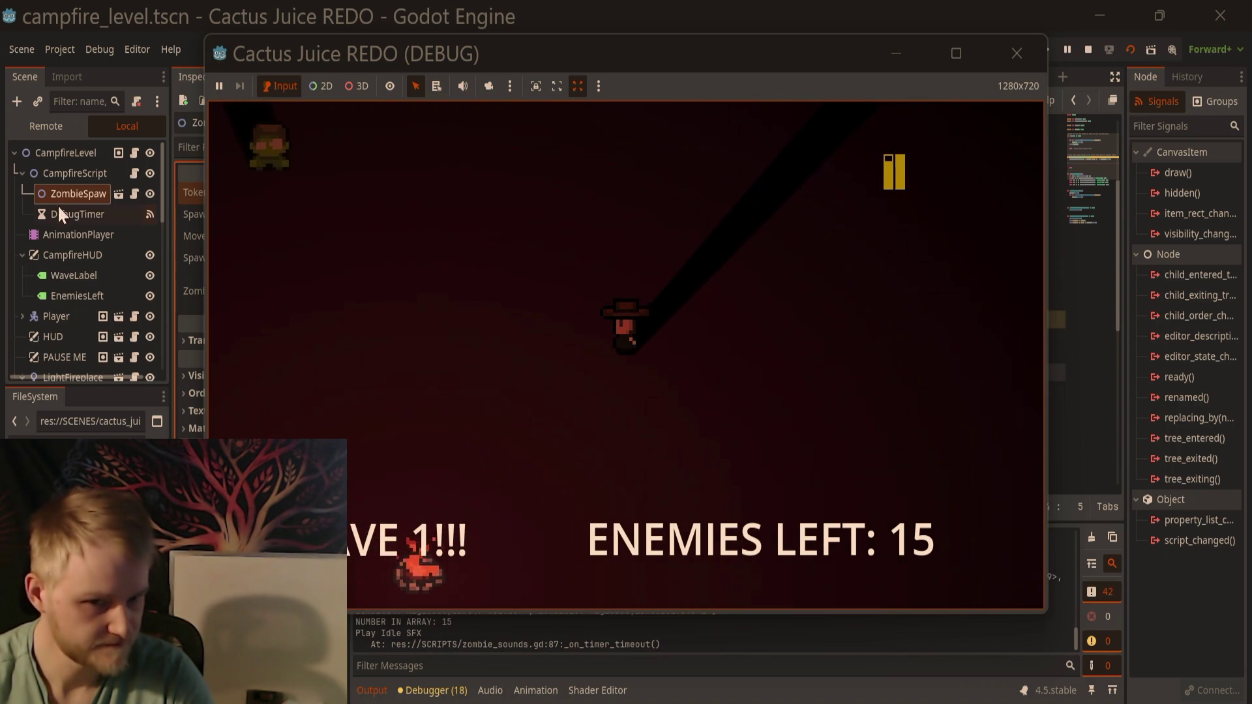
{"action": "left_click", "coordinate": [323, 284]}
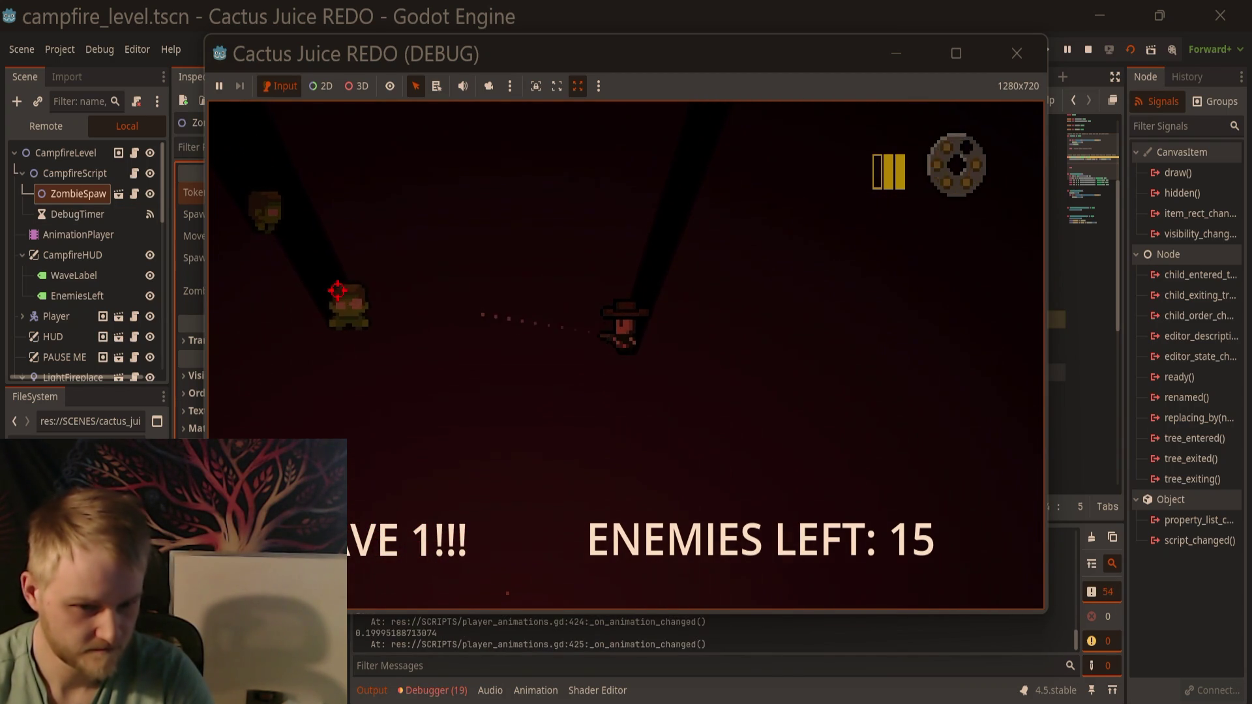
{"action": "left_click", "coordinate": [339, 288]}
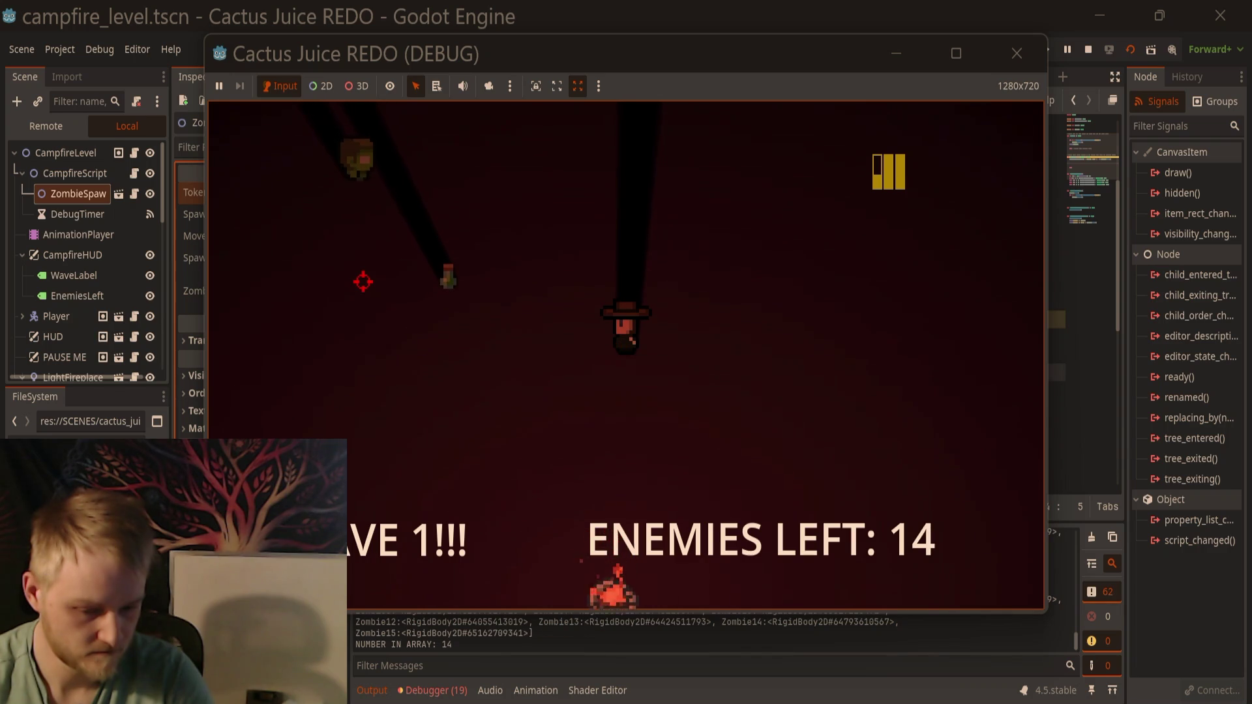
{"action": "left_click", "coordinate": [419, 246]}
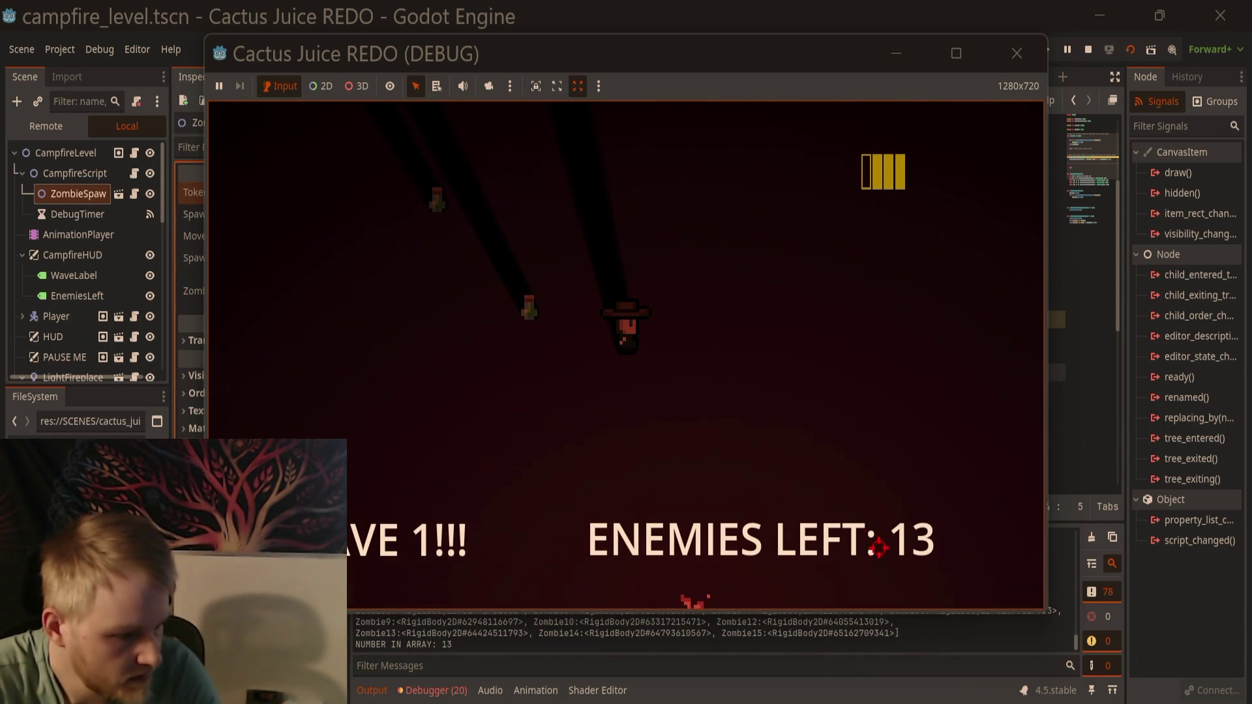
{"action": "key", "text": "a"}
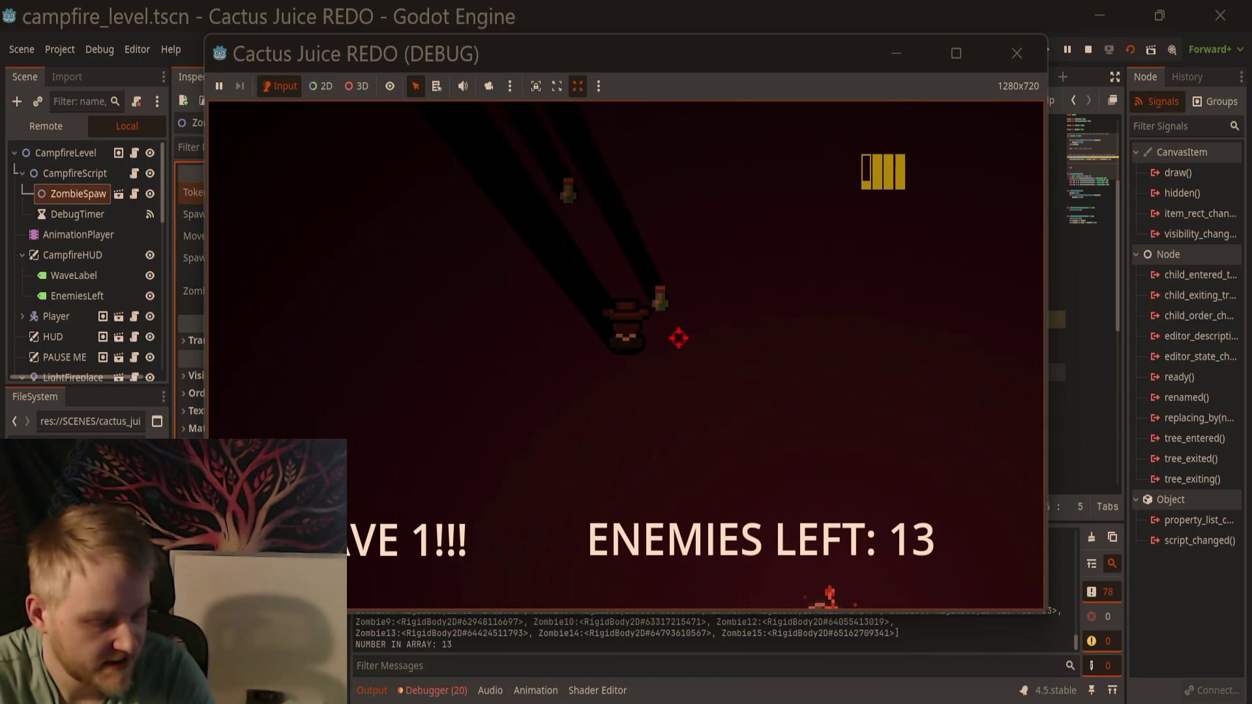
{"action": "left_click", "coordinate": [302, 386]}
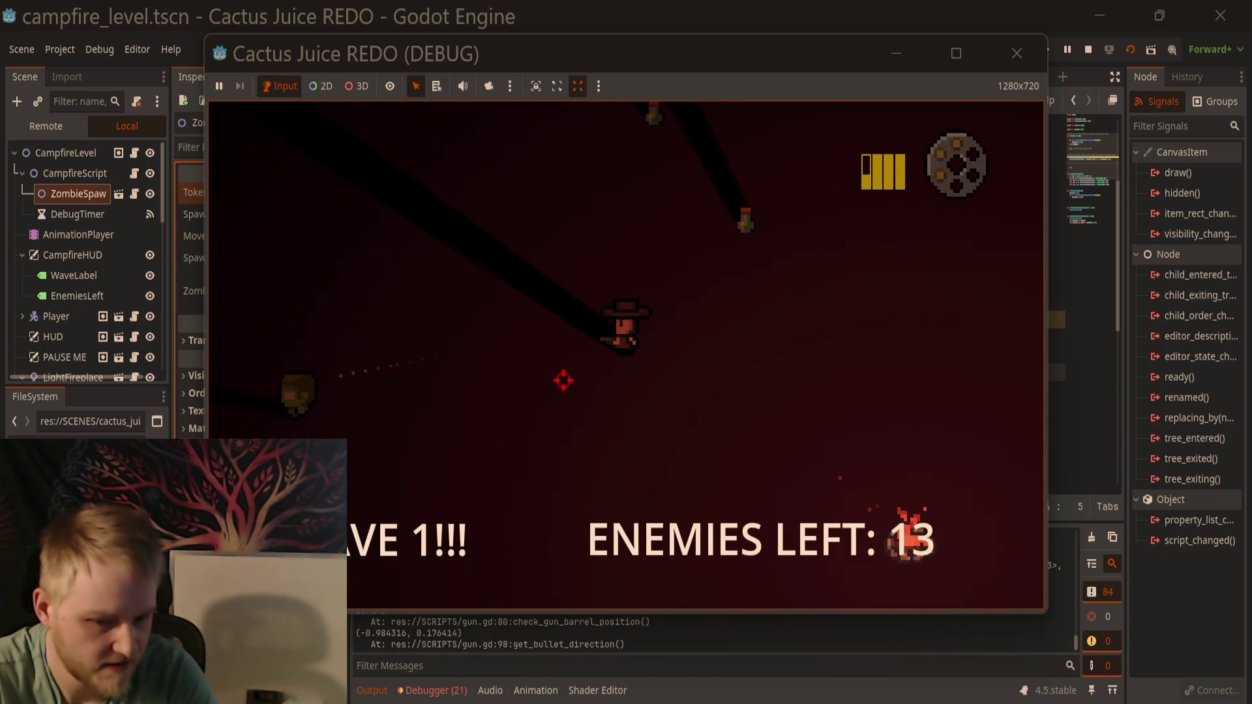
{"action": "left_click", "coordinate": [998, 56]}
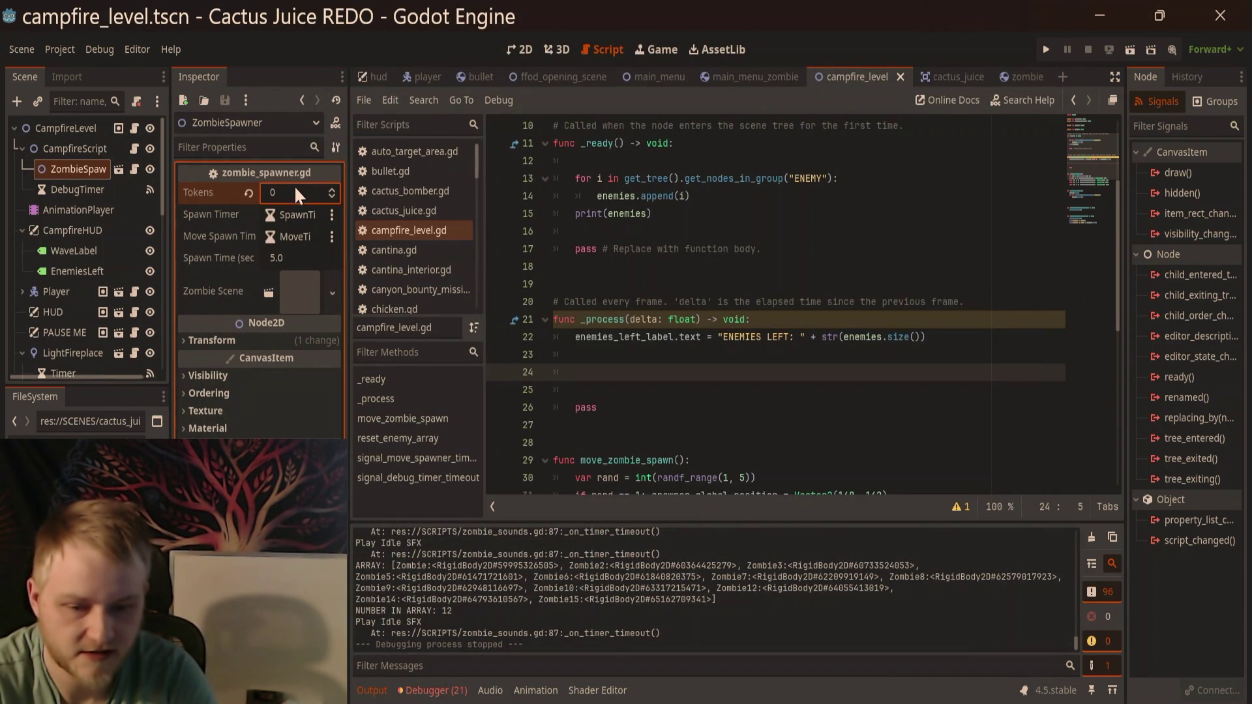
Step: Delete the reset_enemy_array() line from the debug timer timeout function
{"action": "scroll", "coordinate": [685, 441], "scroll_direction": "down", "scroll_amount": 8}
{"action": "scroll", "coordinate": [787, 443], "scroll_direction": "up", "scroll_amount": 6}
{"action": "scroll", "coordinate": [722, 353], "scroll_direction": "down", "scroll_amount": 6}
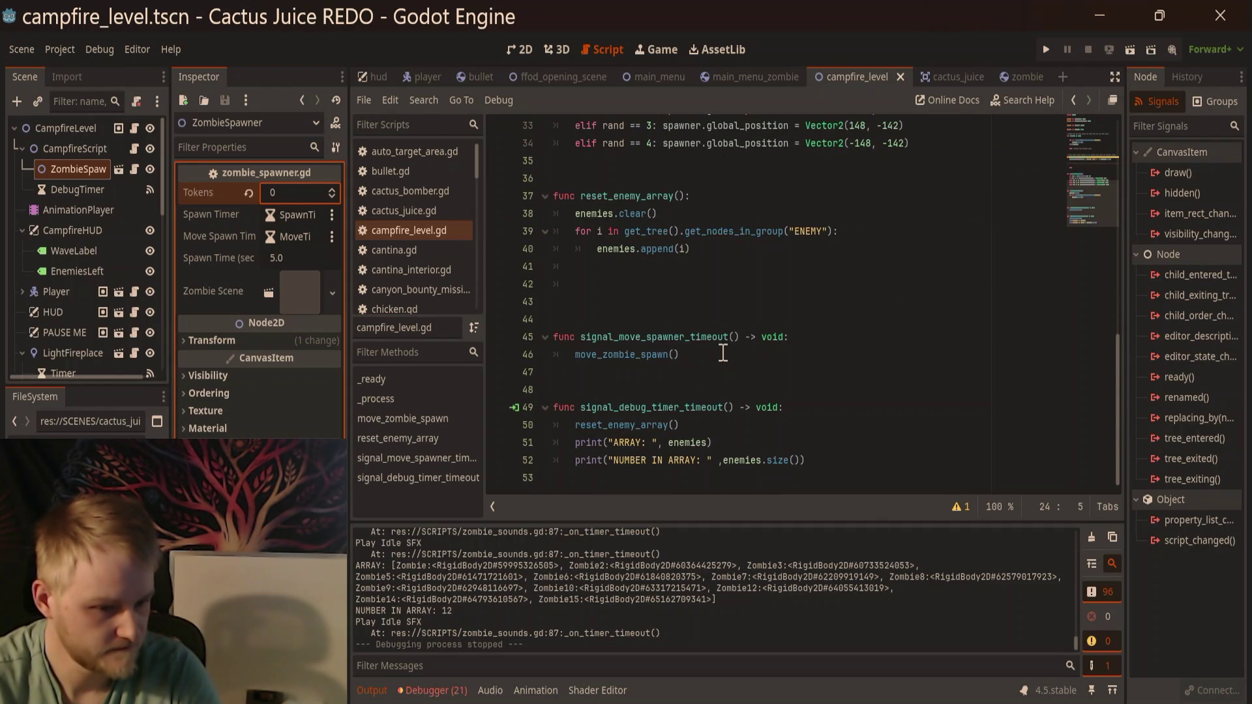
{"action": "left_click", "coordinate": [696, 425]}
{"action": "key", "text": "shift+Home"}
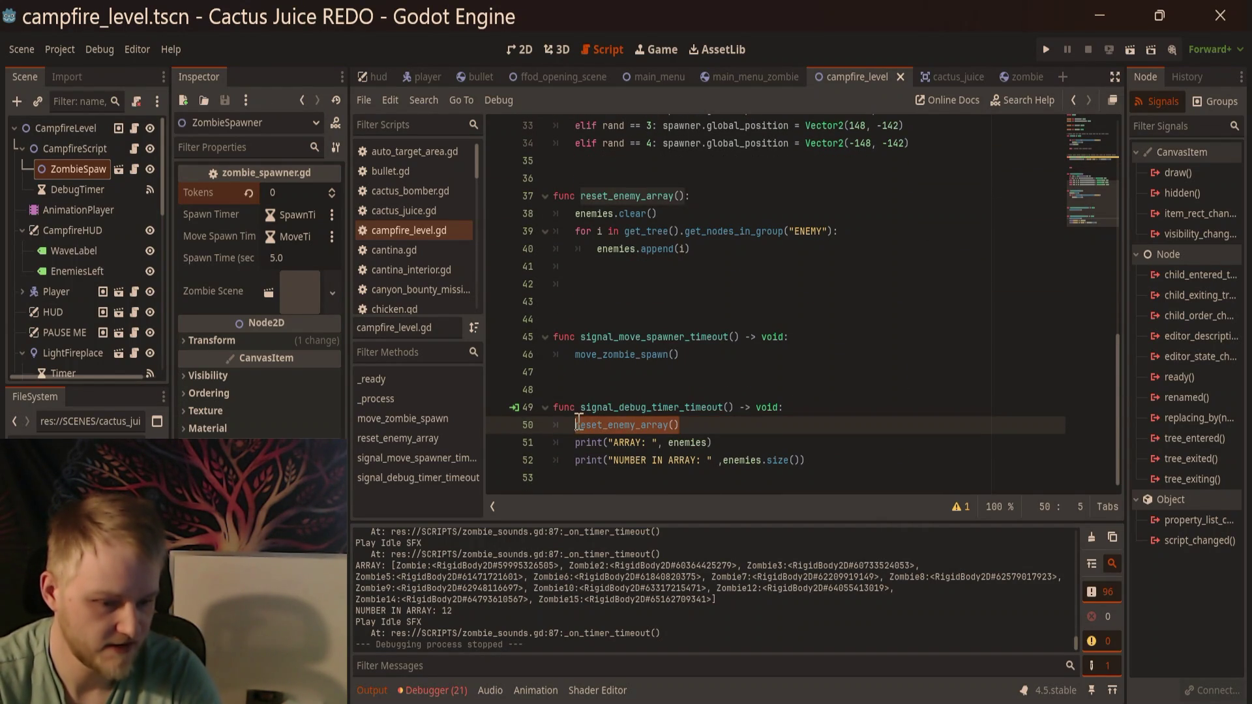
{"action": "key", "text": "BackSpace"}
Step: Add a Timer node as a child of CampfireScript
{"action": "left_click", "coordinate": [70, 146]}
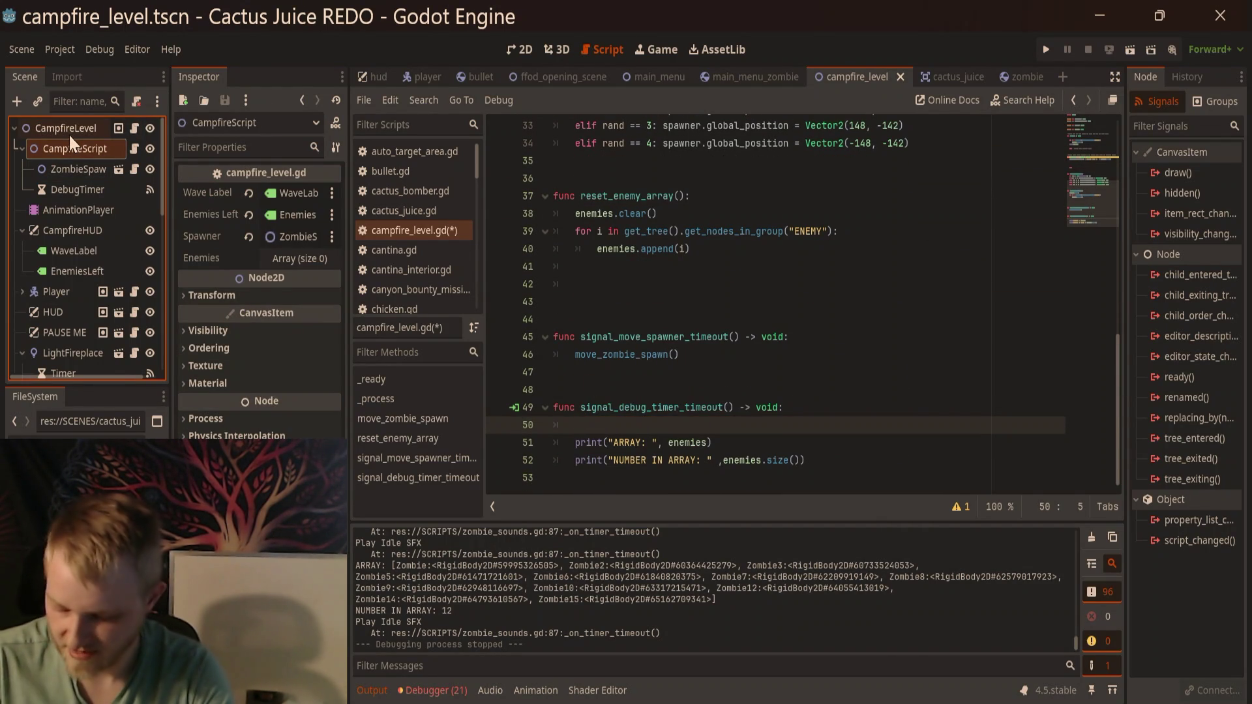
{"action": "key", "text": "ctrl+a"}
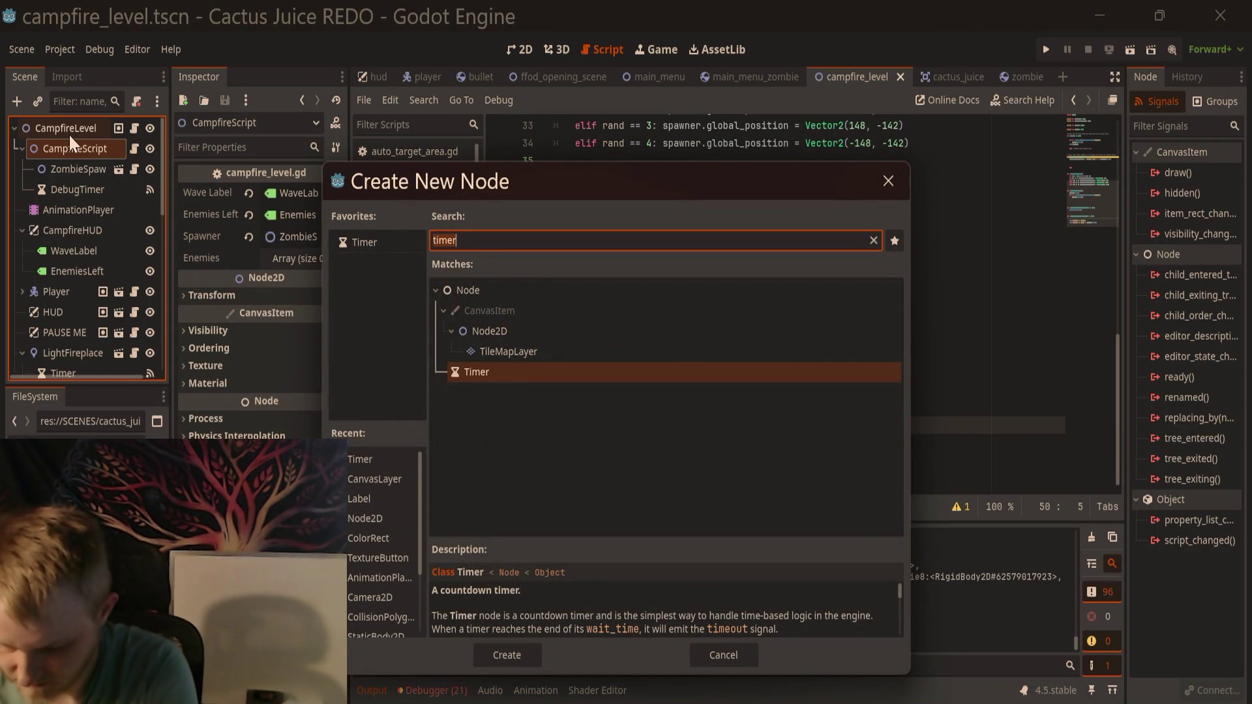
{"action": "type", "text": "Timer"}
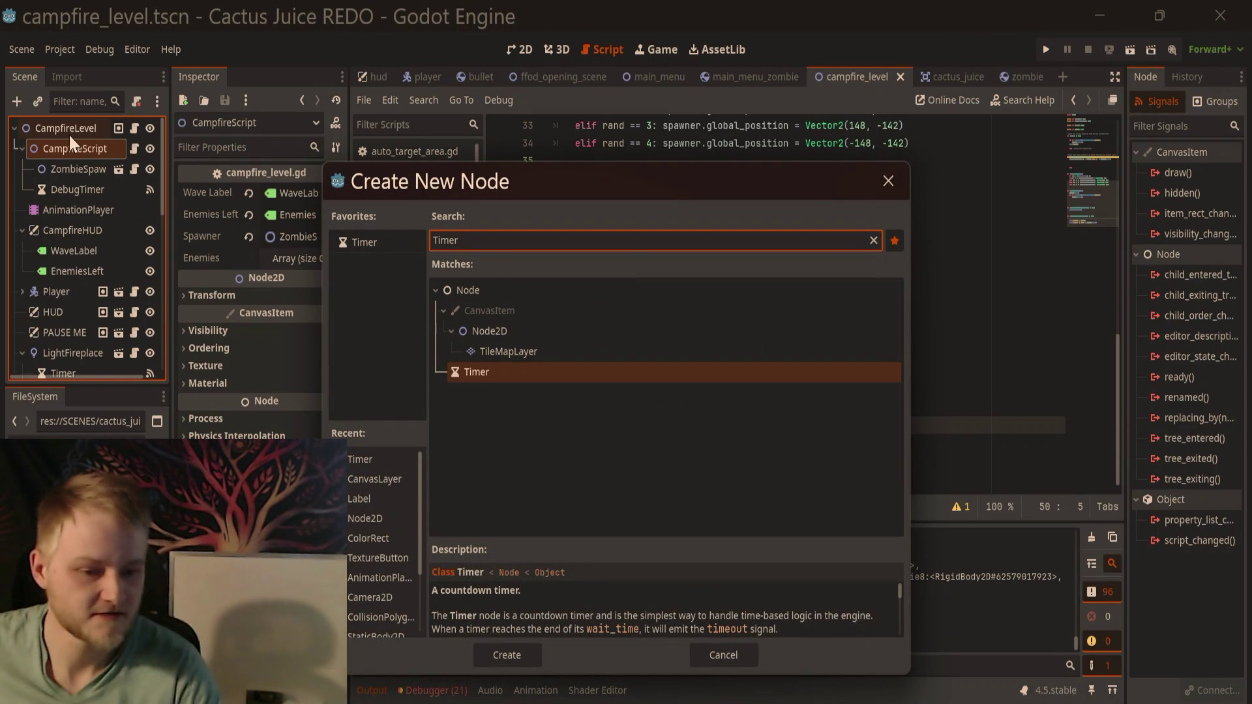
{"action": "double_click", "coordinate": [484, 366]}
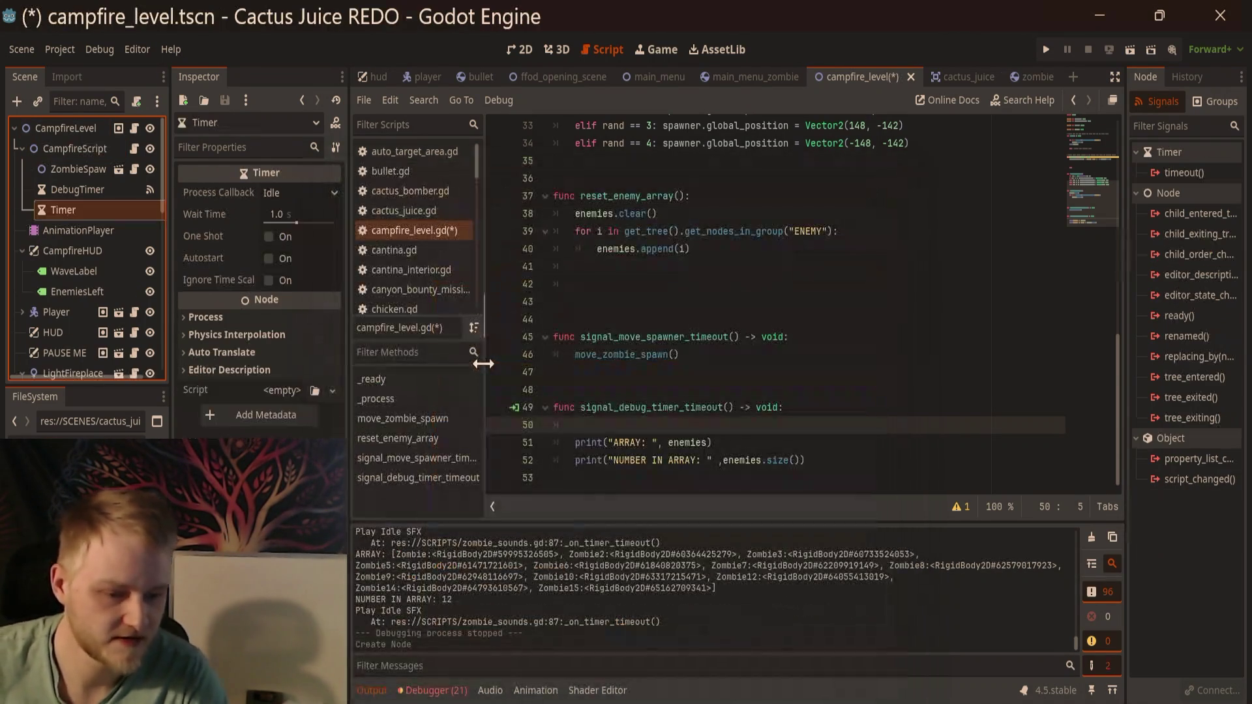
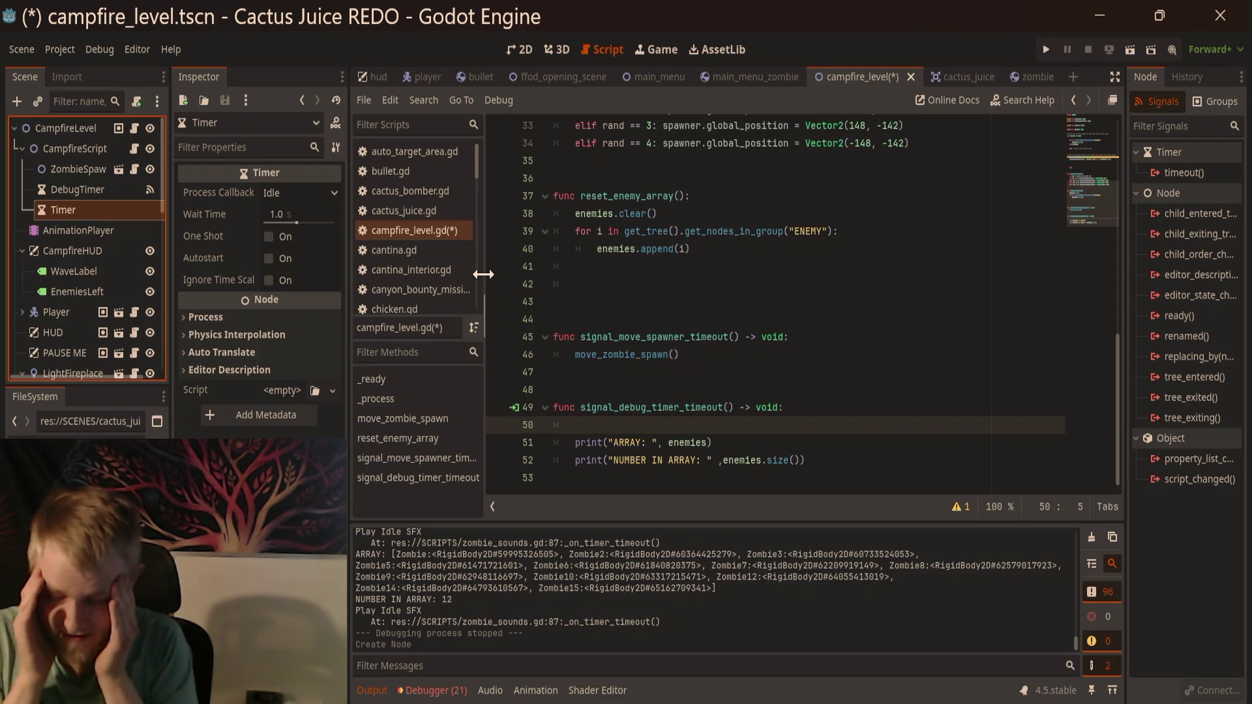
Step: Save the campfire_level script containing the new reset_enemy_array function
{"action": "left_click", "coordinate": [632, 371]}
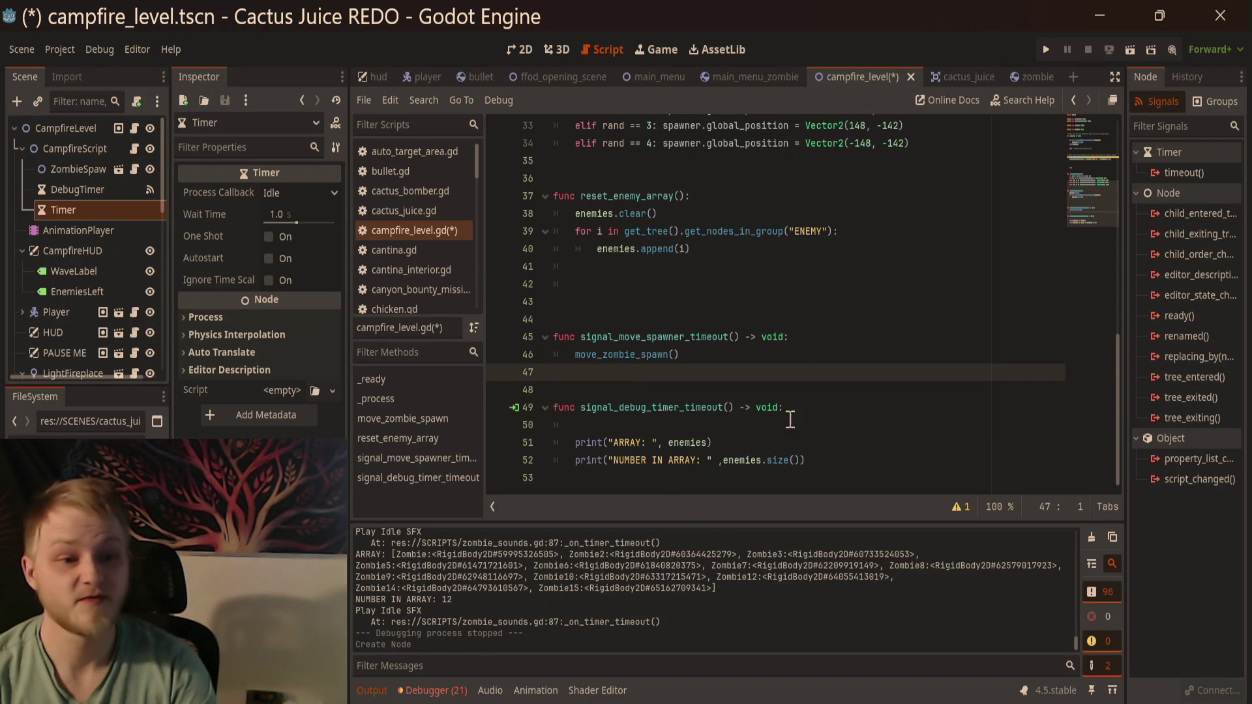
{"action": "left_click", "coordinate": [805, 274]}
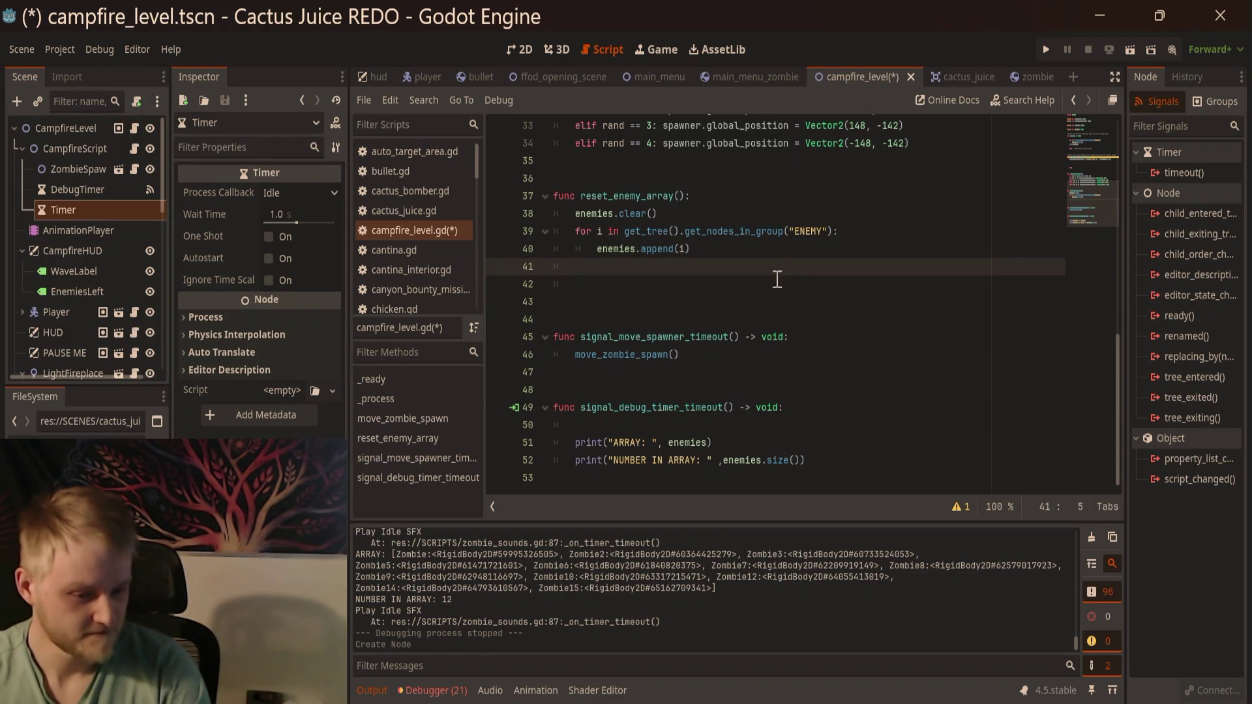
{"action": "left_click", "coordinate": [753, 281]}
{"action": "key", "text": "ctrl+s"}
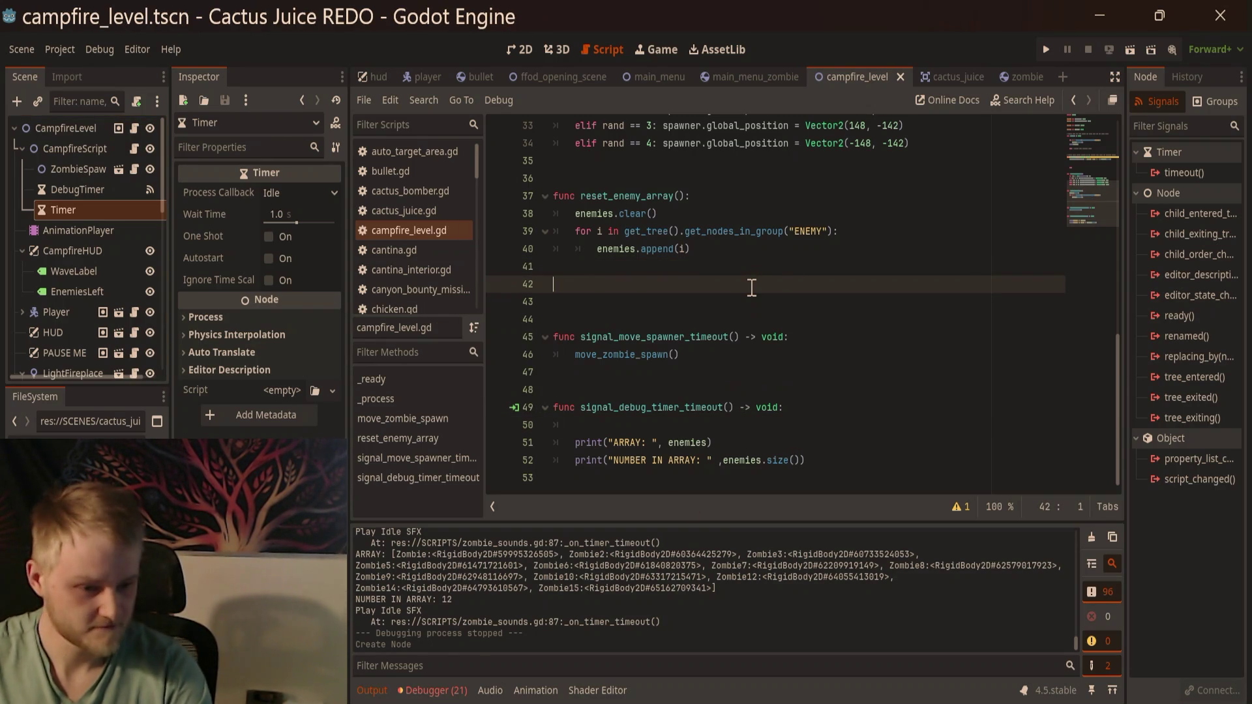
{"action": "left_click", "coordinate": [721, 299]}
Step: Check the level in the 2D view, then begin renaming the new Timer node
{"action": "scroll", "coordinate": [750, 300], "scroll_direction": "up", "scroll_amount": 3}
{"action": "scroll", "coordinate": [765, 309], "scroll_direction": "up", "scroll_amount": 7}
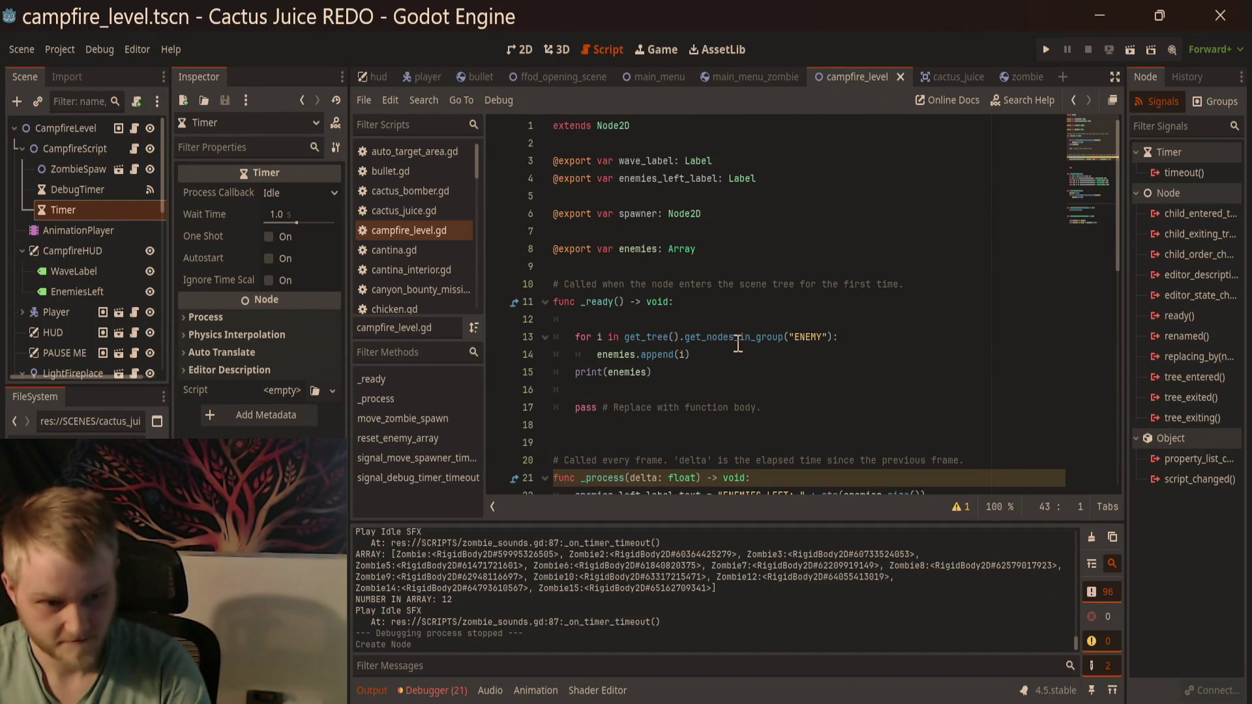
{"action": "scroll", "coordinate": [738, 344], "scroll_direction": "down", "scroll_amount": 10}
{"action": "scroll", "coordinate": [706, 396], "scroll_direction": "up", "scroll_amount": 2}
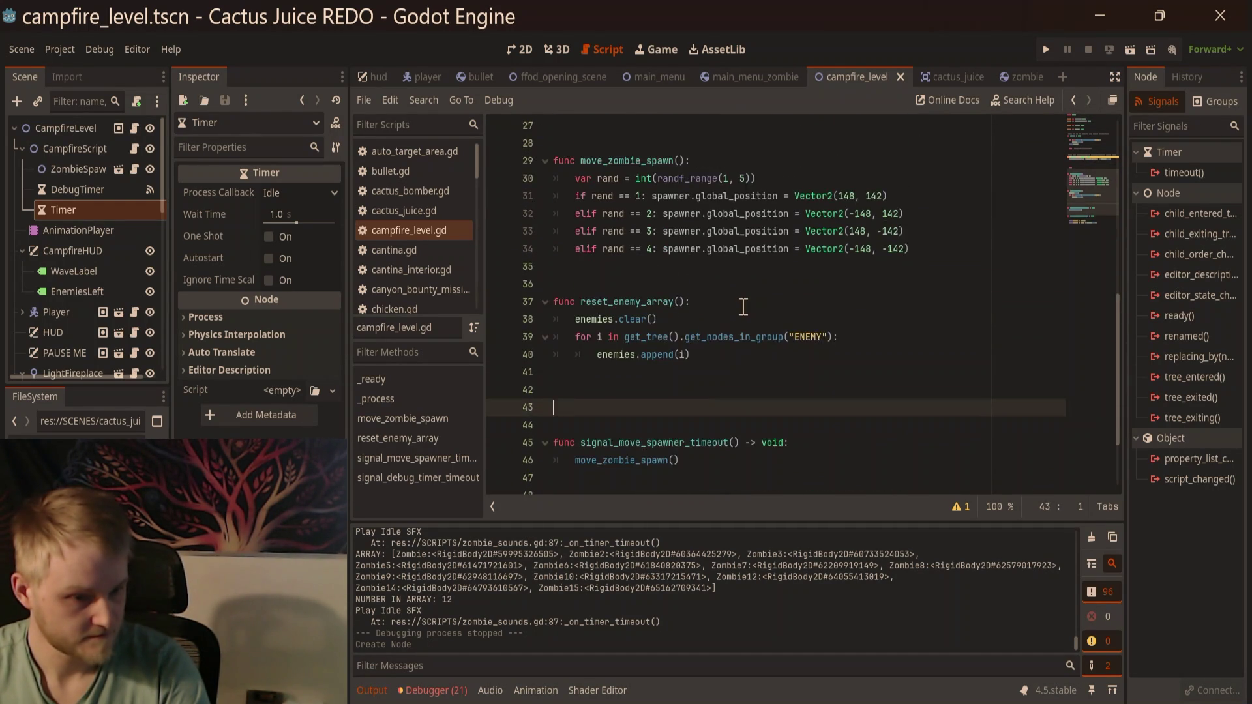
{"action": "scroll", "coordinate": [743, 307], "scroll_direction": "up", "scroll_amount": 2}
{"action": "left_click", "coordinate": [519, 49]}
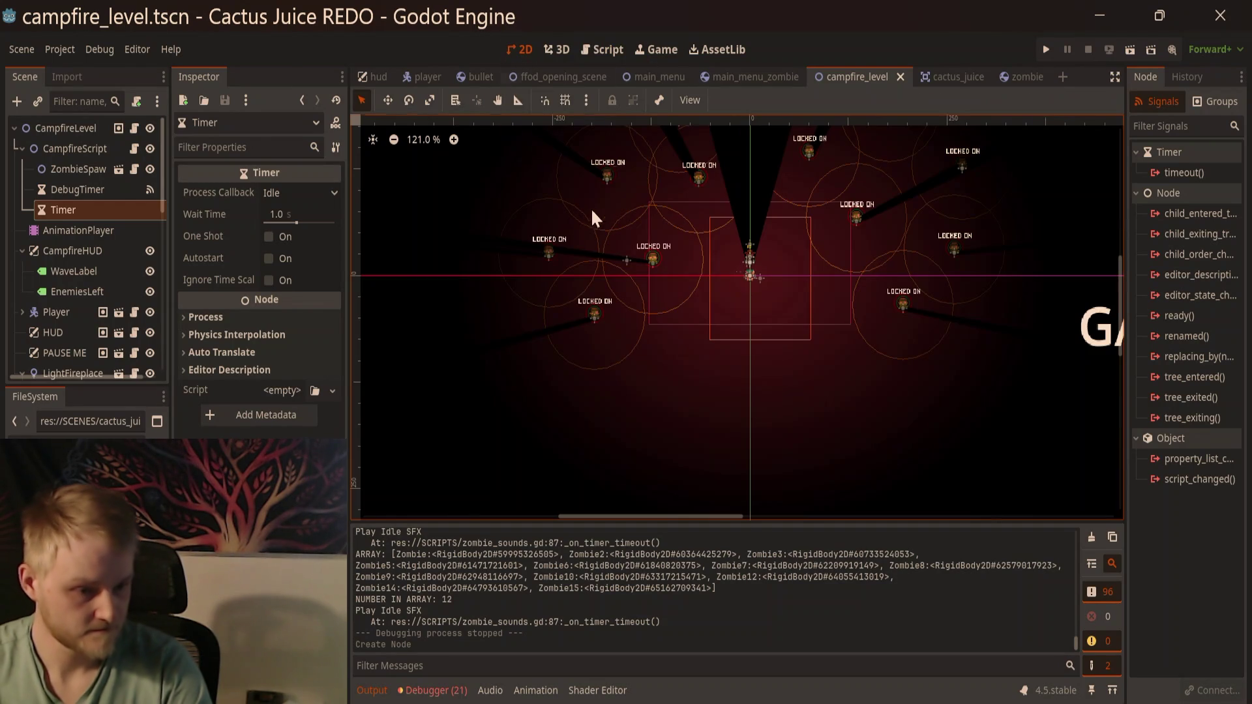
{"action": "left_click", "coordinate": [594, 45]}
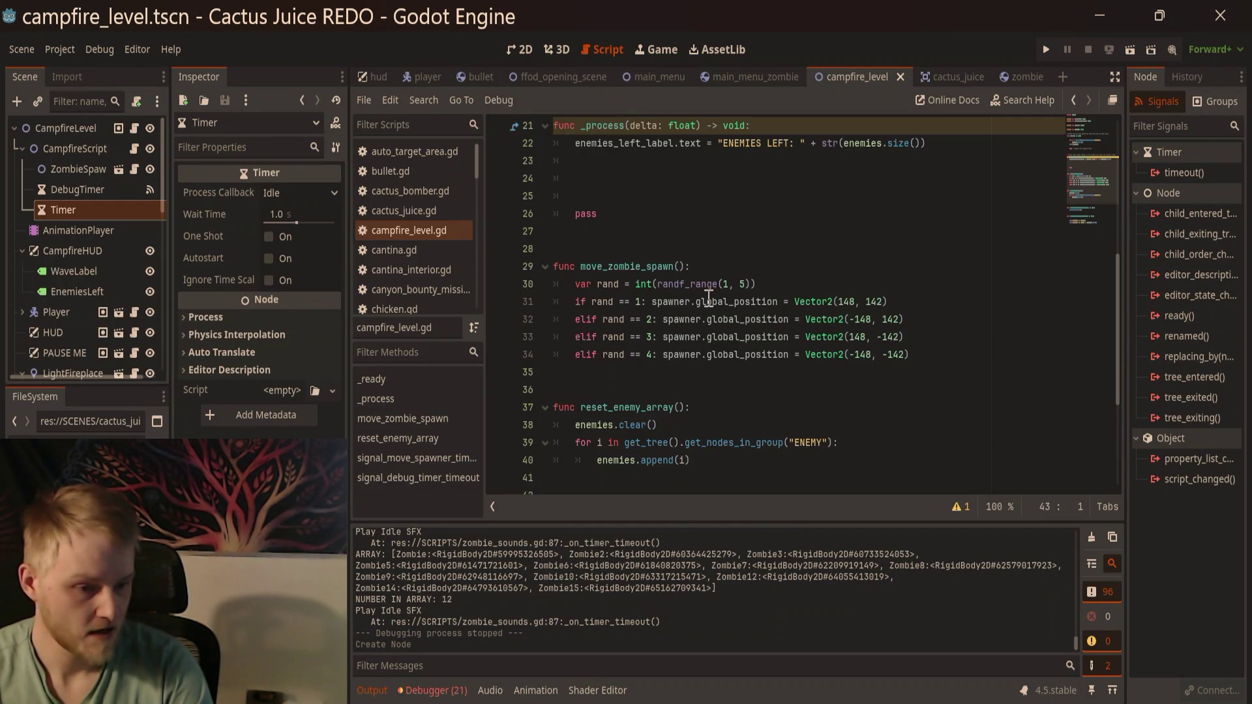
{"action": "double_click", "coordinate": [111, 209]}
{"action": "type", "text": "ResetEnemyArray"}
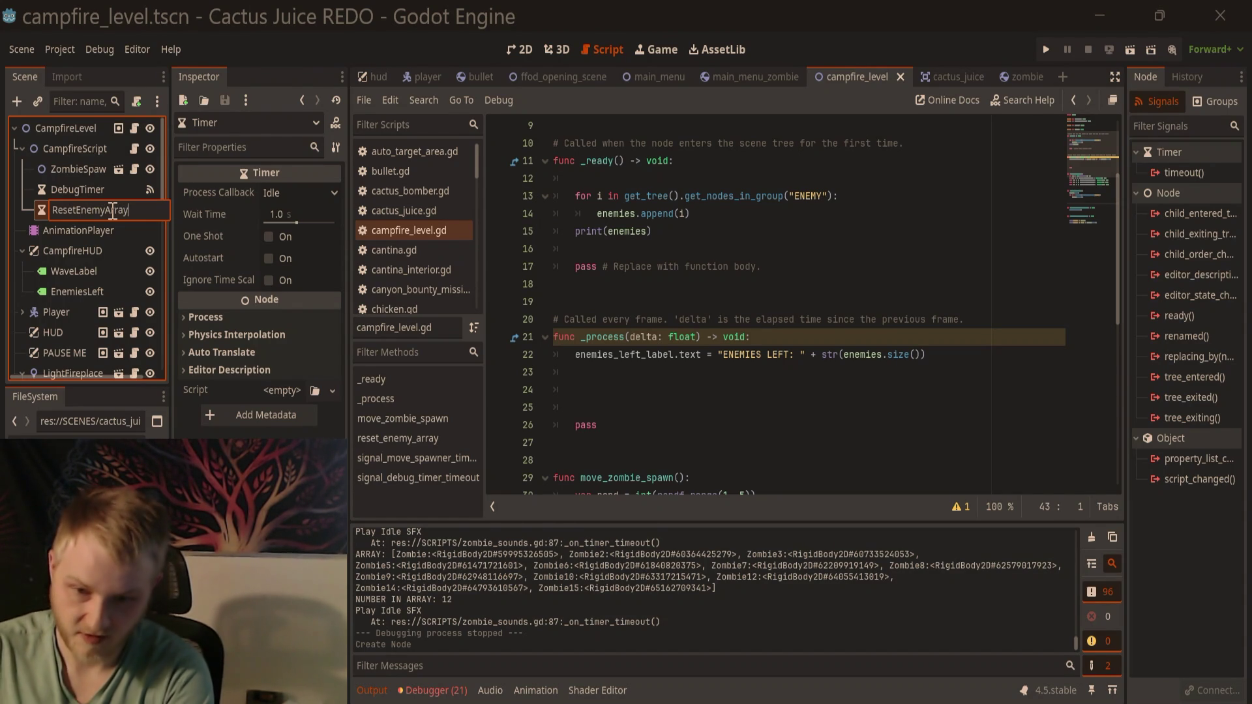
Step: Name the timer ResetEnemyArray and target CampfireScript with its timeout signal
{"action": "key", "text": "Return"}
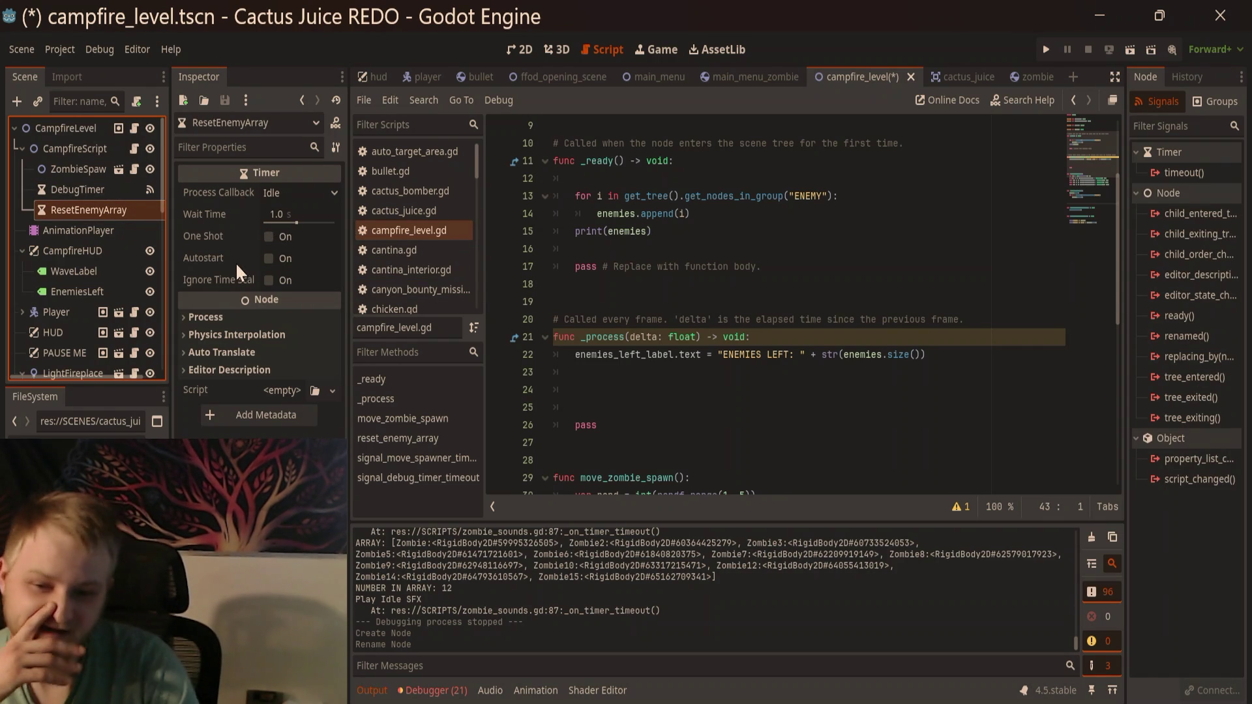
{"action": "double_click", "coordinate": [1221, 174]}
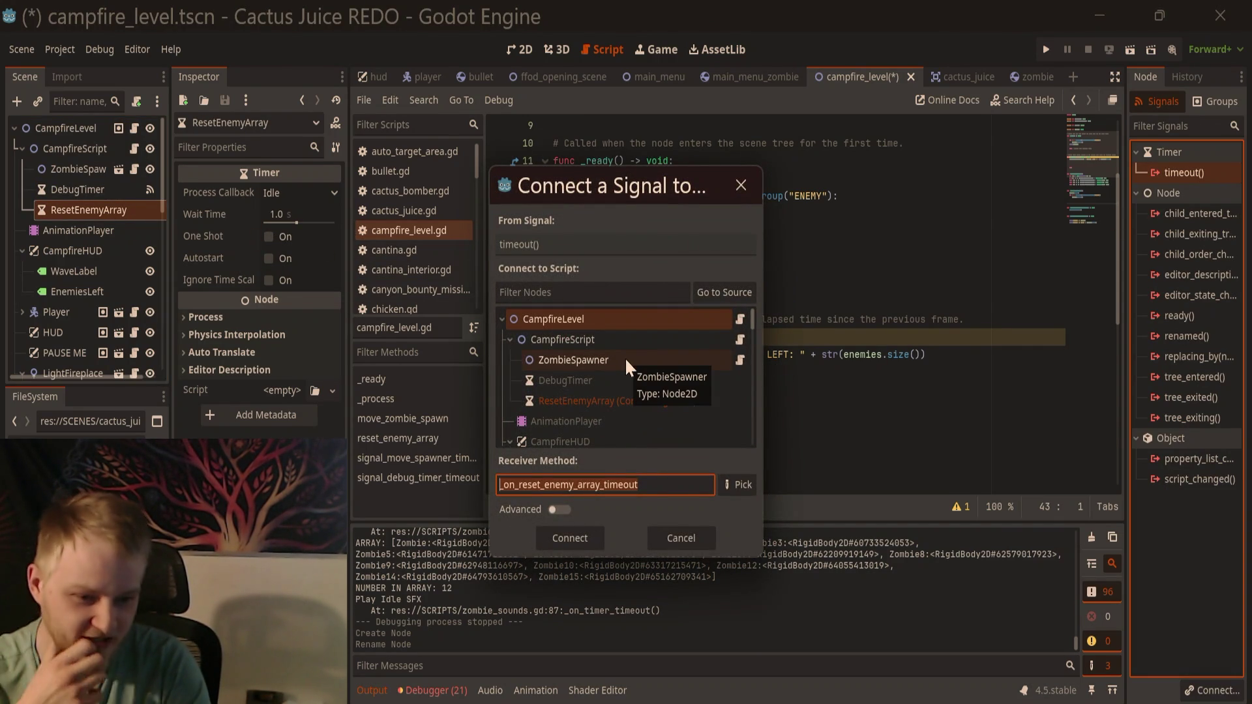
{"action": "left_click", "coordinate": [632, 338]}
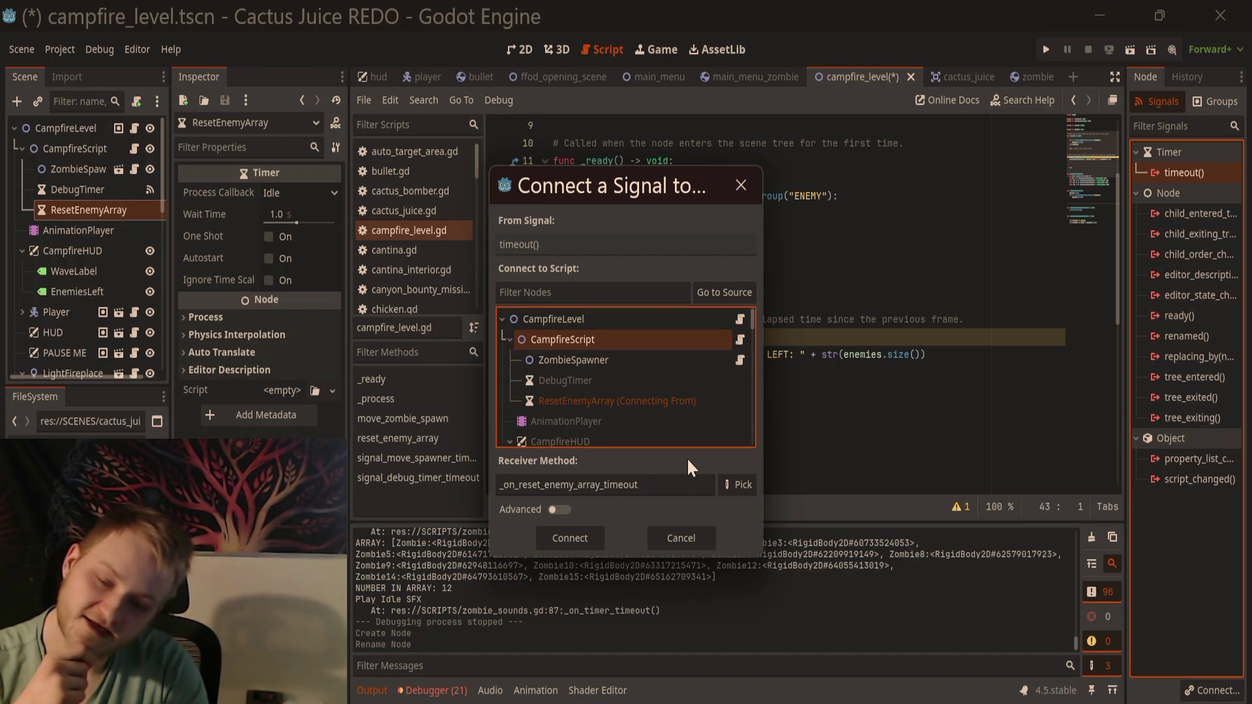
Step: Set the receiver method to signal_reset_enemy_array_timeout and connect it
{"action": "left_click", "coordinate": [692, 484]}
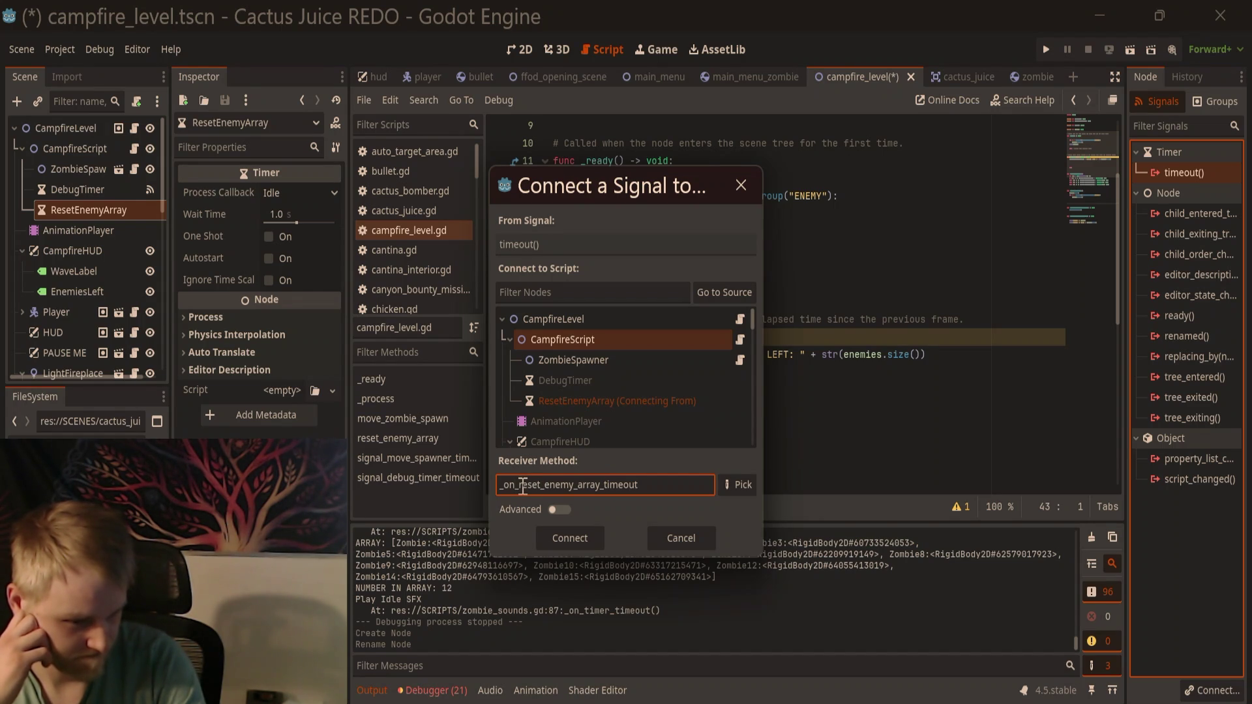
{"action": "type", "text": "signal"}
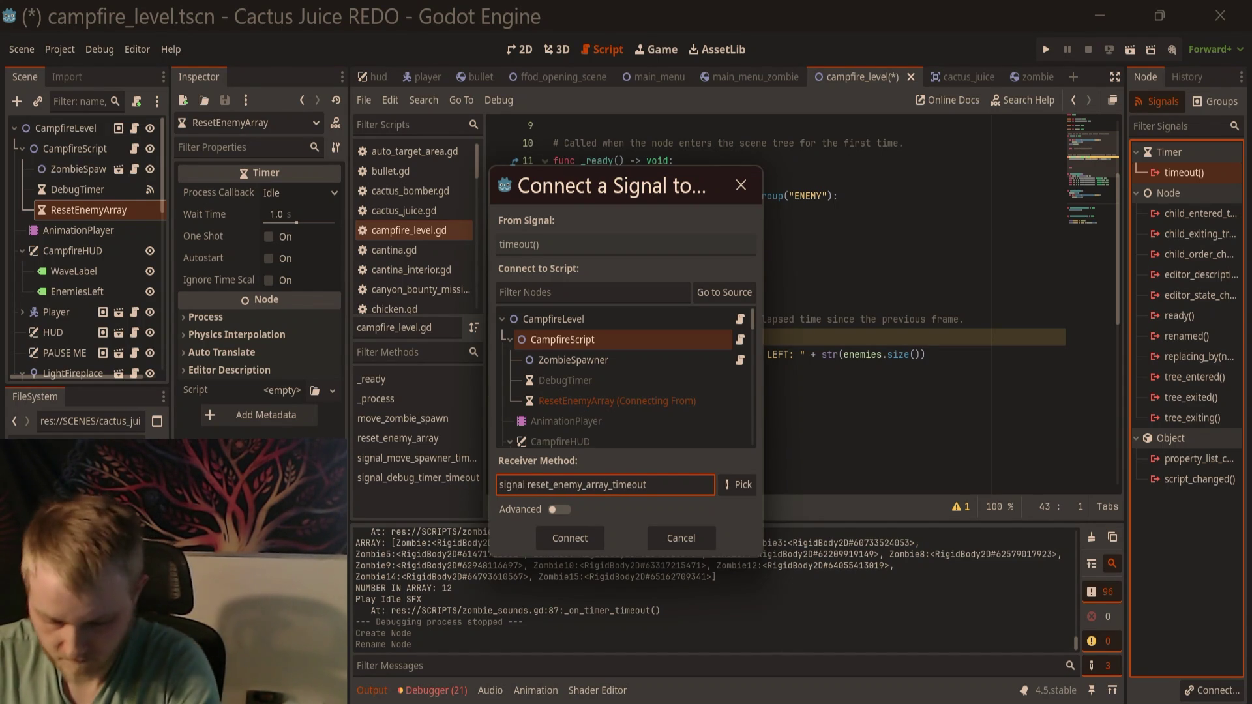
{"action": "key", "text": "BackSpace"}
{"action": "type", "text": "_"}
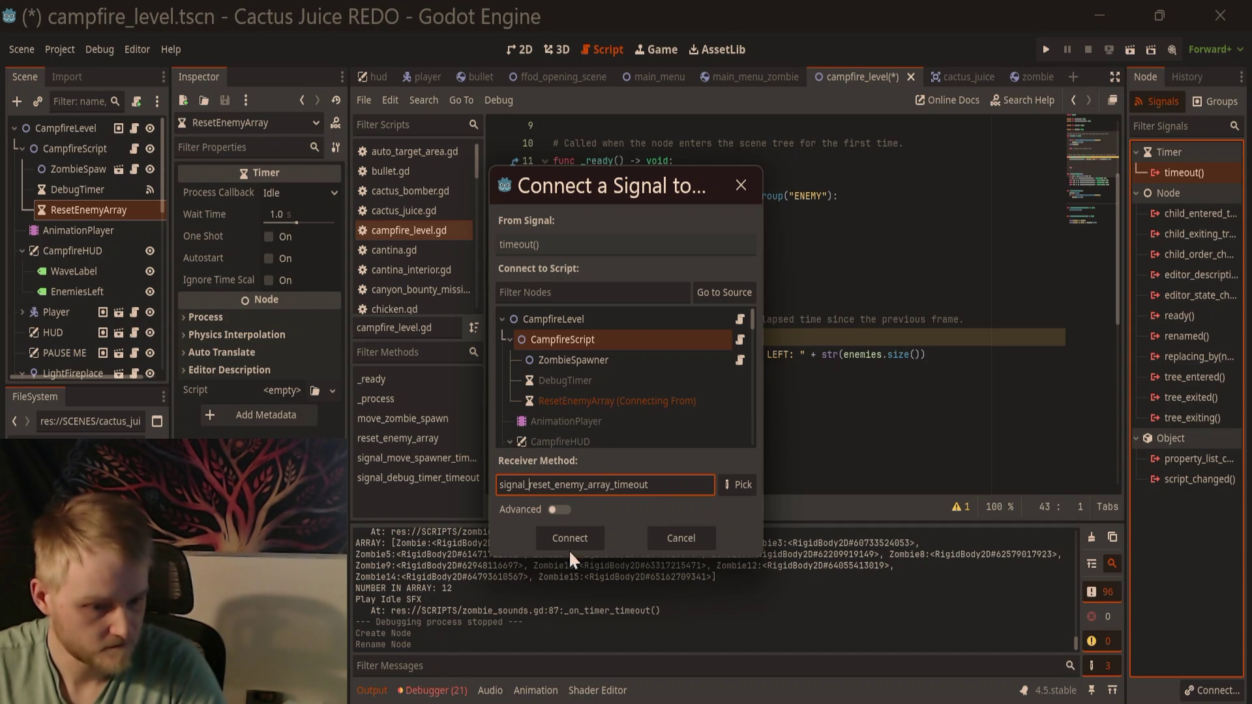
{"action": "left_click", "coordinate": [565, 541]}
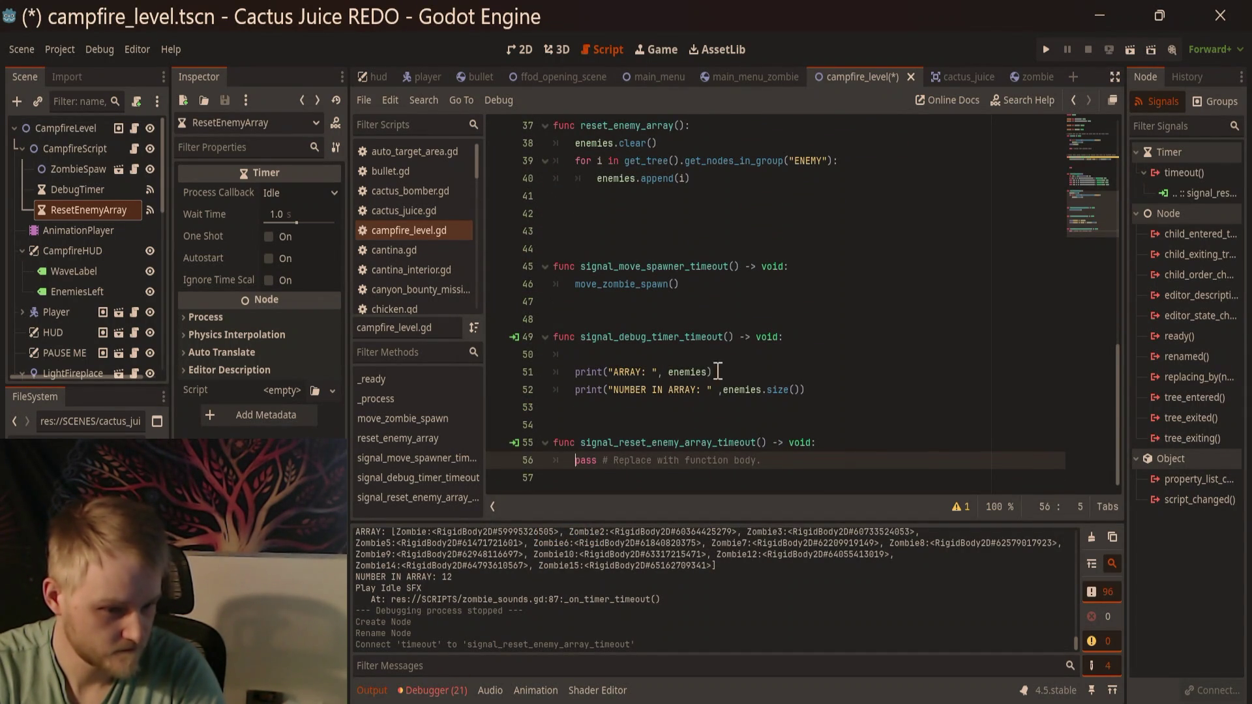
Step: Replace the handler's pass with a reset_enemy_array() call and save
{"action": "left_click_drag", "start_coordinate": [761, 460], "coordinate": [574, 461]}
{"action": "type", "text": "for i in get_tree().get_nodes_in_group(\"ENEMY\"): \t\tenemies.append(i)"}
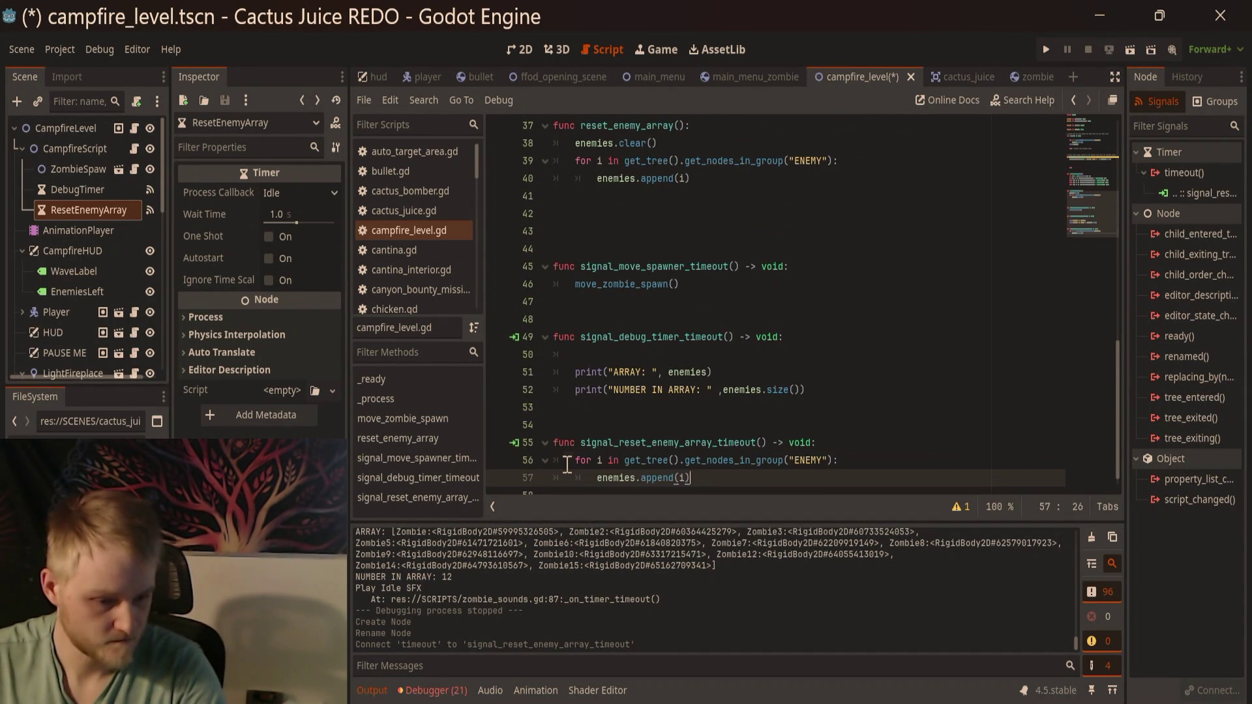
{"action": "key", "text": "ctrl+z"}
{"action": "scroll", "coordinate": [665, 324], "scroll_direction": "up", "scroll_amount": 3}
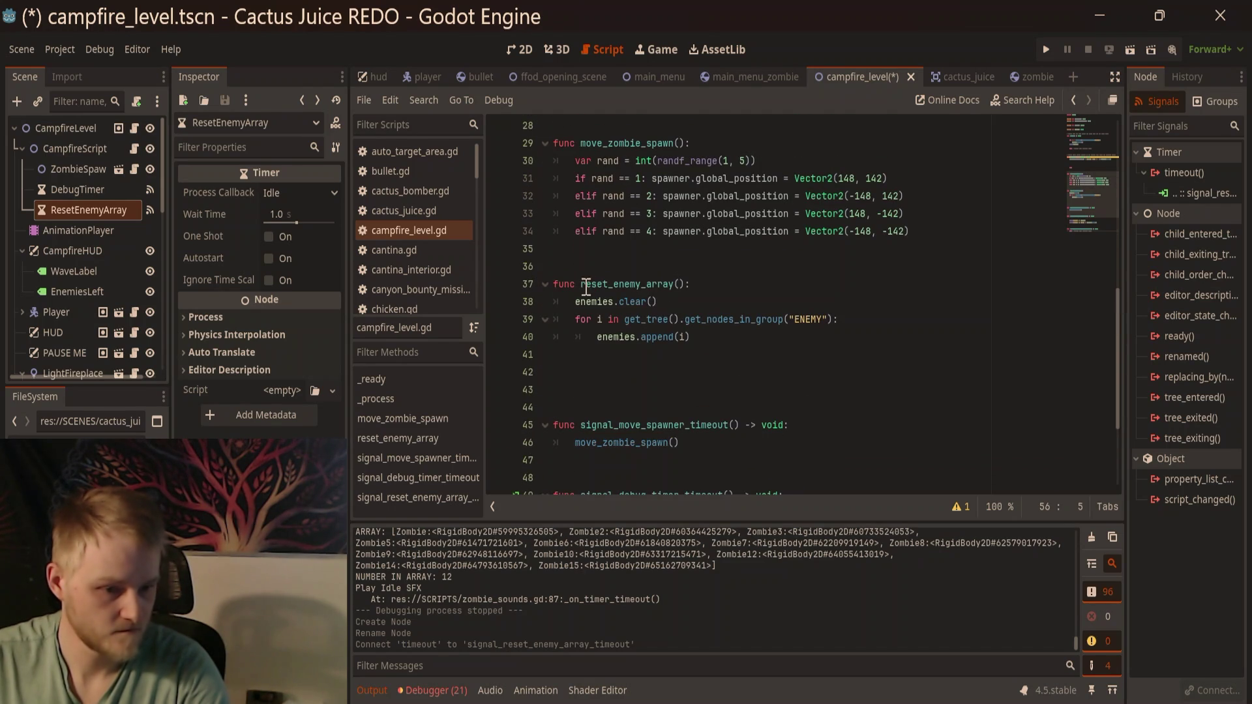
{"action": "left_click_drag", "start_coordinate": [580, 283], "coordinate": [677, 288]}
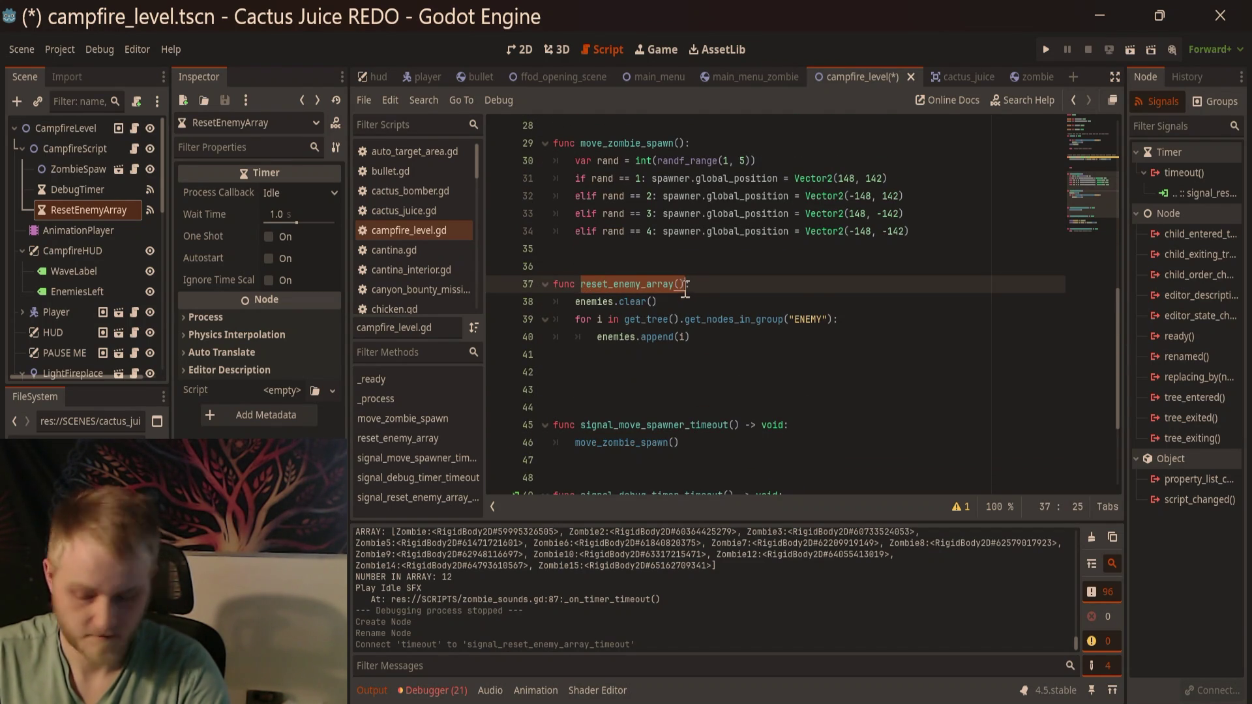
{"action": "scroll", "coordinate": [729, 409], "scroll_direction": "down", "scroll_amount": 3}
{"action": "left_click_drag", "start_coordinate": [761, 461], "coordinate": [575, 460]}
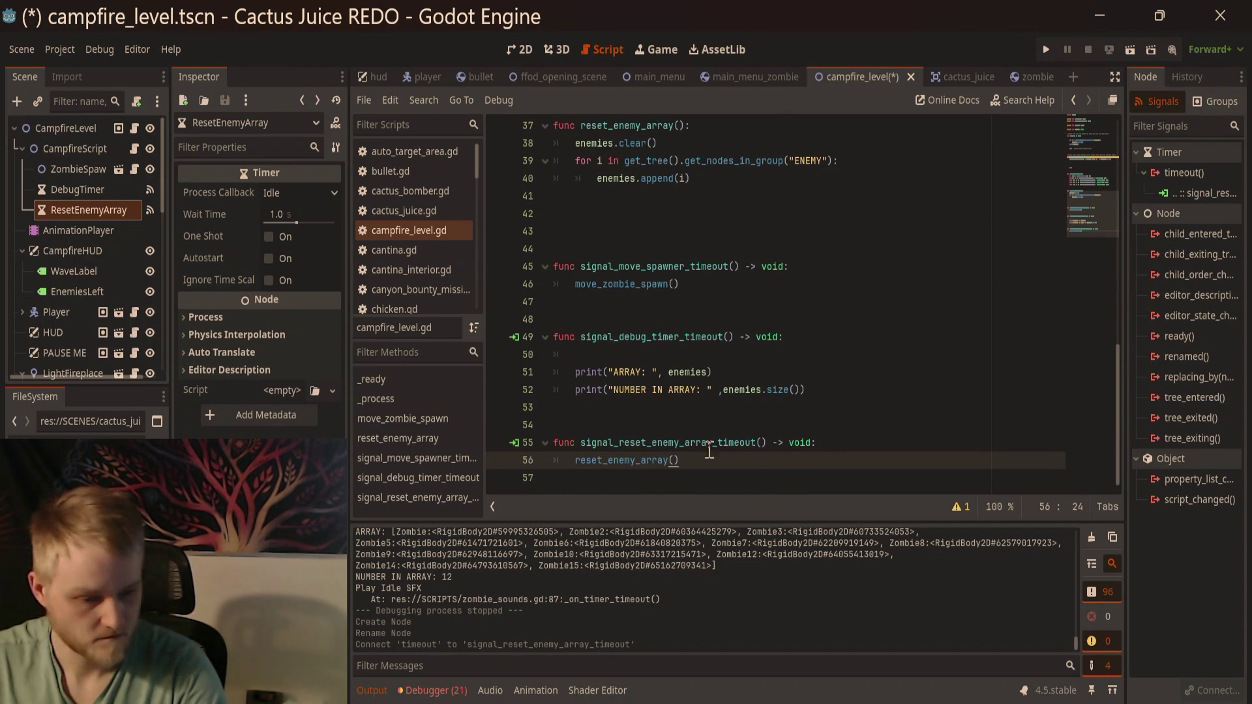
{"action": "key", "text": "ctrl+s"}
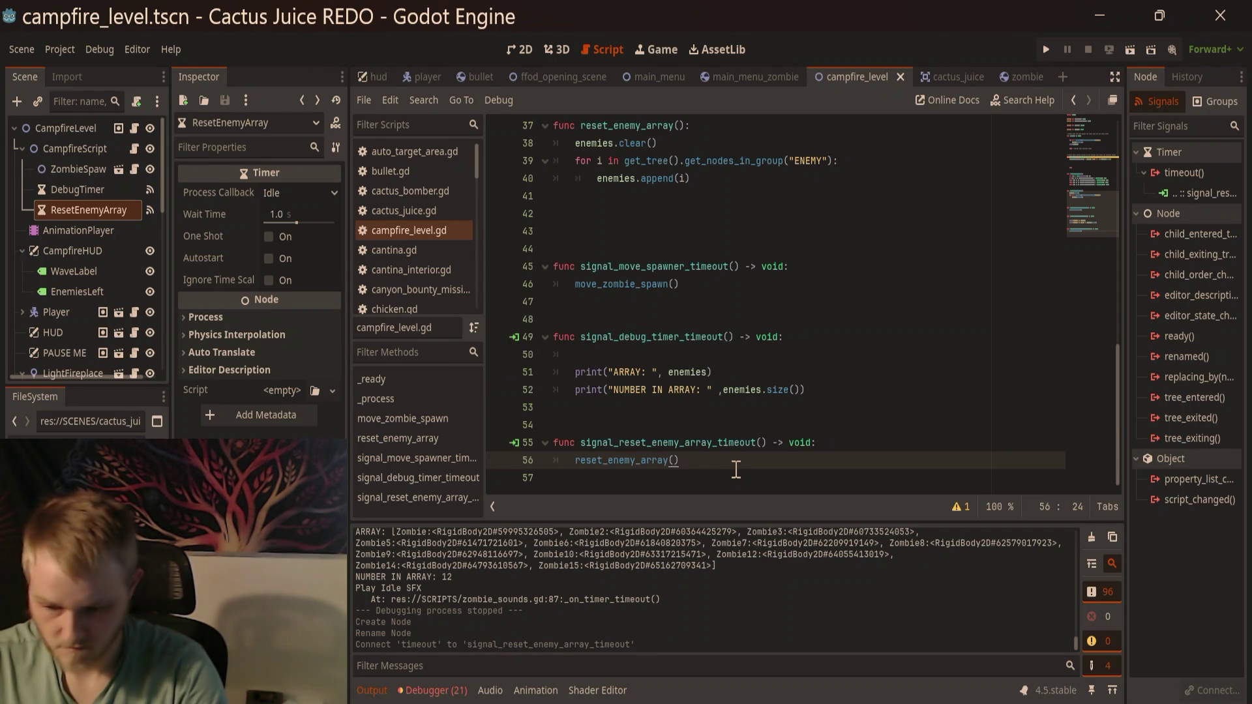
Step: Run the level with F6 to test, then close the game
{"action": "left_click", "coordinate": [729, 415]}
{"action": "left_click", "coordinate": [725, 427]}
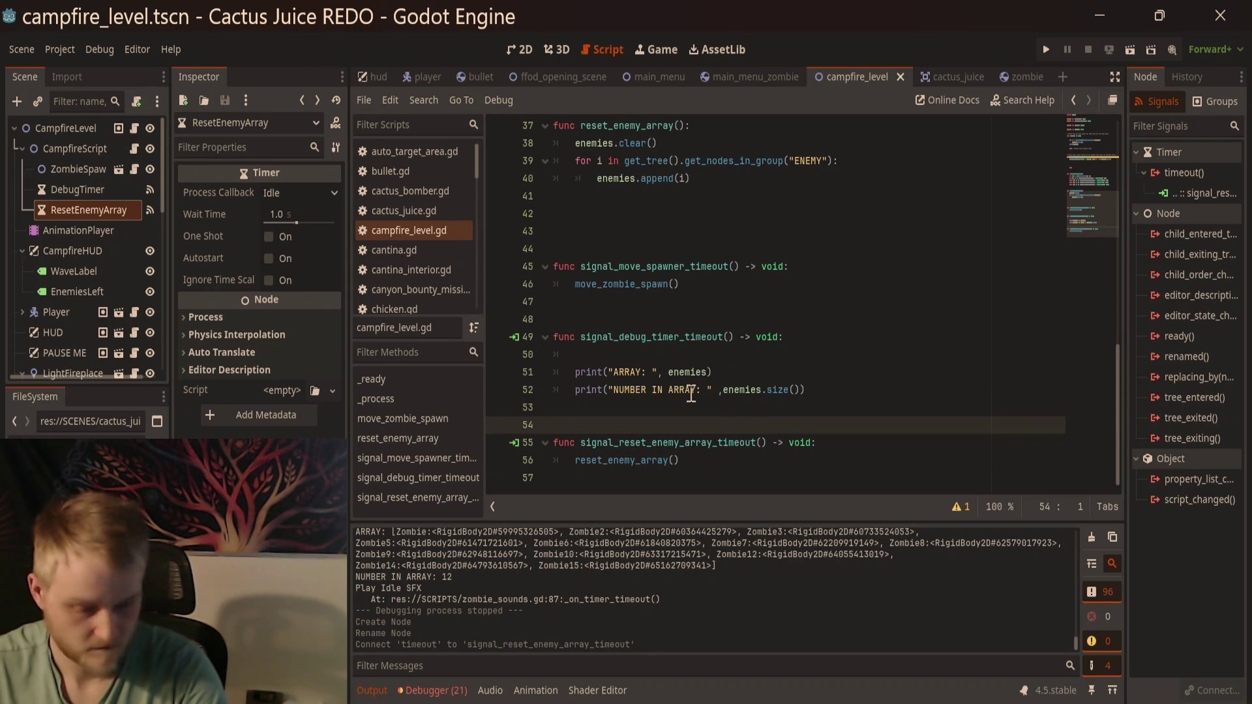
{"action": "key", "text": "F6"}
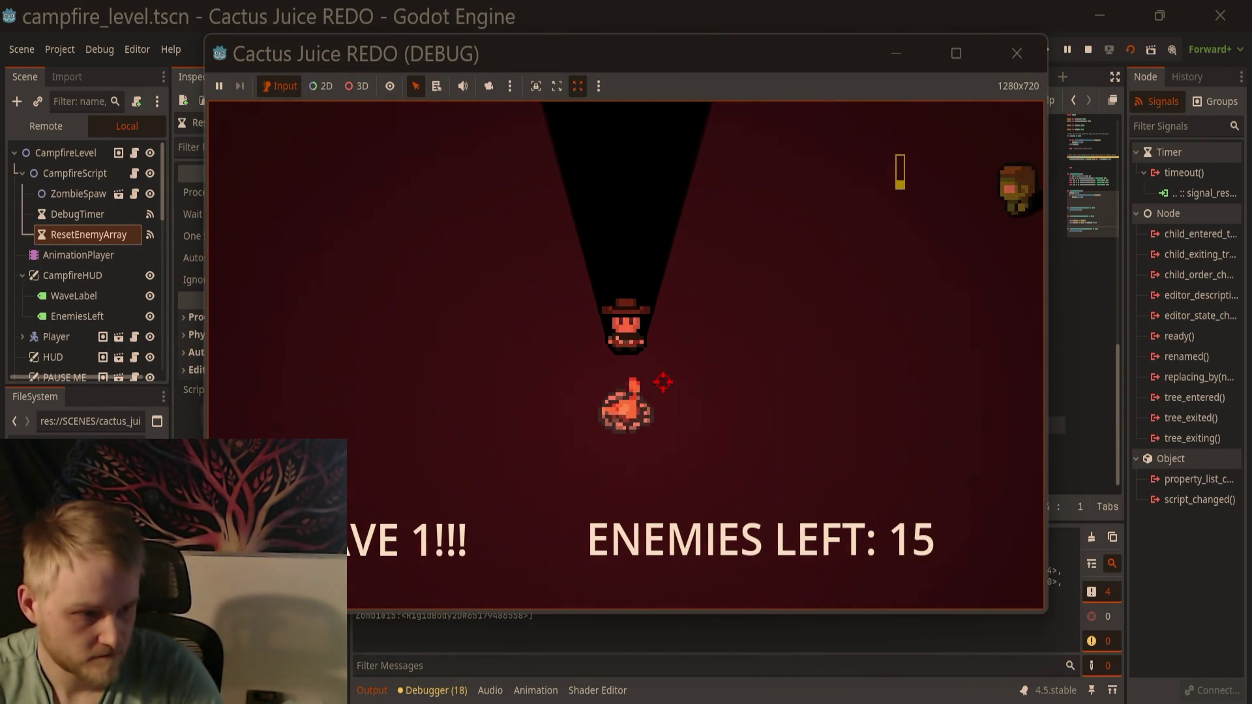
{"action": "left_click", "coordinate": [1015, 55]}
Step: Enable Autostart on the ResetEnemyArray timer, then save and rerun the level
{"action": "left_click", "coordinate": [269, 259]}
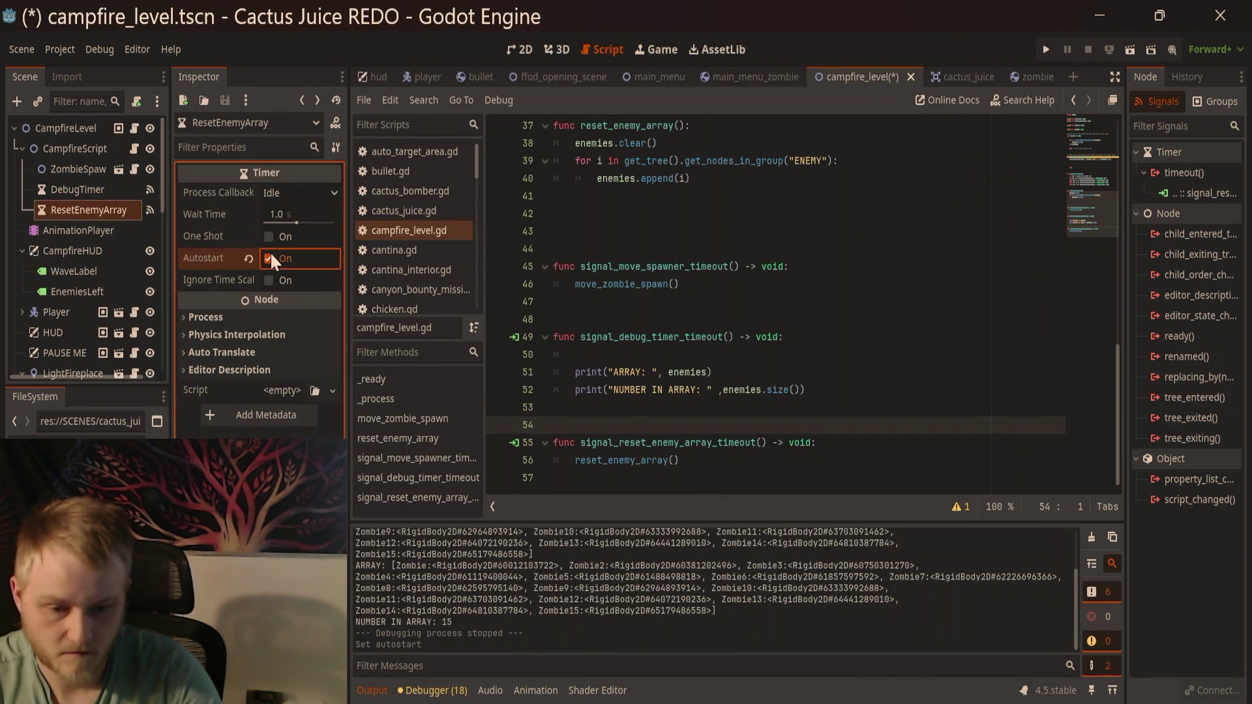
{"action": "left_click", "coordinate": [694, 459]}
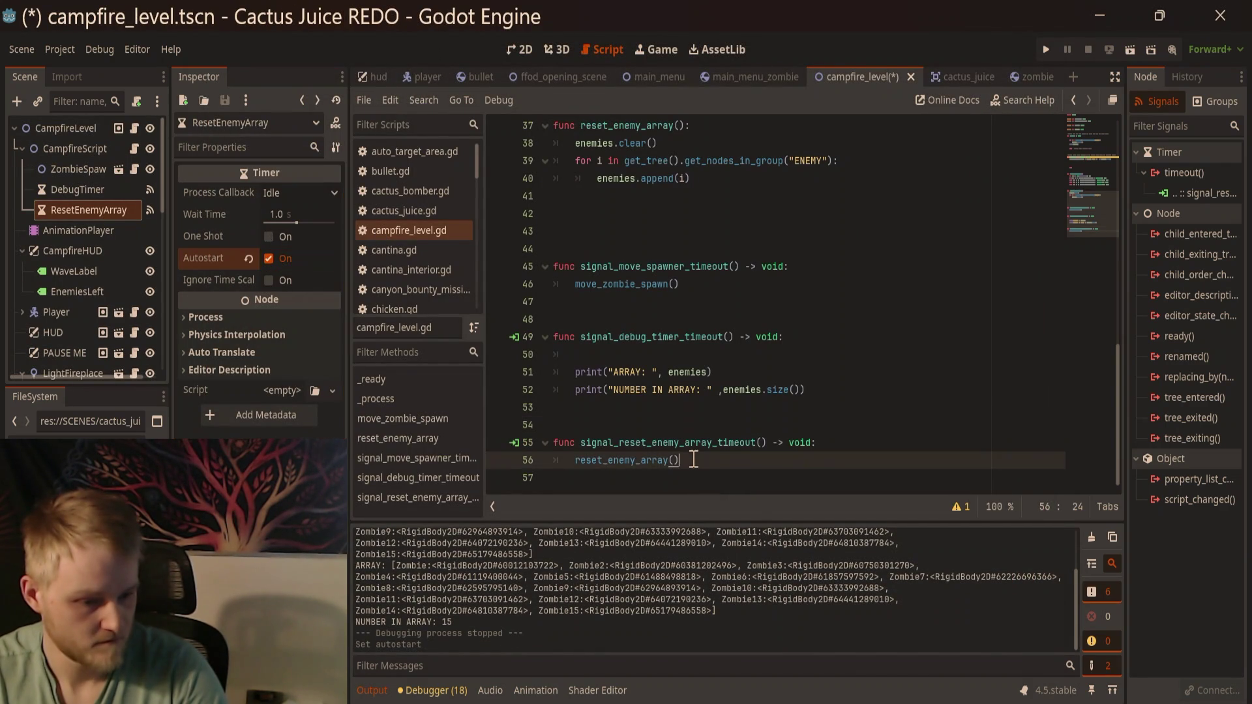
{"action": "key", "text": "F6"}
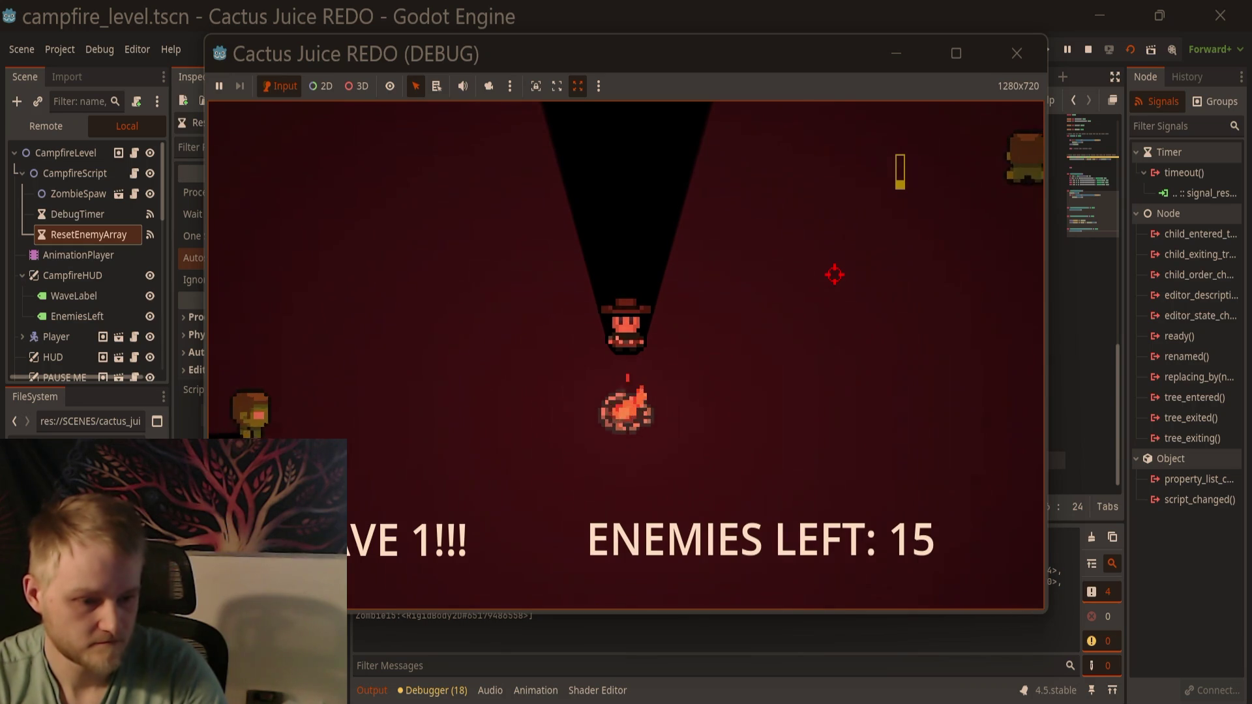
Step: Shoot zombies until ENEMIES LEFT drops from 15 to 12, then stop the game
{"action": "left_click", "coordinate": [333, 416]}
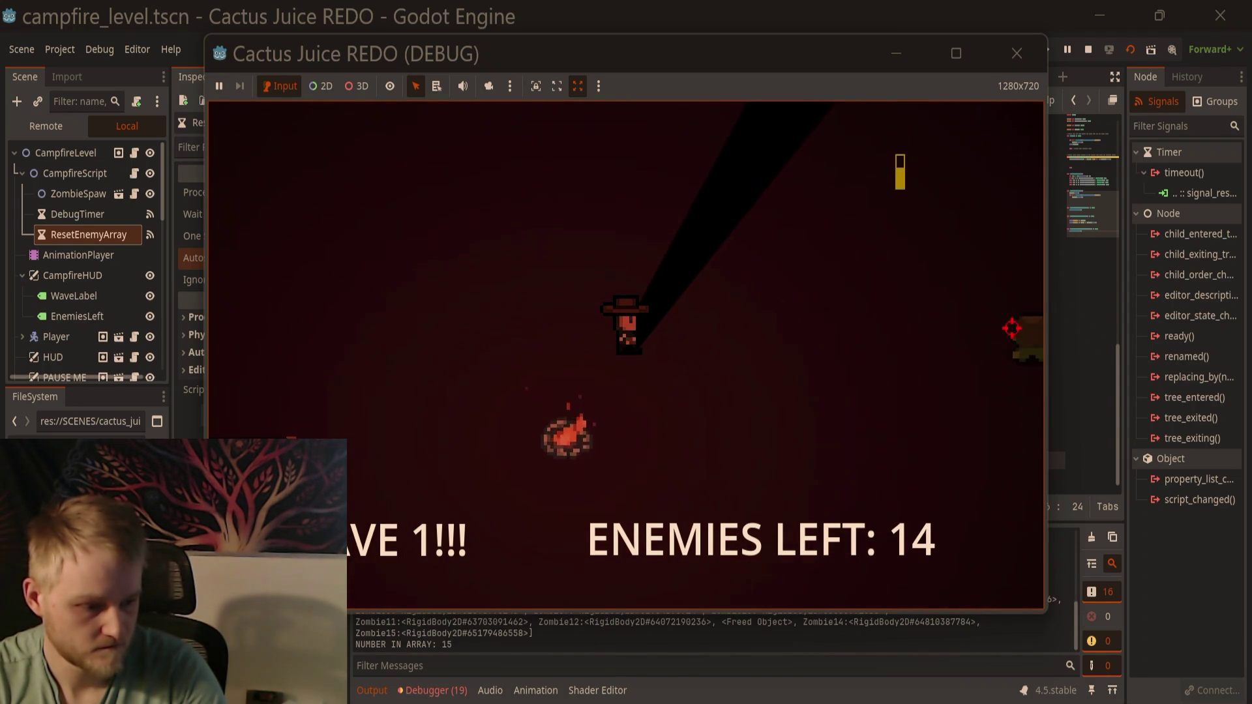
{"action": "left_click", "coordinate": [1027, 350]}
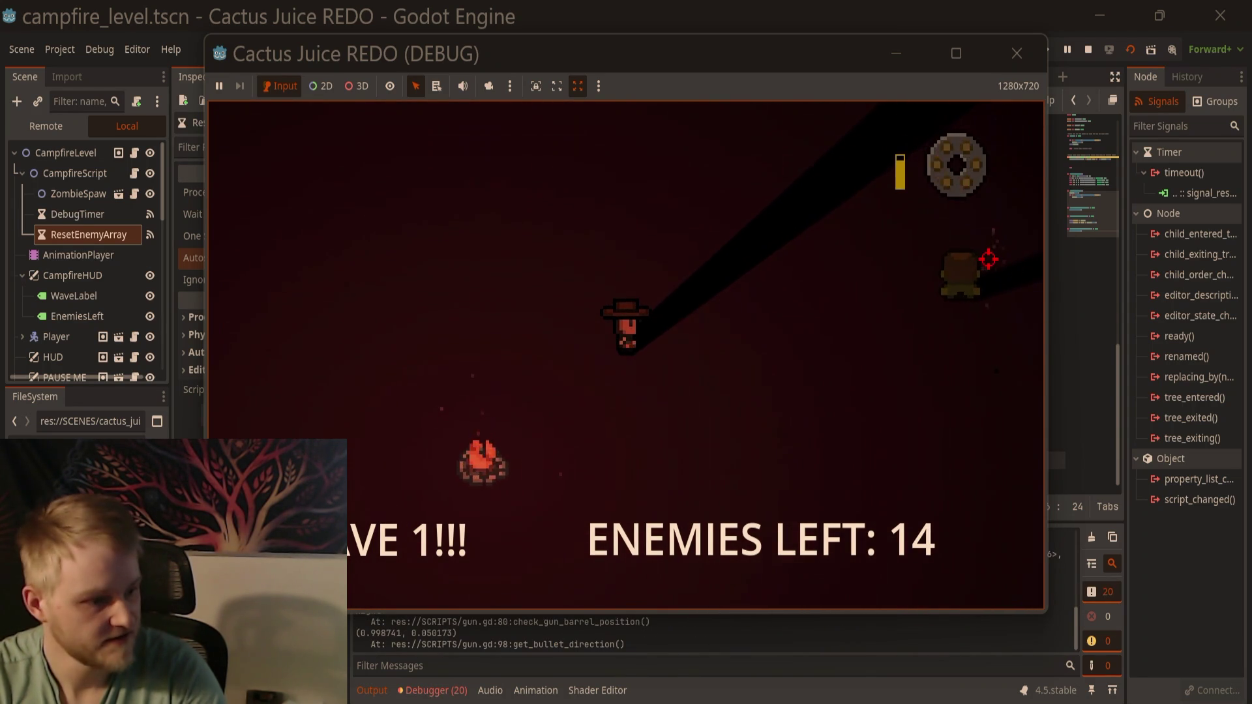
{"action": "left_click", "coordinate": [983, 258]}
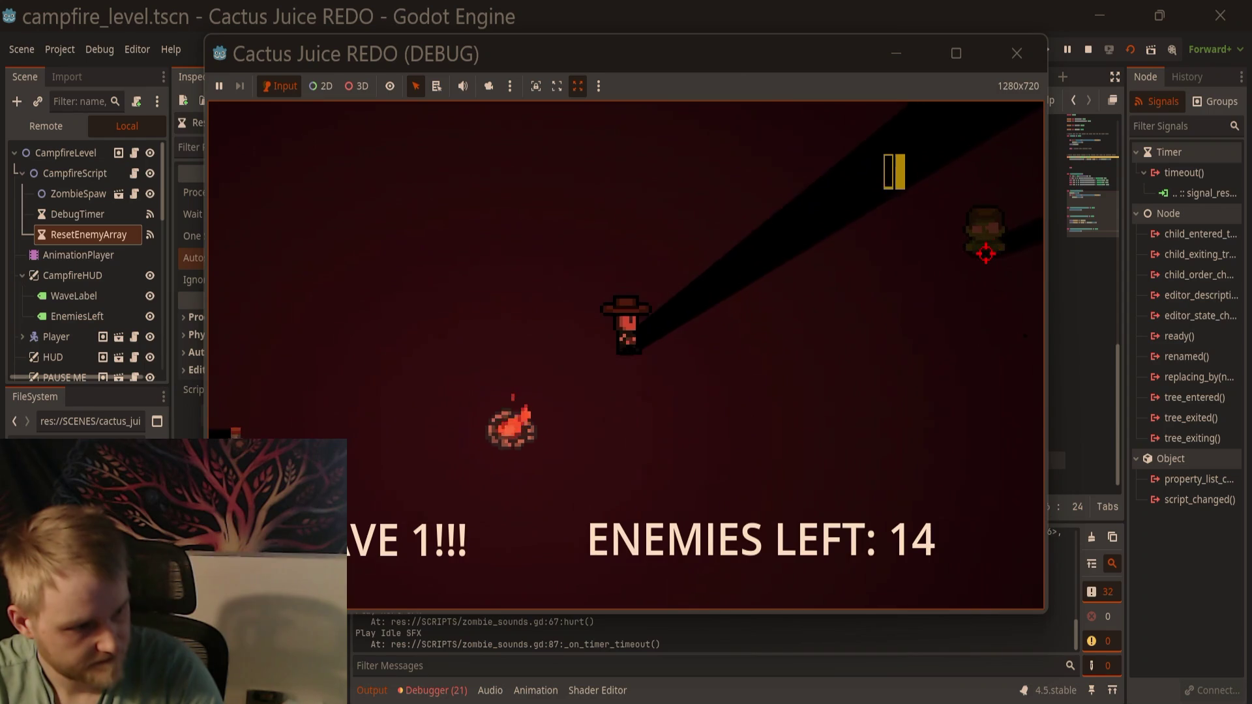
{"action": "left_click", "coordinate": [985, 253]}
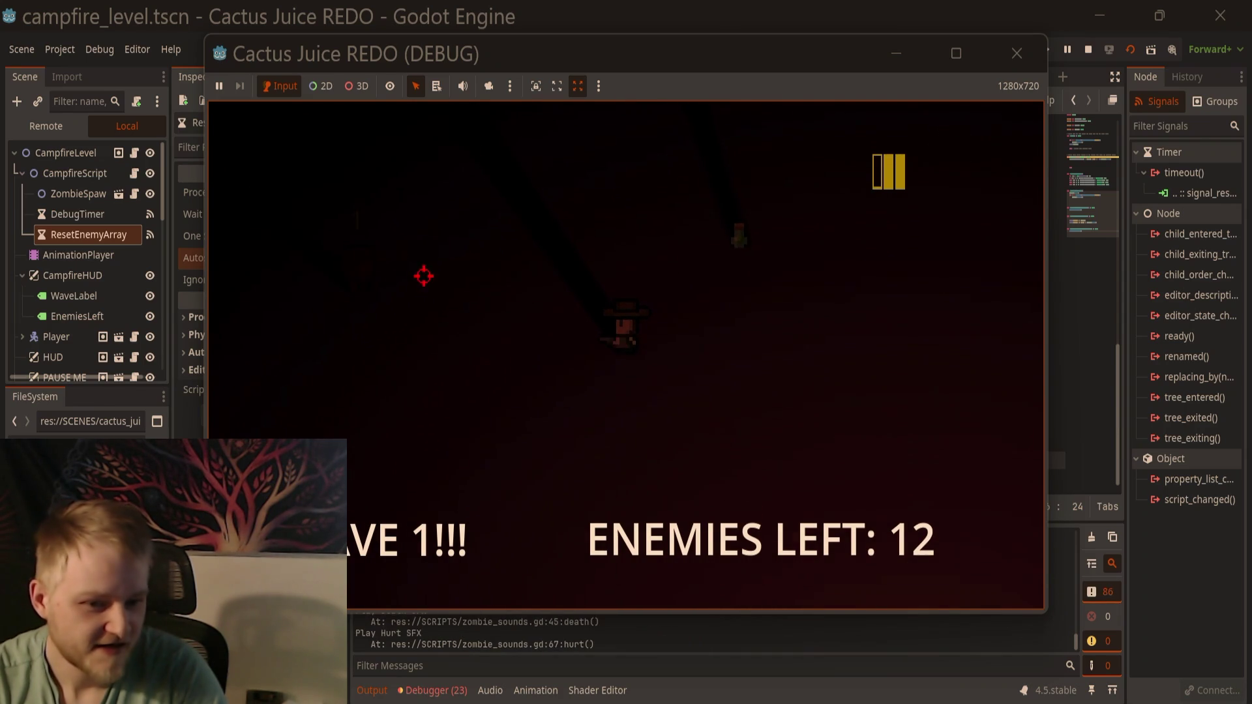
{"action": "left_click", "coordinate": [1031, 56]}
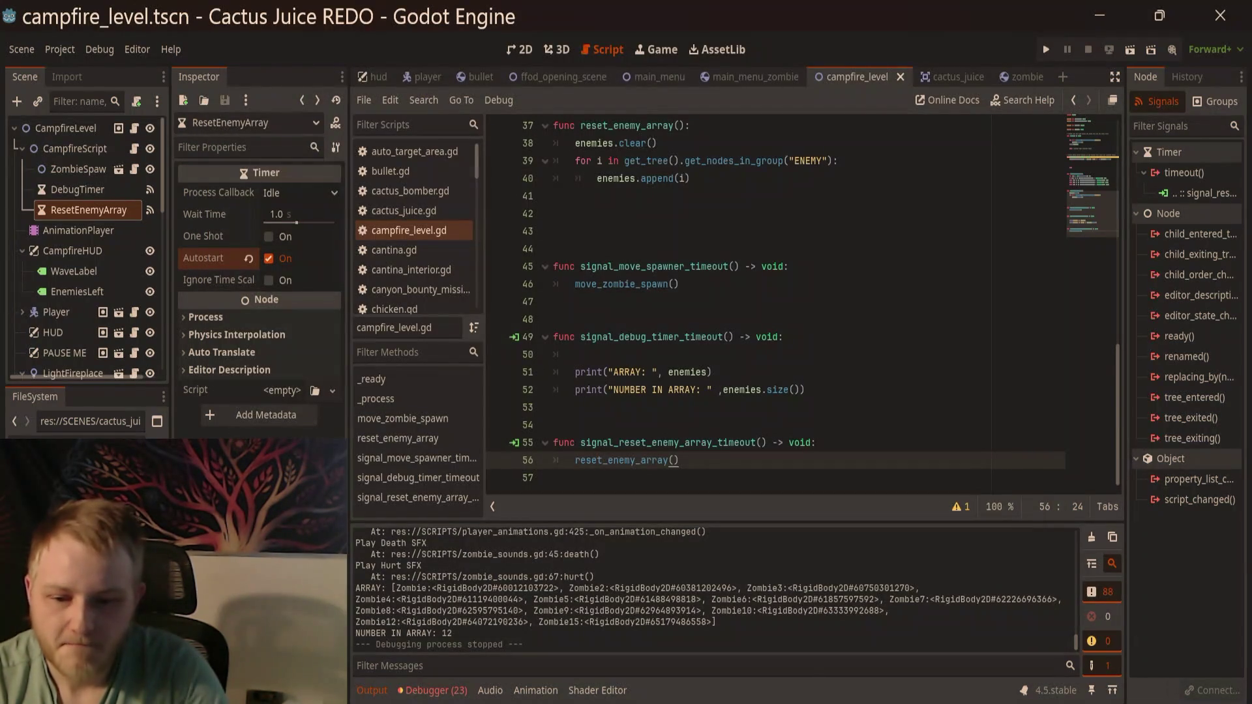
Step: Inspect Zombie3's enemy Stats in the Inspector
{"action": "scroll", "coordinate": [74, 246], "scroll_direction": "down", "scroll_amount": 5}
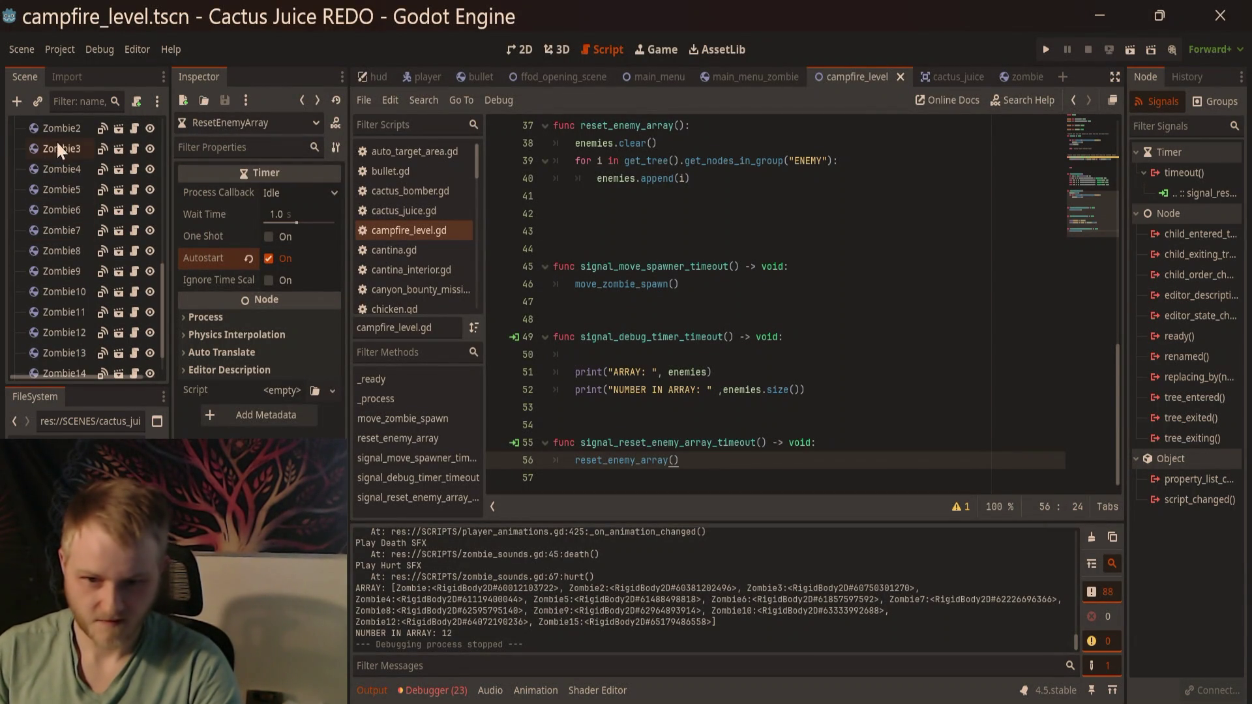
{"action": "left_click", "coordinate": [60, 150]}
{"action": "left_click", "coordinate": [201, 253]}
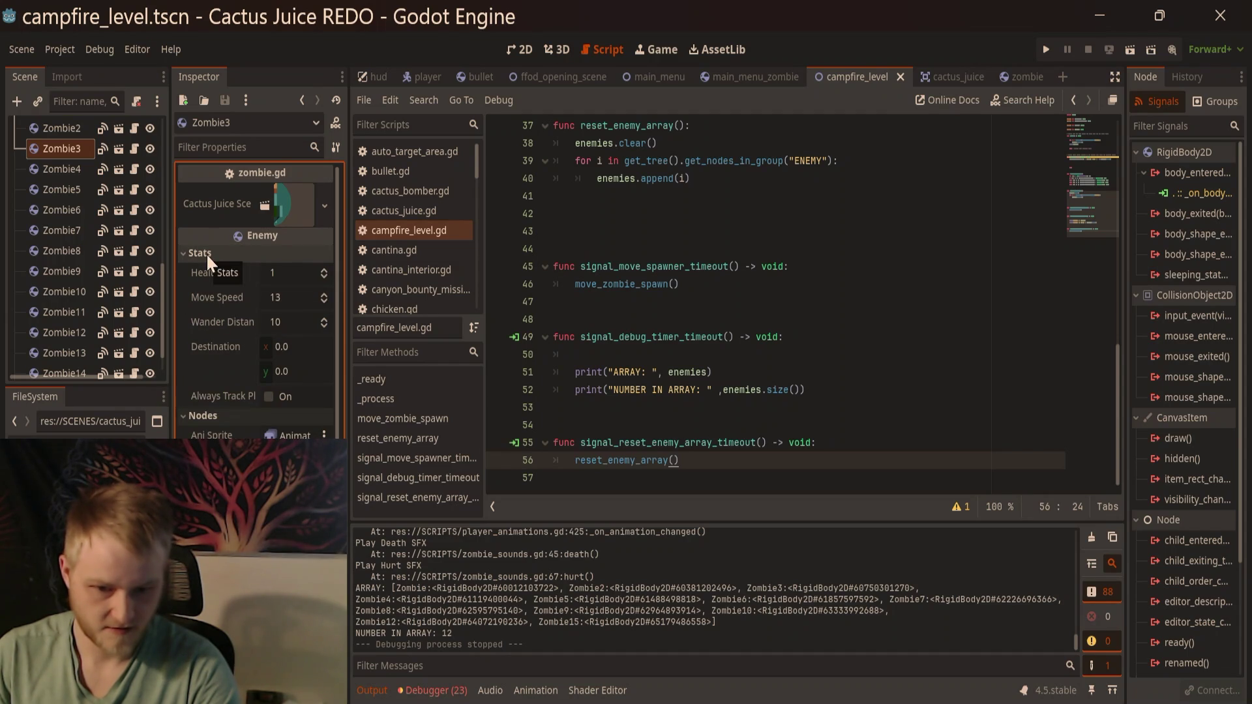
Step: Select Zombie through Zombie15, enable Always Track Player, and launch with F6
{"action": "scroll", "coordinate": [56, 225], "scroll_direction": "up", "scroll_amount": 5}
{"action": "left_click", "coordinate": [53, 224]}
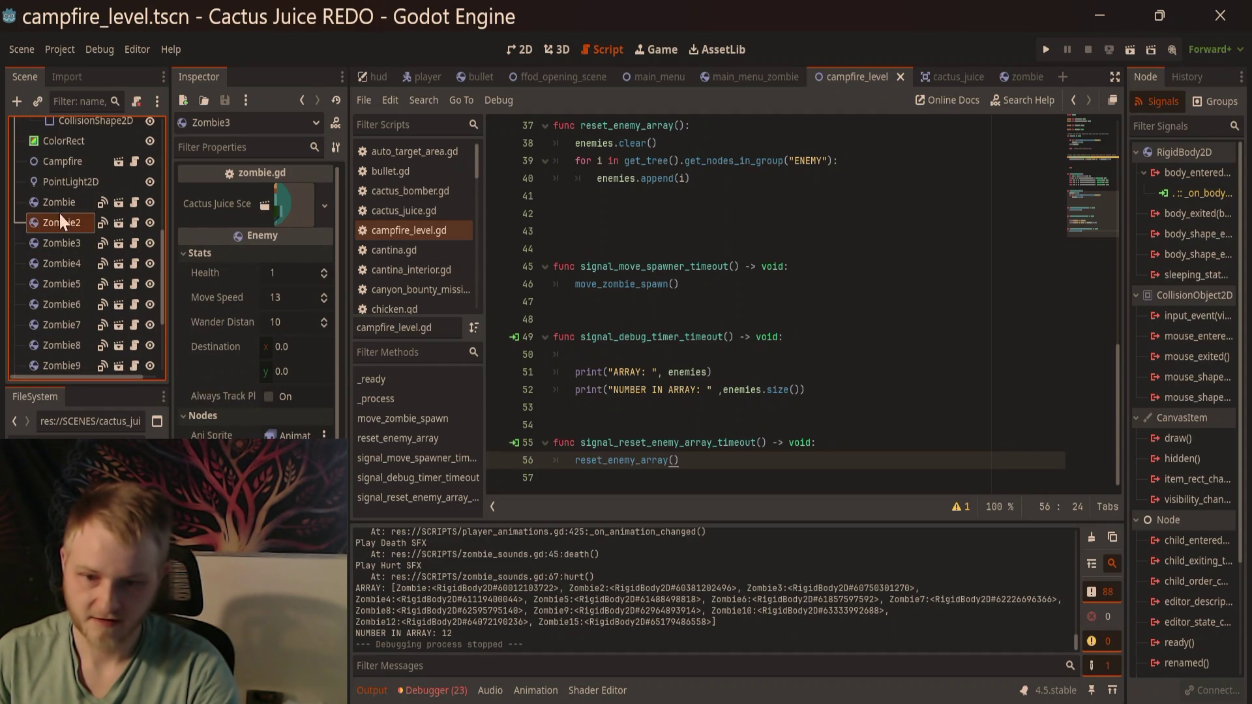
{"action": "scroll", "coordinate": [60, 257], "scroll_direction": "down", "scroll_amount": 5}
{"action": "left_click", "coordinate": [82, 359], "text": "shift"}
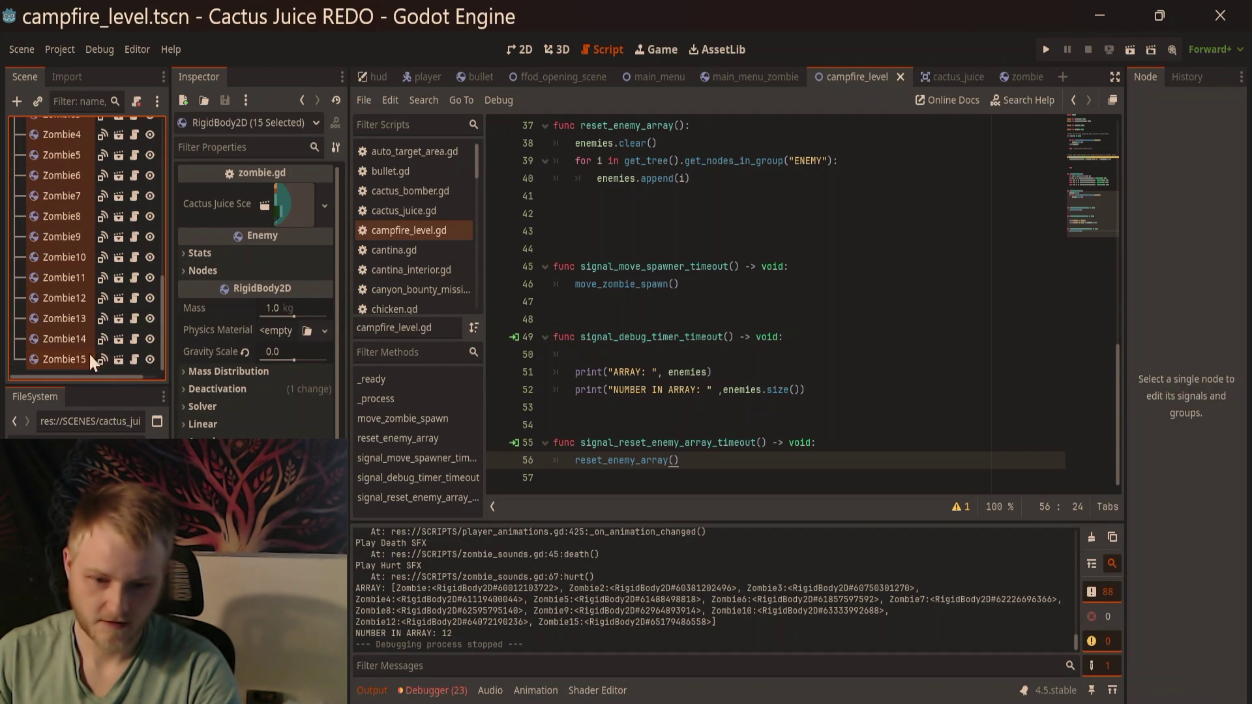
{"action": "left_click", "coordinate": [204, 255]}
{"action": "left_click", "coordinate": [274, 393]}
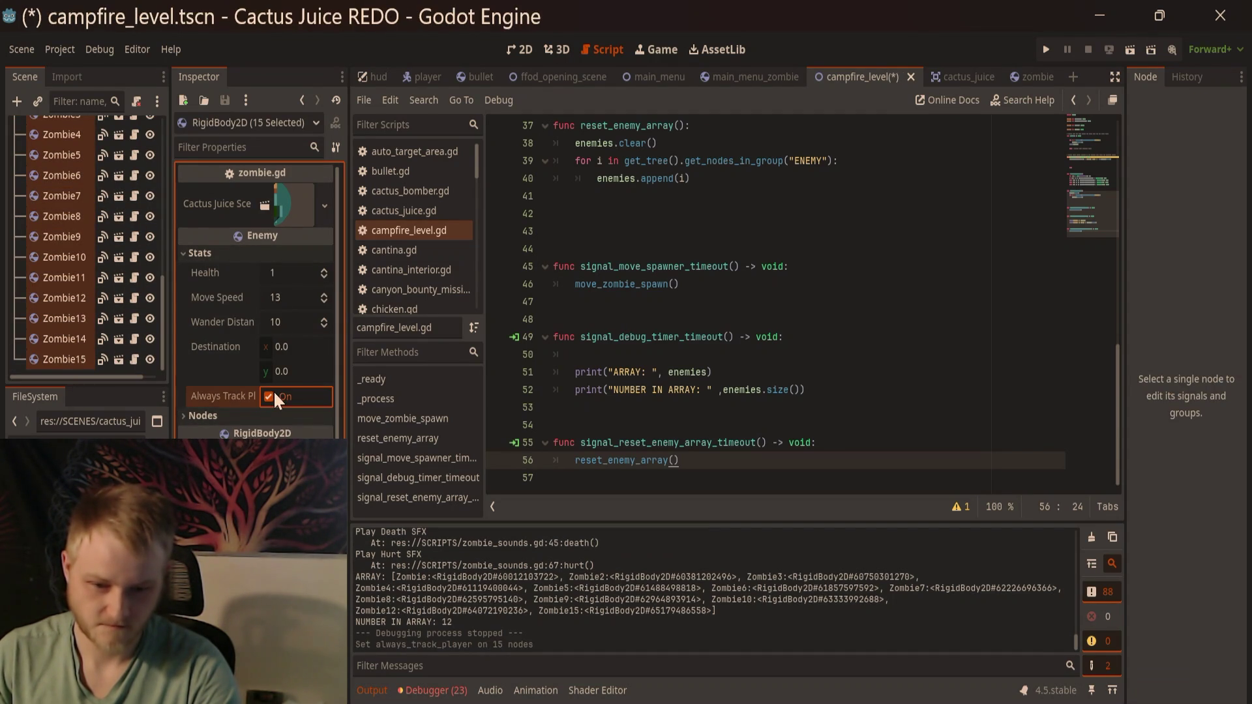
{"action": "key", "text": "F6"}
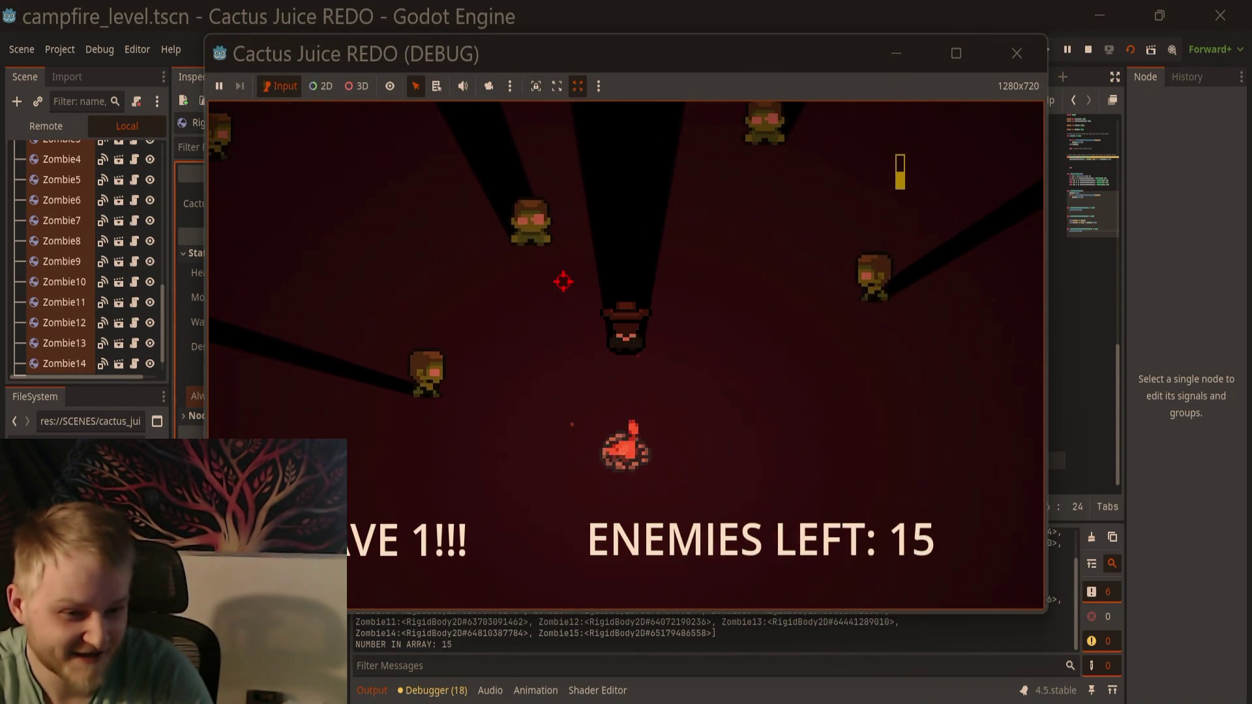
Step: Fight the tracking zombies, moving, shooting, and reloading the revolver
{"action": "key", "text": "r"}
{"action": "left_click", "coordinate": [573, 316]}
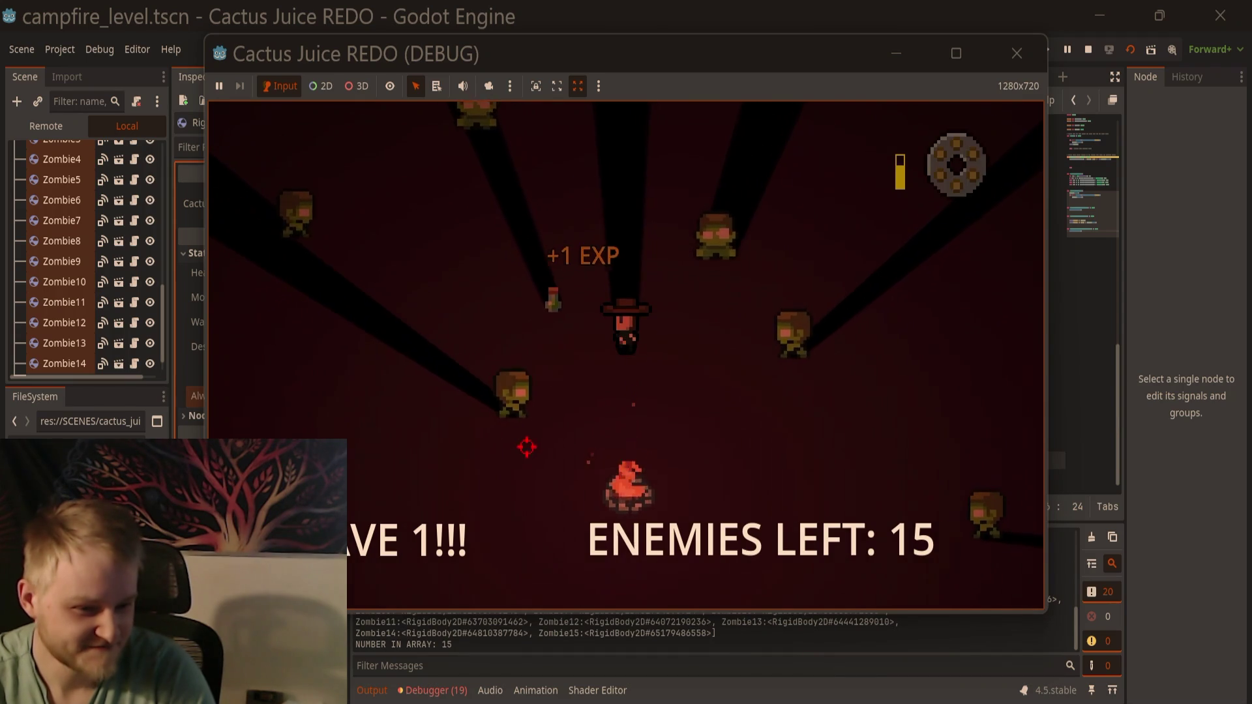
{"action": "left_click", "coordinate": [573, 413]}
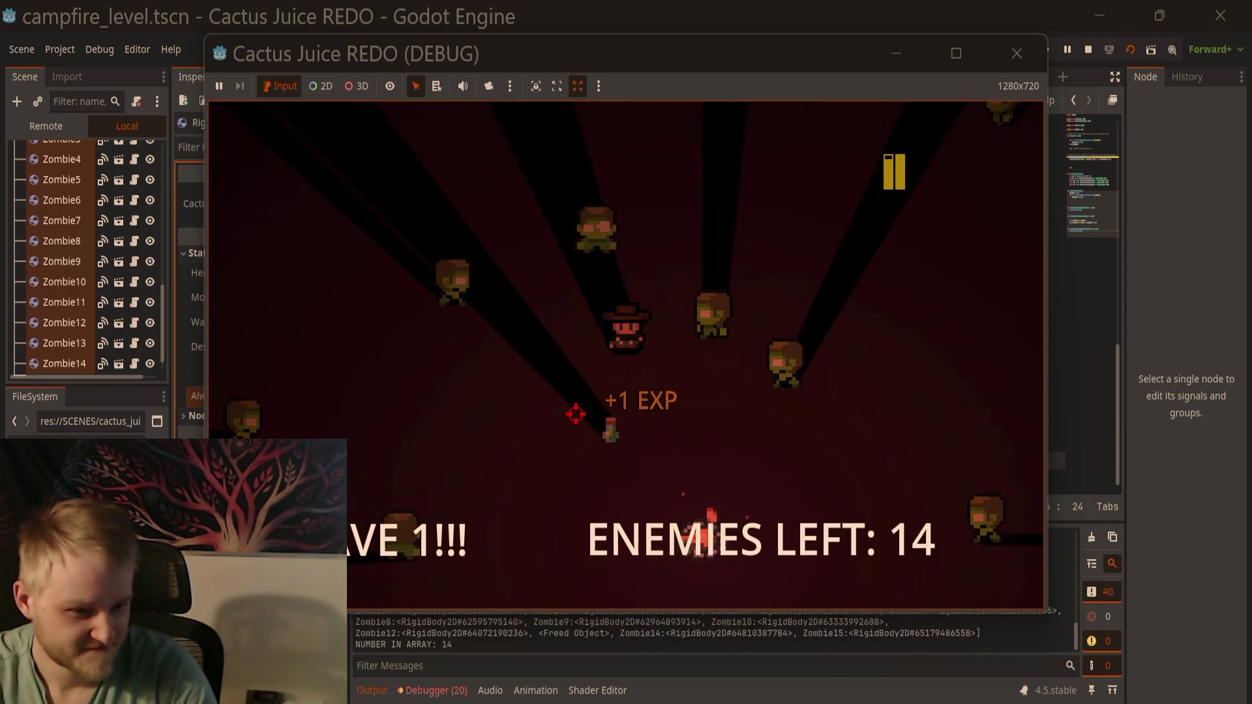
{"action": "key", "text": "a"}
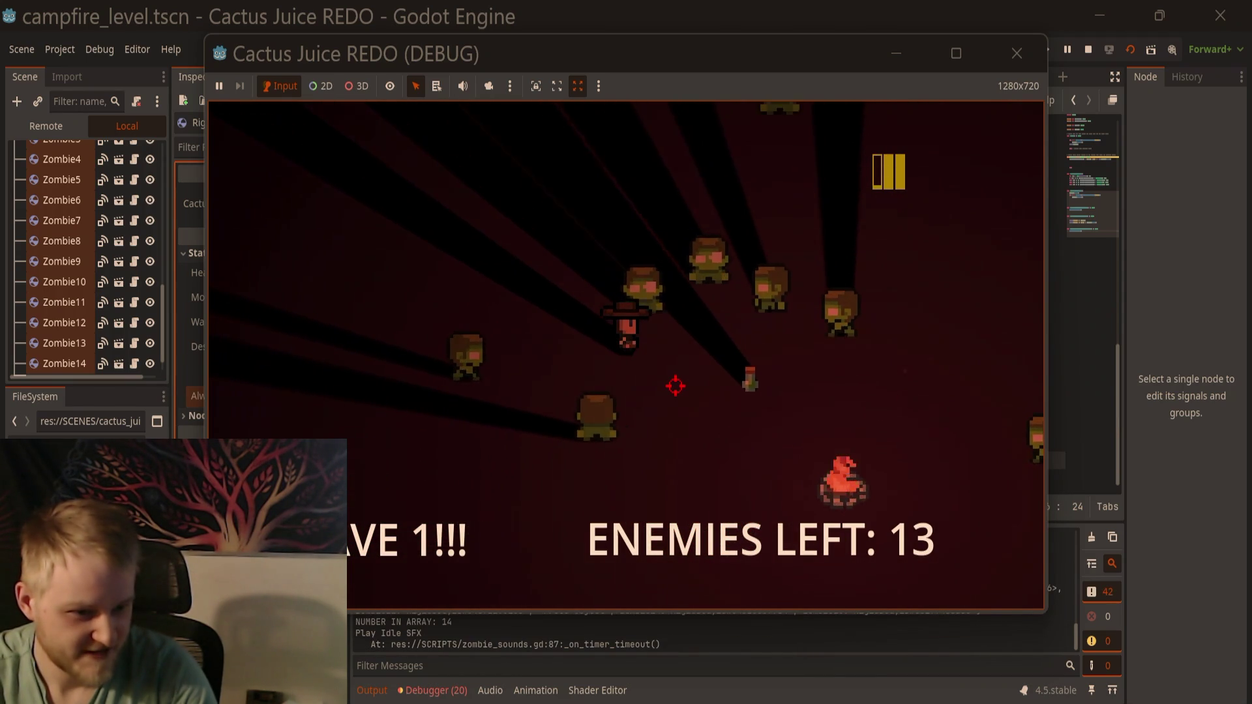
{"action": "key", "text": "r"}
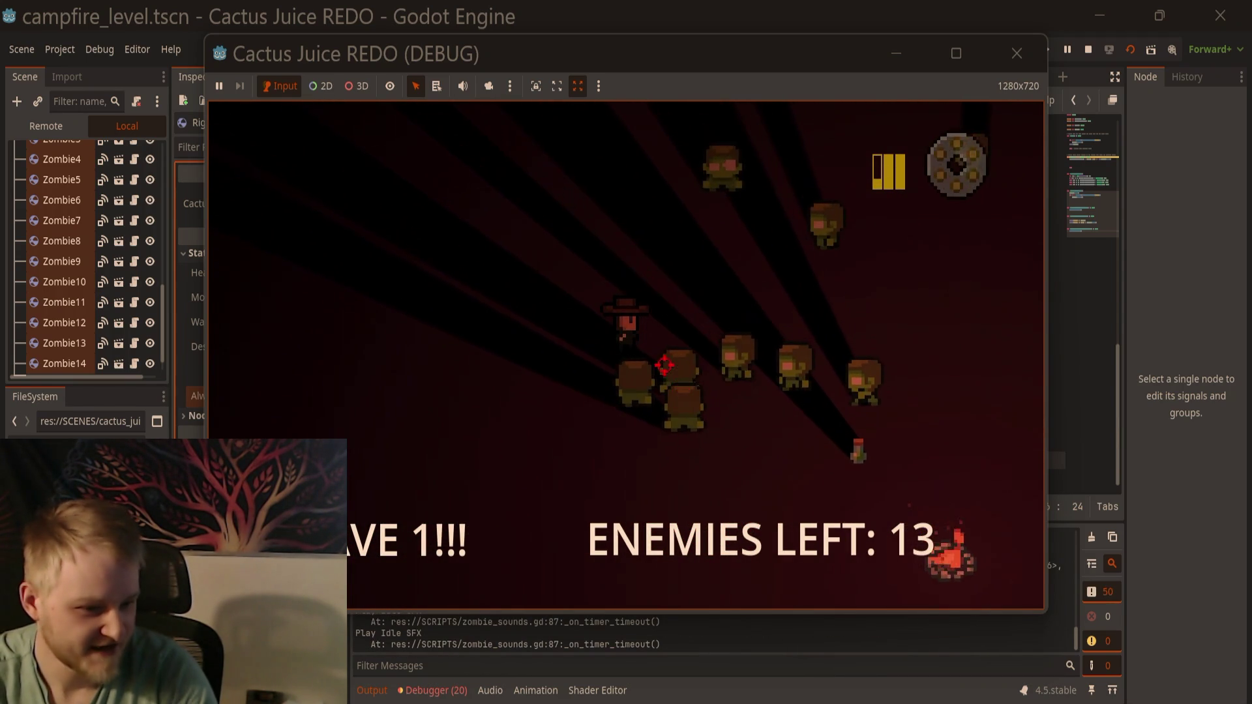
{"action": "key", "text": "a"}
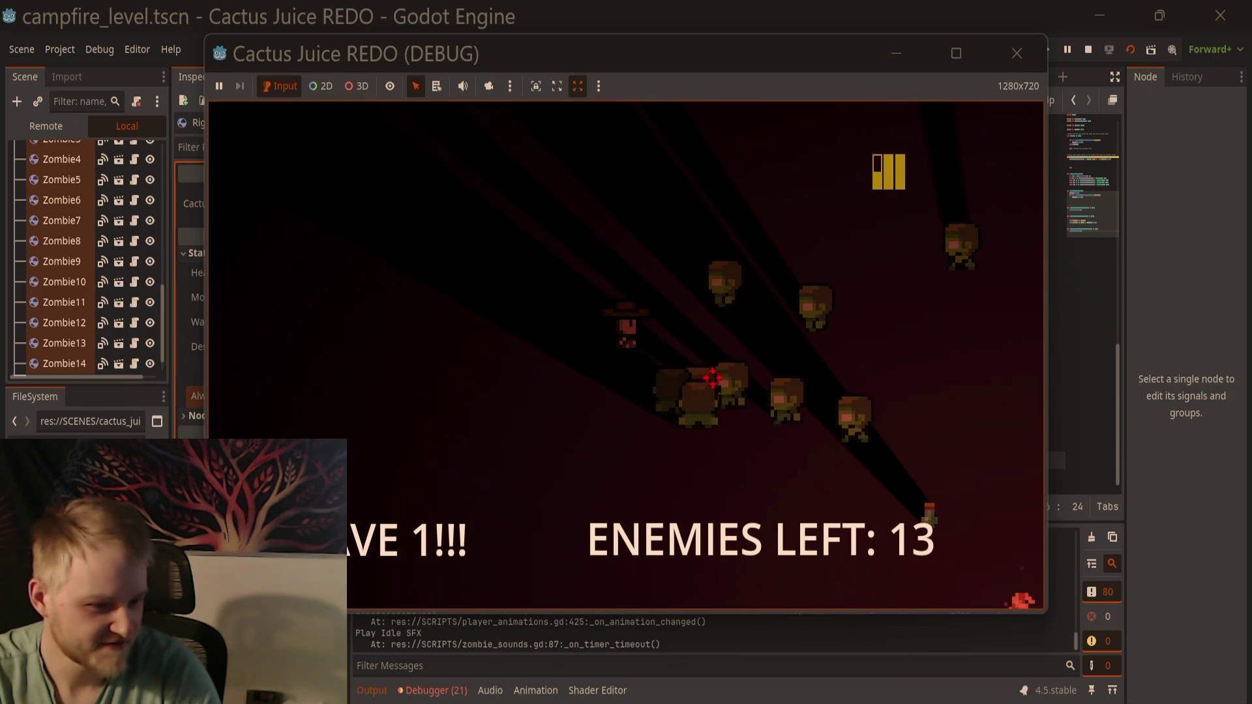
{"action": "left_click", "coordinate": [692, 385]}
{"action": "left_click", "coordinate": [715, 375]}
{"action": "key", "text": "r"}
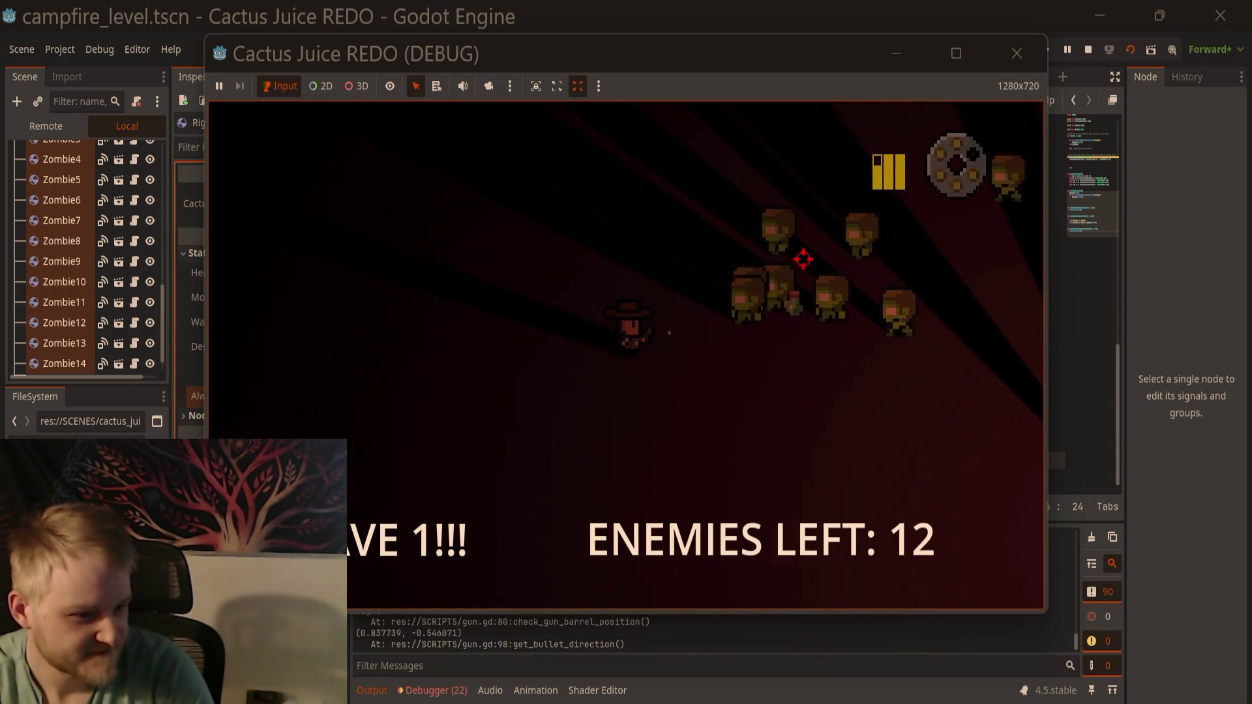
{"action": "left_click", "coordinate": [814, 221]}
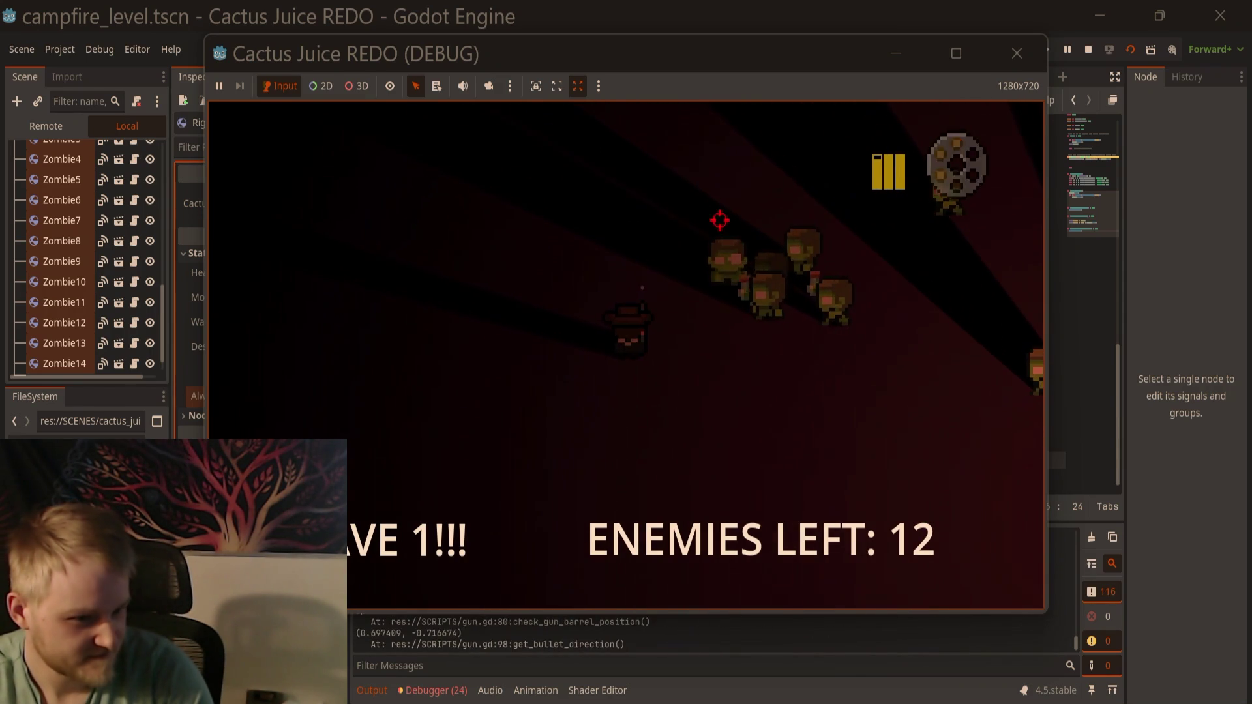
{"action": "left_click", "coordinate": [814, 281]}
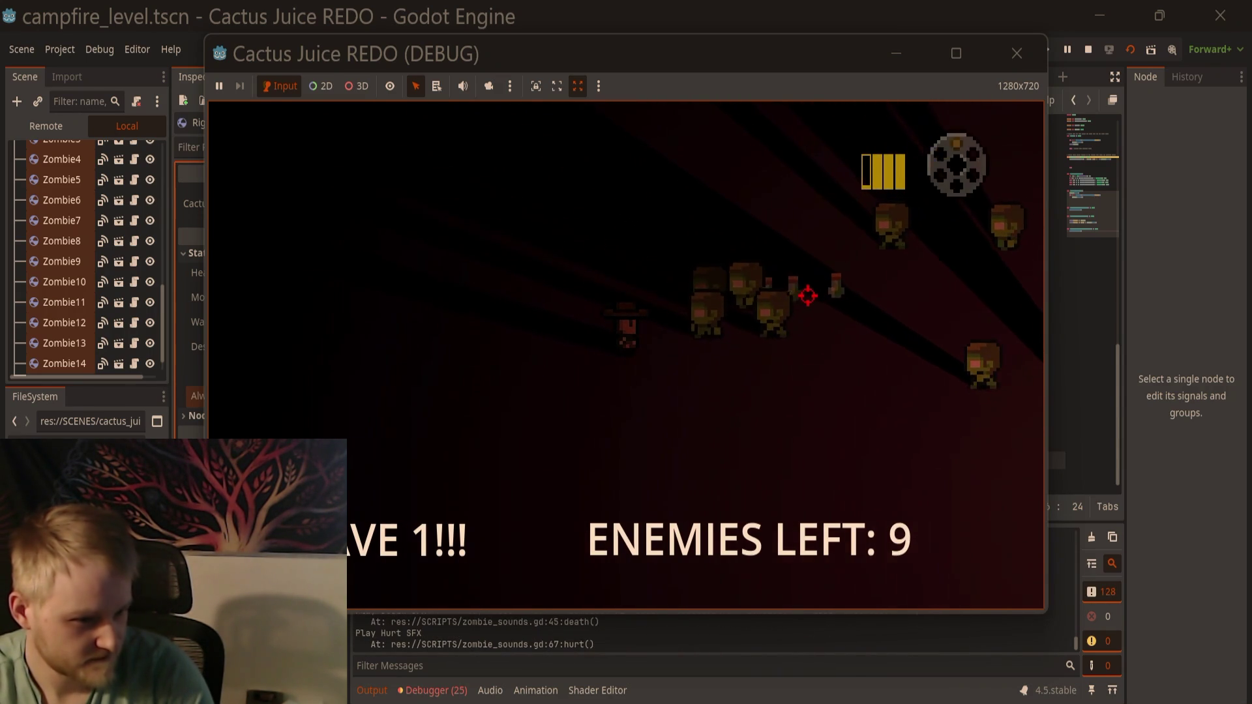
{"action": "left_click", "coordinate": [886, 263]}
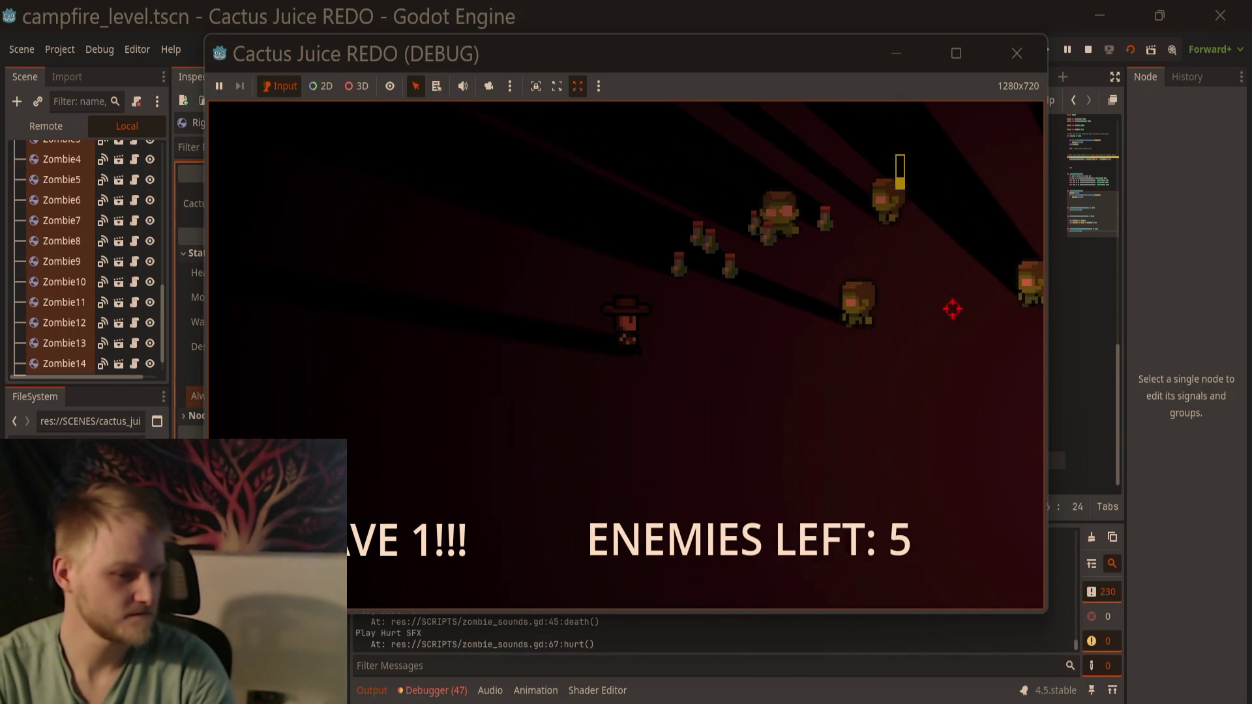
Step: Collect cactus juice, shoot more zombies down to 3 left, and stop the test
{"action": "key", "text": "w"}
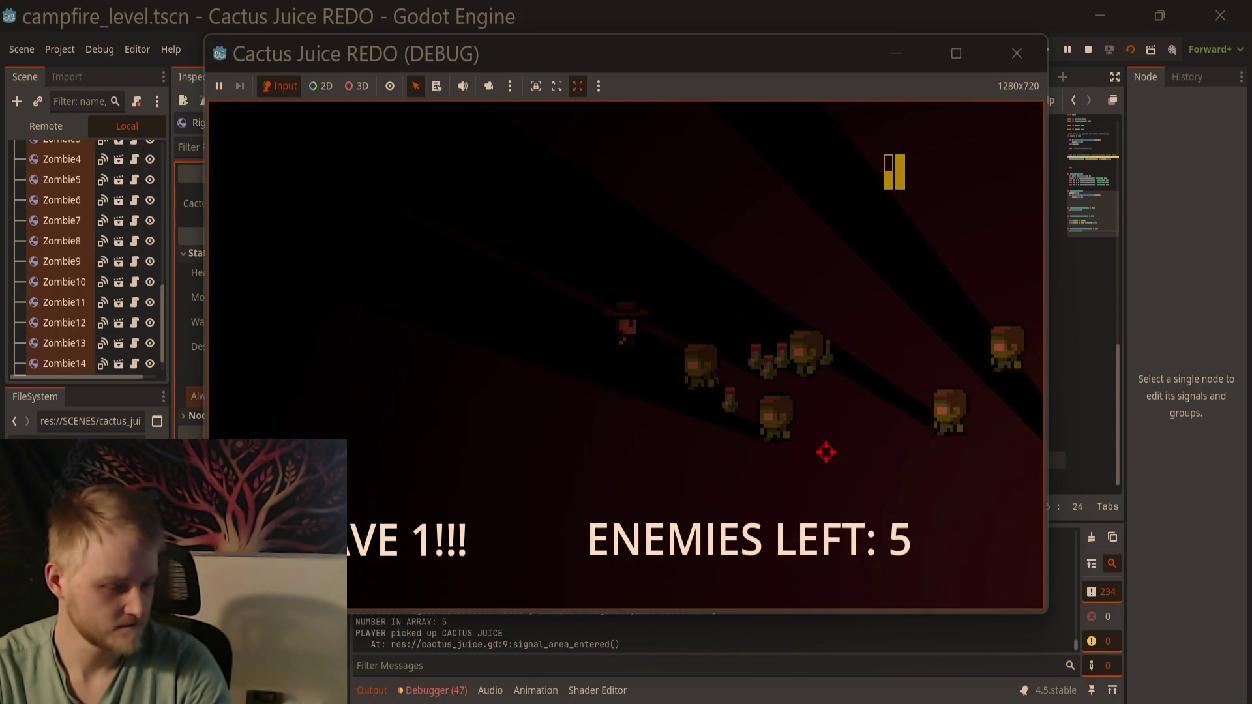
{"action": "left_click", "coordinate": [636, 397]}
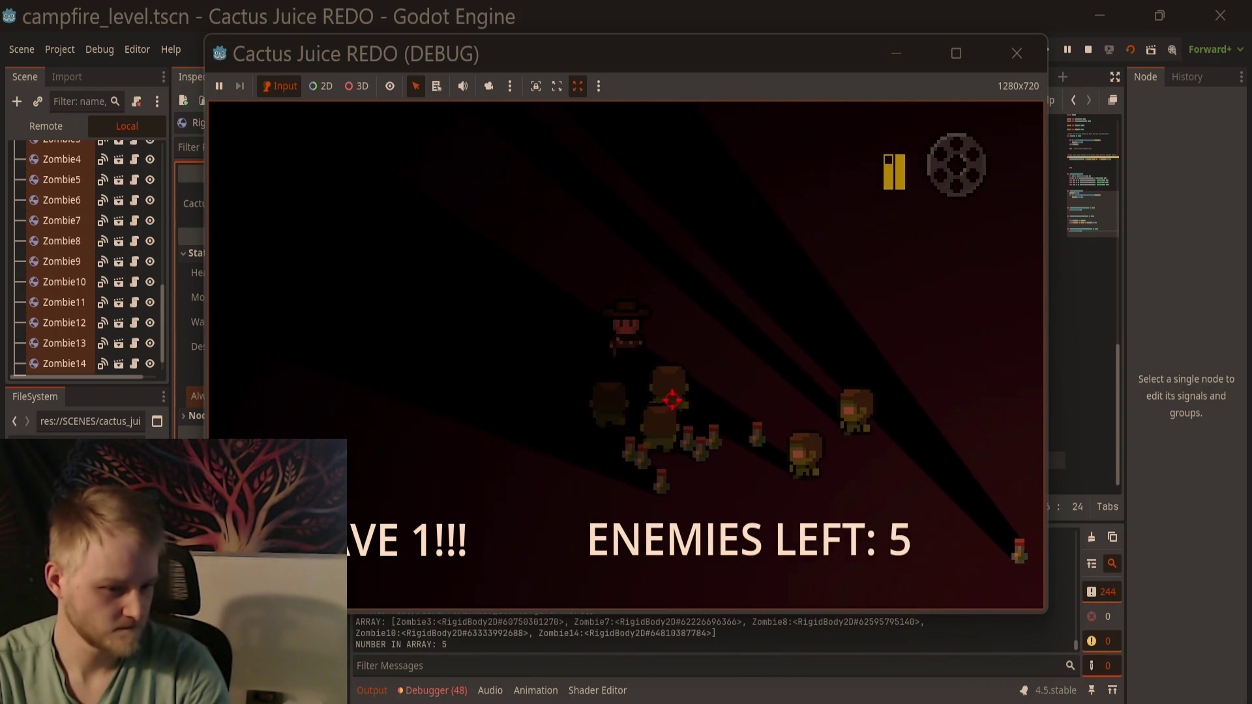
{"action": "left_click", "coordinate": [658, 378]}
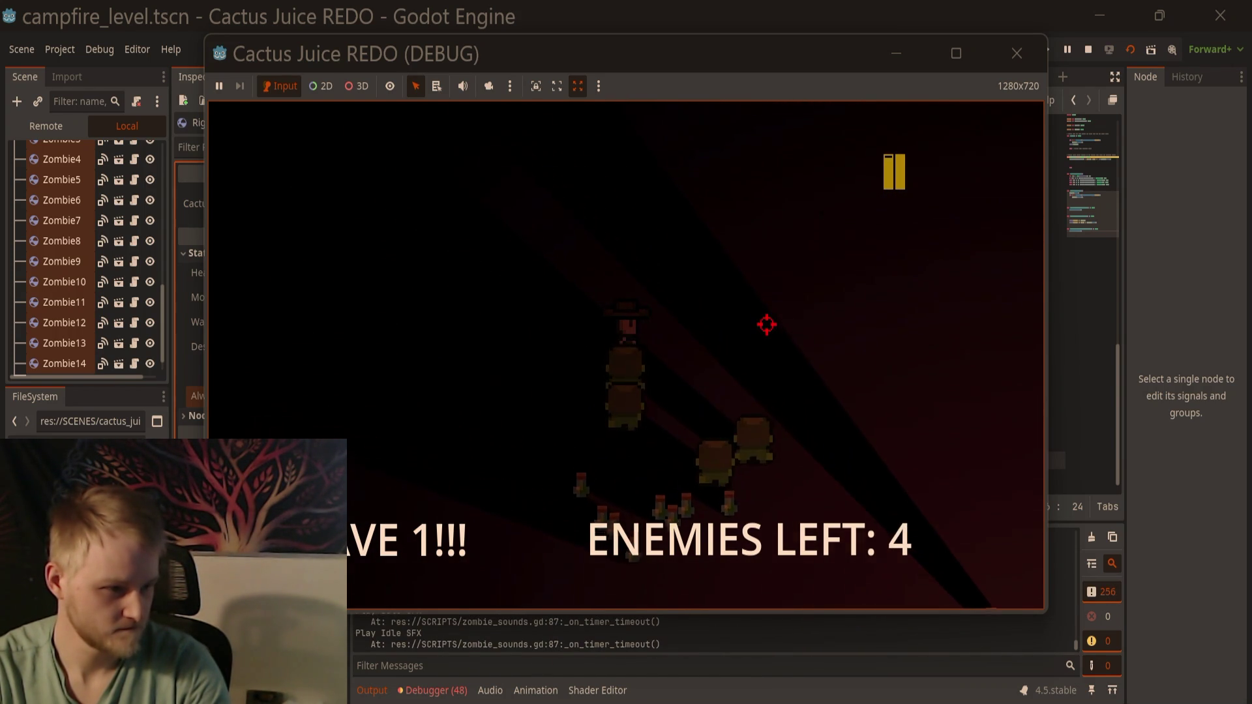
{"action": "key", "text": "d"}
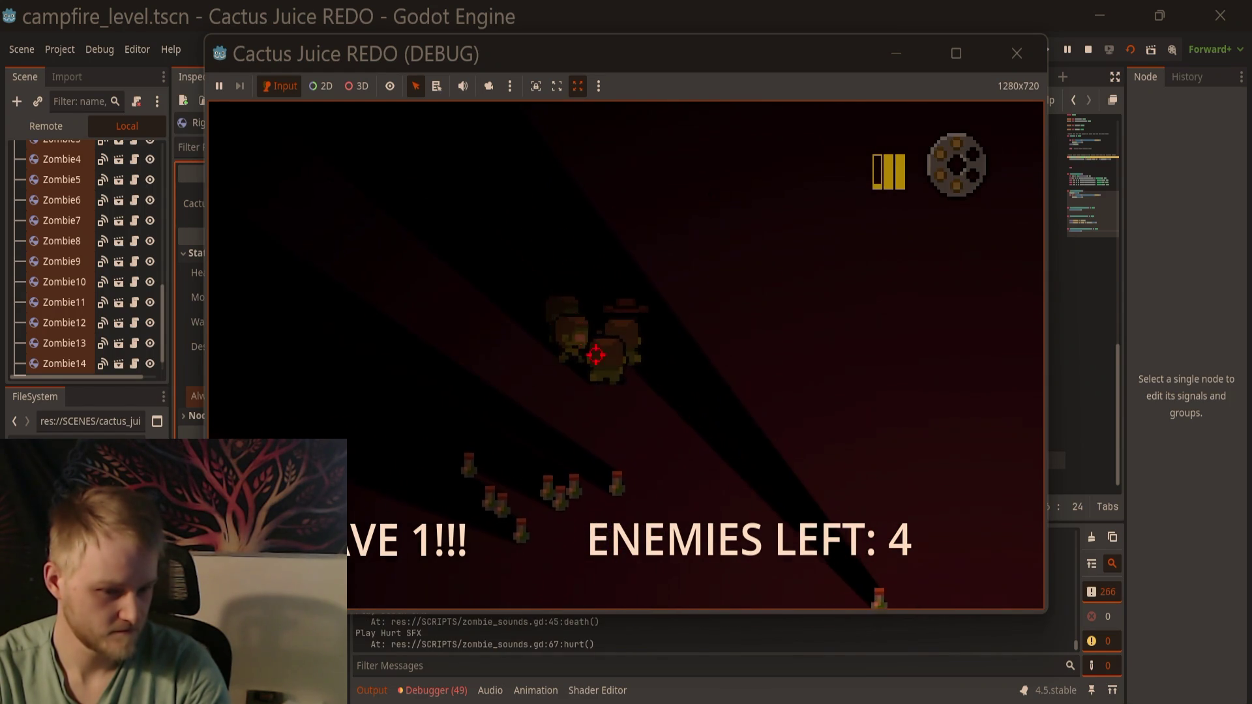
{"action": "key", "text": "d"}
{"action": "key", "text": "s"}
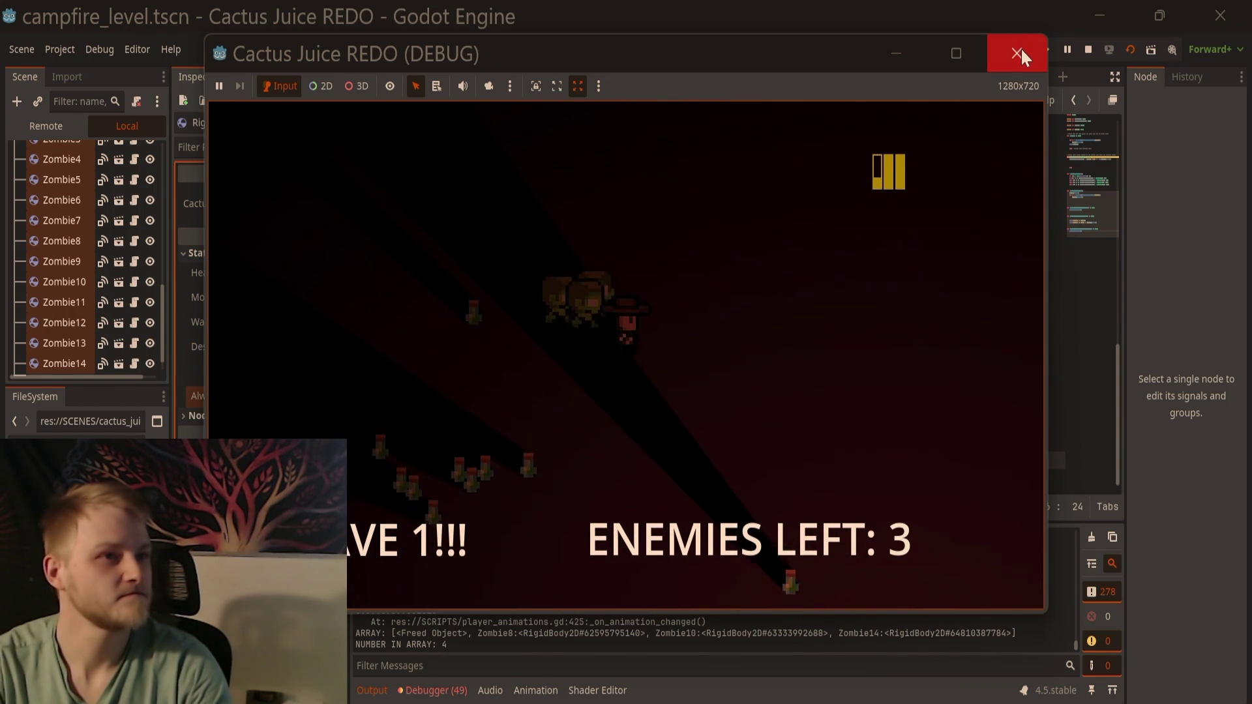
{"action": "left_click", "coordinate": [1019, 52]}
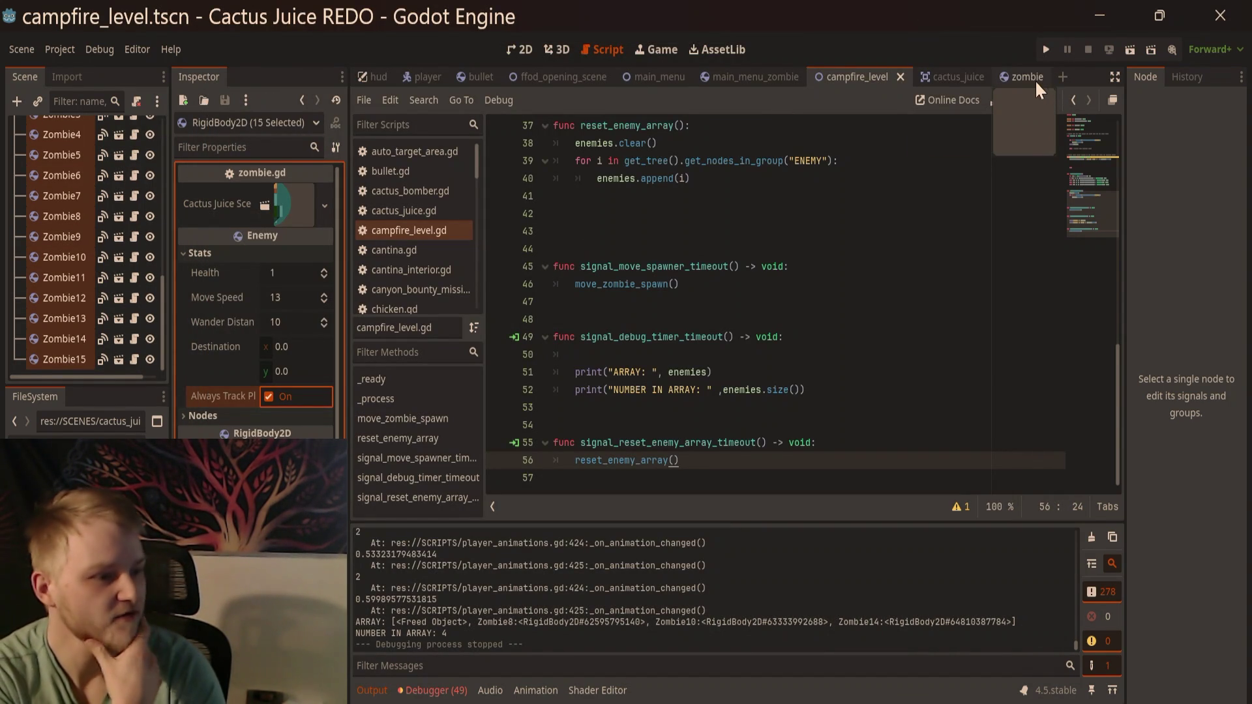
Step: In the zombie scene, remove DetectPlayerArea from collision layer 1, then save and run with F5
{"action": "left_click", "coordinate": [1036, 80]}
{"action": "left_click", "coordinate": [130, 129]}
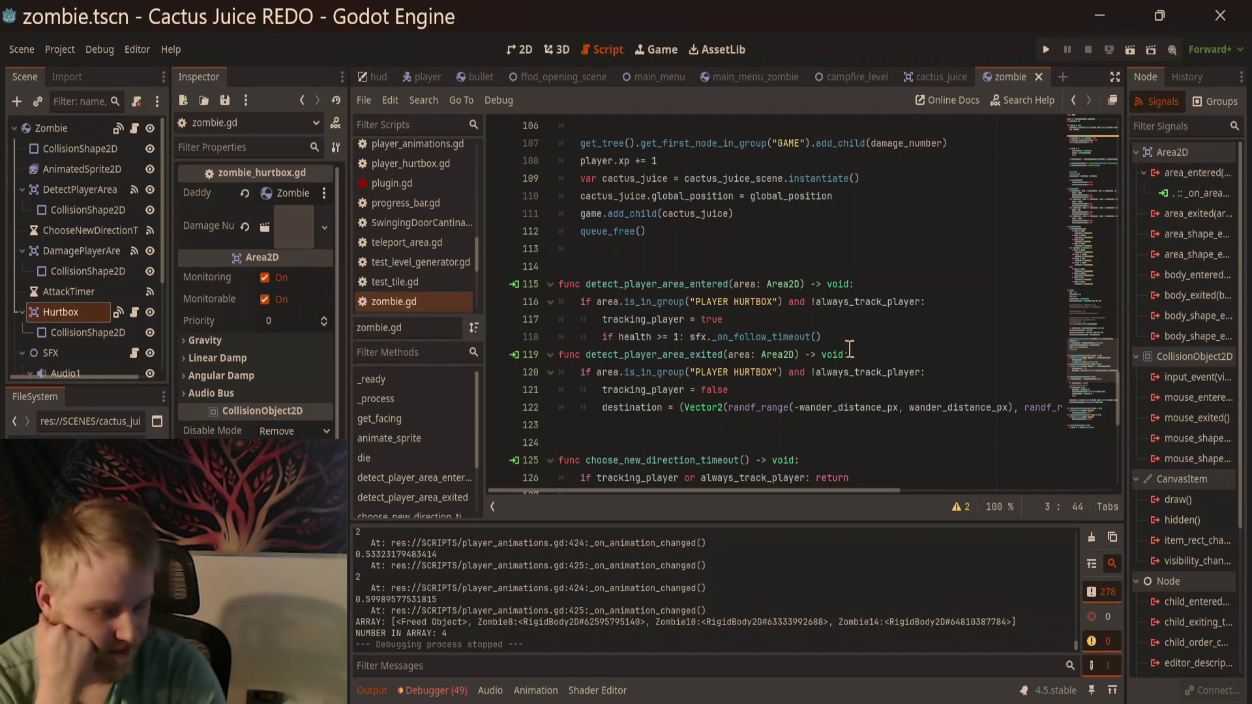
{"action": "left_click", "coordinate": [84, 253]}
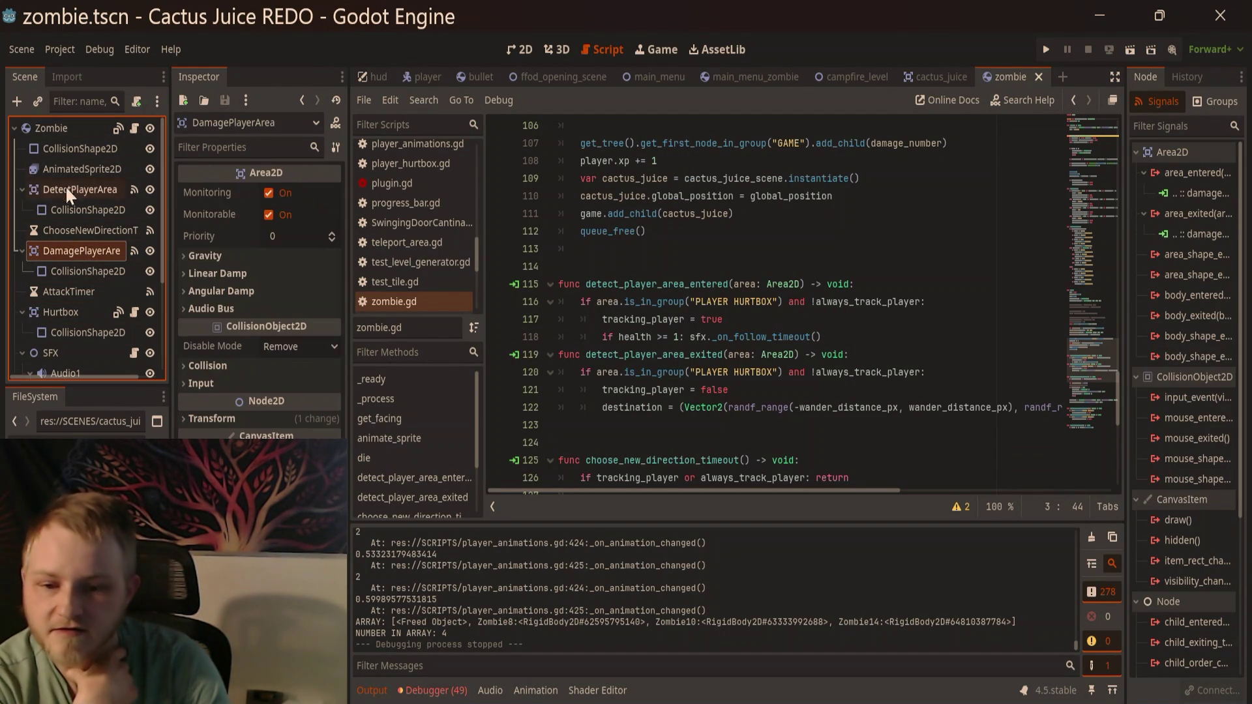
{"action": "left_click", "coordinate": [73, 191]}
{"action": "left_click", "coordinate": [238, 367]}
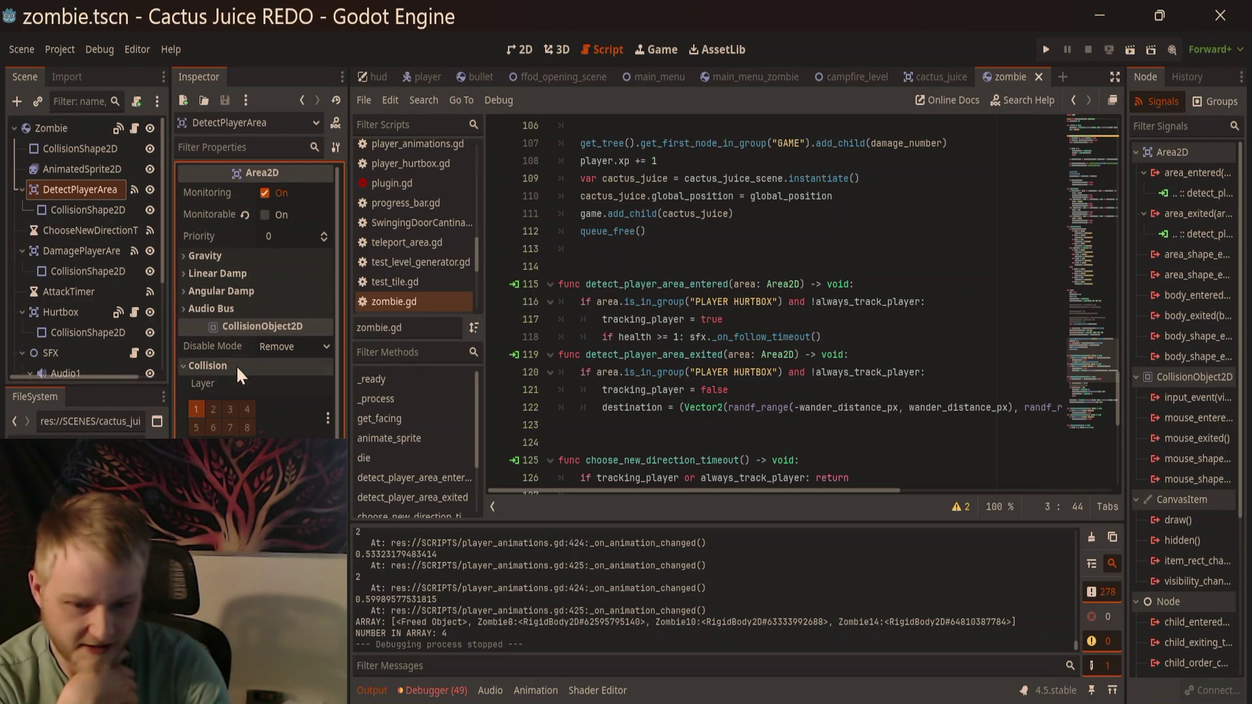
{"action": "left_click", "coordinate": [203, 409]}
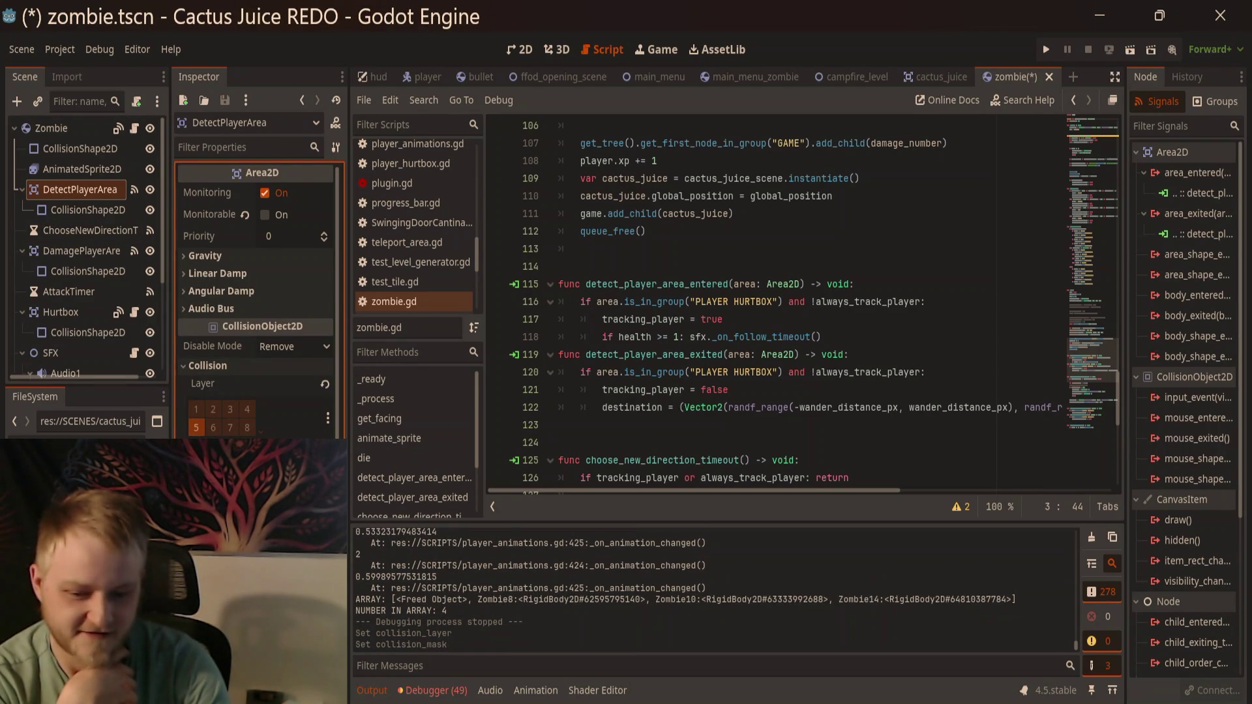
{"action": "key", "text": "F5"}
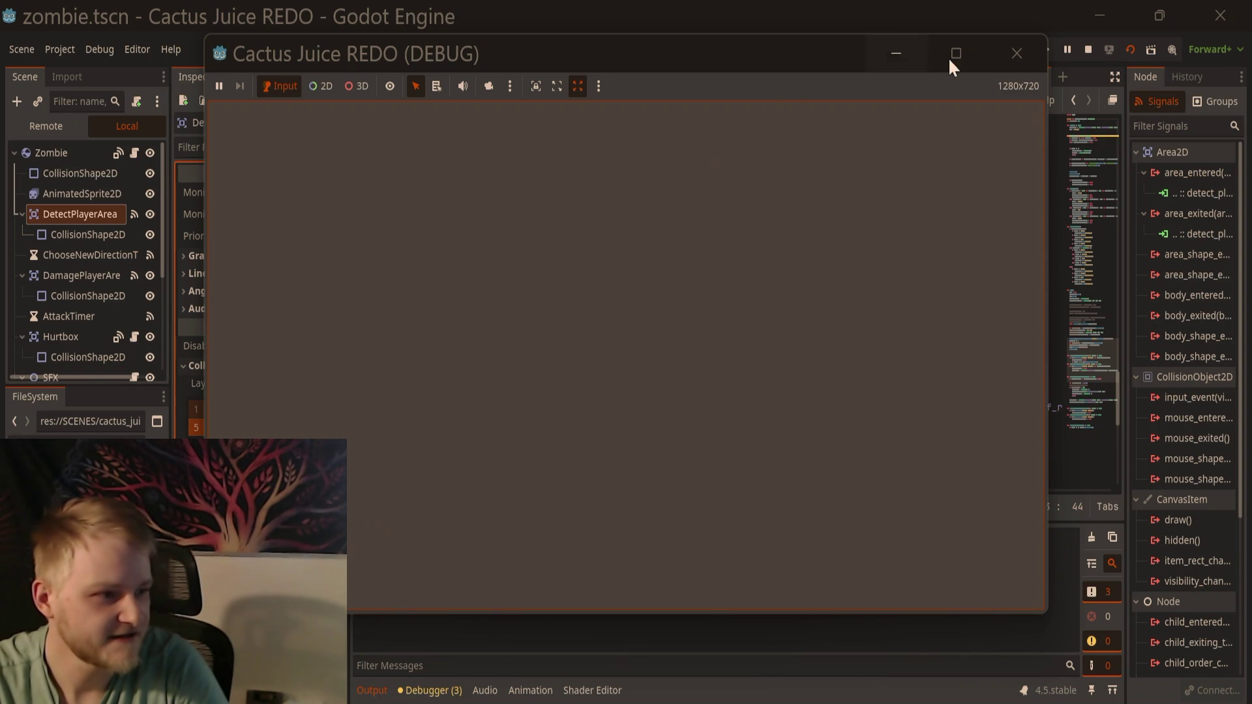
Step: Stop the run and relaunch the game from the campfire level scene
{"action": "key", "text": "F8"}
{"action": "left_click", "coordinate": [860, 77]}
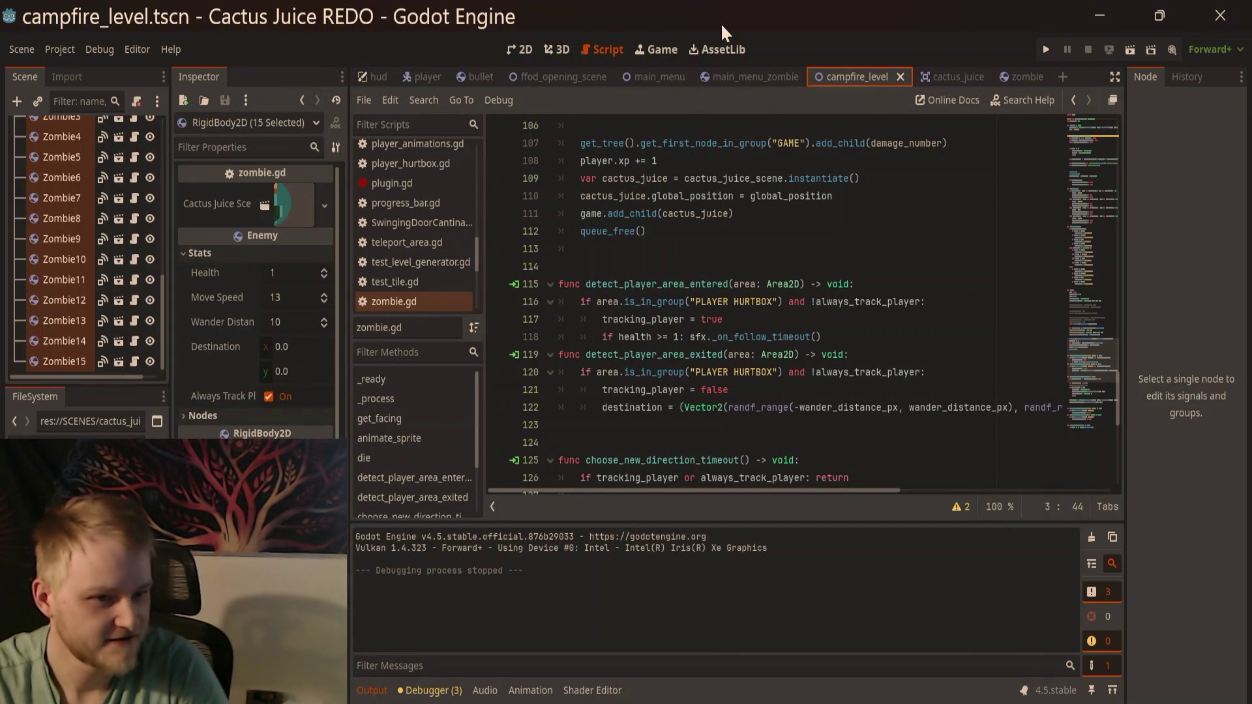
{"action": "left_click", "coordinate": [525, 49]}
{"action": "key", "text": "F5"}
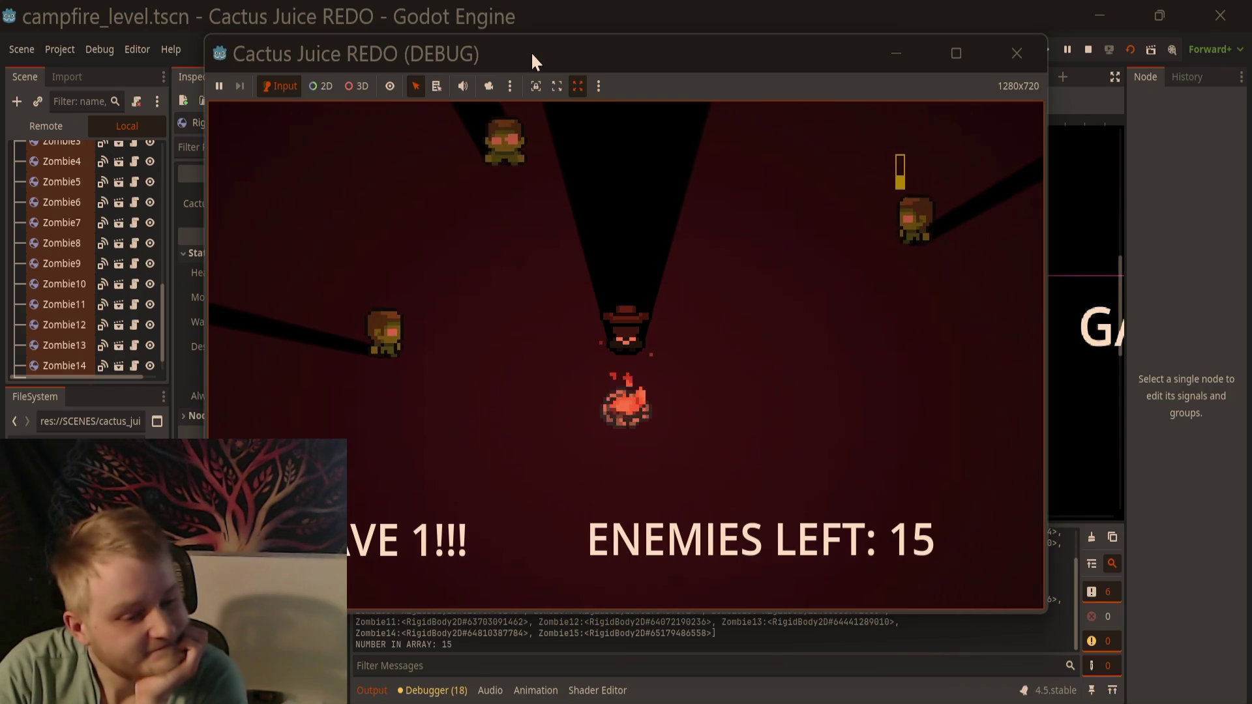
Step: Walk the player left and down, then stop the playtest and view zombie.gd
{"action": "key", "text": "a"}
{"action": "key", "text": "s"}
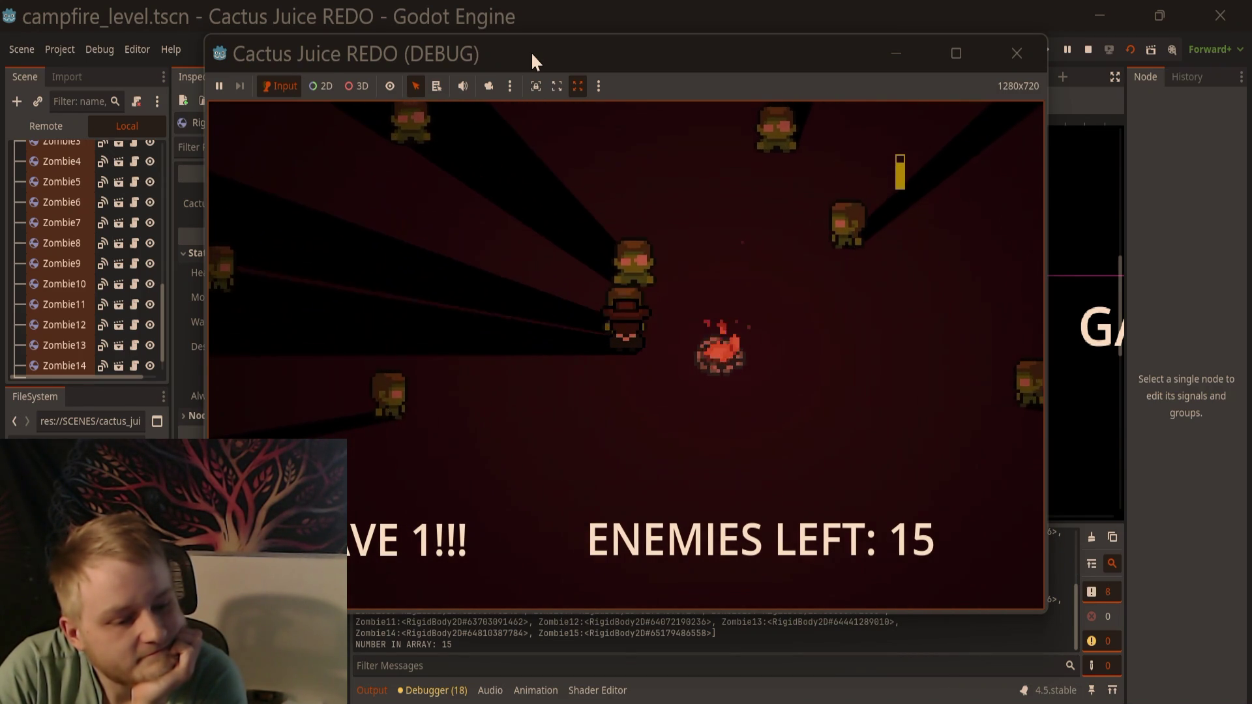
{"action": "key", "text": "a"}
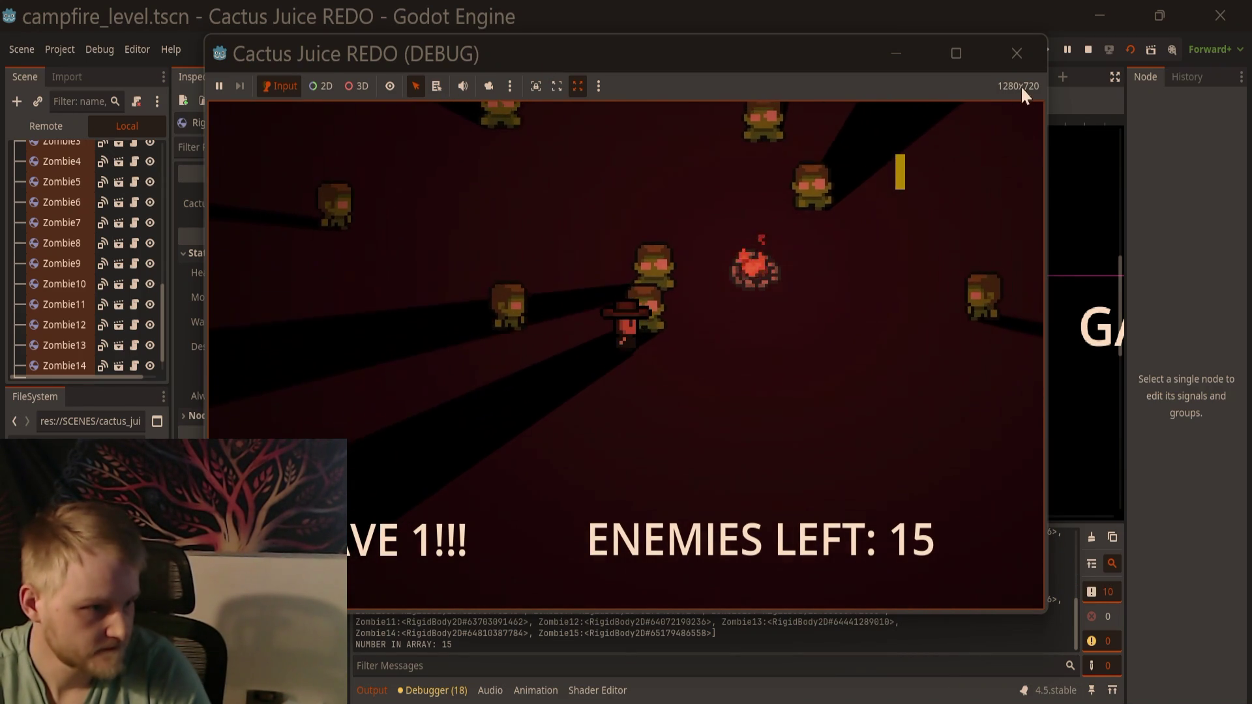
{"action": "left_click", "coordinate": [1019, 59]}
{"action": "left_click", "coordinate": [601, 51]}
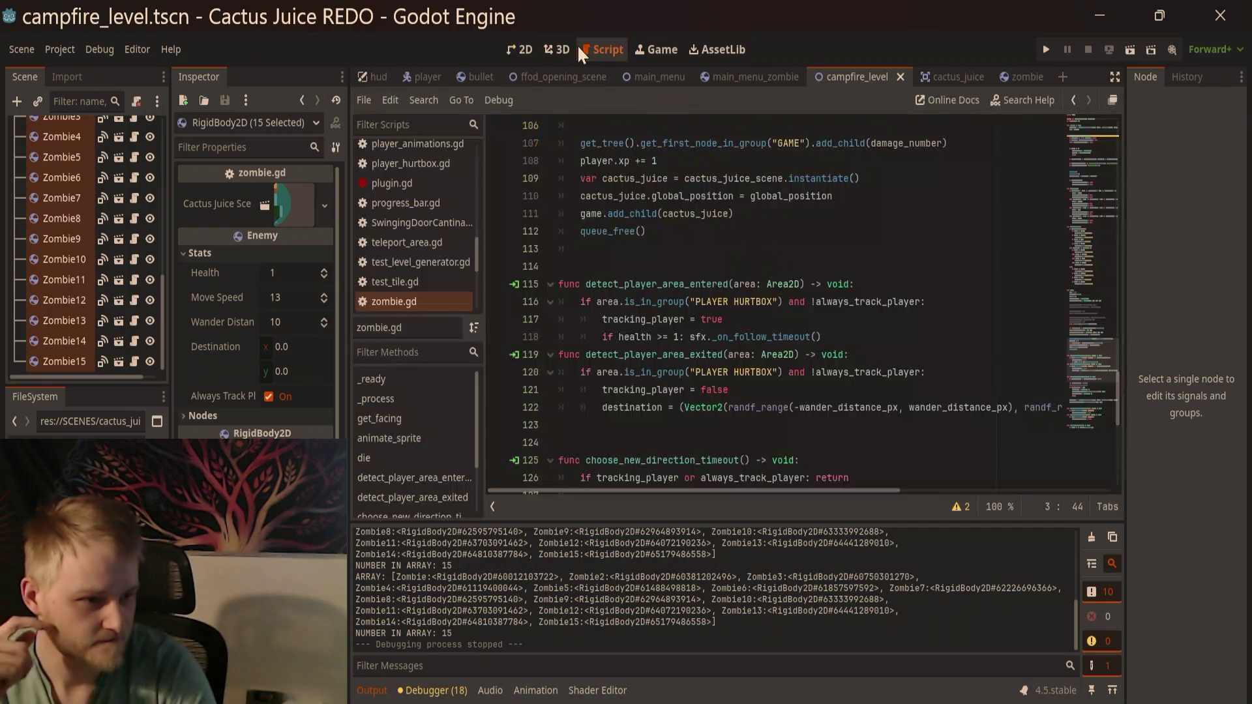
Step: Review the zombie's player-detection and damage_player_area_entered handlers in zombie.gd
{"action": "left_click", "coordinate": [622, 282]}
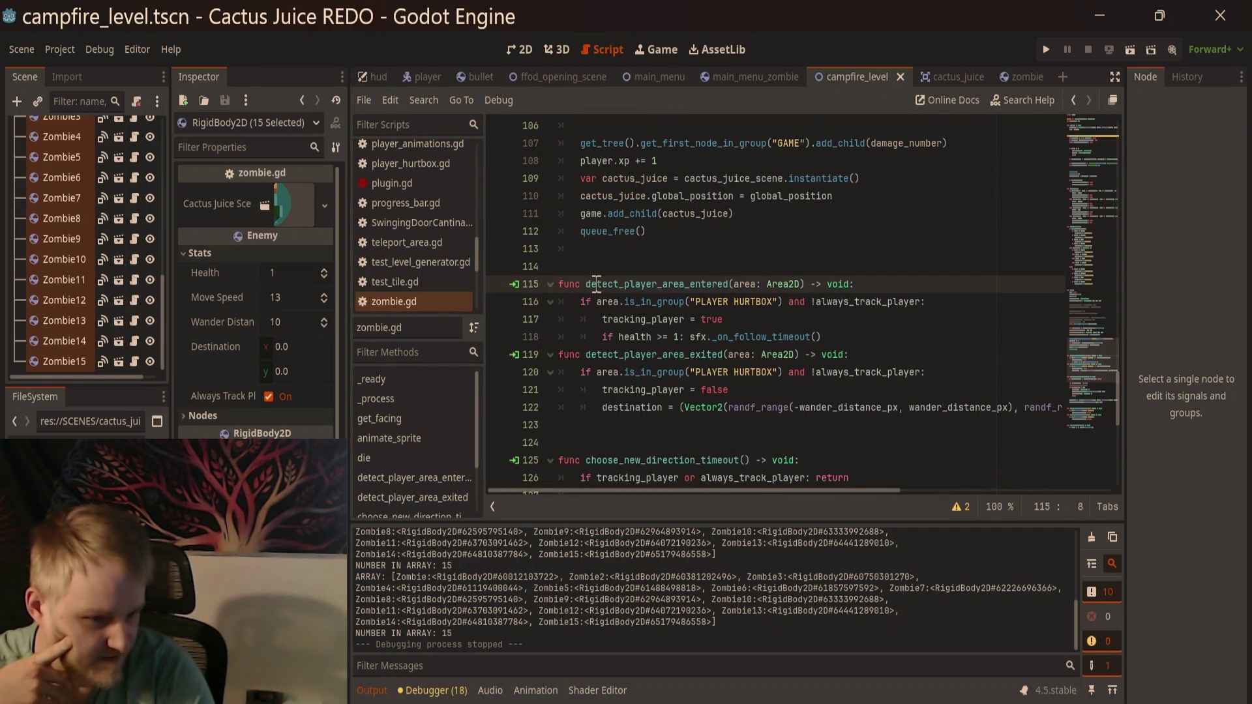
{"action": "left_click", "coordinate": [758, 325]}
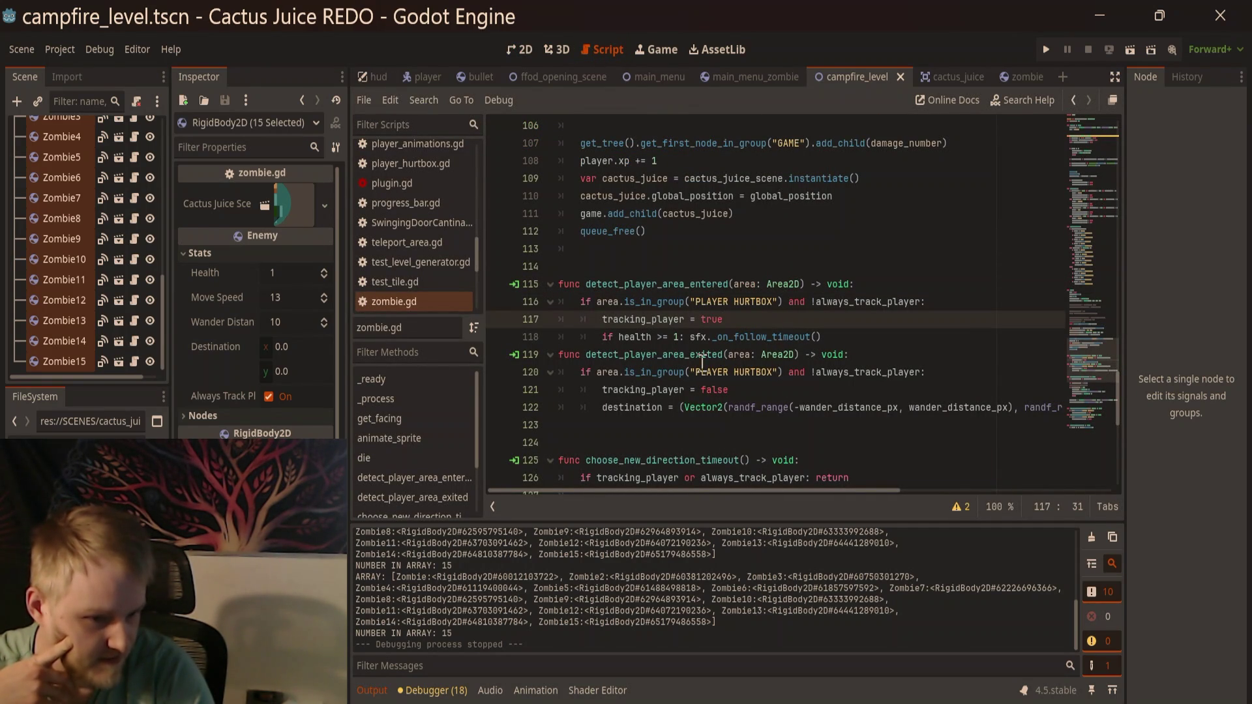
{"action": "left_click", "coordinate": [793, 384]}
{"action": "scroll", "coordinate": [792, 381], "scroll_direction": "down", "scroll_amount": 1}
{"action": "scroll", "coordinate": [792, 372], "scroll_direction": "up", "scroll_amount": 6}
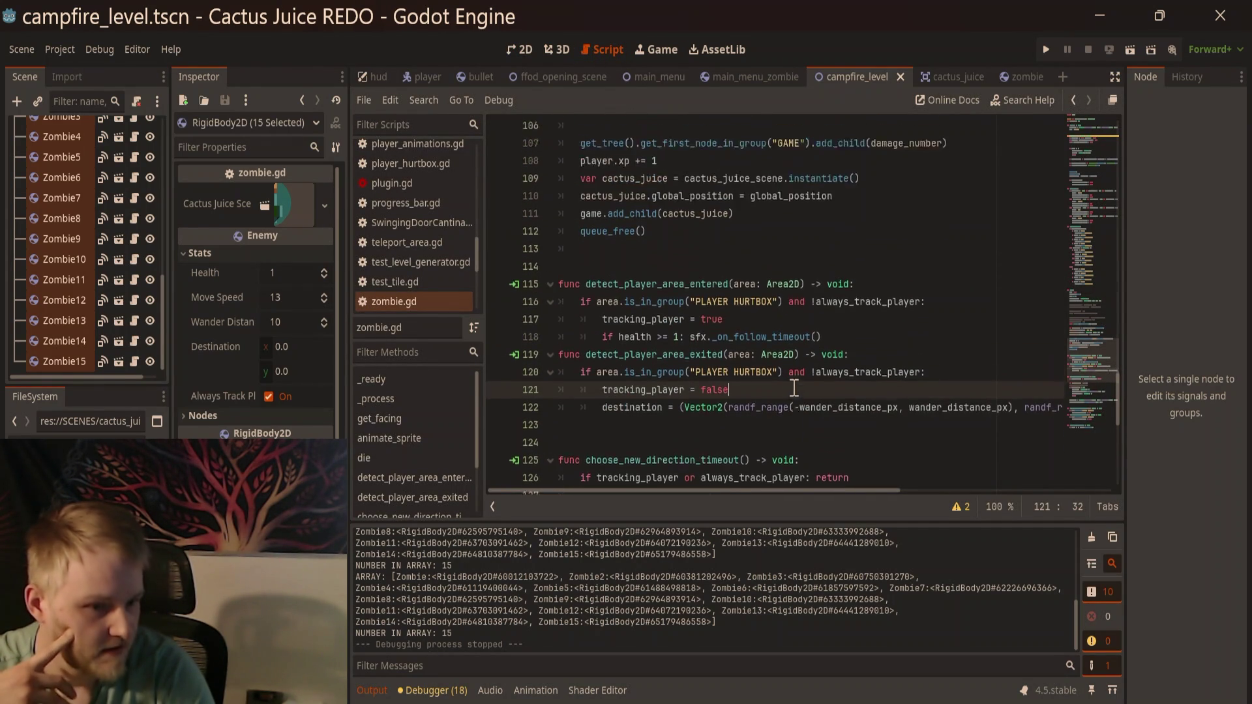
{"action": "scroll", "coordinate": [793, 363], "scroll_direction": "down", "scroll_amount": 13}
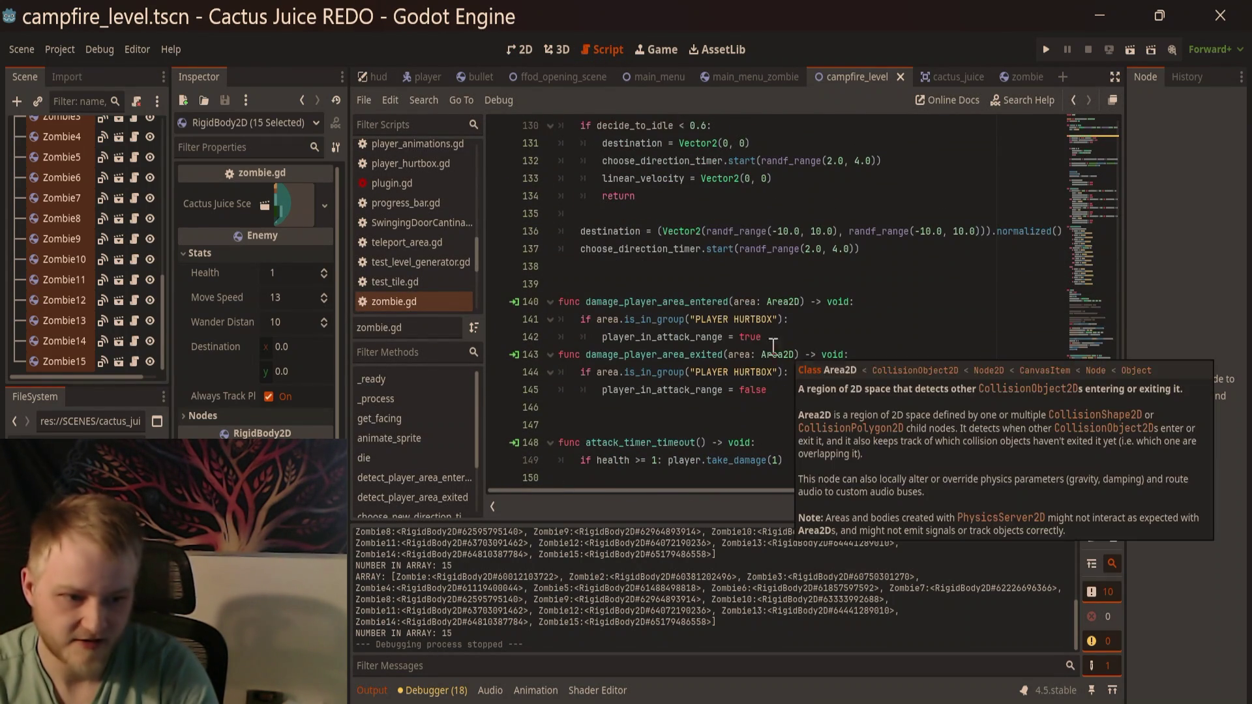
{"action": "left_click", "coordinate": [696, 320]}
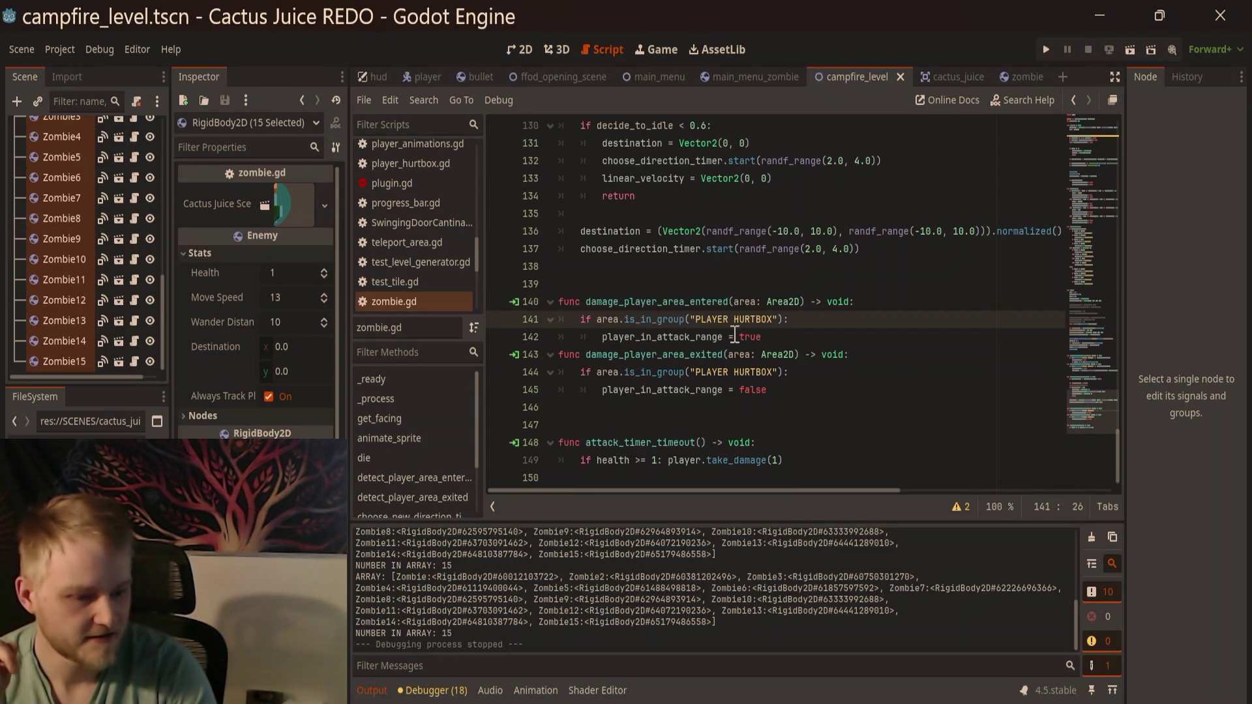
{"action": "scroll", "coordinate": [63, 231], "scroll_direction": "up", "scroll_amount": 4}
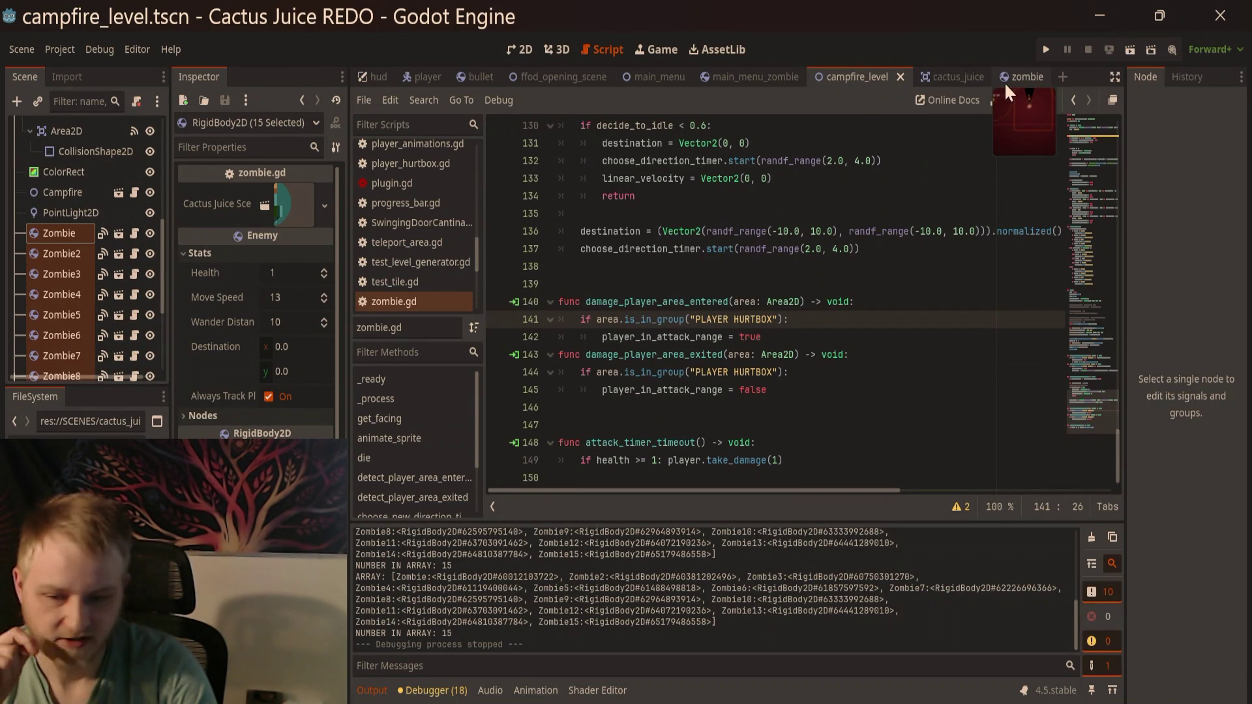
Step: Take DamagePlayerArea off collision layer 1, adjust its mask, and run with F5
{"action": "left_click", "coordinate": [1005, 79]}
{"action": "left_click", "coordinate": [117, 254]}
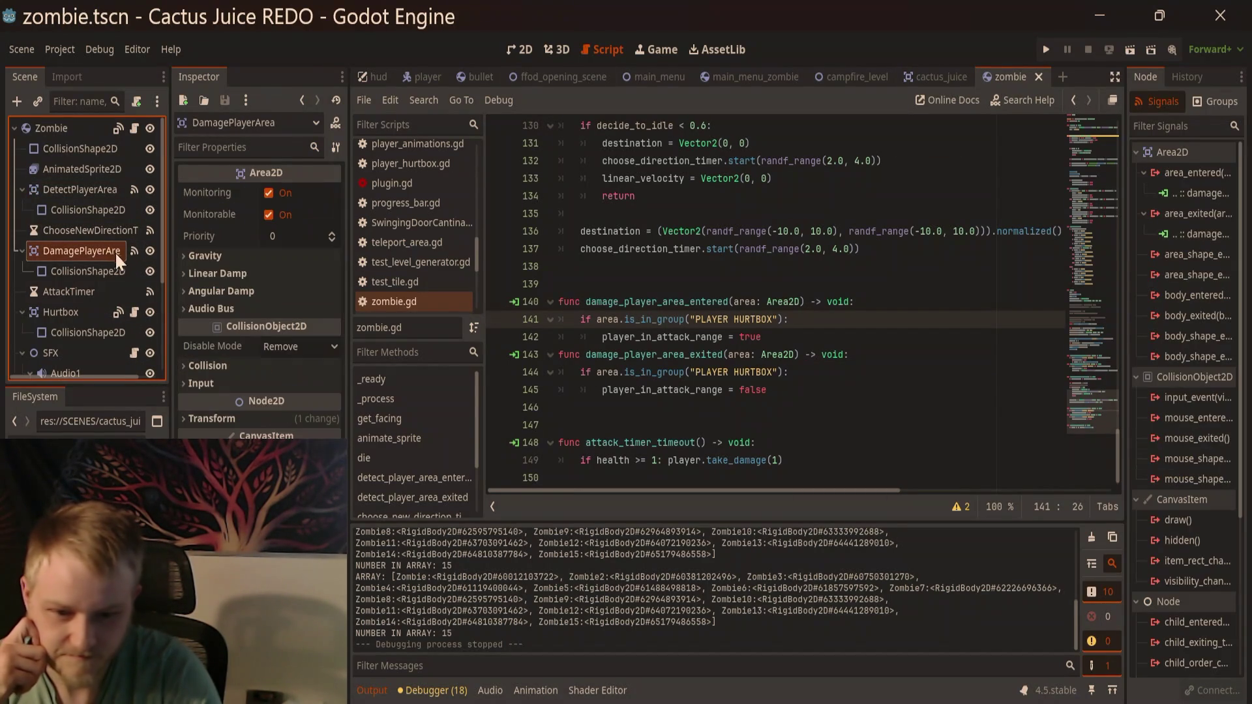
{"action": "left_click", "coordinate": [208, 366]}
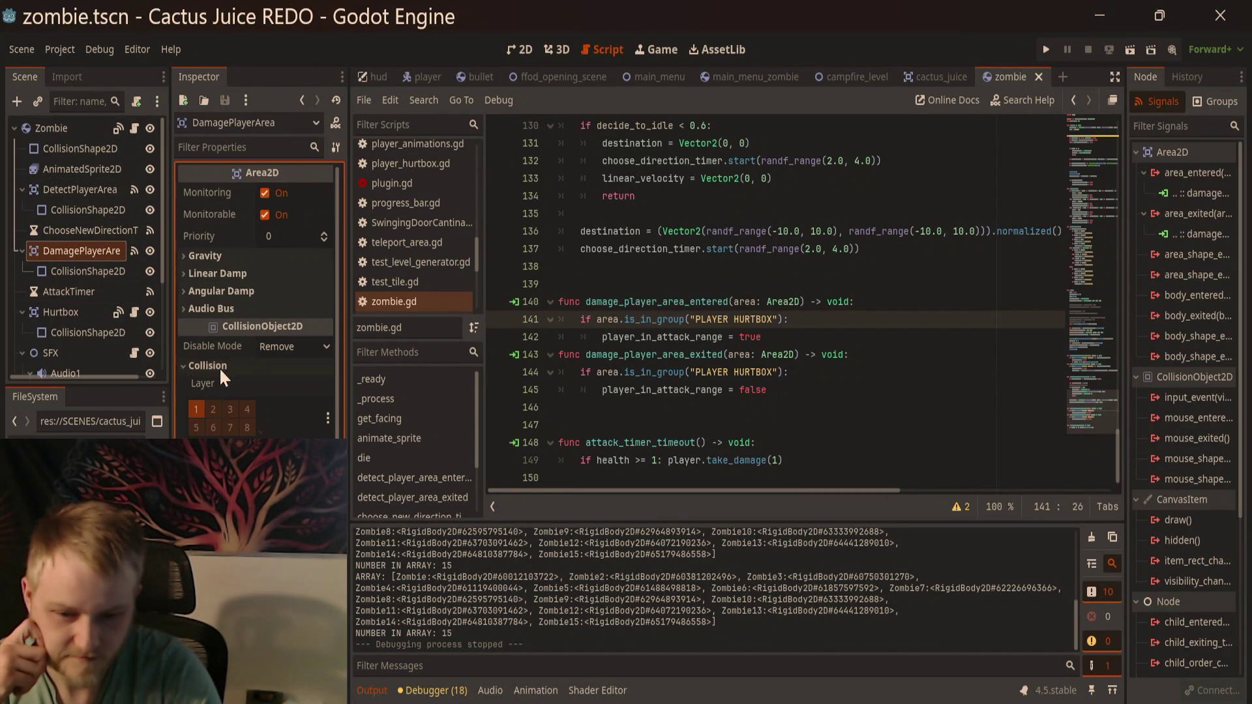
{"action": "left_click", "coordinate": [195, 412]}
{"action": "left_click", "coordinate": [195, 476]}
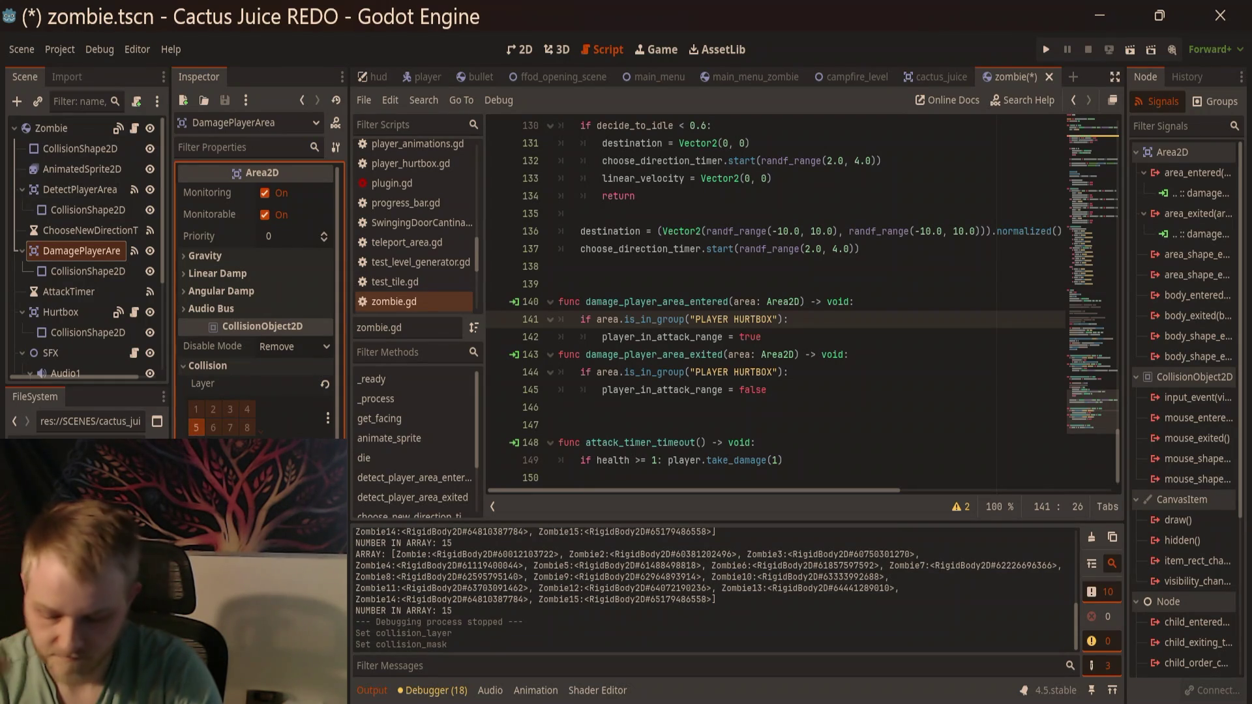
{"action": "key", "text": "F5"}
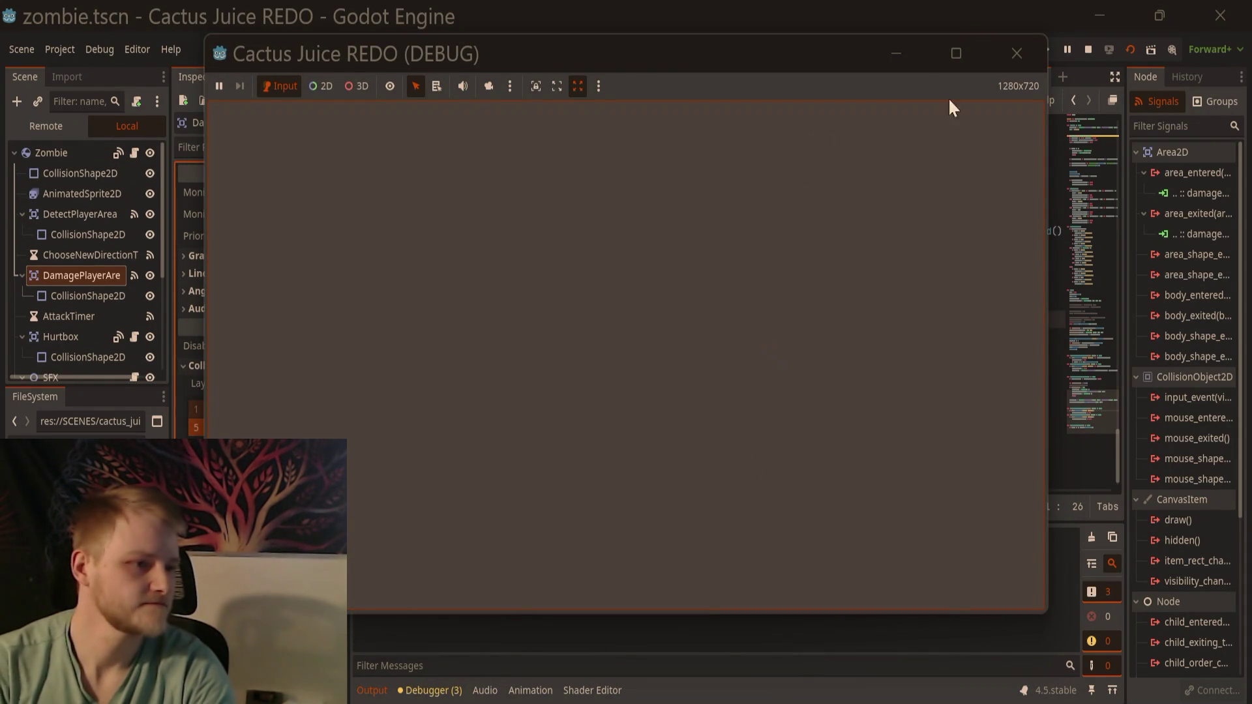
Step: Stop the game and relaunch it from the campfire_level scene
{"action": "left_click", "coordinate": [1017, 53]}
{"action": "left_click", "coordinate": [865, 82]}
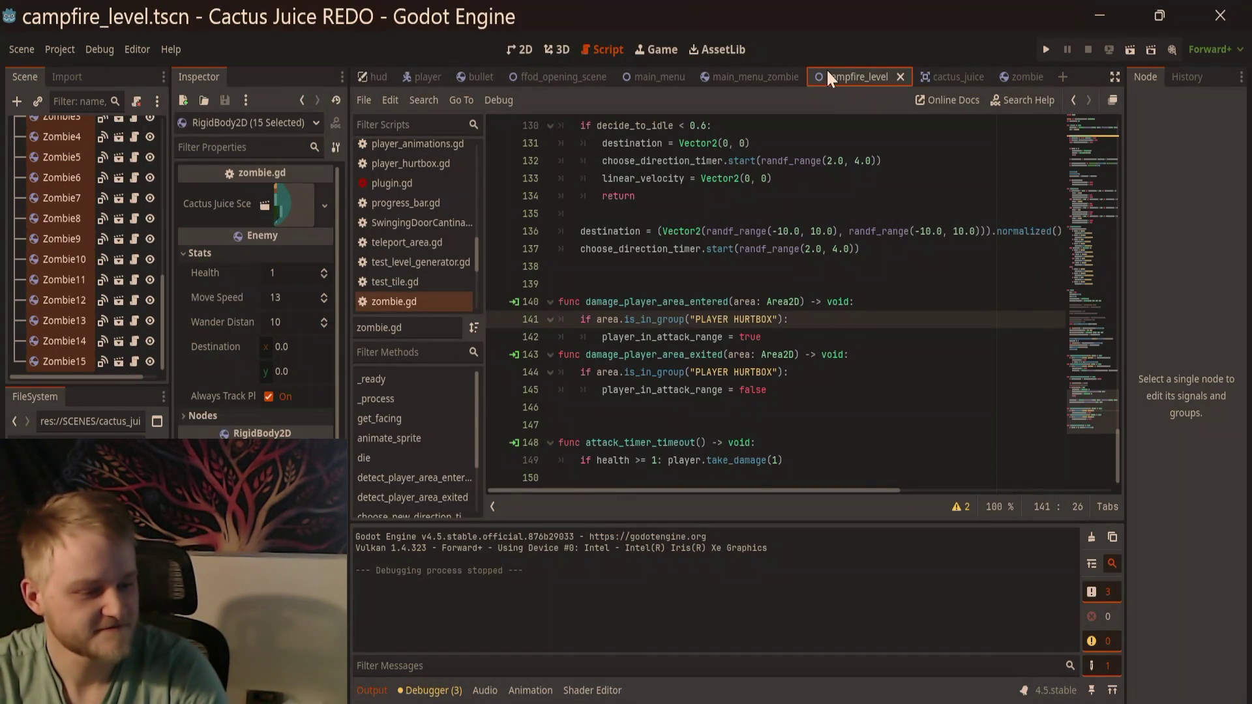
{"action": "key", "text": "F5"}
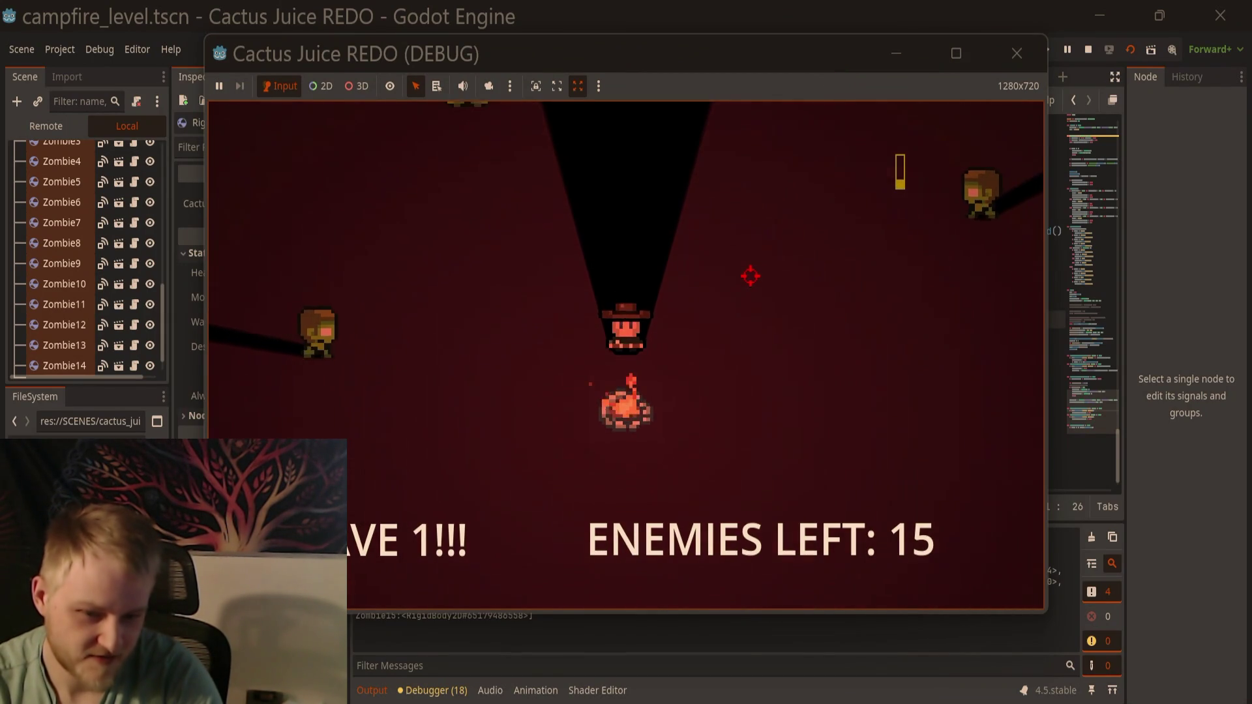
Step: Walk the player right and down, then shoot into the zombie pack
{"action": "key", "text": "a"}
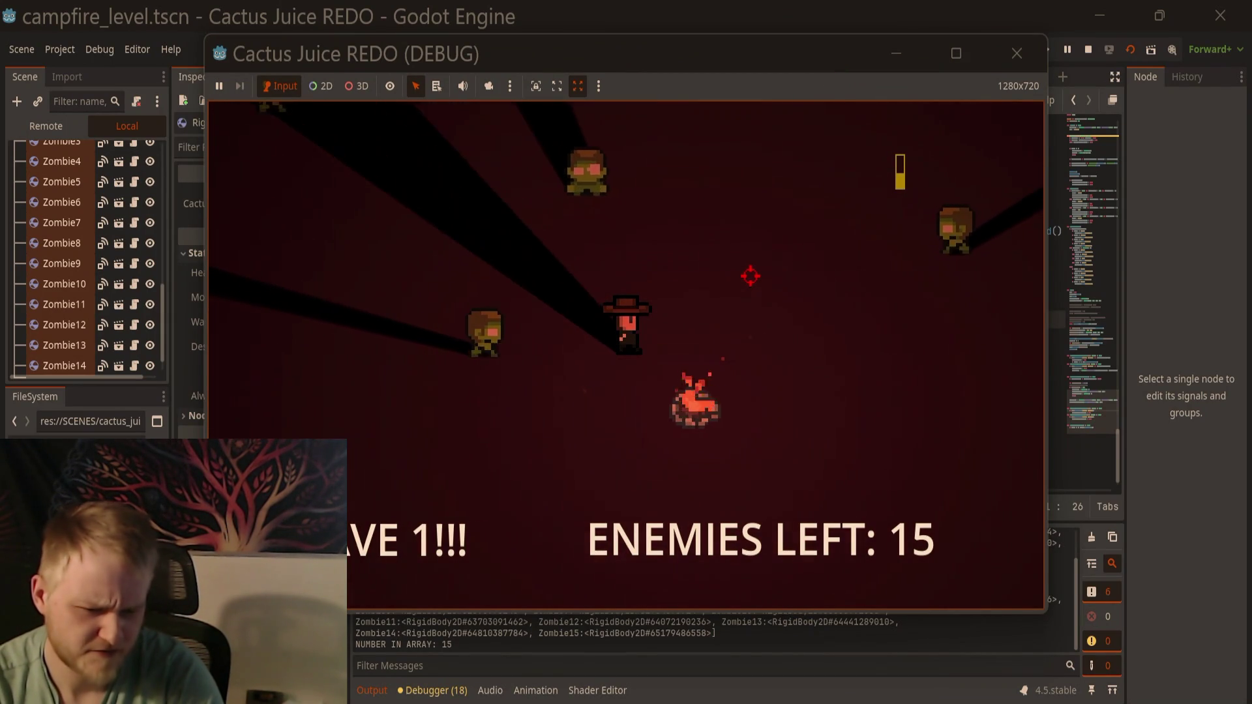
{"action": "key", "text": "d"}
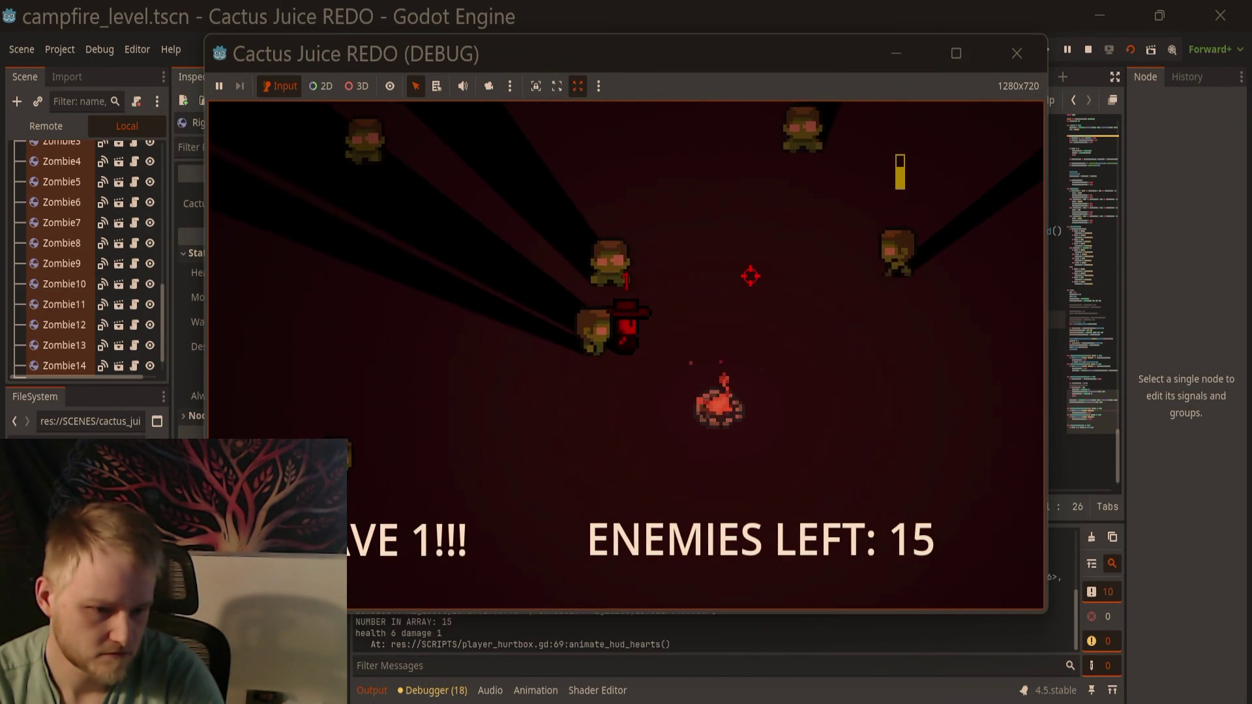
{"action": "key", "text": "d"}
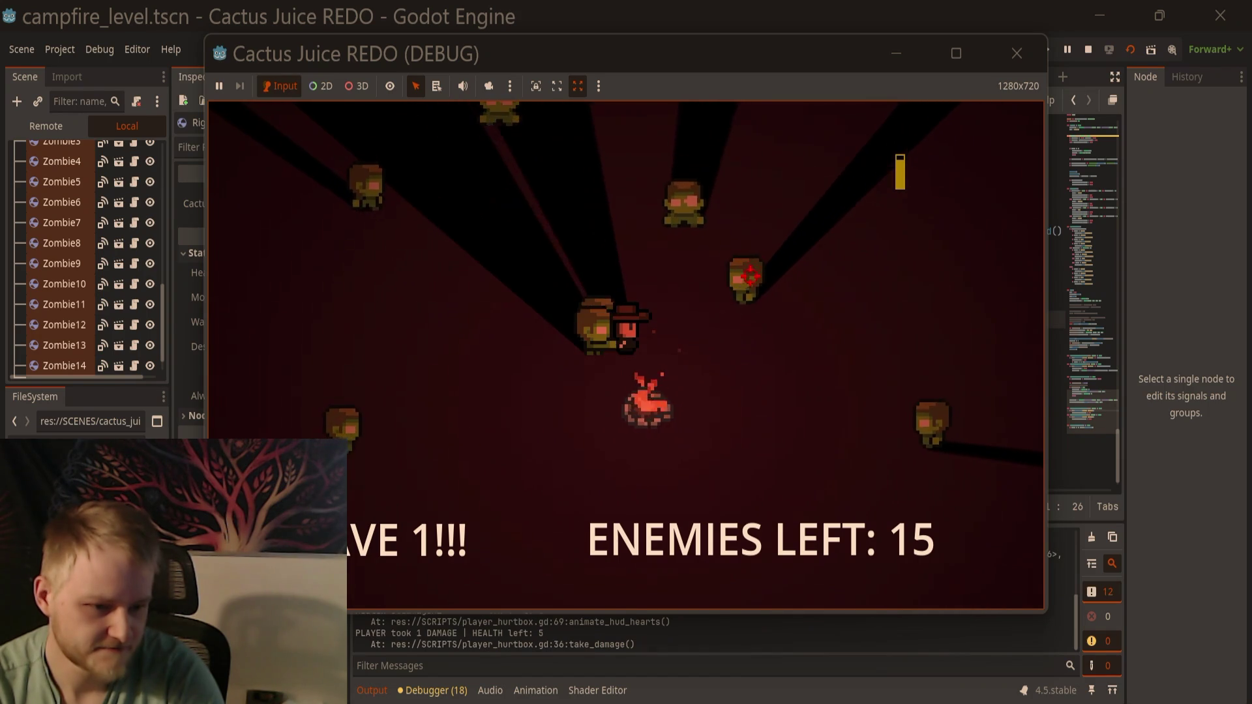
{"action": "key", "text": "d"}
{"action": "key", "text": "s"}
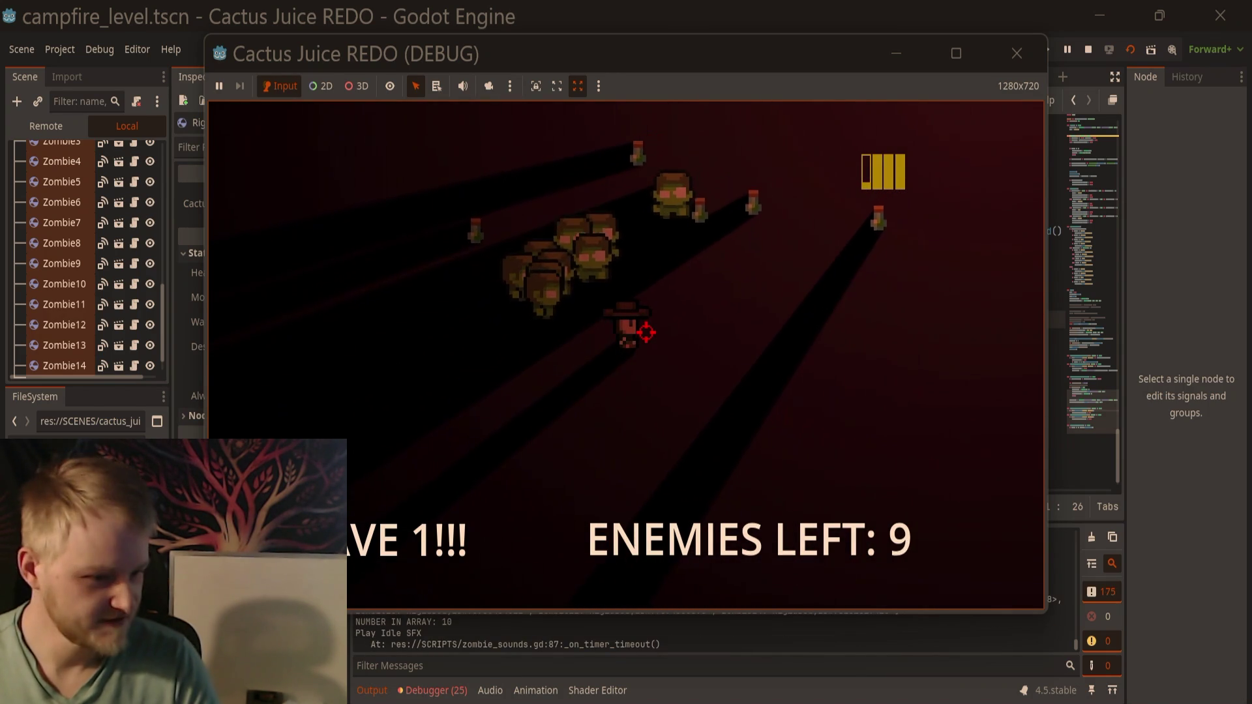
{"action": "key", "text": "d"}
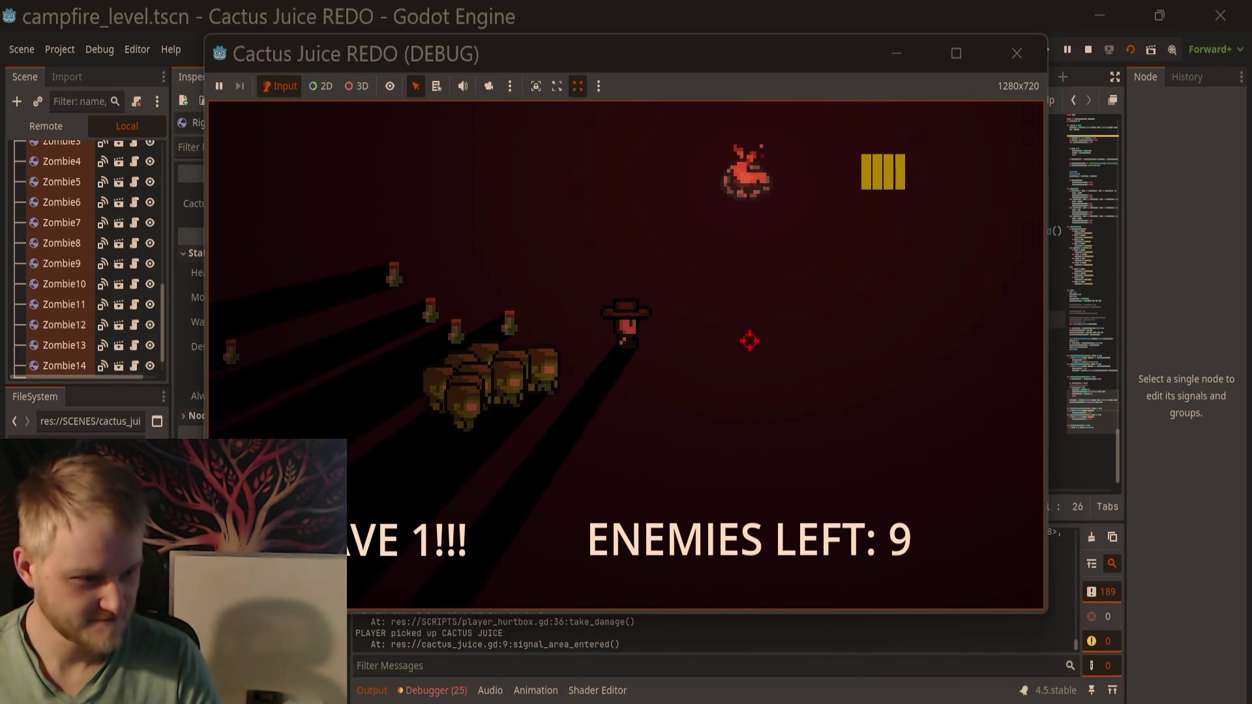
{"action": "key", "text": "s"}
{"action": "left_click", "coordinate": [421, 287]}
{"action": "left_click", "coordinate": [411, 282]}
{"action": "left_click", "coordinate": [404, 277]}
{"action": "left_click", "coordinate": [398, 274]}
Step: Kite the remaining zombies with cactus shots until none are left, then stop the playtest
{"action": "key", "text": "w"}
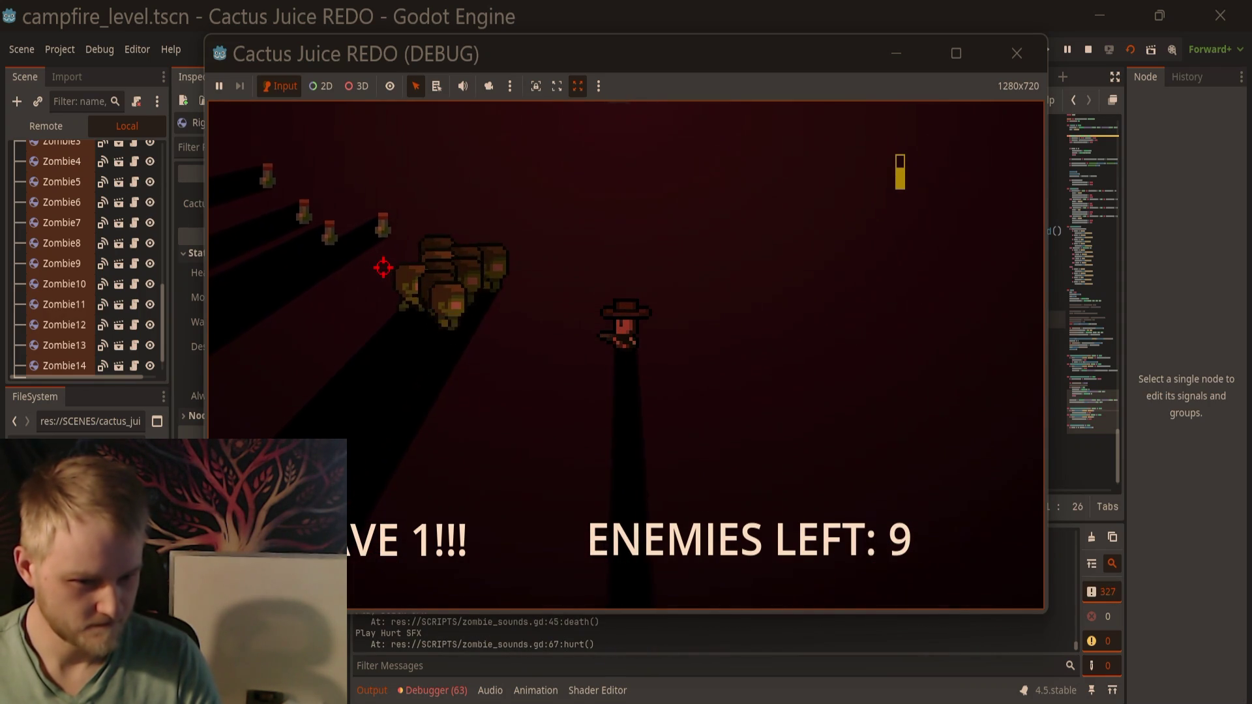
{"action": "key", "text": "a"}
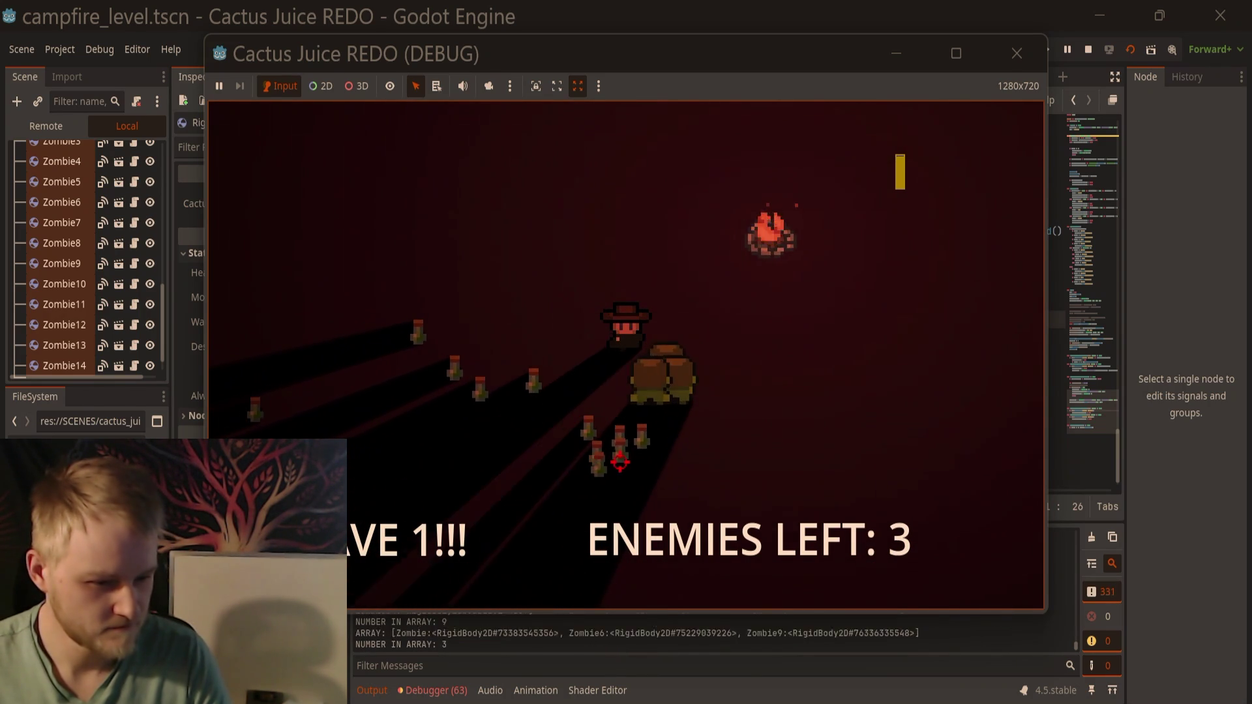
{"action": "key", "text": "a"}
{"action": "key", "text": "s"}
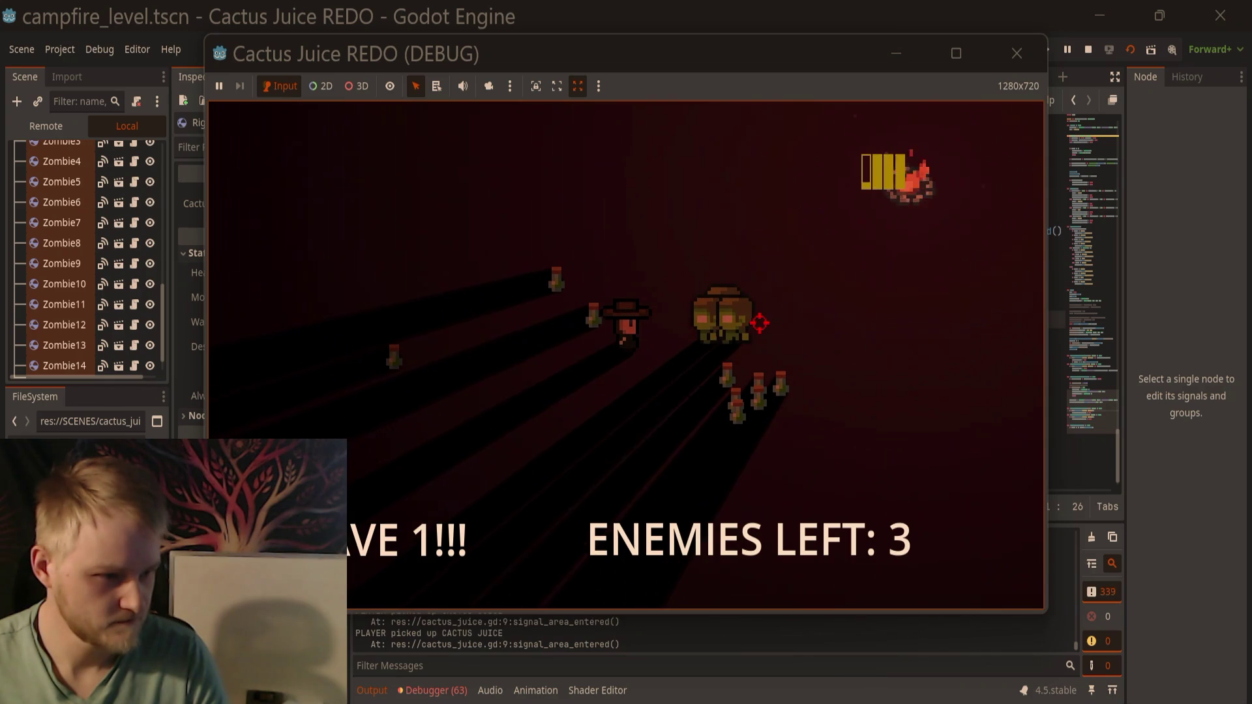
{"action": "key", "text": "a"}
{"action": "key", "text": "w"}
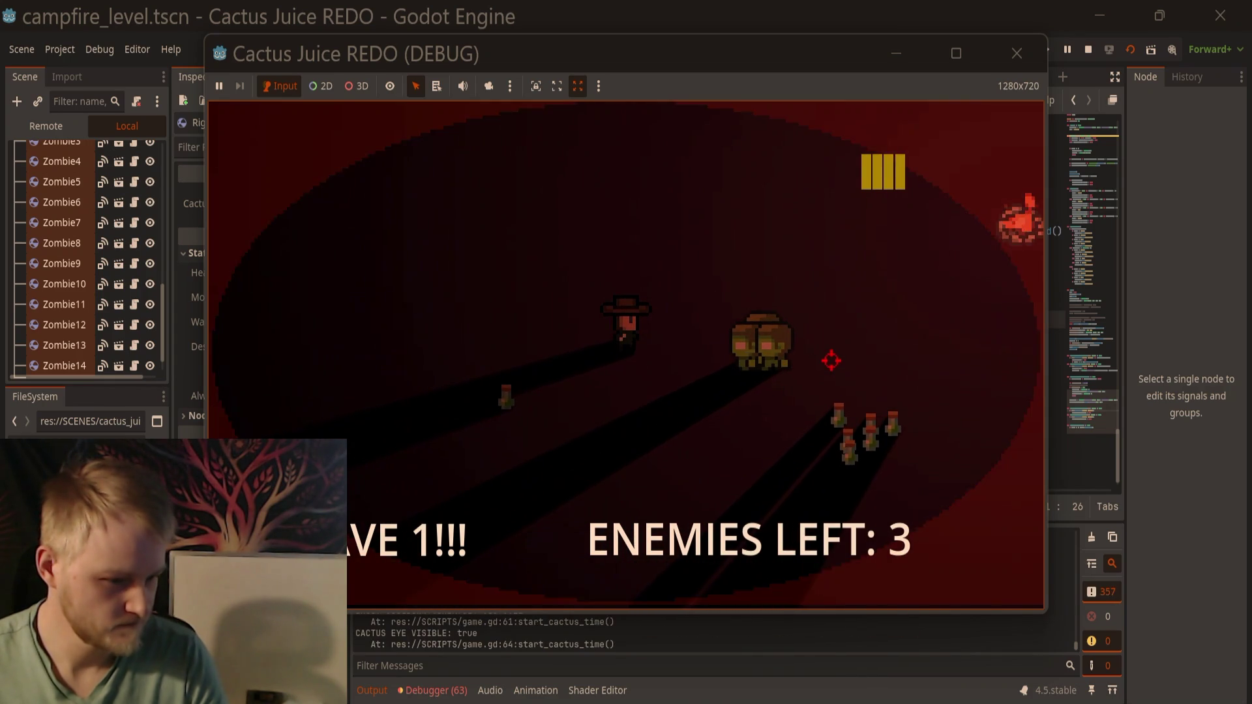
{"action": "key", "text": "a"}
{"action": "left_click", "coordinate": [831, 360]}
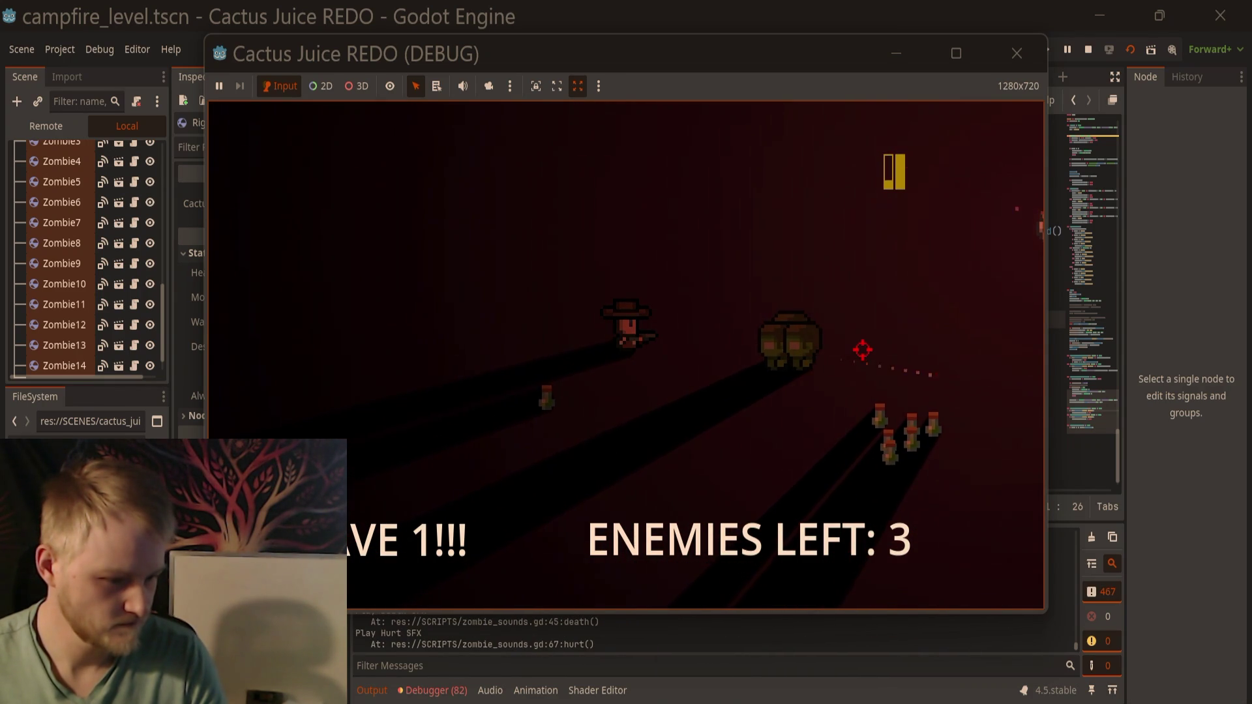
{"action": "left_click", "coordinate": [861, 355]}
{"action": "key", "text": "d"}
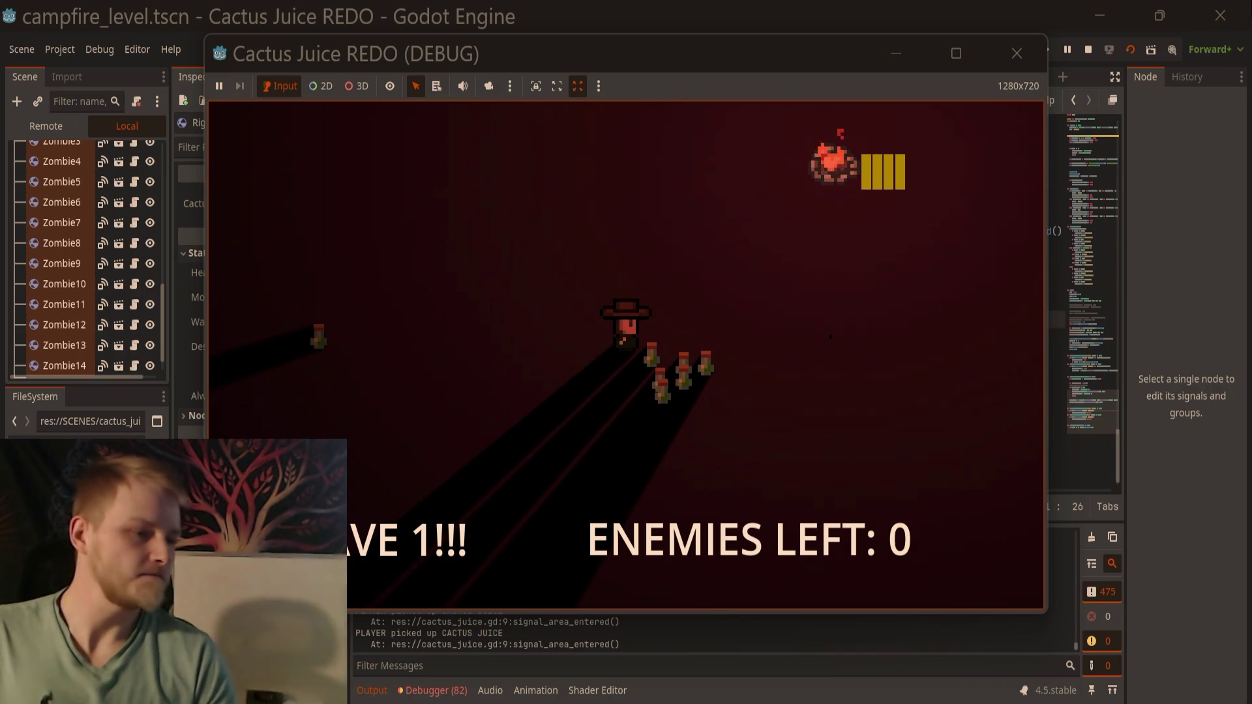
{"action": "left_click", "coordinate": [1017, 53]}
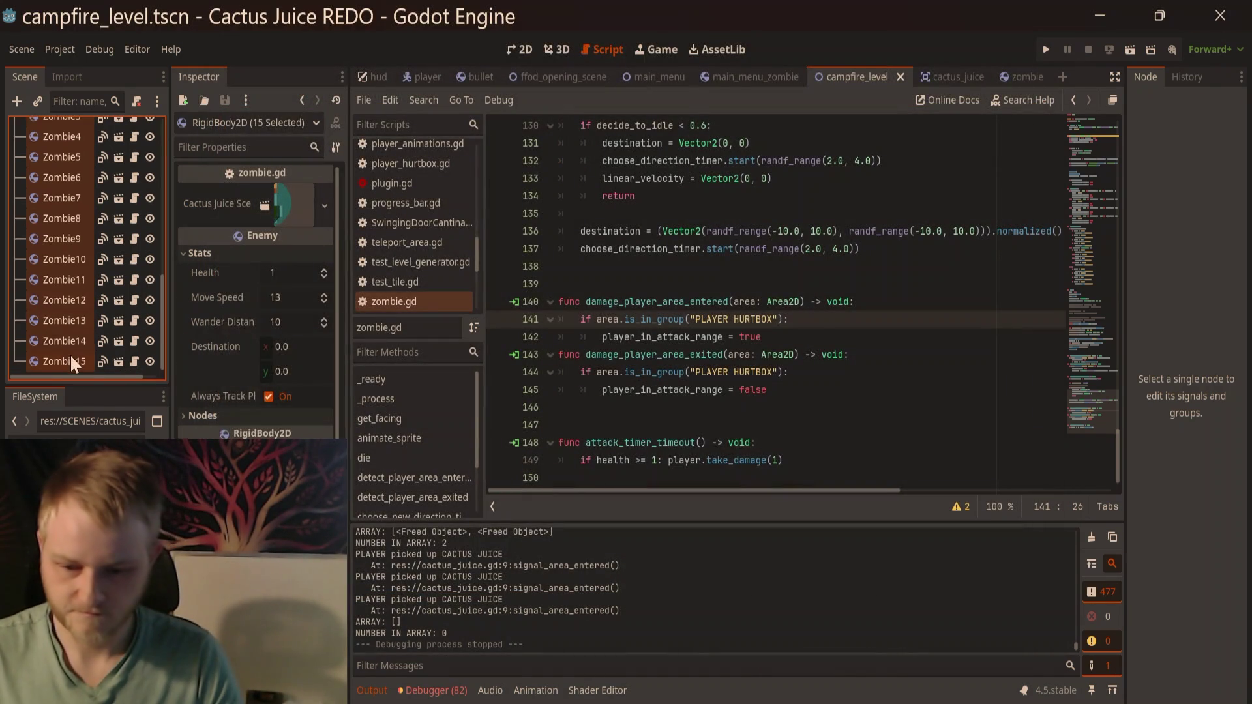
Step: Delete the ten zombie nodes Zombie6 through Zombie15 from the level
{"action": "left_click", "coordinate": [69, 356]}
{"action": "scroll", "coordinate": [84, 221], "scroll_direction": "up", "scroll_amount": 1}
{"action": "left_click", "coordinate": [77, 210], "text": "shift"}
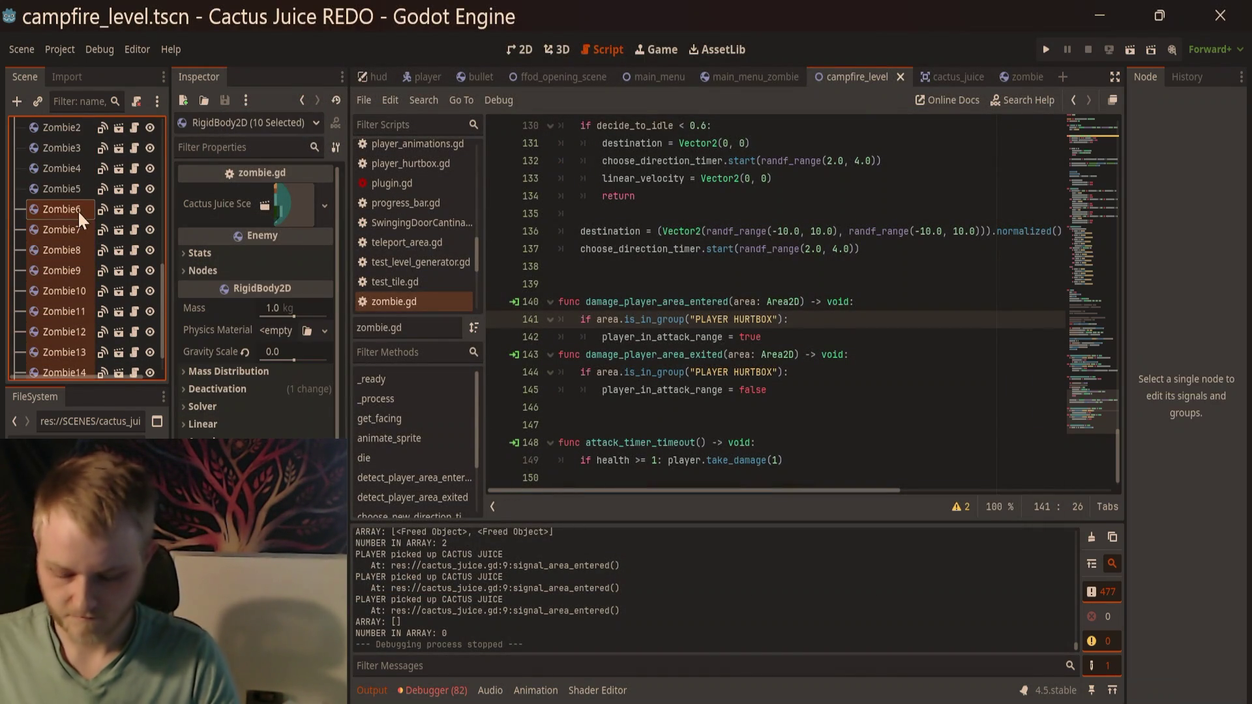
{"action": "key", "text": "Delete"}
{"action": "left_click", "coordinate": [583, 391]}
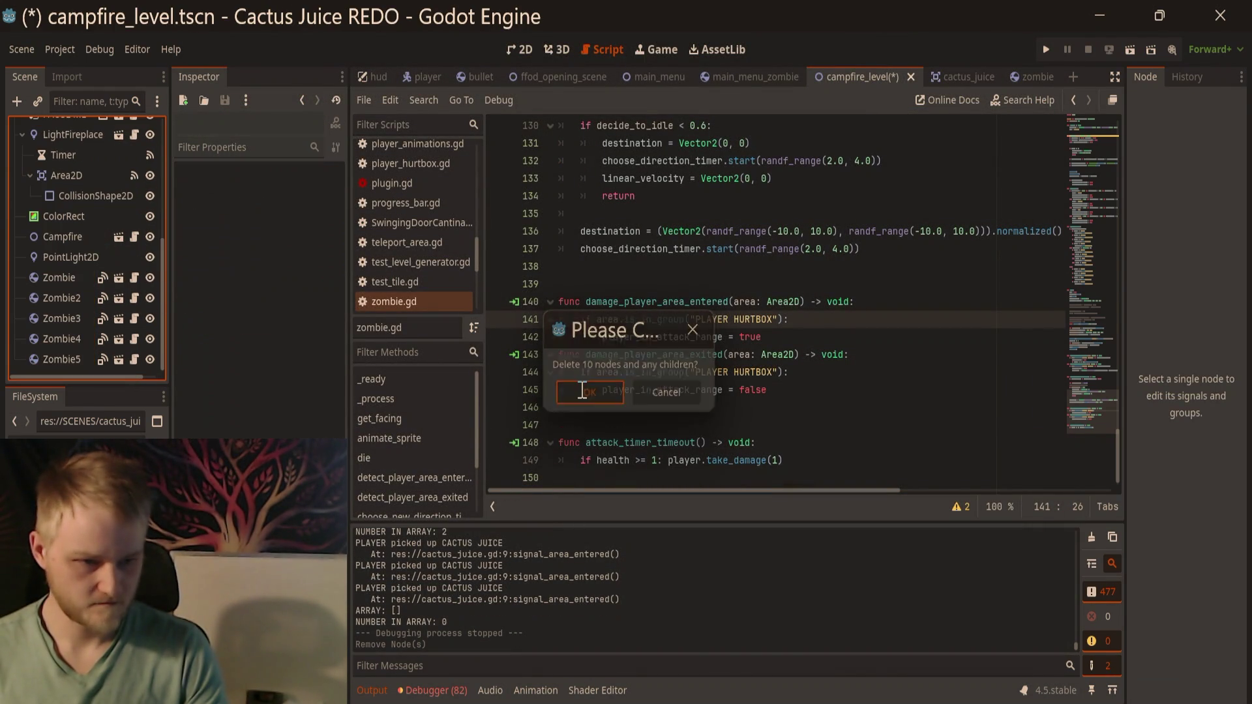
Step: Run the scene with F6, walk the player around and shoot a nearby zombie
{"action": "key", "text": "F6"}
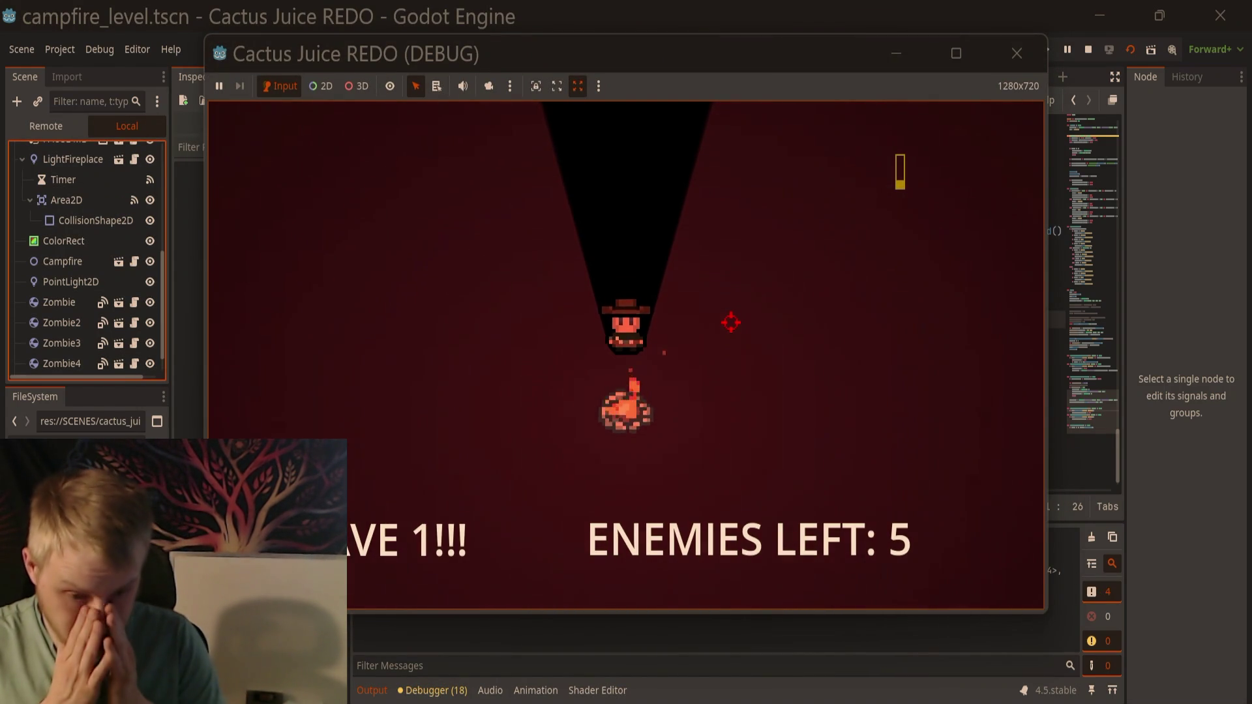
{"action": "key", "text": "w"}
{"action": "key", "text": "a"}
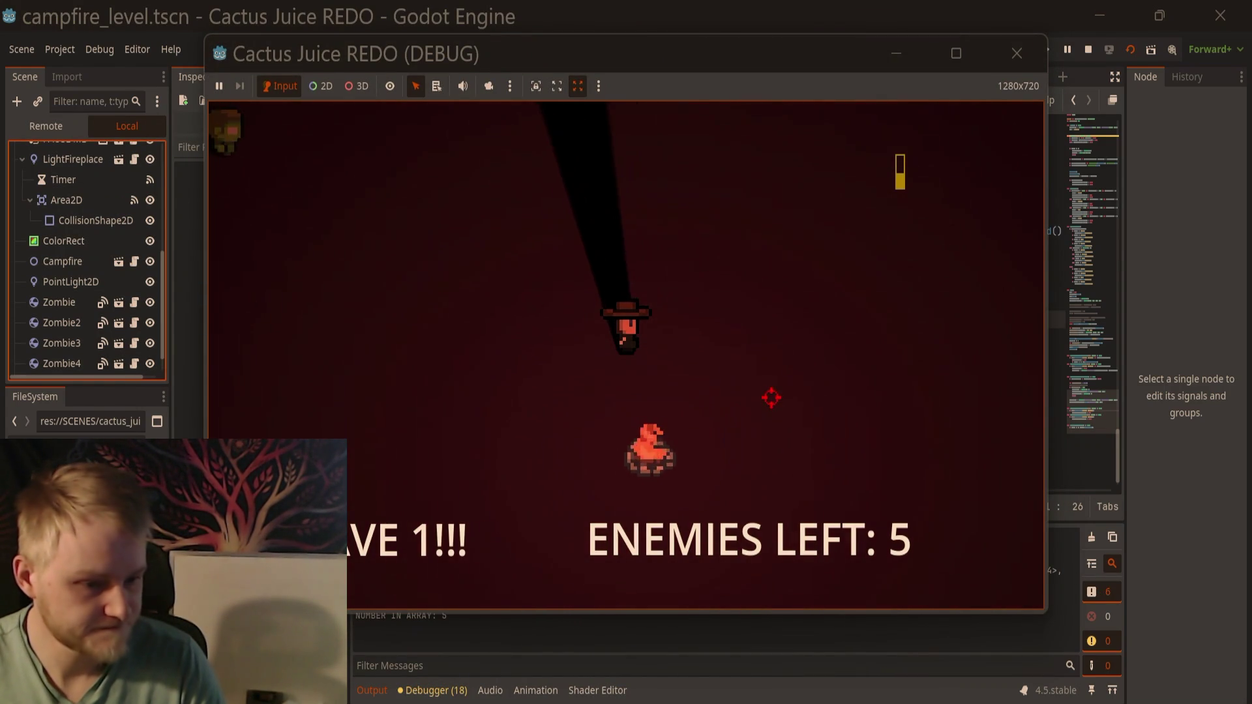
{"action": "left_click", "coordinate": [382, 218]}
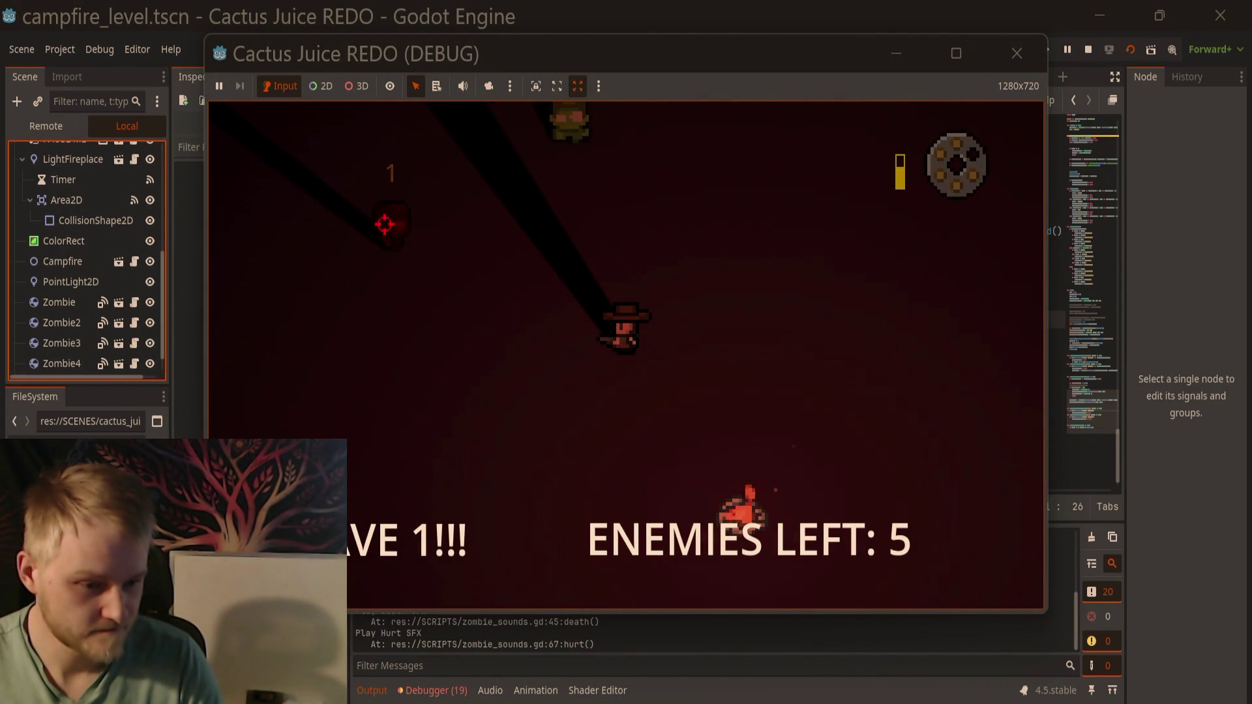
{"action": "key", "text": "d"}
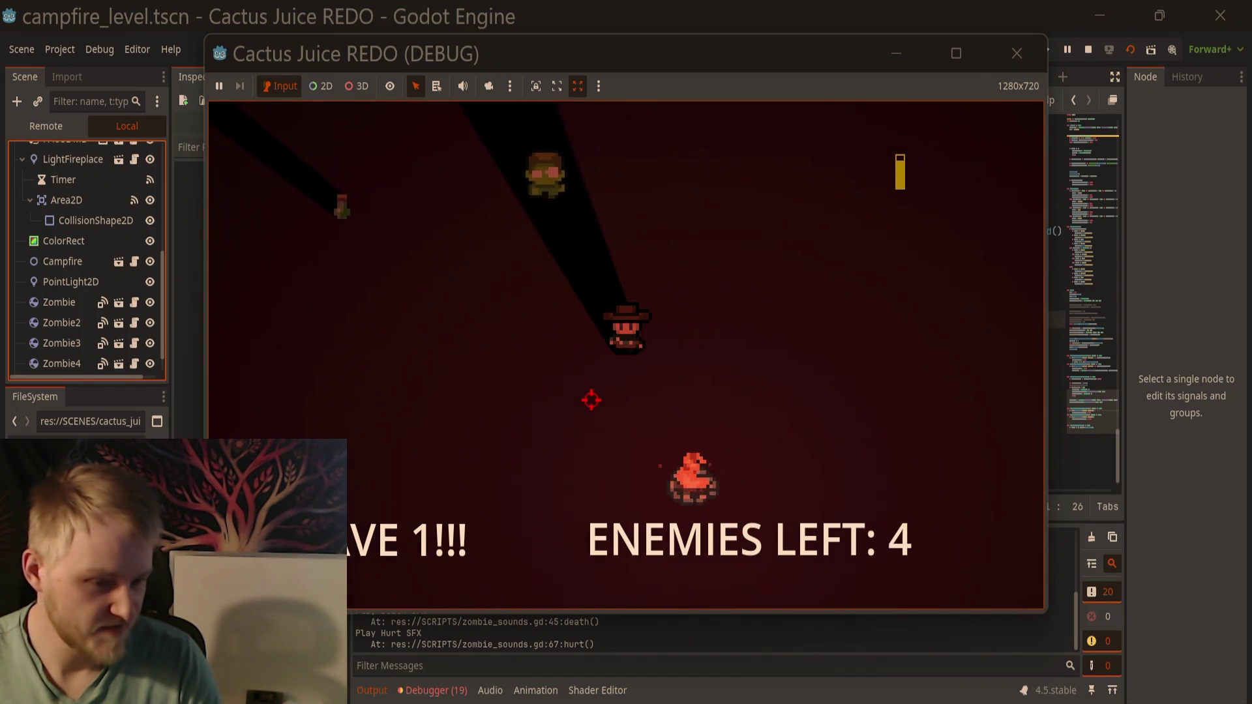
Step: Stop the playtest, return to the 2D view and select the Zombie node
{"action": "left_click", "coordinate": [1017, 52]}
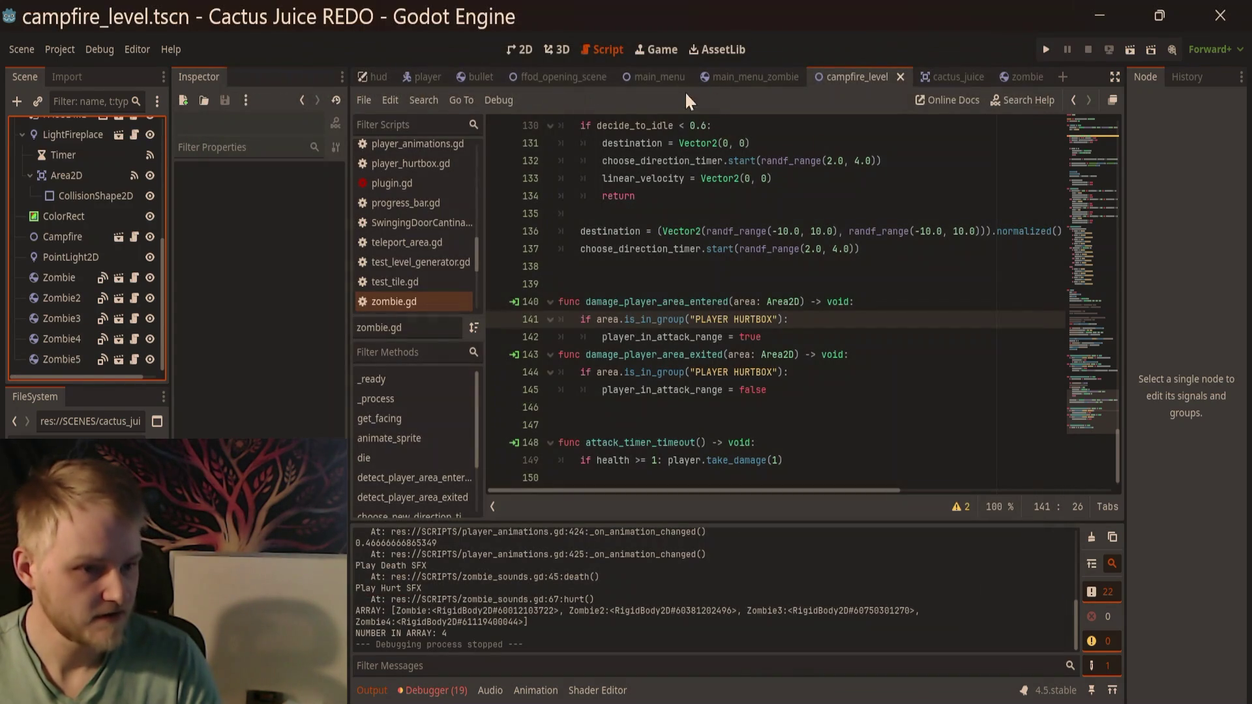
{"action": "left_click", "coordinate": [520, 49]}
{"action": "scroll", "coordinate": [570, 261], "scroll_direction": "down", "scroll_amount": 4}
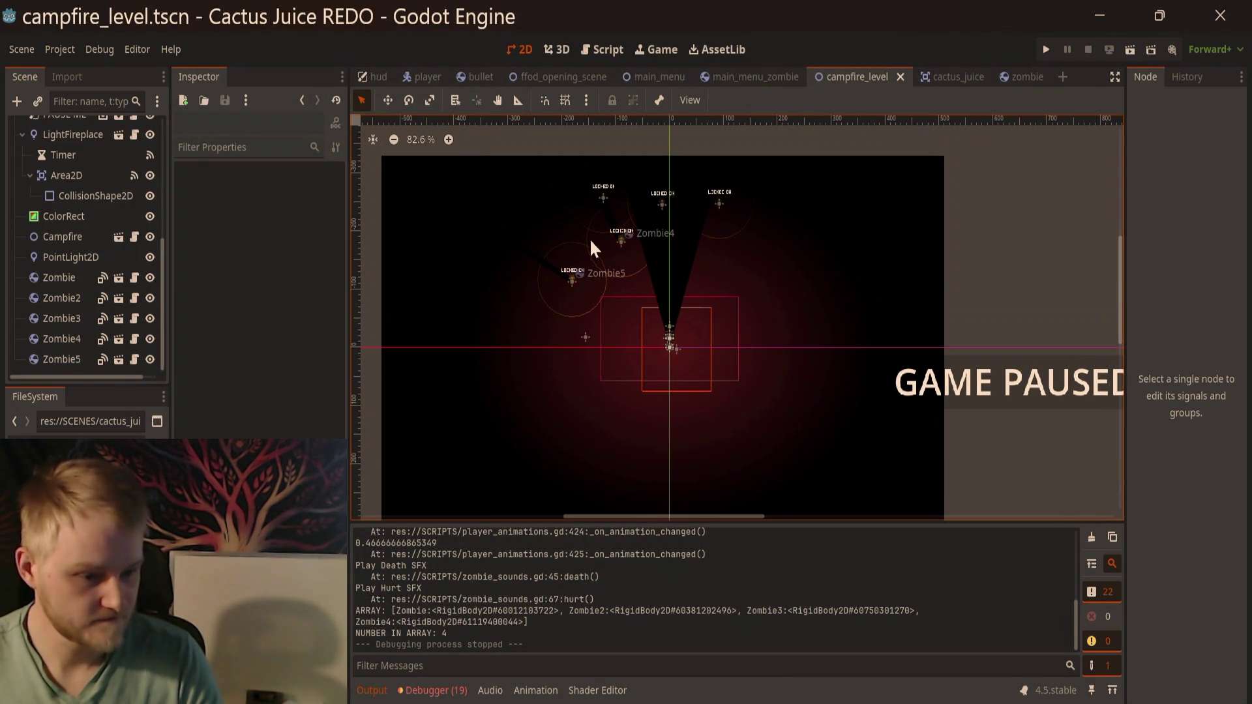
{"action": "left_click", "coordinate": [58, 278]}
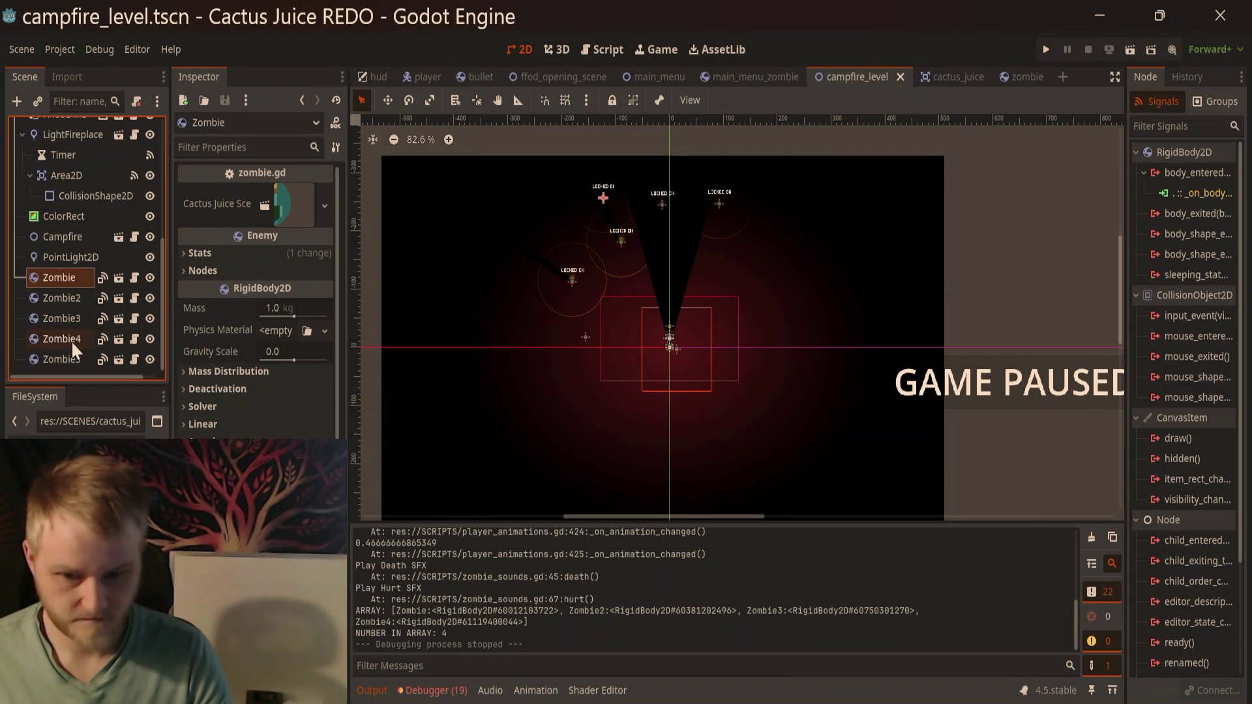
Step: Move Zombie through Zombie4 down-right toward the campfire, then select Zombie5
{"action": "left_click", "coordinate": [73, 344], "text": "shift"}
{"action": "left_click_drag", "start_coordinate": [732, 262], "coordinate": [752, 339]}
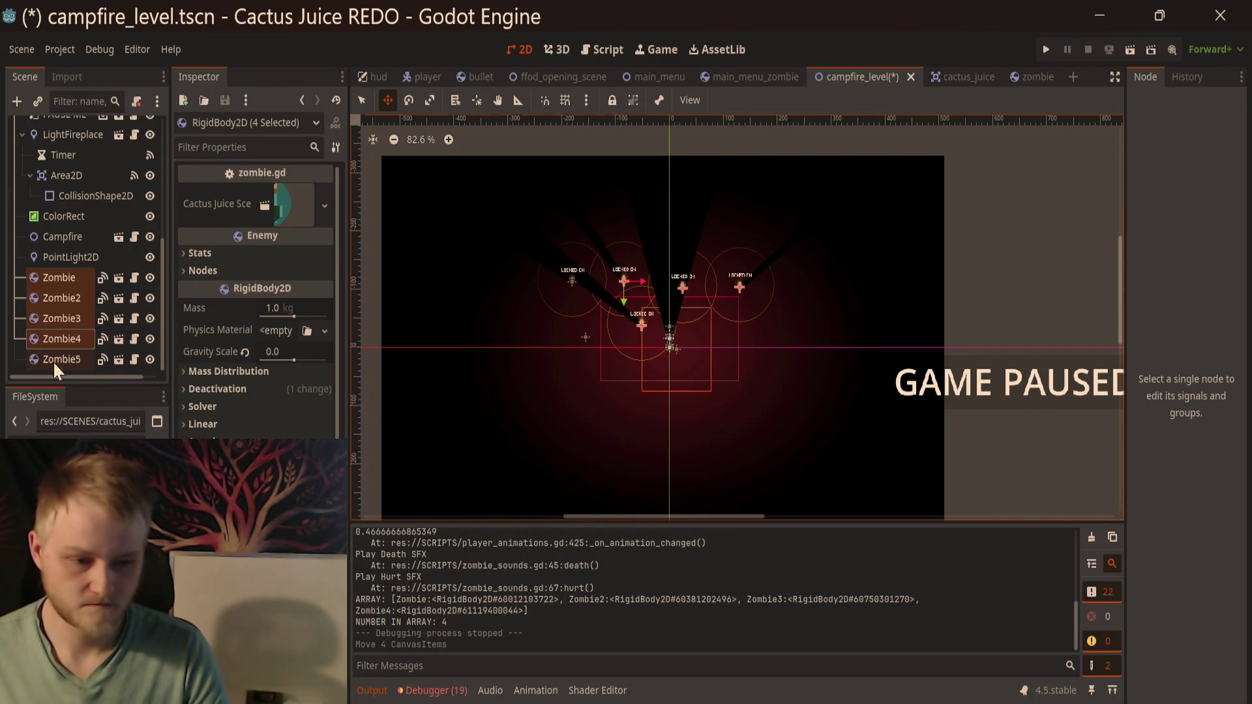
{"action": "left_click", "coordinate": [57, 360]}
Step: Run the level with F6 and shoot every zombie until none remain
{"action": "key", "text": "F6"}
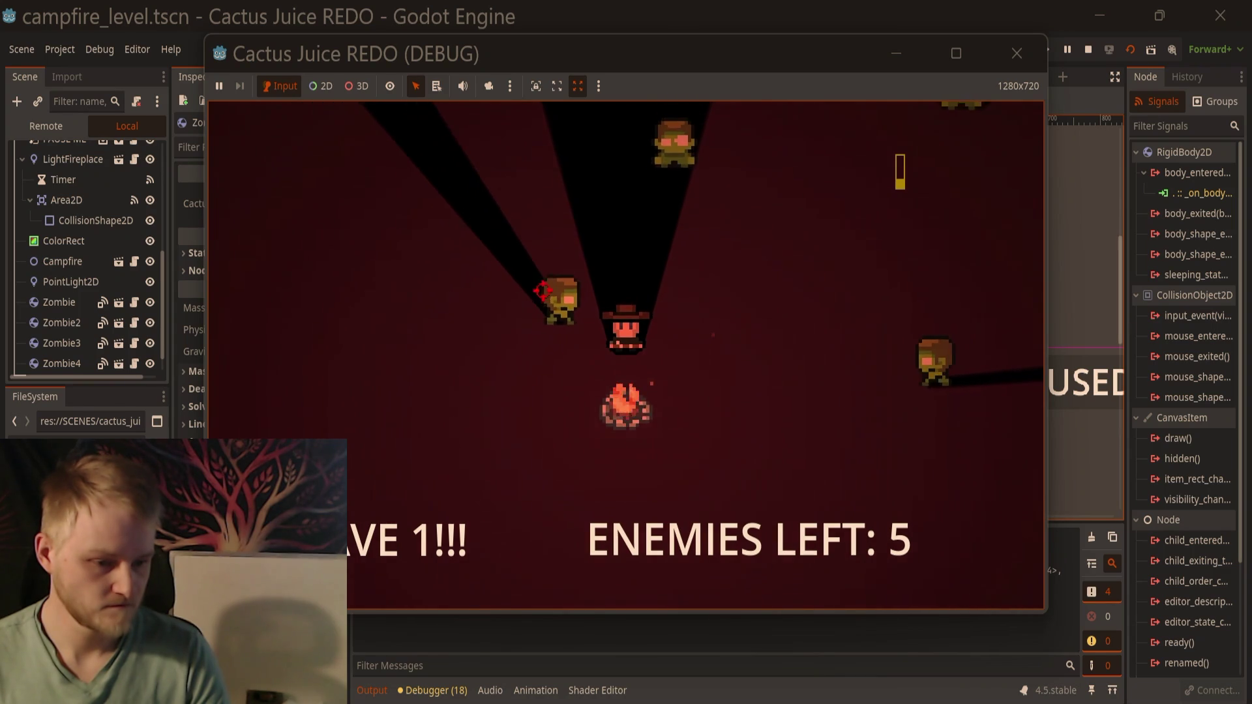
{"action": "left_click", "coordinate": [535, 290]}
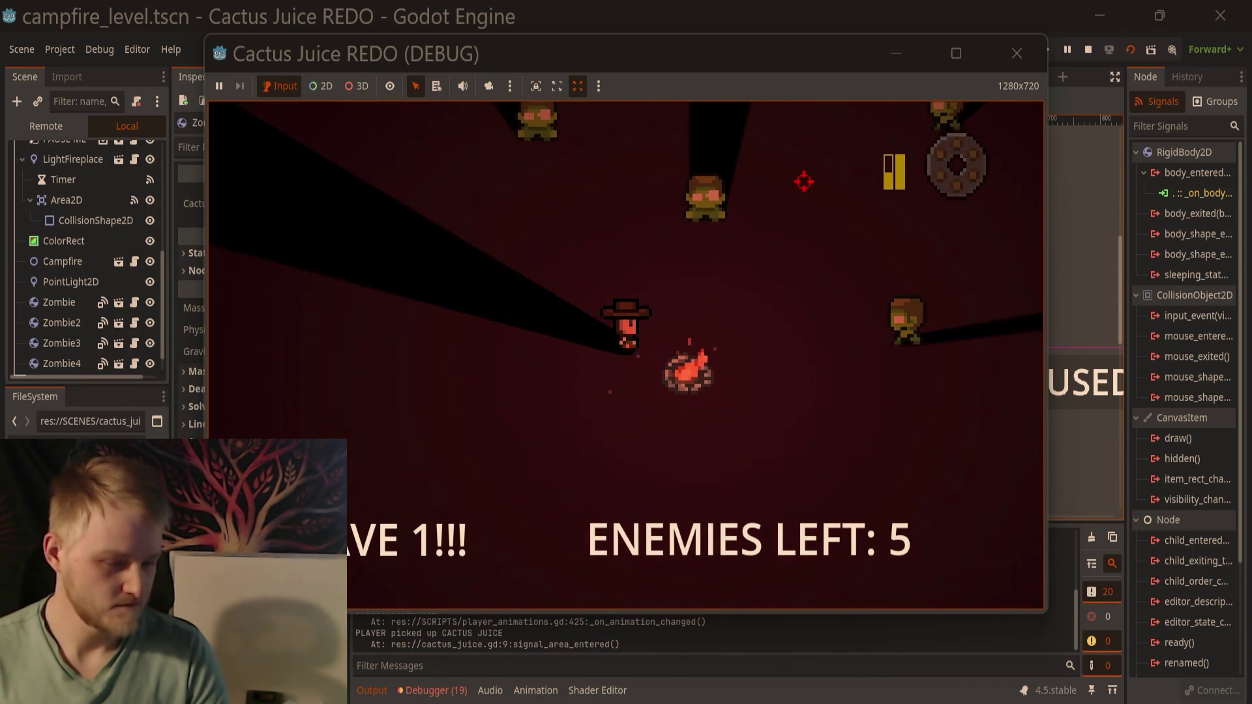
{"action": "left_click", "coordinate": [595, 171]}
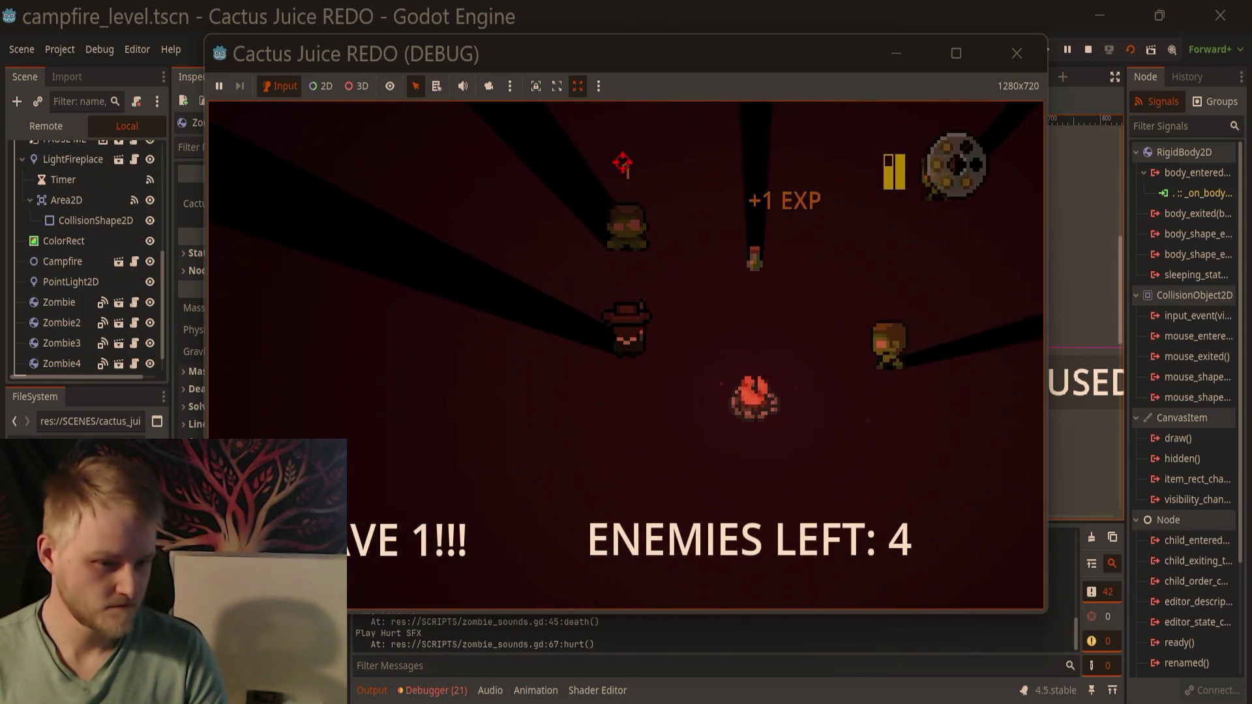
{"action": "left_click", "coordinate": [926, 375]}
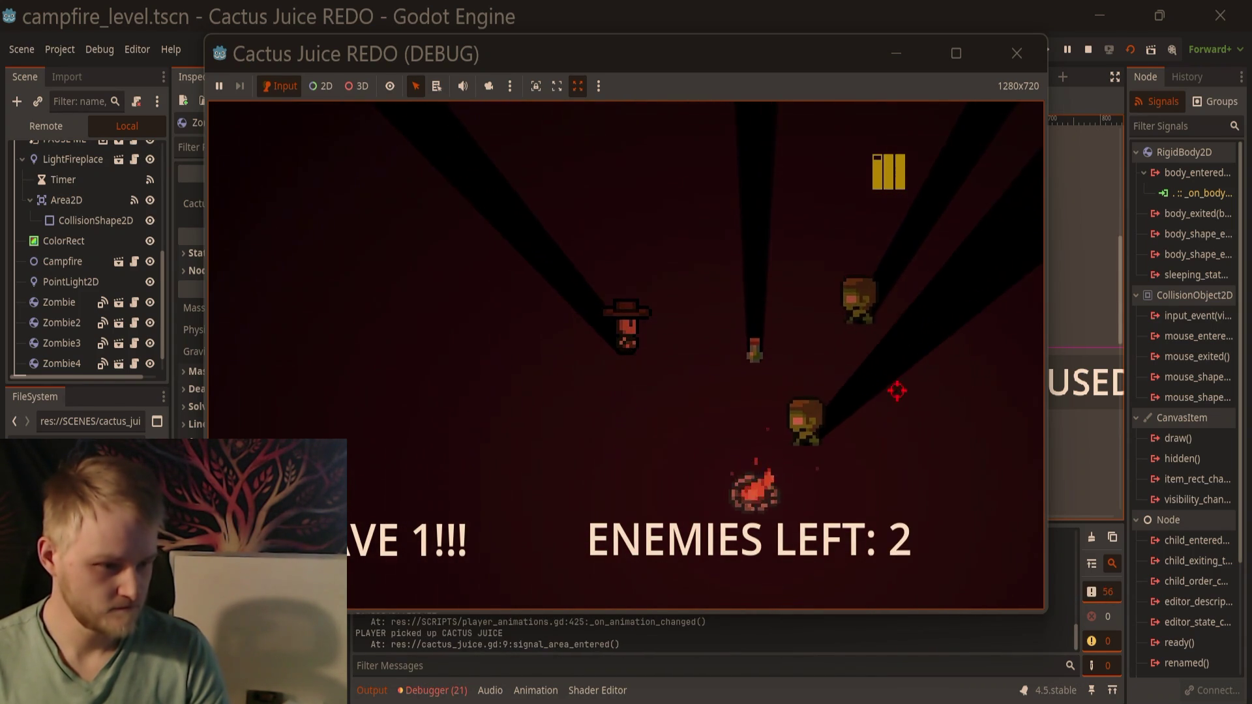
{"action": "left_click", "coordinate": [911, 319]}
{"action": "left_click", "coordinate": [793, 427]}
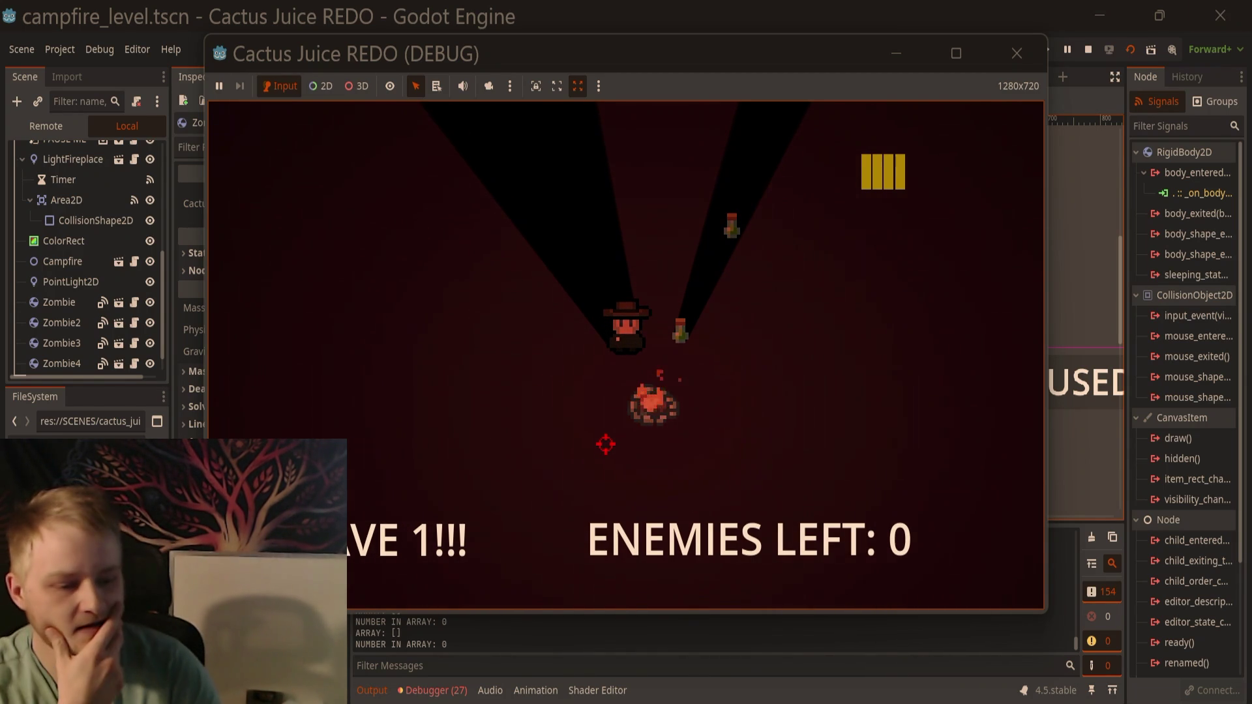
{"action": "left_click", "coordinate": [628, 482]}
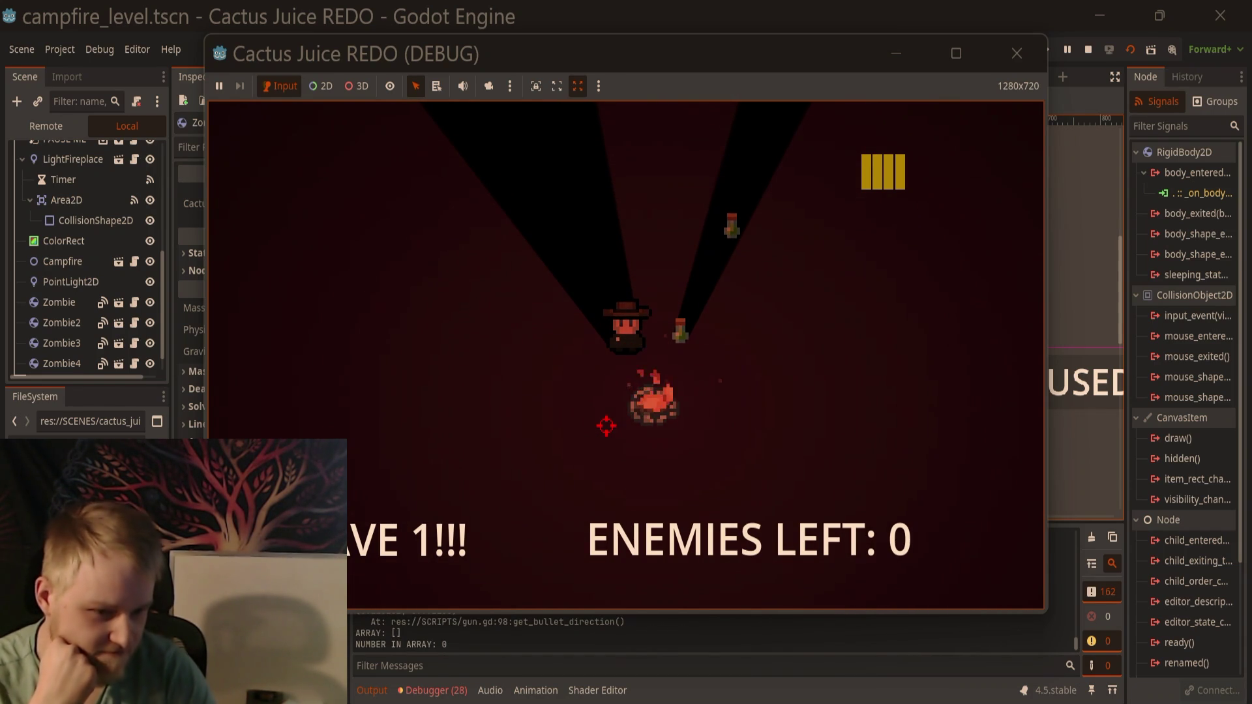
{"action": "left_click", "coordinate": [605, 426]}
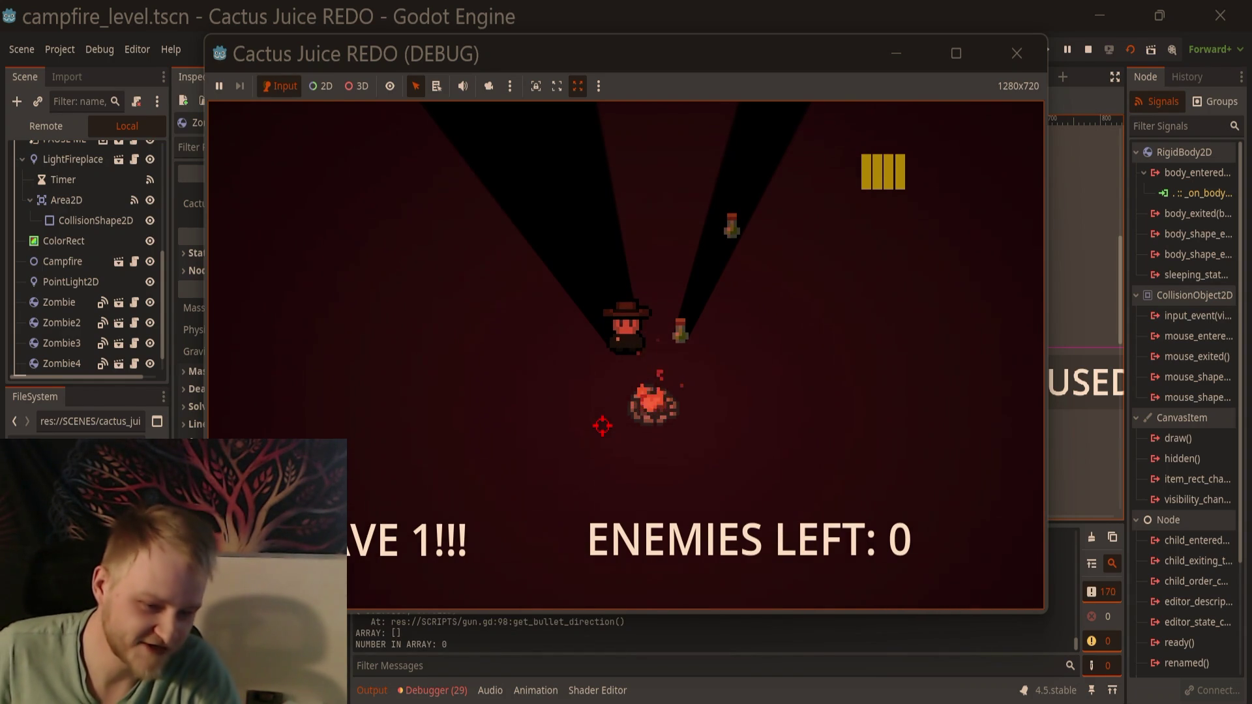
{"action": "left_click", "coordinate": [546, 474]}
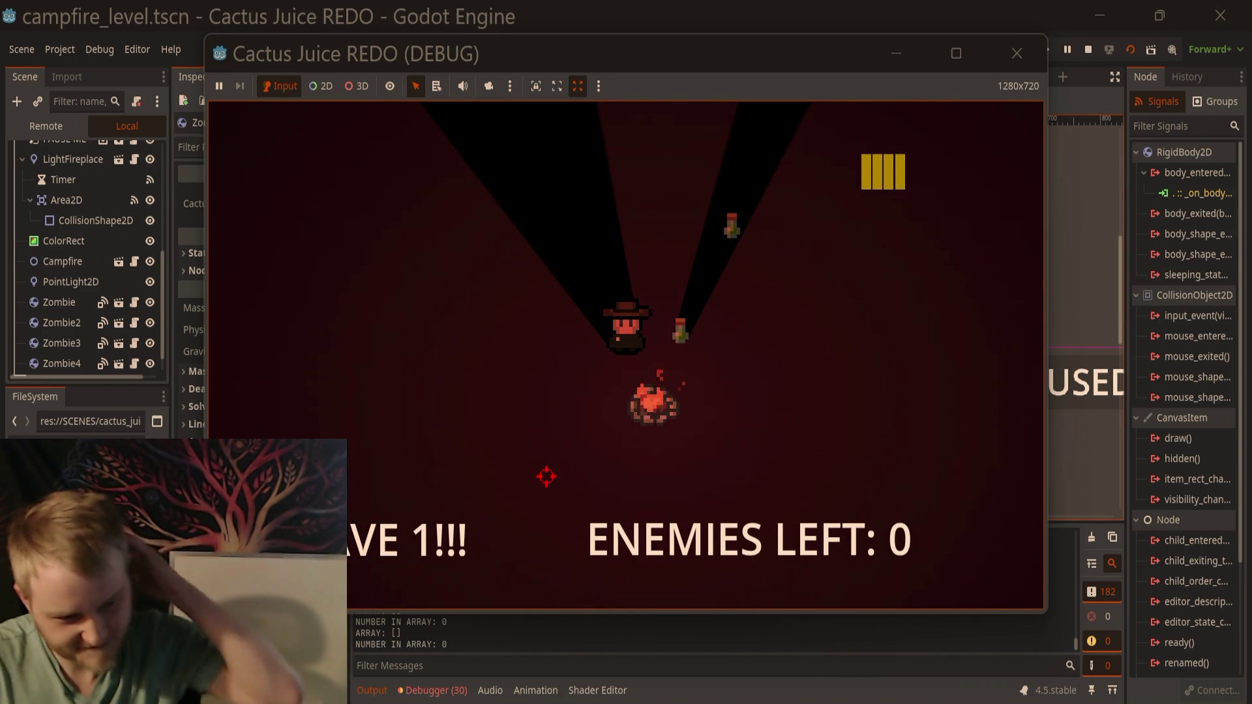
{"action": "key", "text": "w"}
{"action": "key", "text": "d"}
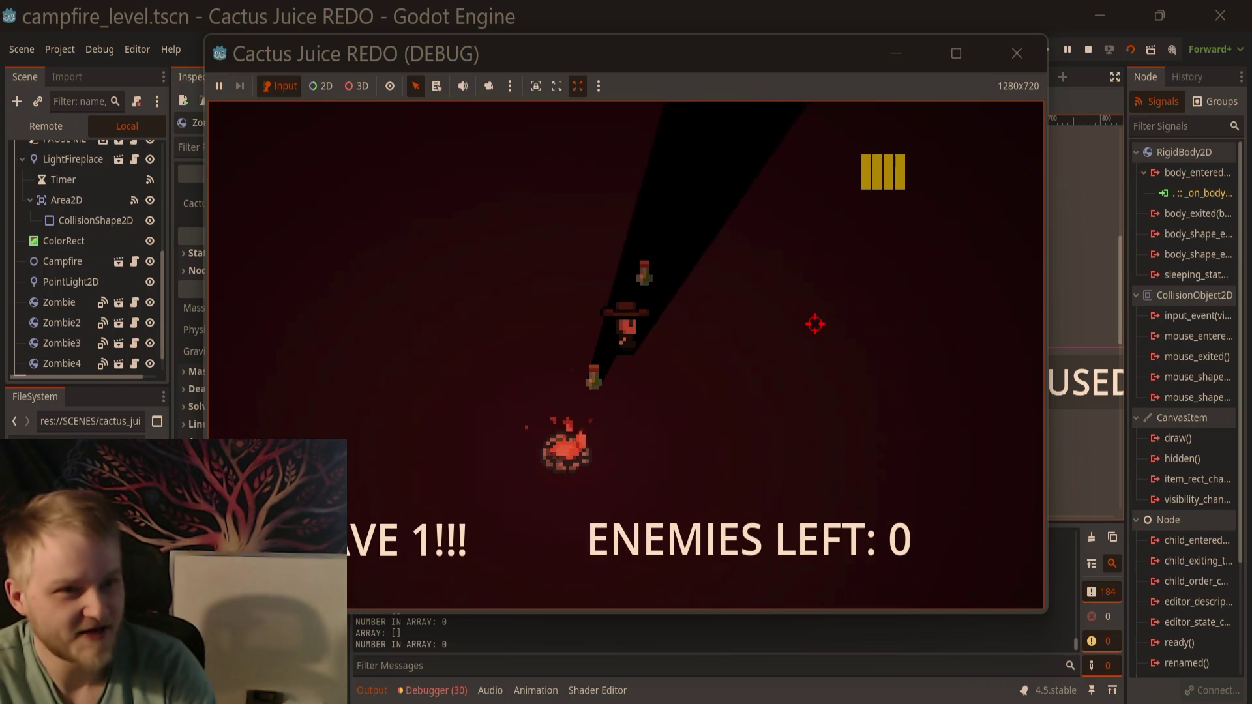
{"action": "key", "text": "w"}
{"action": "left_click", "coordinate": [814, 398]}
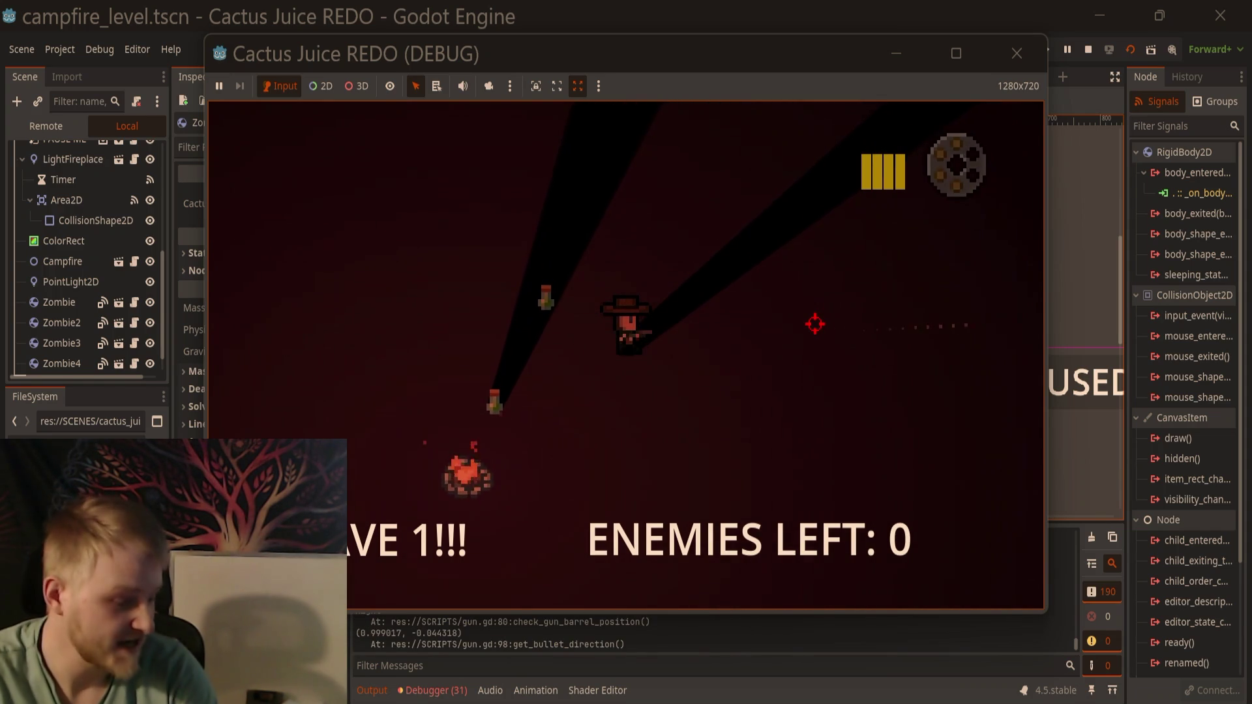
{"action": "key", "text": "a"}
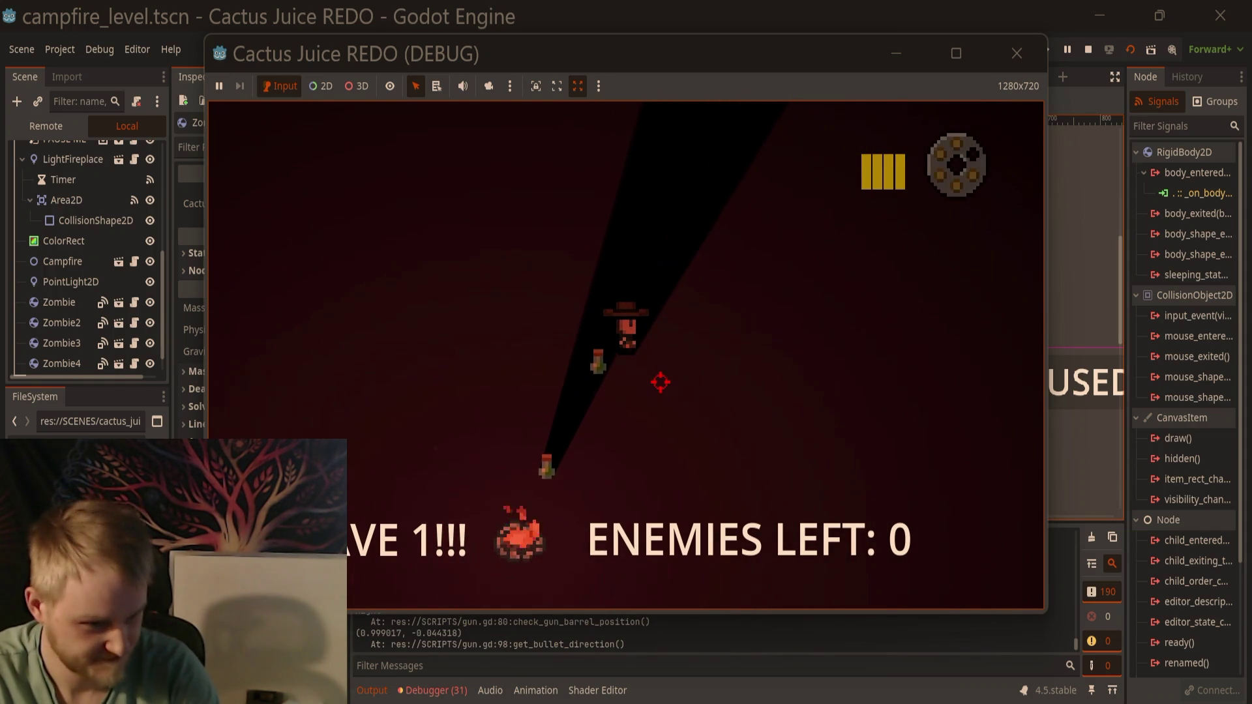
{"action": "key", "text": "s"}
{"action": "key", "text": "s"}
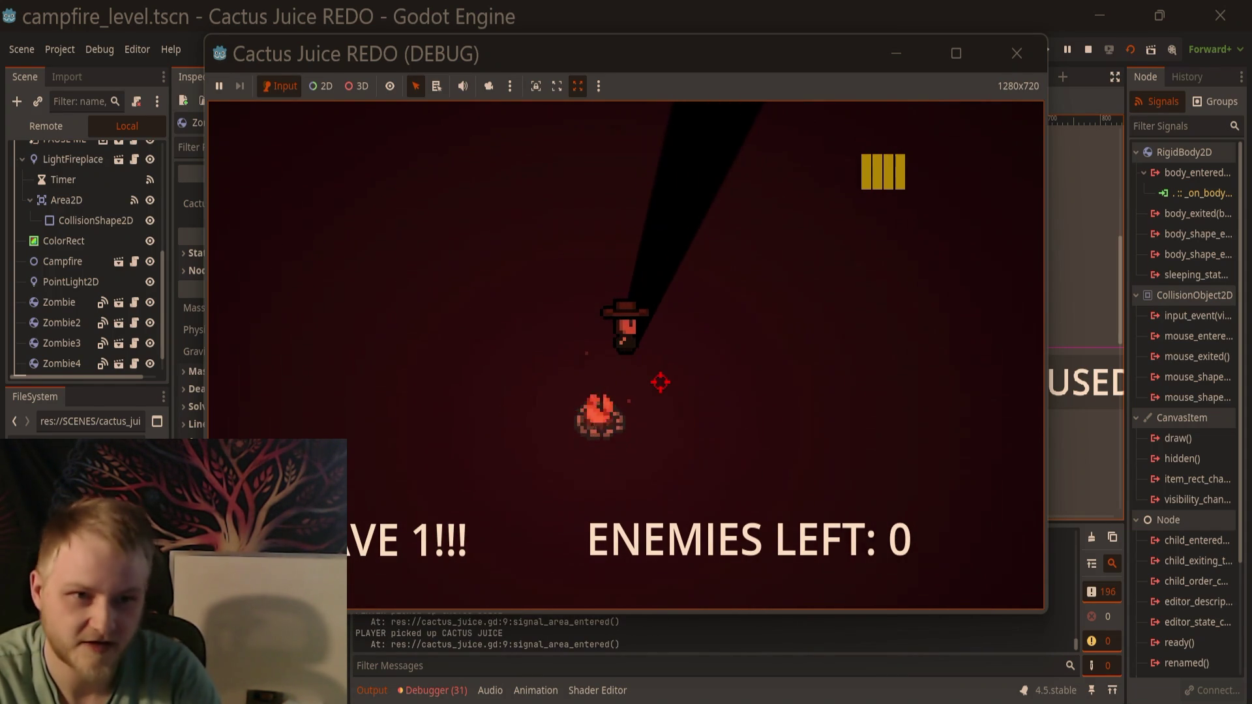
{"action": "key", "text": "a"}
{"action": "key", "text": "s"}
{"action": "key", "text": "a"}
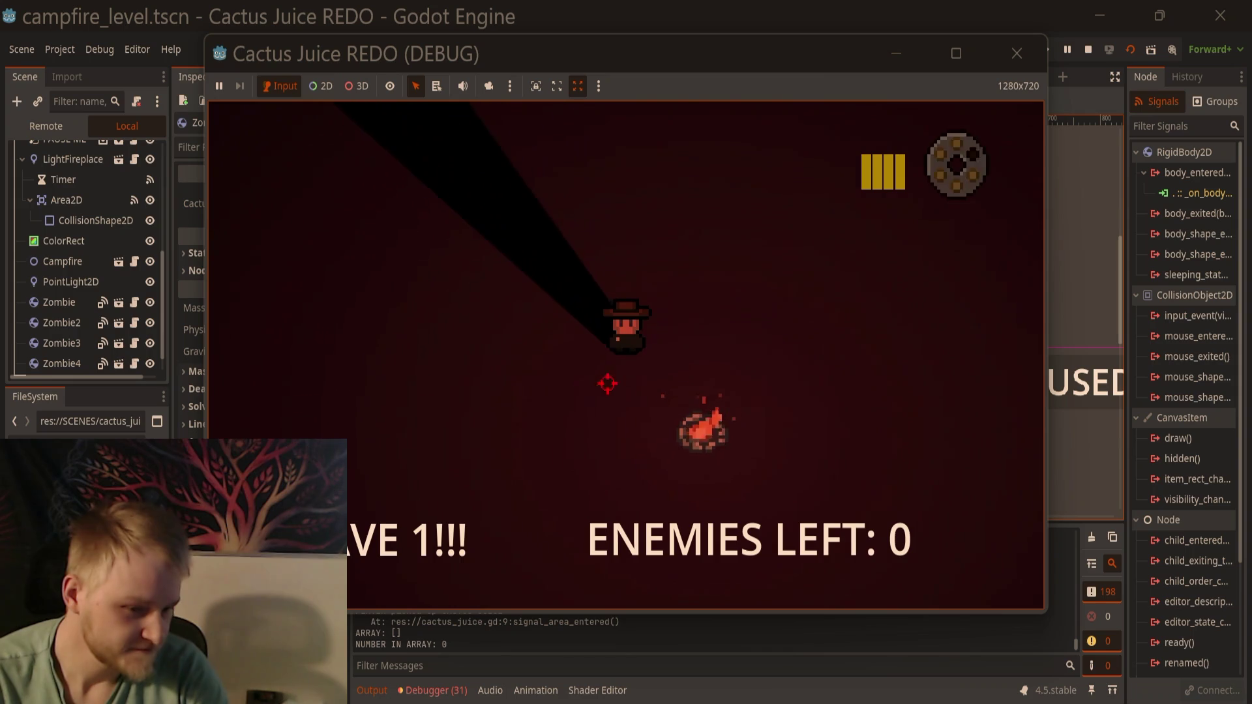
{"action": "key", "text": "s"}
{"action": "key", "text": "d"}
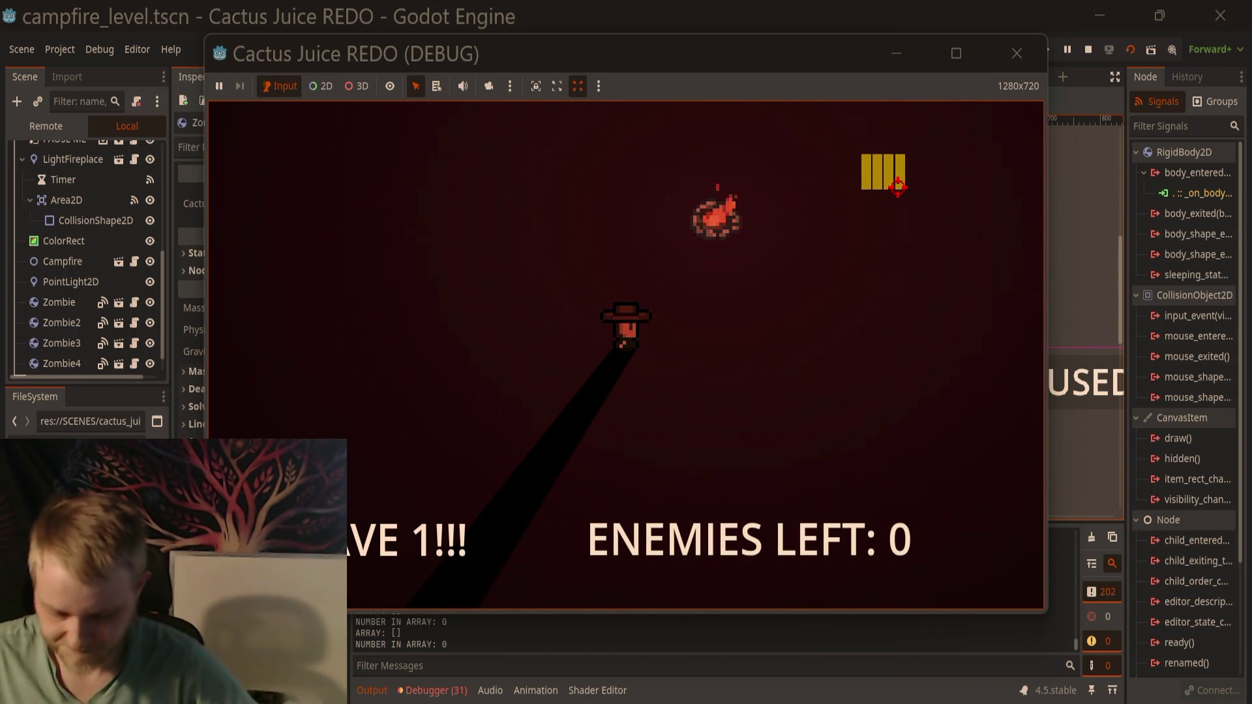
{"action": "key", "text": "w"}
{"action": "key", "text": "d"}
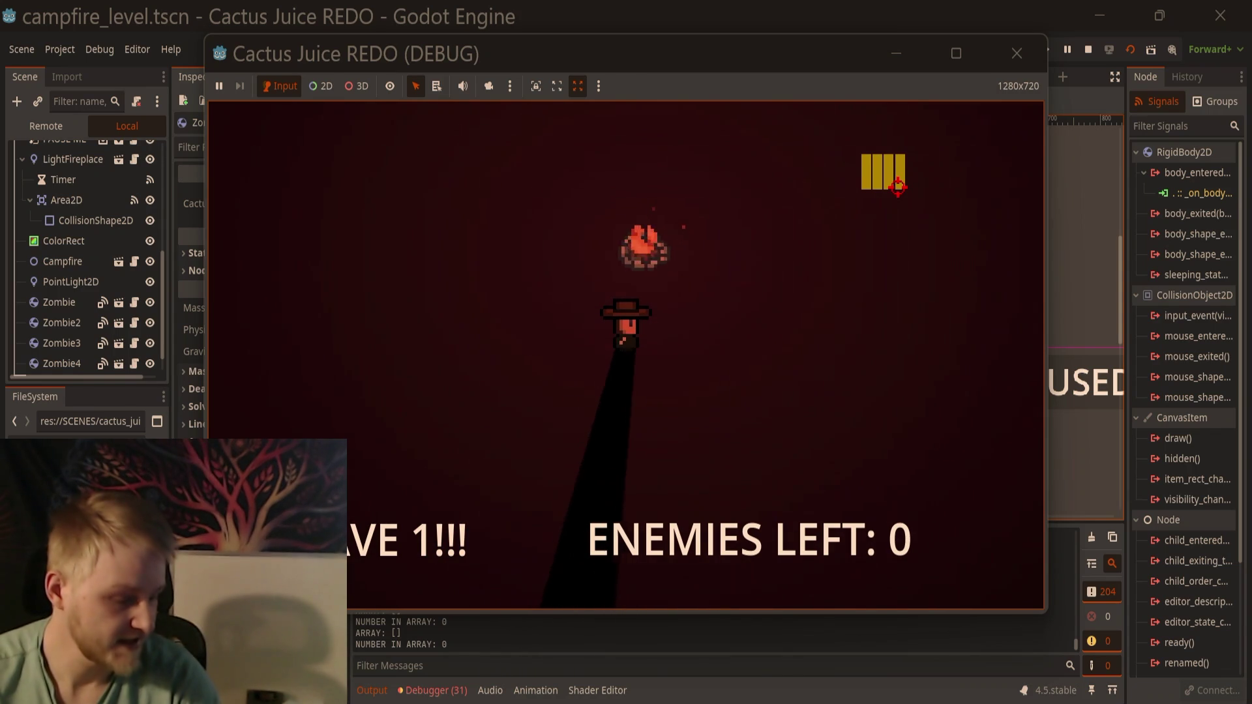
{"action": "key", "text": "w"}
{"action": "key", "text": "d"}
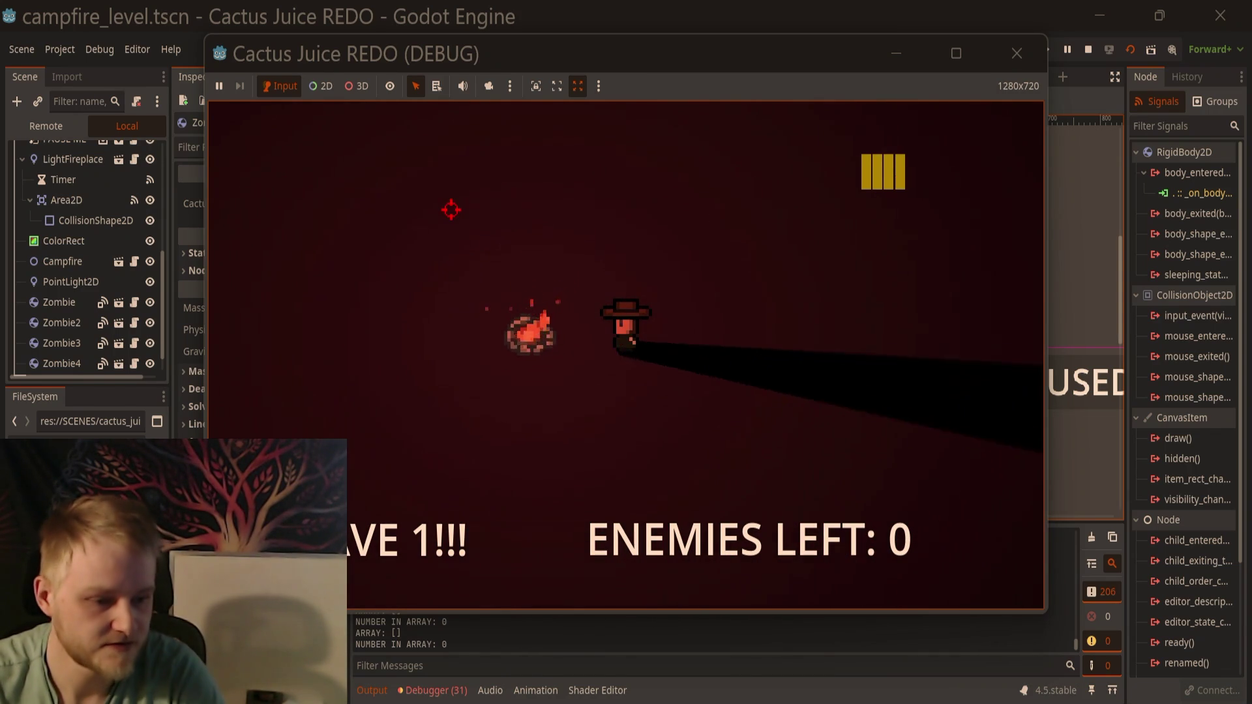
{"action": "key", "text": "w"}
{"action": "key", "text": "d"}
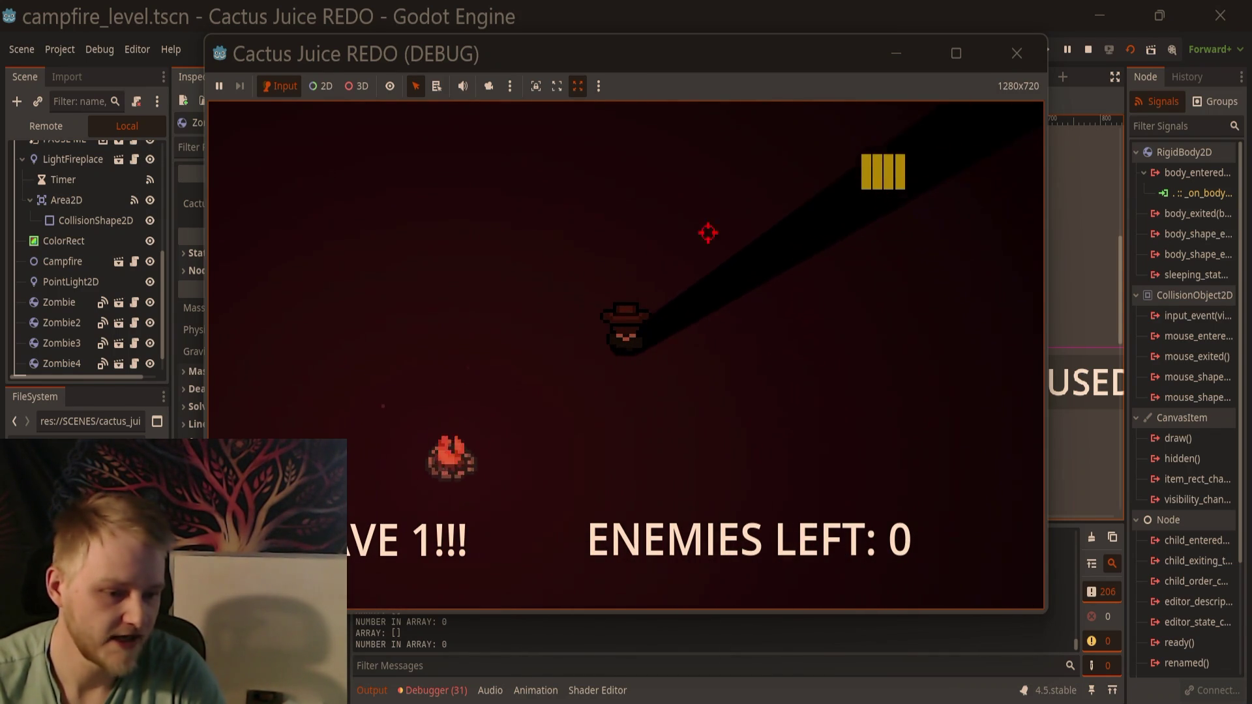
{"action": "key", "text": "a"}
{"action": "key", "text": "d"}
{"action": "key", "text": "d"}
{"action": "key", "text": "w"}
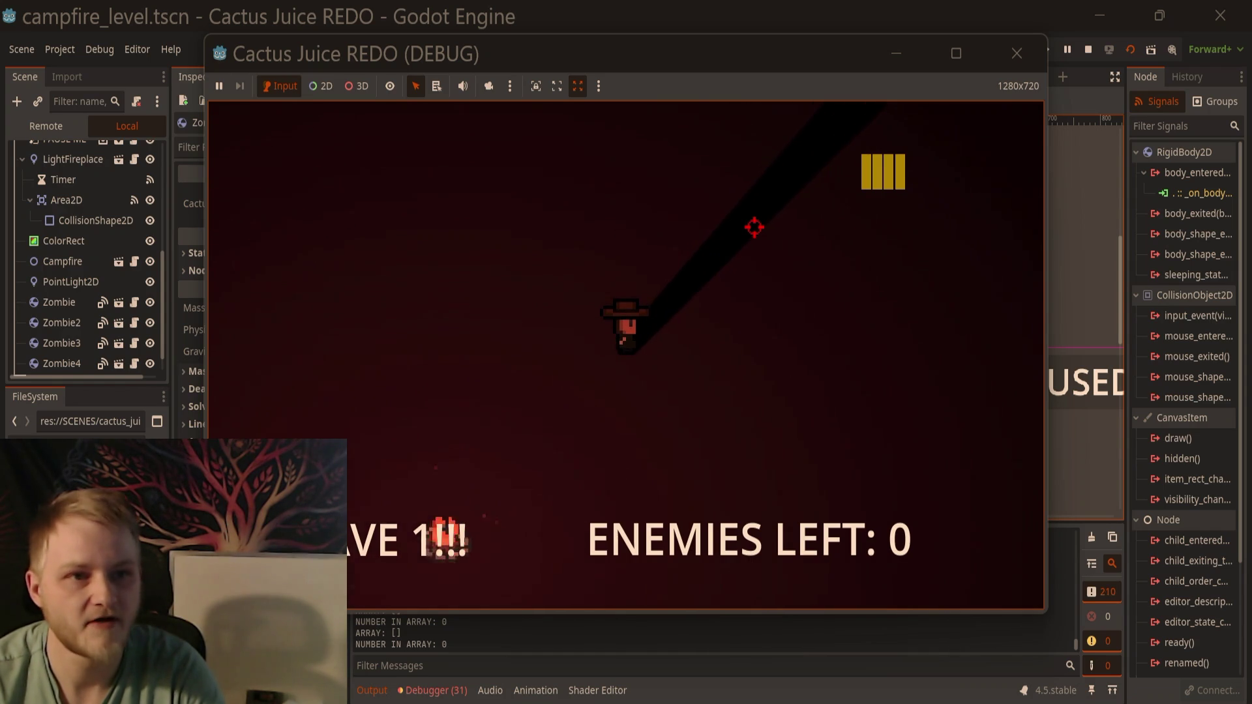
{"action": "key", "text": "s"}
{"action": "key", "text": "a"}
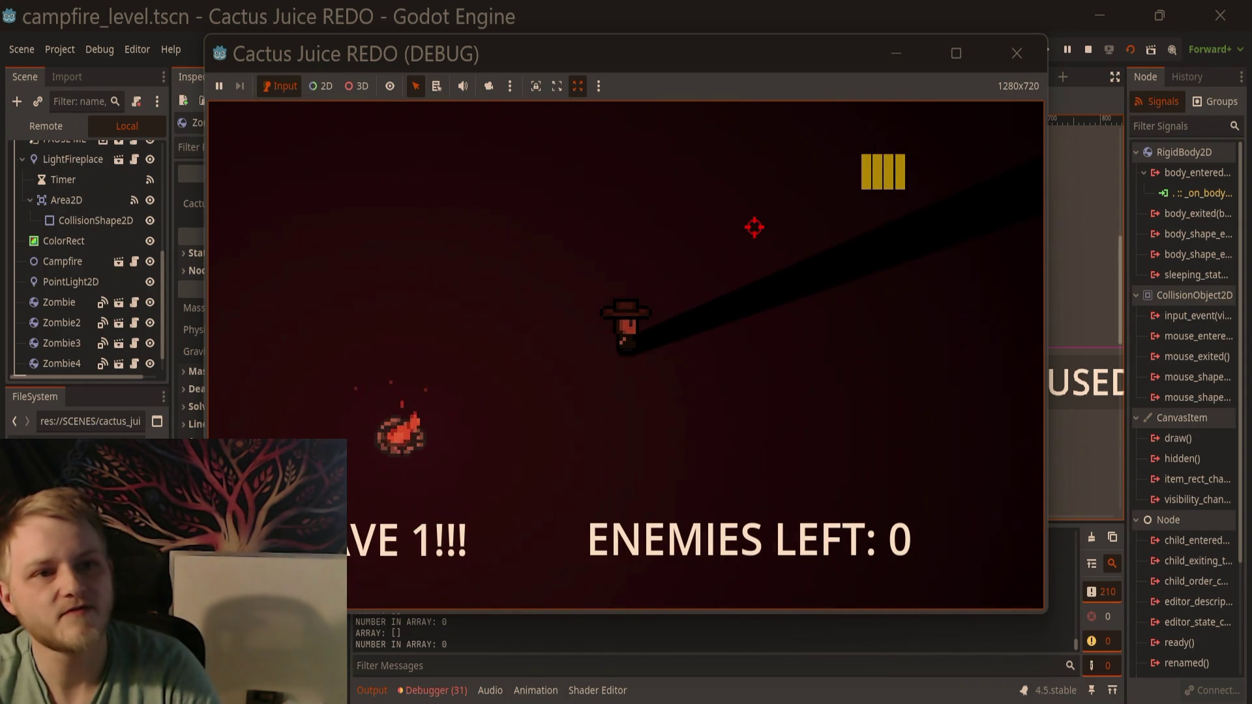
{"action": "key", "text": "w"}
{"action": "key", "text": "d"}
{"action": "key", "text": "d"}
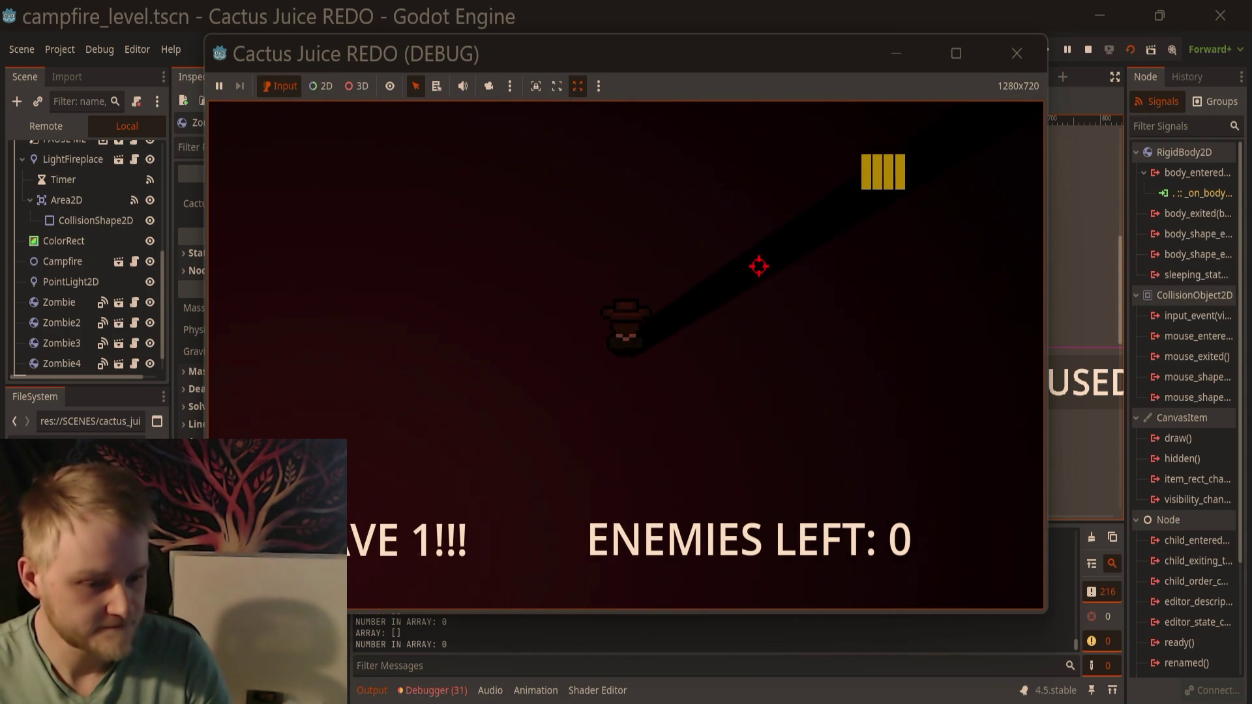
{"action": "key", "text": "s"}
{"action": "key", "text": "a"}
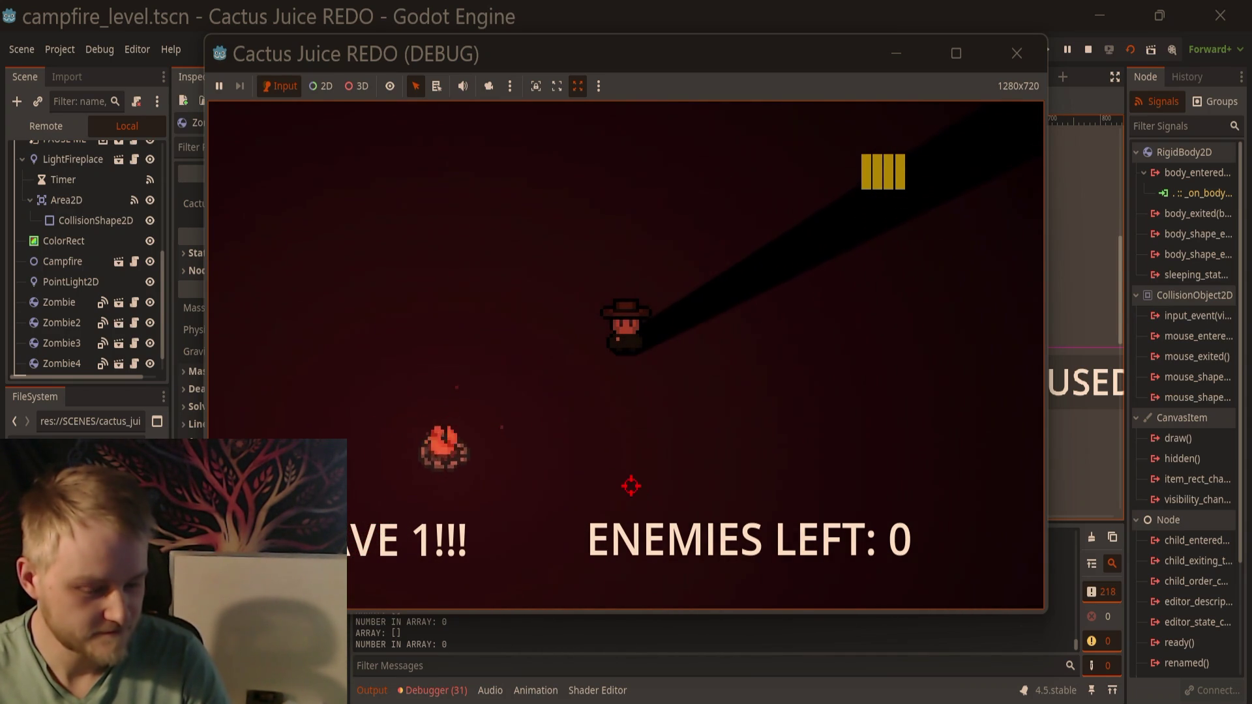
{"action": "key", "text": "a"}
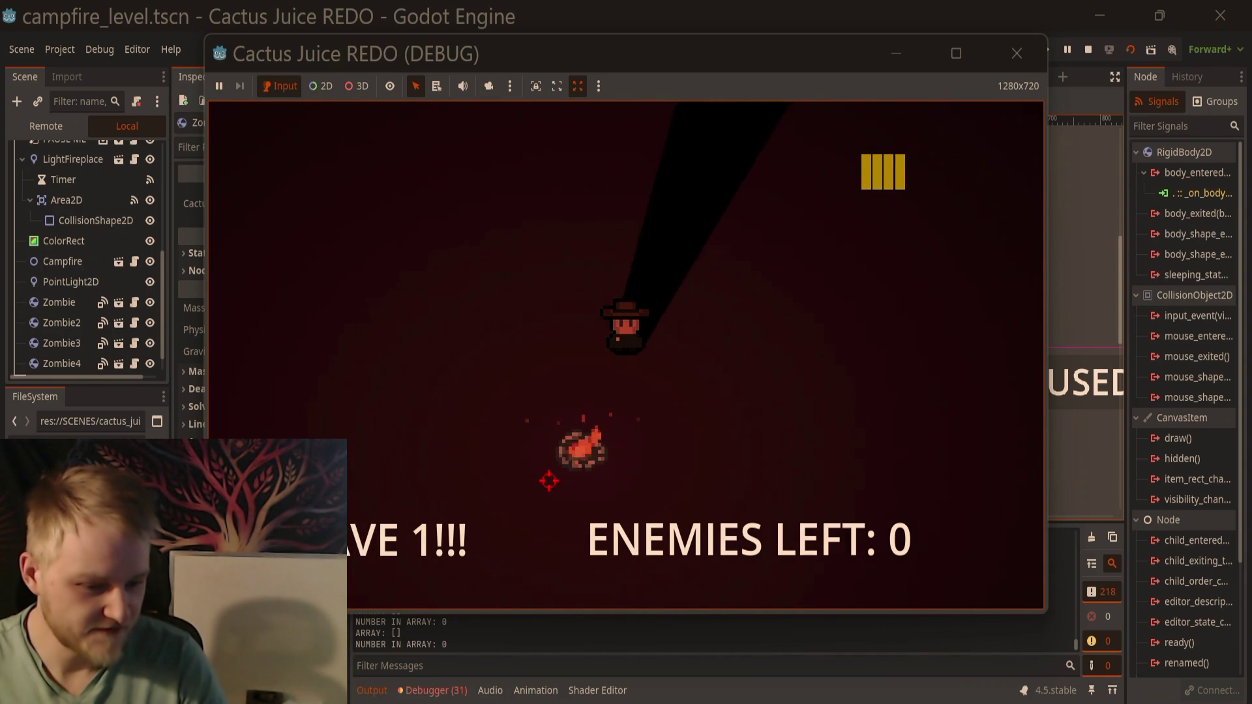
{"action": "key", "text": "a"}
{"action": "key", "text": "s"}
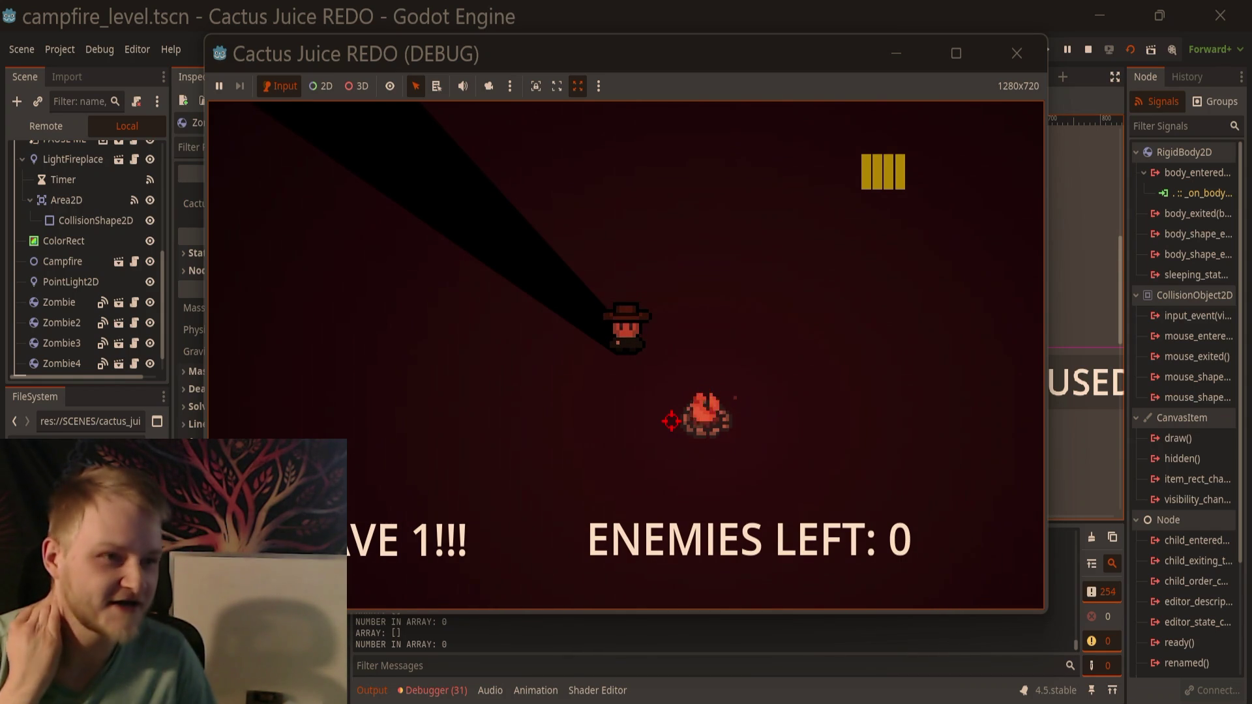
Step: Fire the final shots near the campfire, then stop the running level test
{"action": "left_click", "coordinate": [671, 421]}
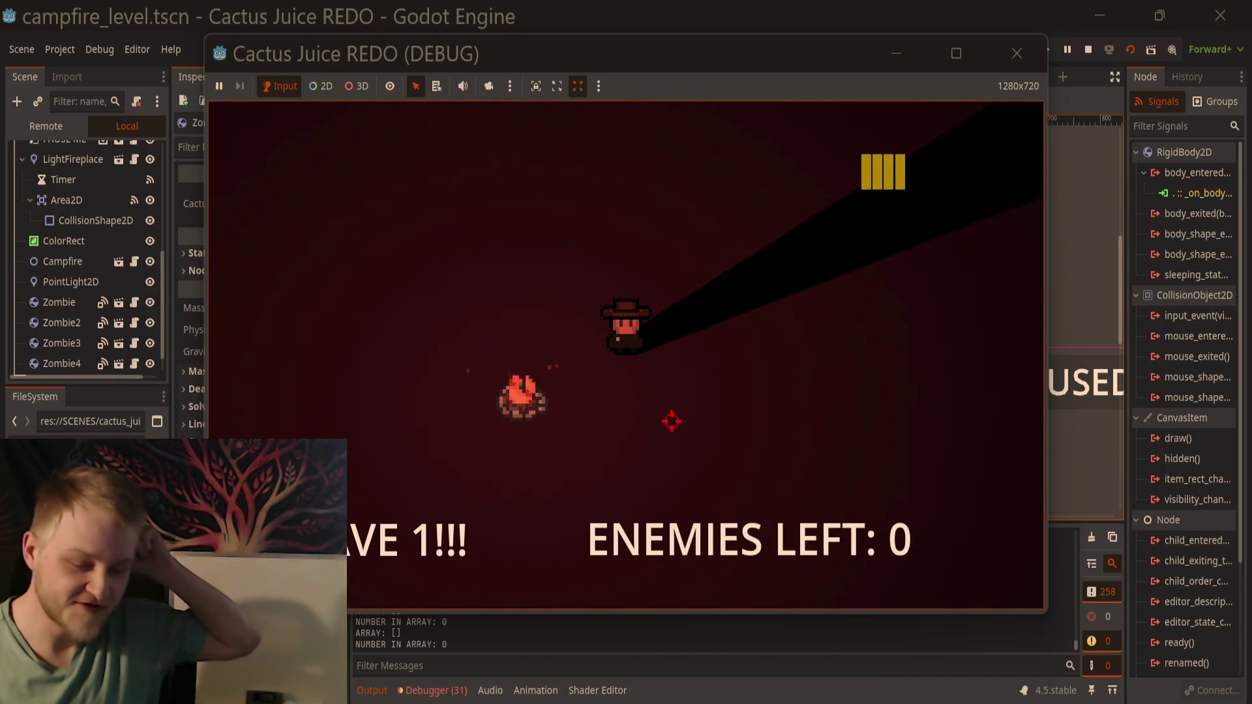
{"action": "left_click", "coordinate": [671, 418]}
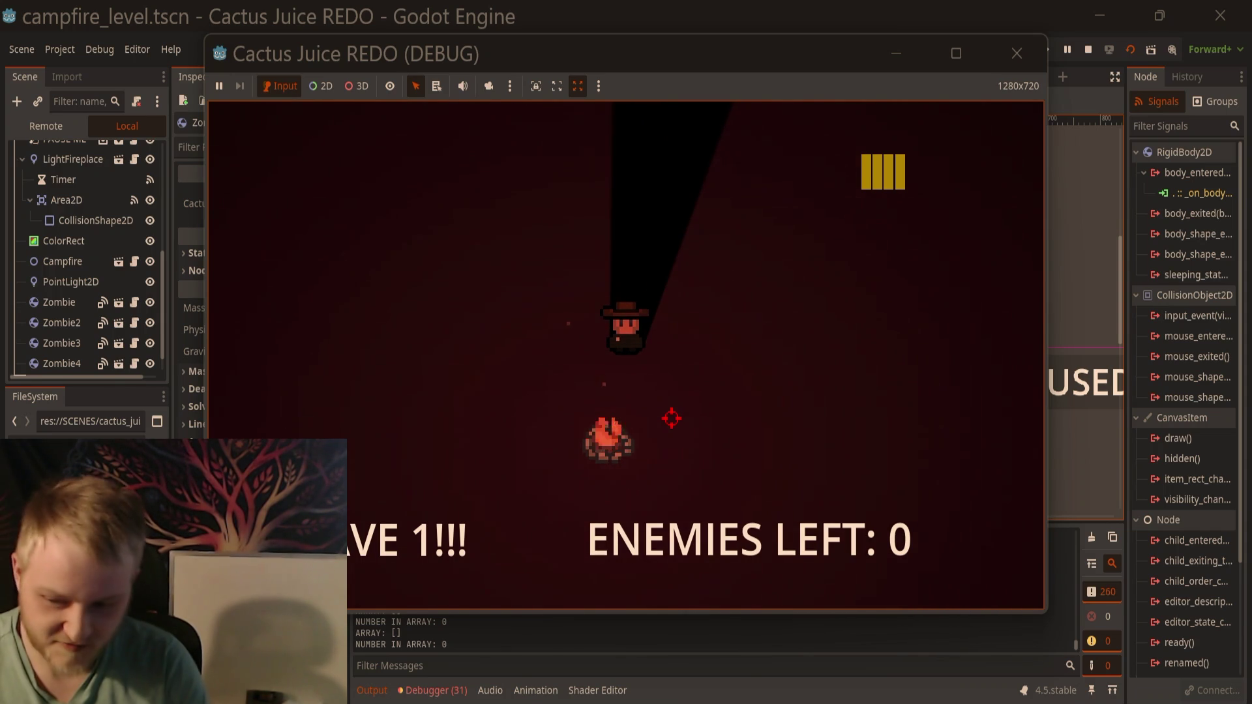
{"action": "left_click", "coordinate": [671, 418]}
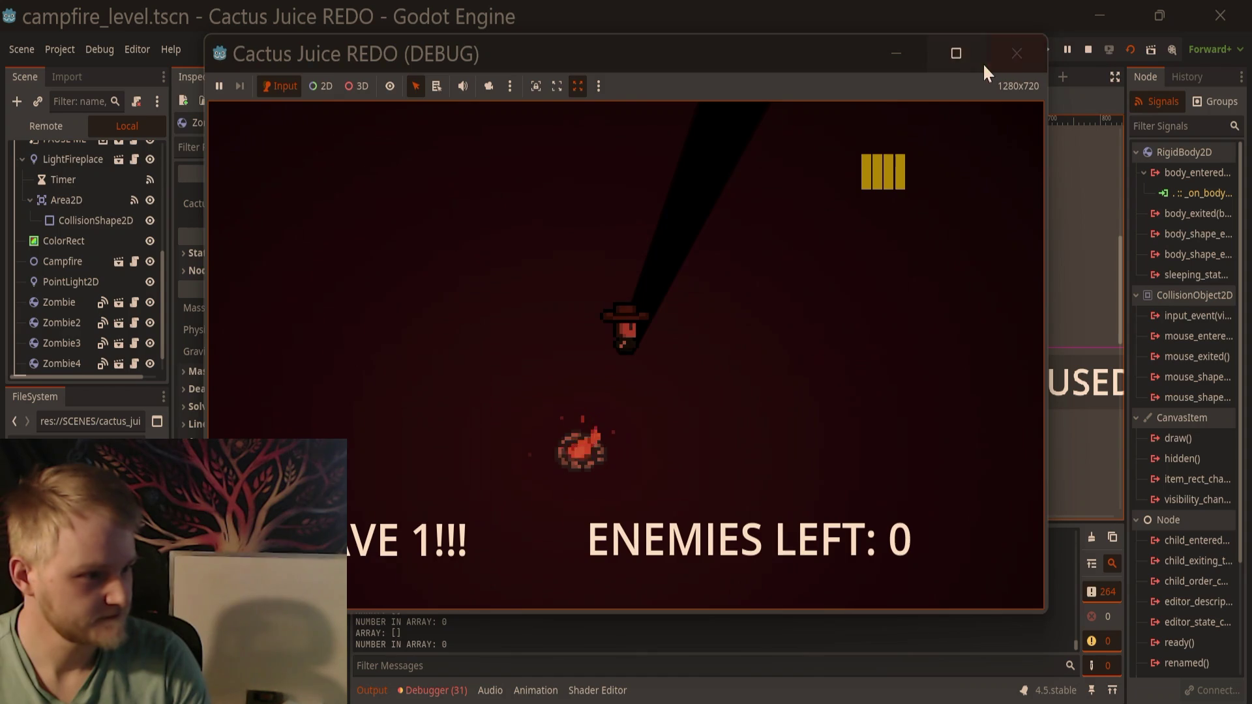
{"action": "left_click", "coordinate": [1007, 55]}
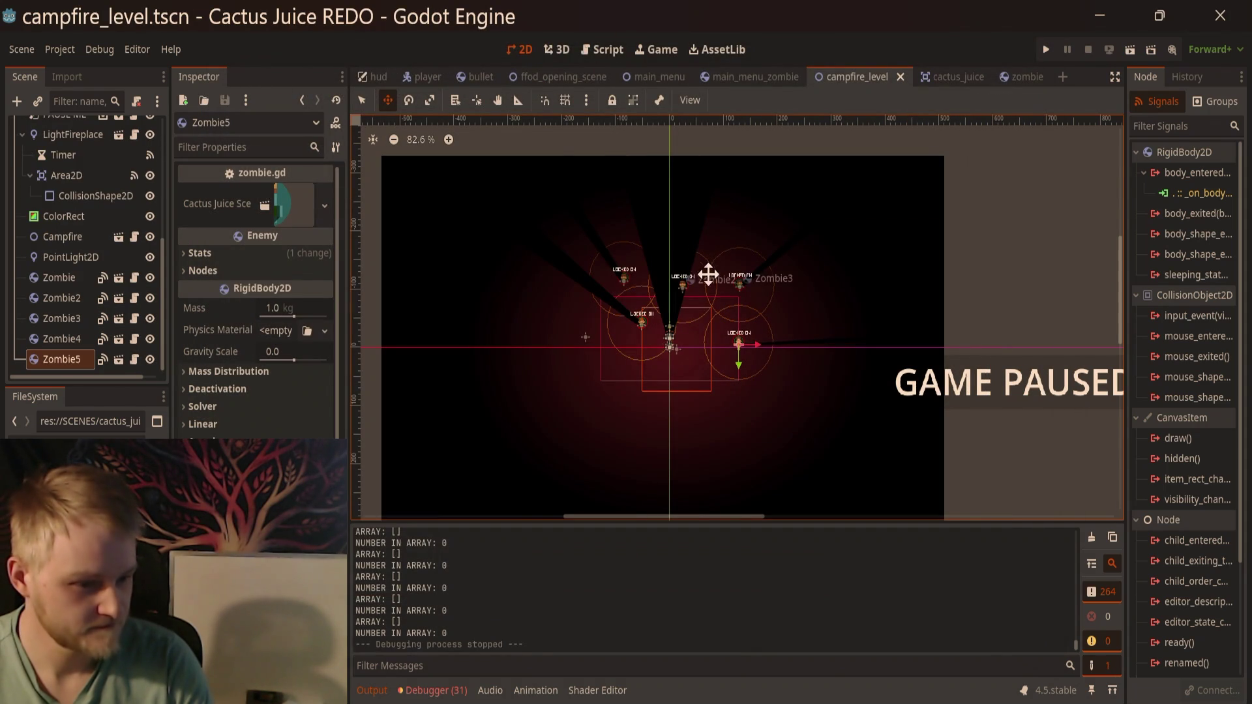
Step: Switch to ffod_opening_scene, pan the view to the town, and run it with F6
{"action": "left_click", "coordinate": [707, 272]}
{"action": "left_click", "coordinate": [571, 78]}
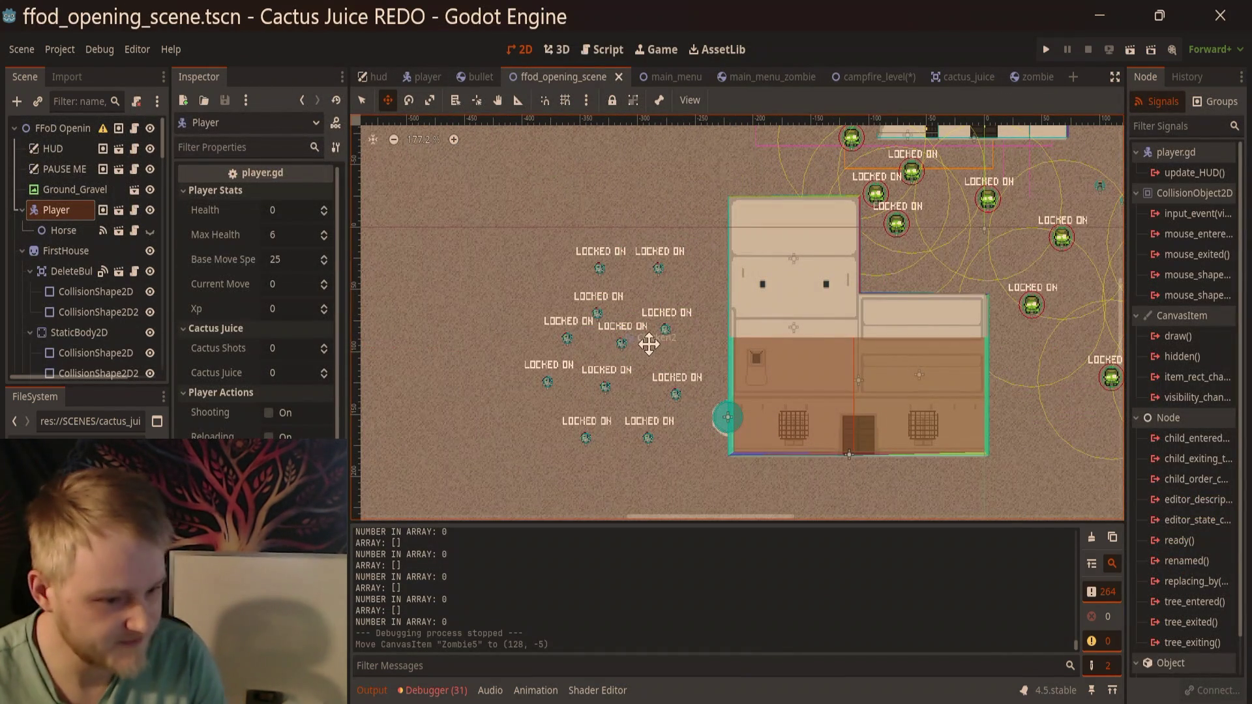
{"action": "left_click_drag", "start_coordinate": [914, 287], "coordinate": [657, 346]}
{"action": "scroll", "coordinate": [743, 358], "scroll_direction": "up", "scroll_amount": 5}
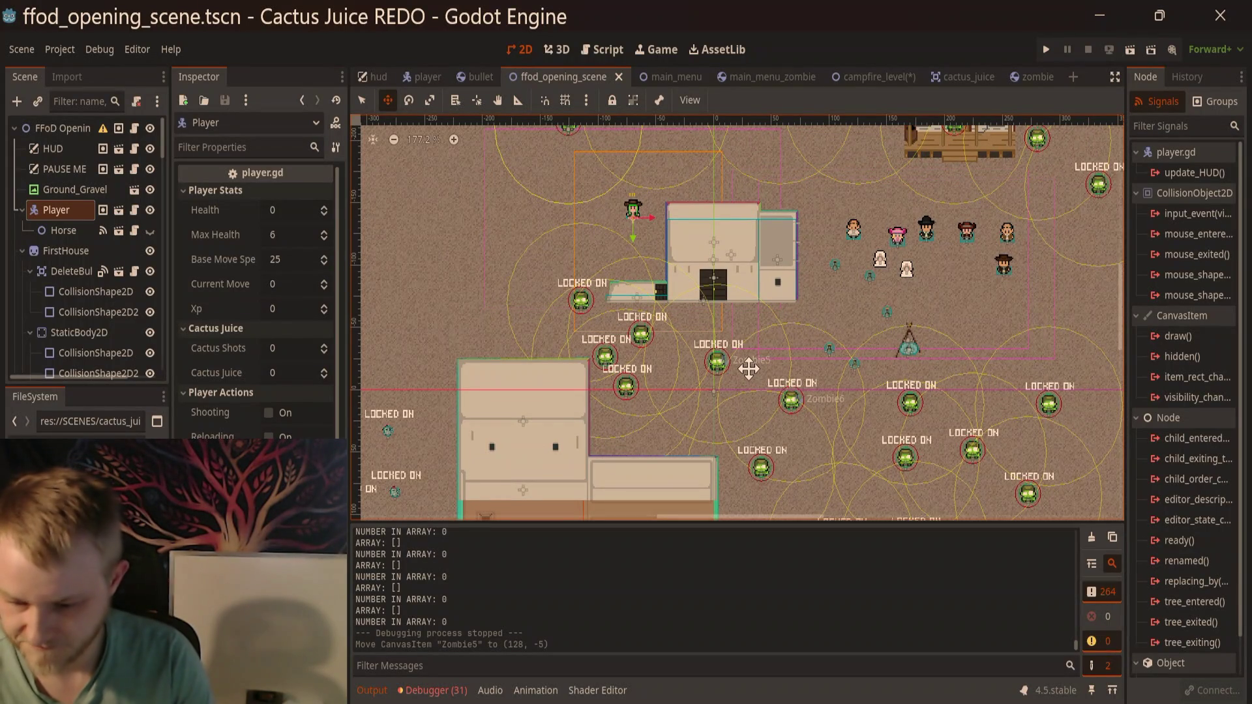
{"action": "key", "text": "F6"}
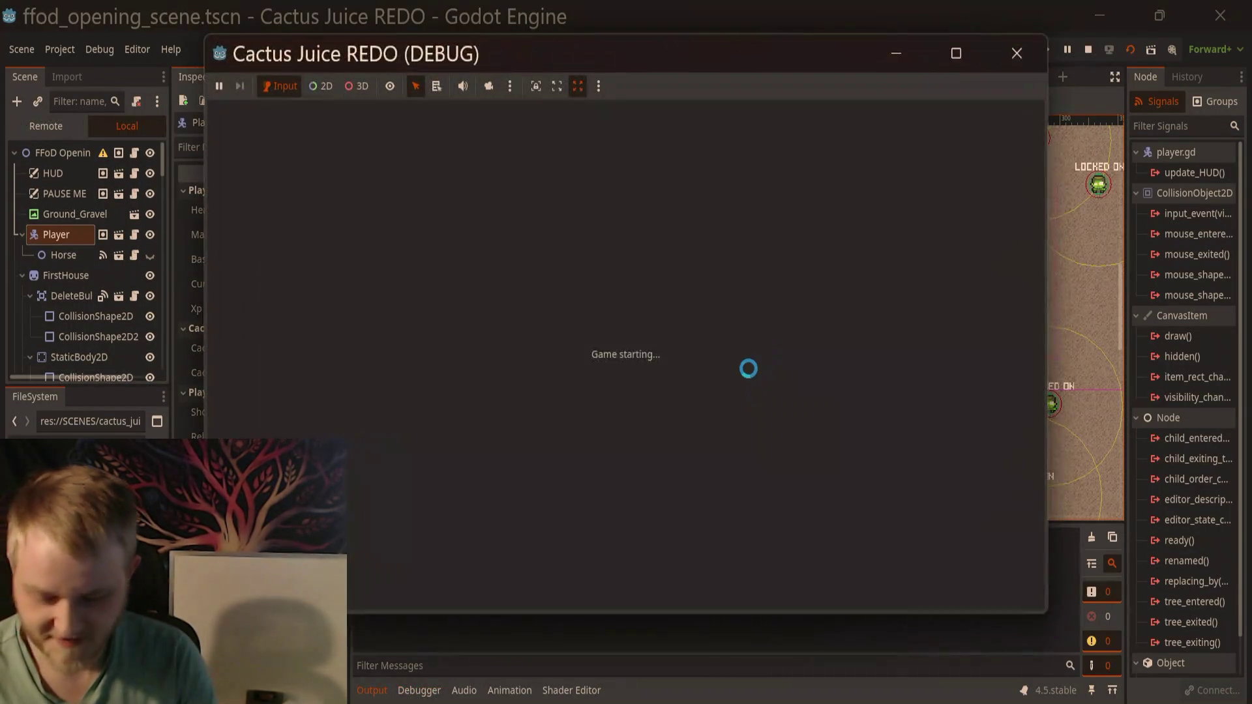
Step: Walk the player around the house and pick up the first cactus juice bottle
{"action": "key", "text": "w"}
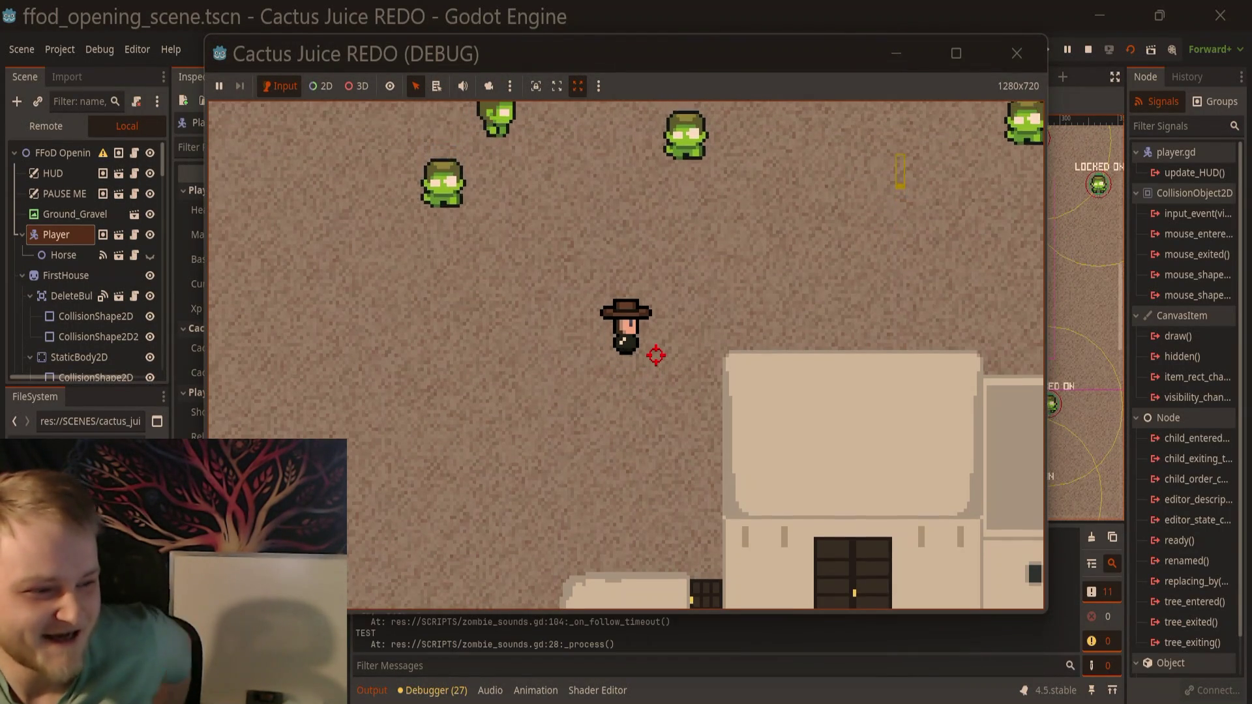
{"action": "key", "text": "d"}
{"action": "key", "text": "w"}
{"action": "key", "text": "d"}
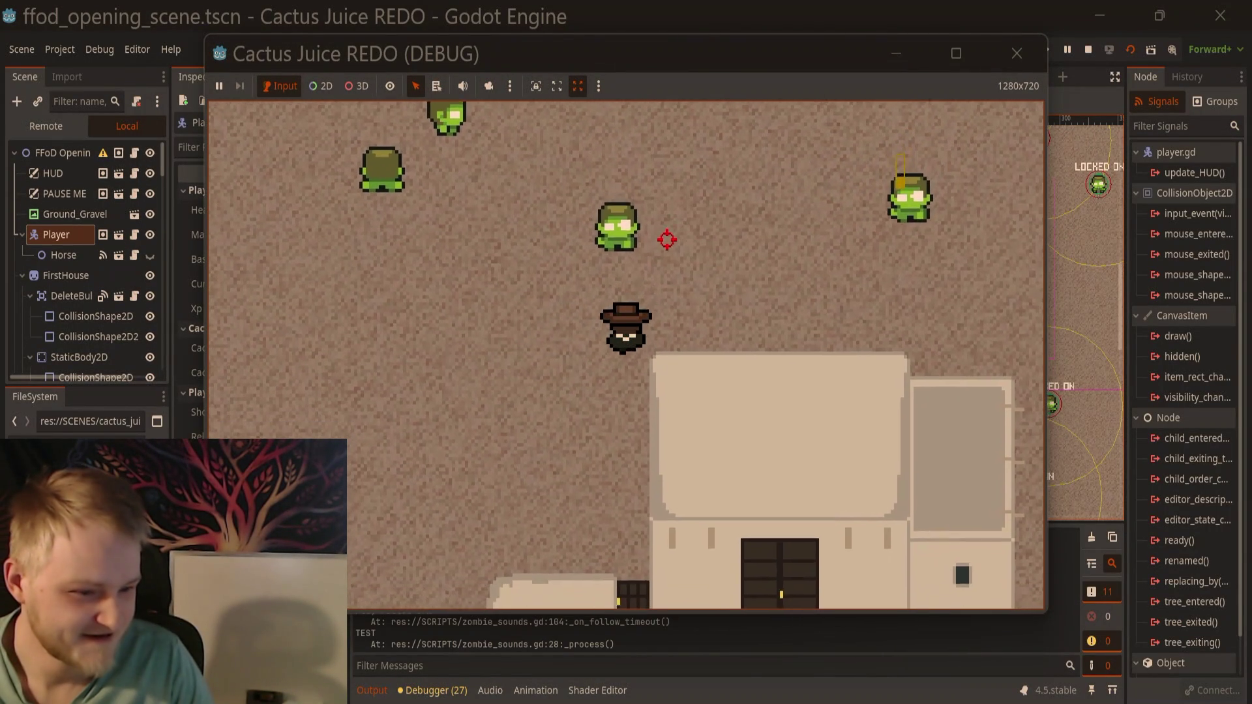
{"action": "key", "text": "s"}
{"action": "key", "text": "a"}
{"action": "key", "text": "w"}
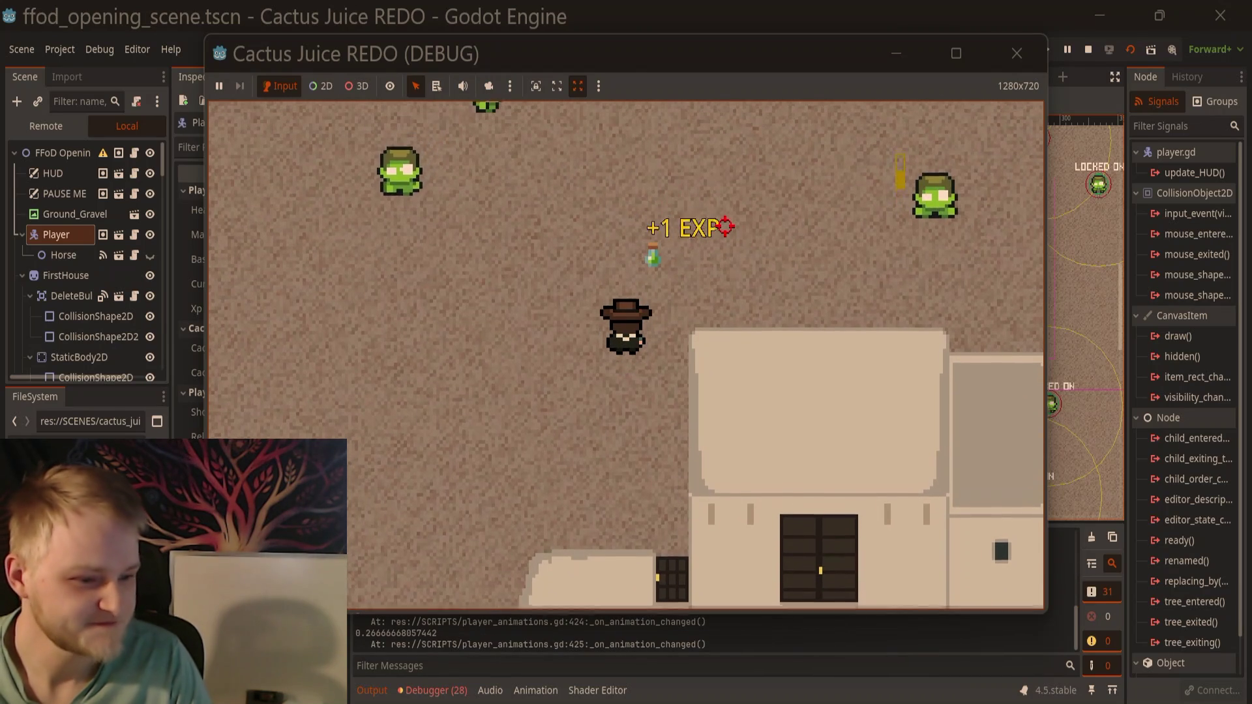
{"action": "key", "text": "w"}
{"action": "key", "text": "a"}
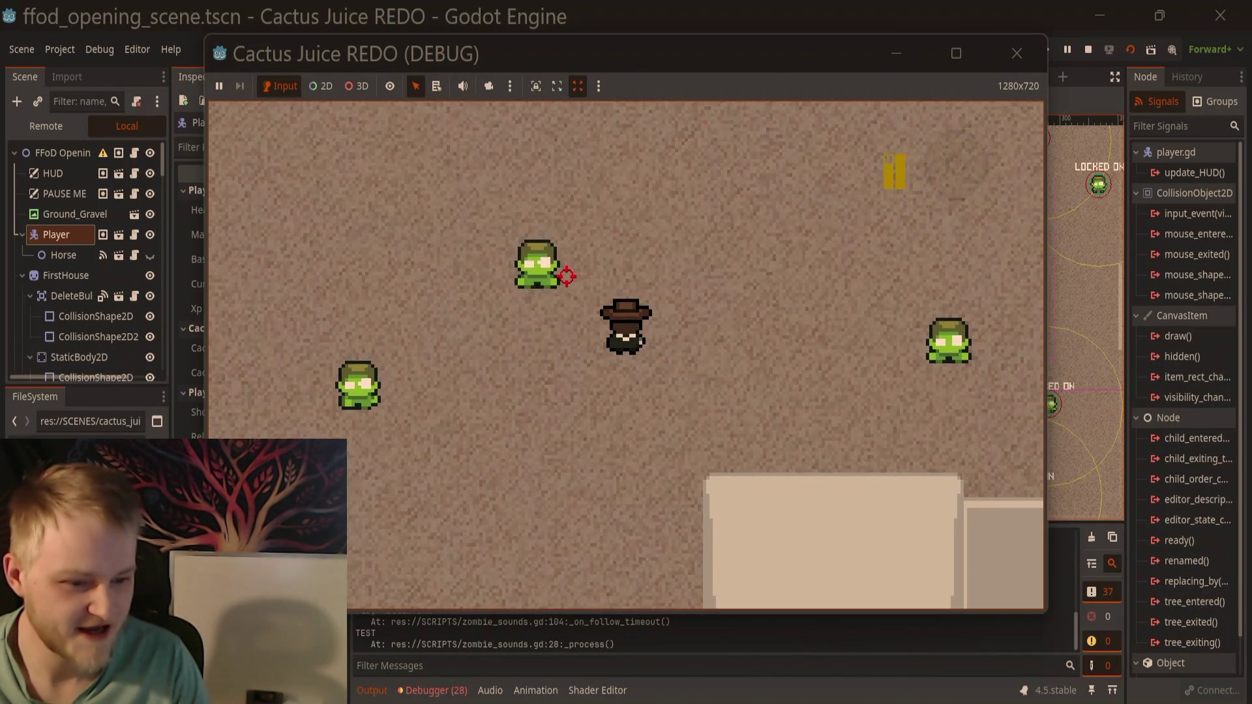
{"action": "key", "text": "w"}
{"action": "key", "text": "a"}
{"action": "key", "text": "d"}
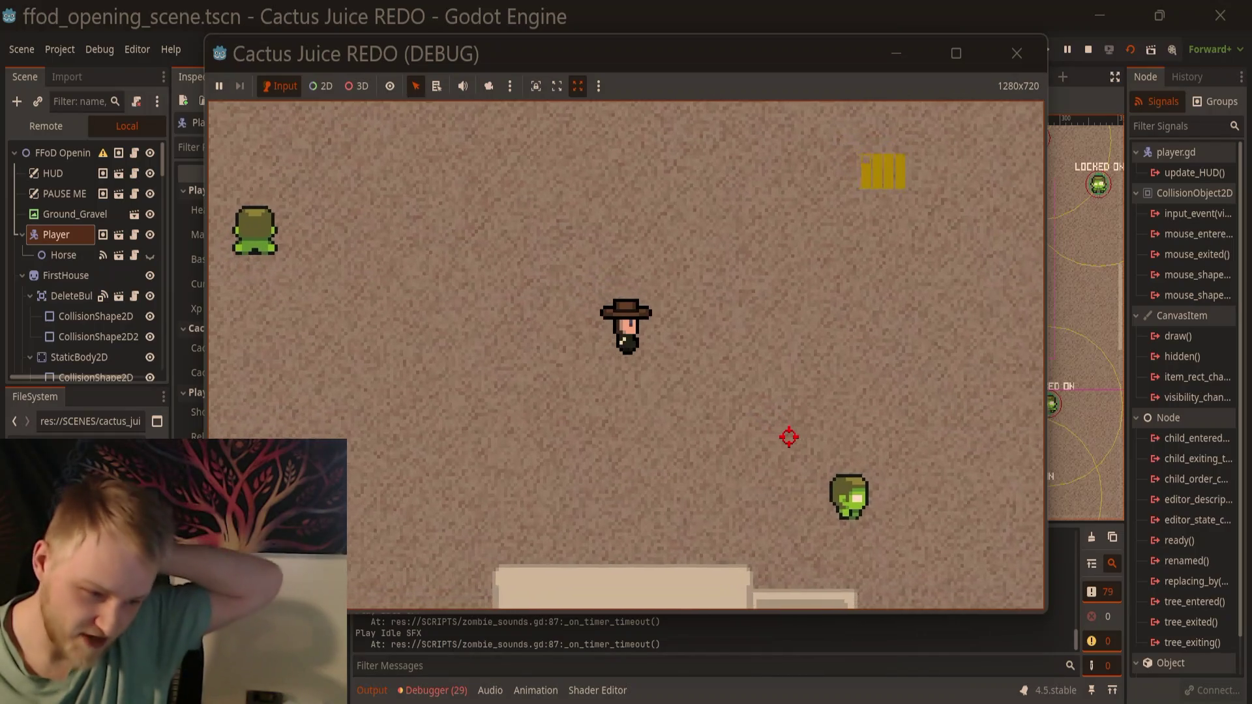
Step: Walk toward the buildings and townsfolk, shooting two zombies along the way
{"action": "key", "text": "w"}
{"action": "key", "text": "d"}
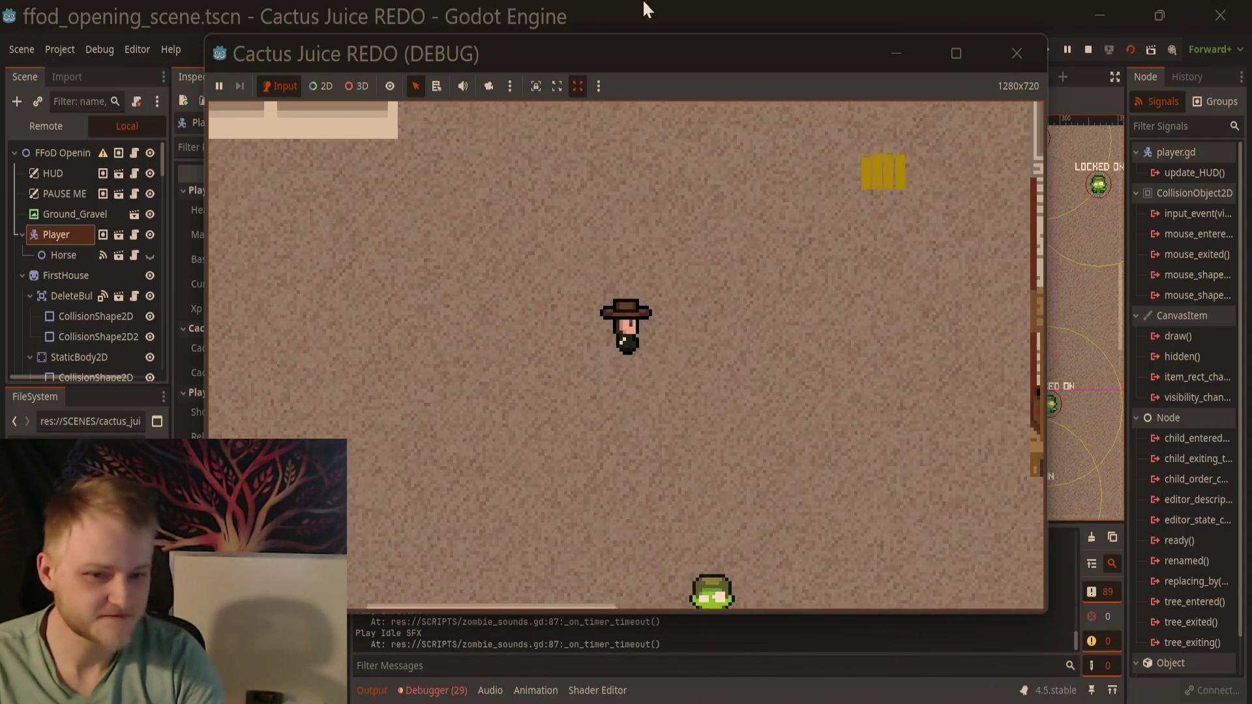
{"action": "key", "text": "d"}
{"action": "key", "text": "s"}
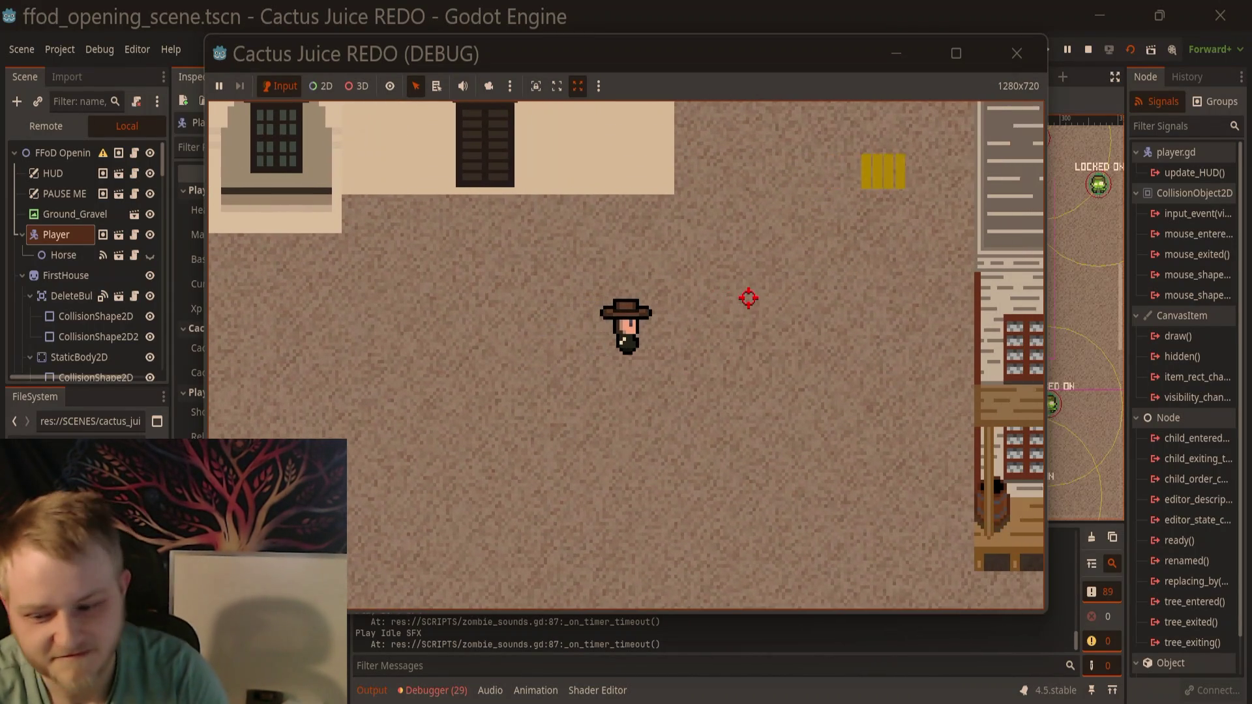
{"action": "key", "text": "d"}
{"action": "key", "text": "s"}
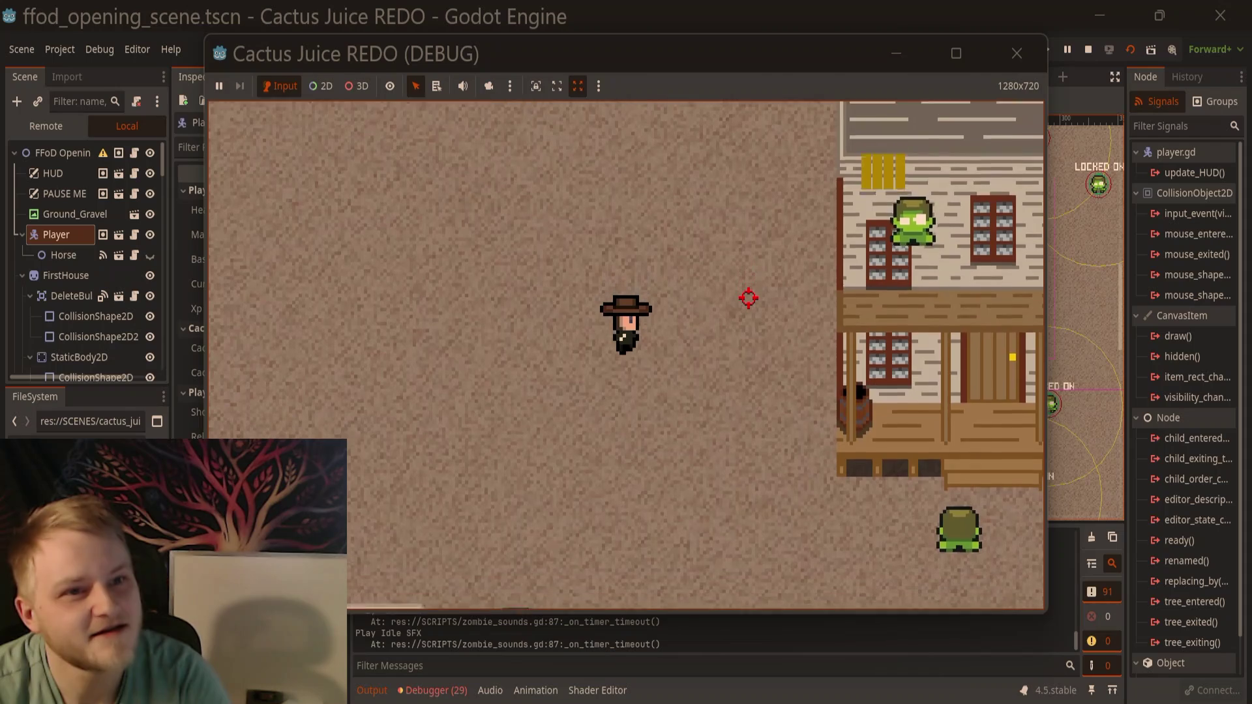
{"action": "key", "text": "d"}
{"action": "key", "text": "s"}
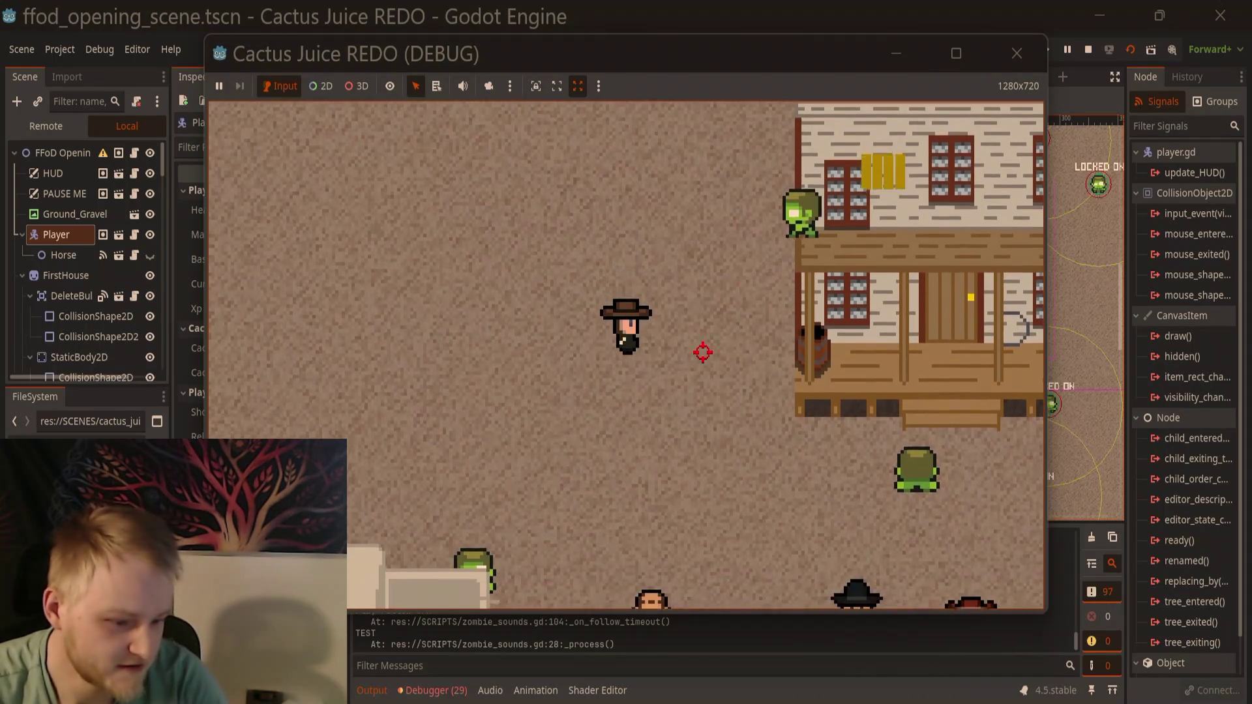
{"action": "key", "text": "w"}
{"action": "key", "text": "a"}
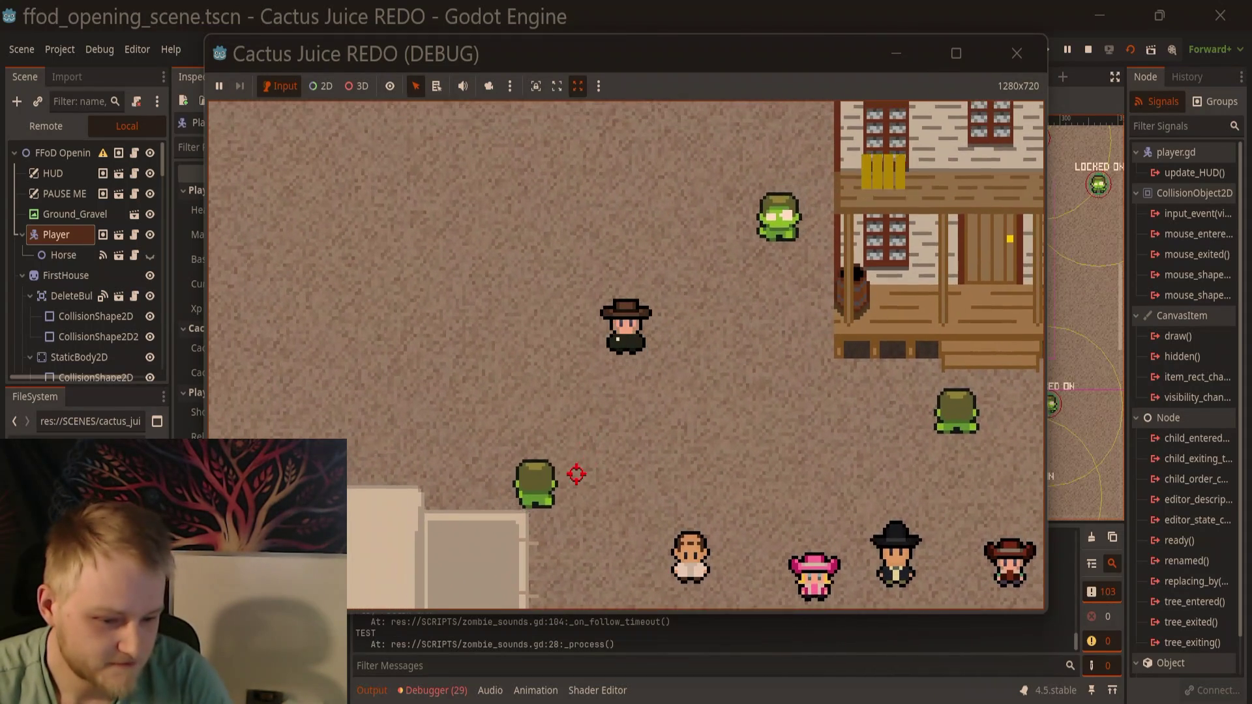
{"action": "left_click", "coordinate": [573, 473]}
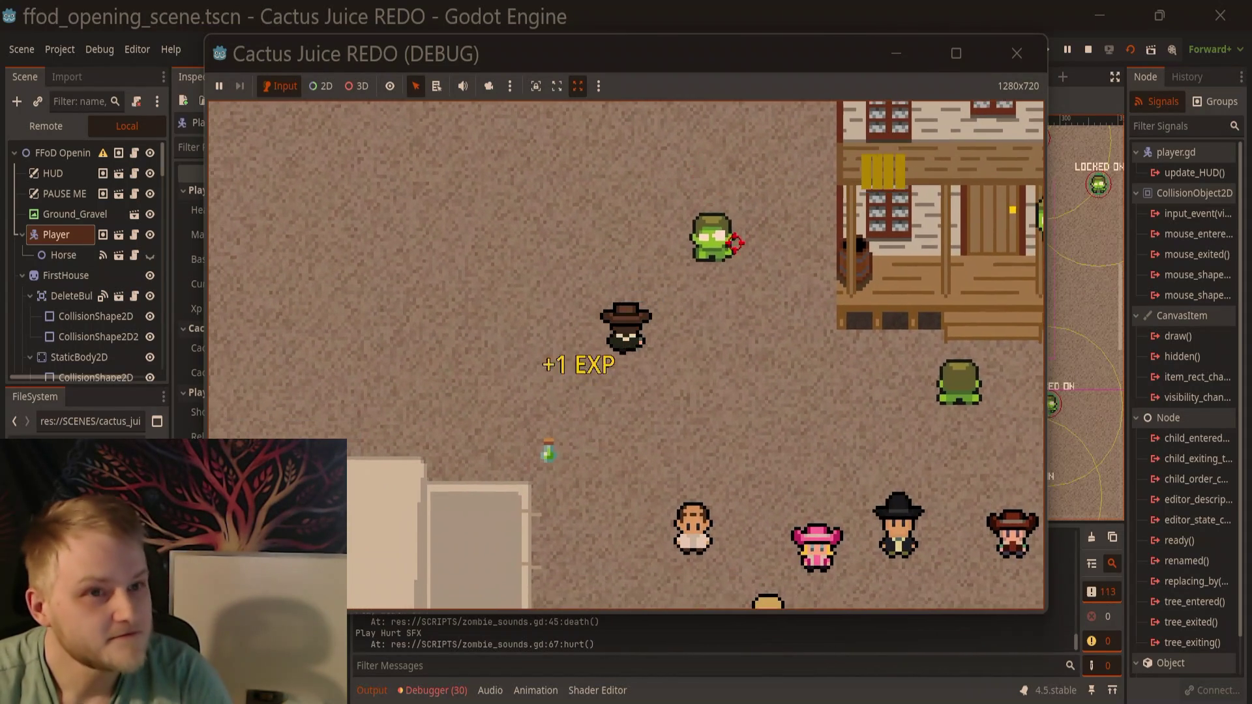
{"action": "key", "text": "w"}
{"action": "key", "text": "a"}
{"action": "left_click", "coordinate": [750, 288]}
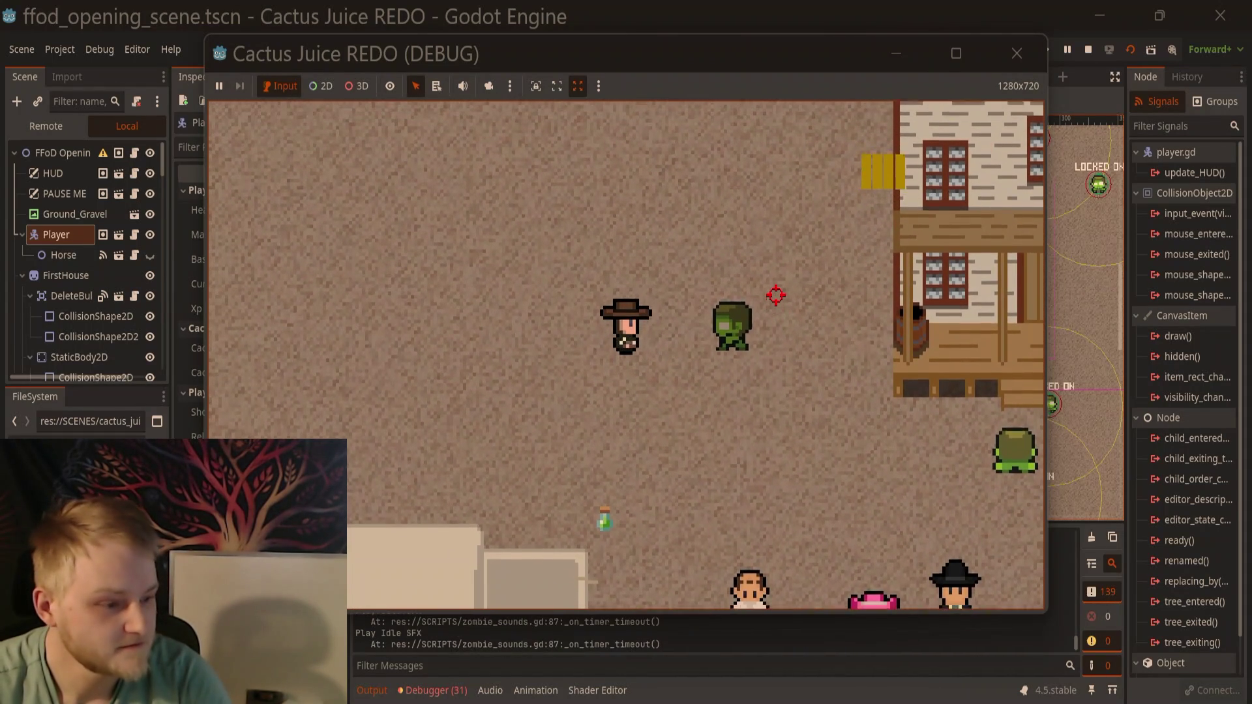
Step: Collect another cactus juice, shoot the zombie near the porch, and walk past the townsfolk
{"action": "key", "text": "s"}
{"action": "key", "text": "d"}
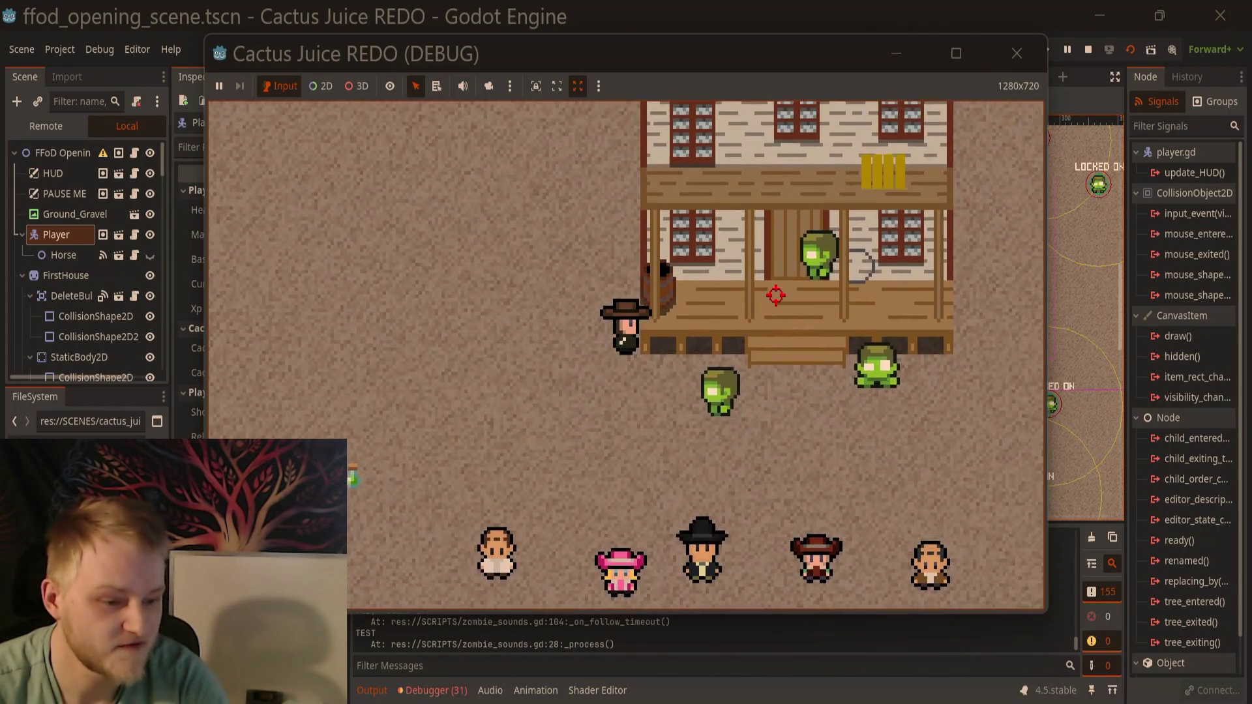
{"action": "key", "text": "s"}
{"action": "key", "text": "a"}
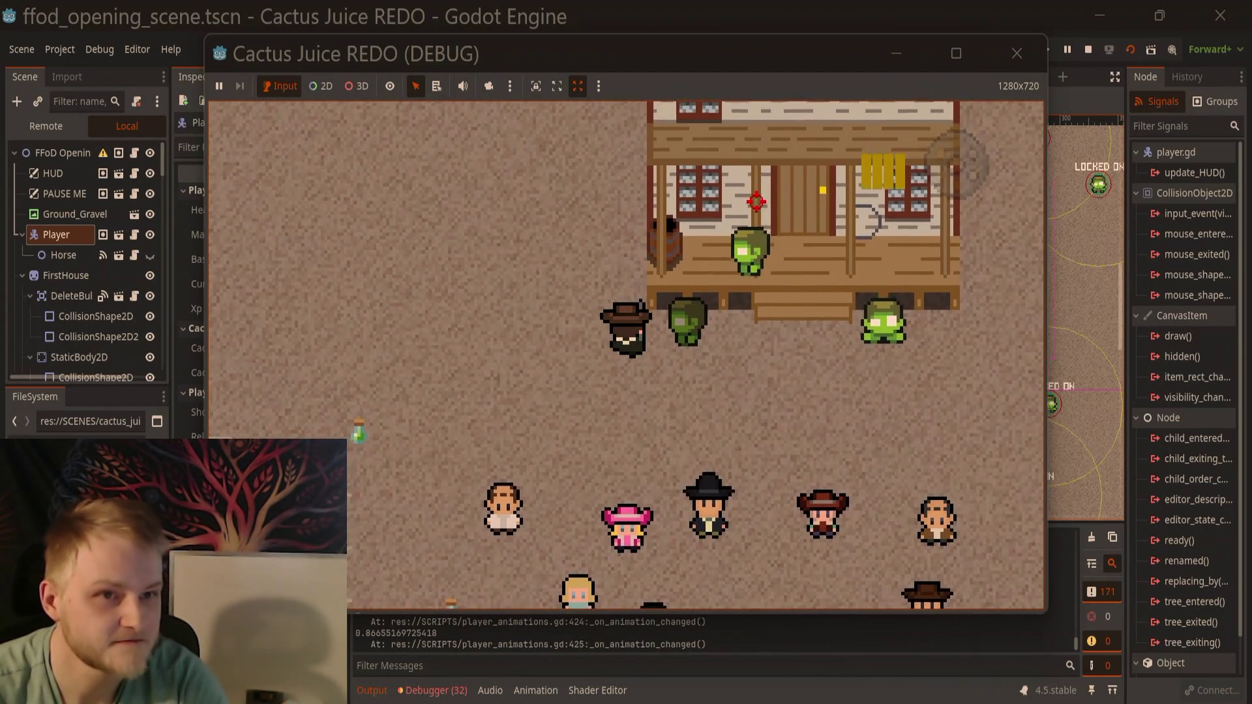
{"action": "key", "text": "s"}
{"action": "key", "text": "d"}
{"action": "left_click", "coordinate": [692, 222]}
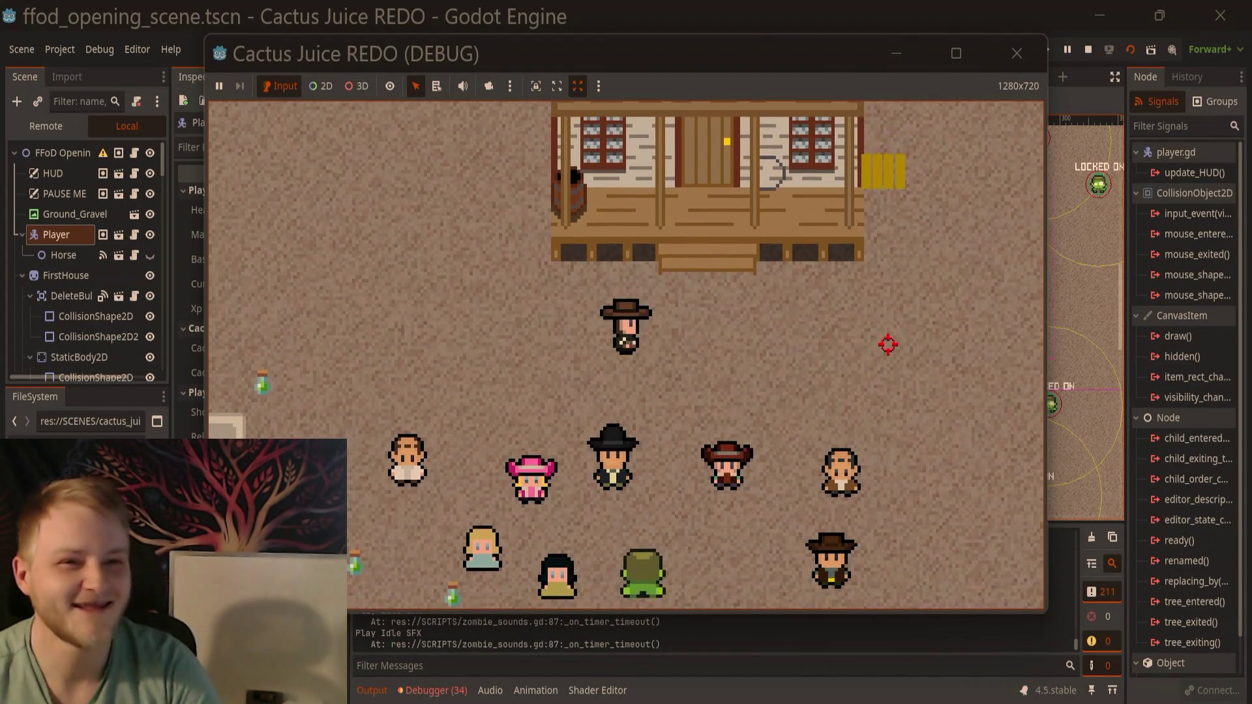
{"action": "key", "text": "d"}
{"action": "key", "text": "s"}
{"action": "key", "text": "d"}
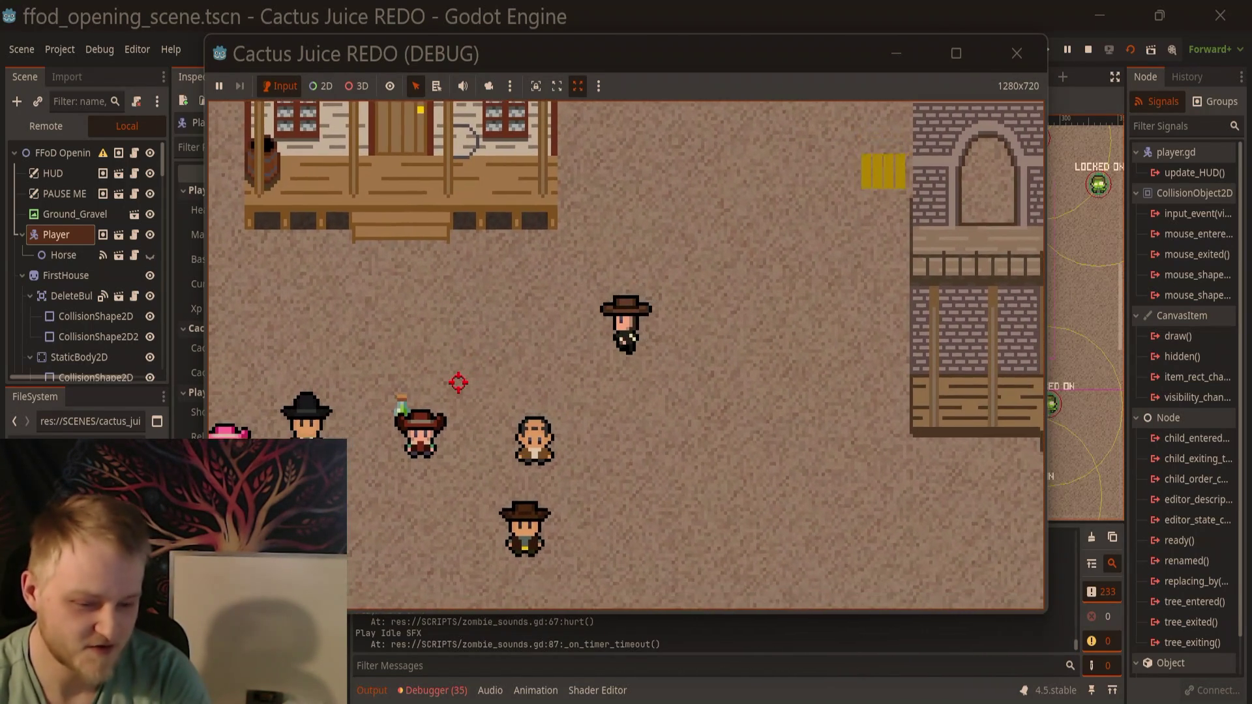
Step: Walk down-left to collect the cactus juice, then head right and down
{"action": "key", "text": "a"}
{"action": "key", "text": "s"}
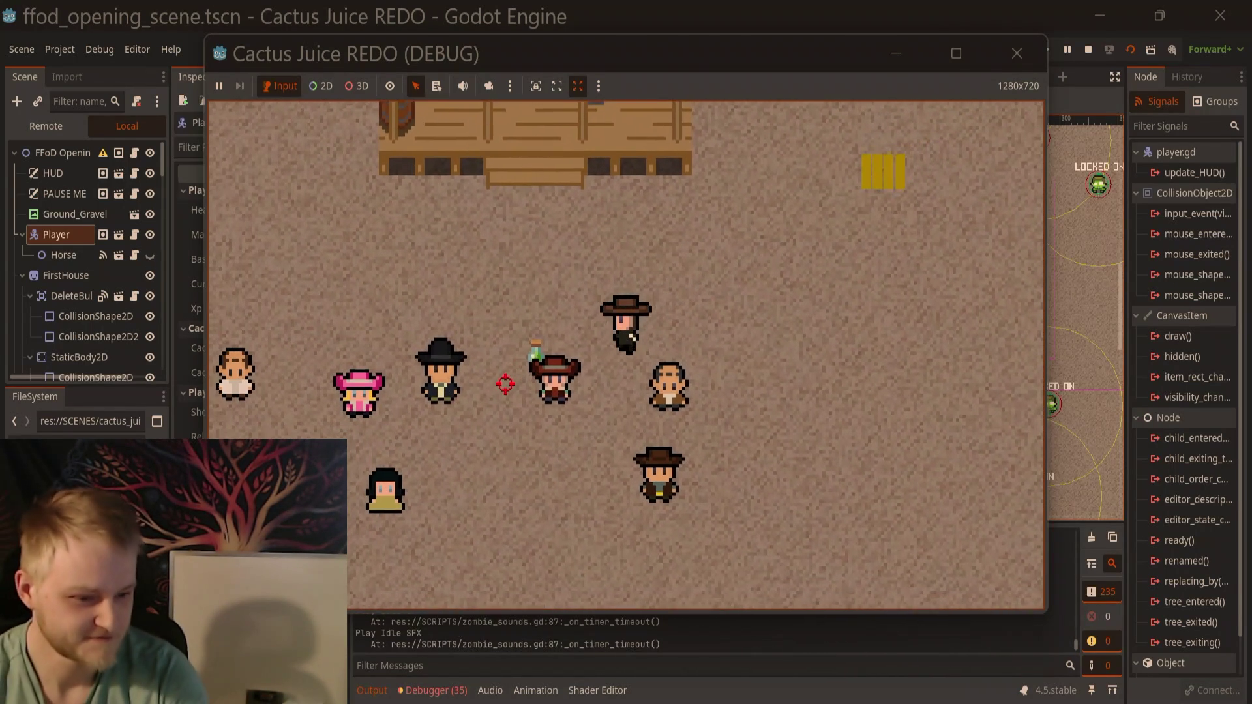
{"action": "key", "text": "a"}
{"action": "key", "text": "s"}
{"action": "key", "text": "d"}
{"action": "key", "text": "s"}
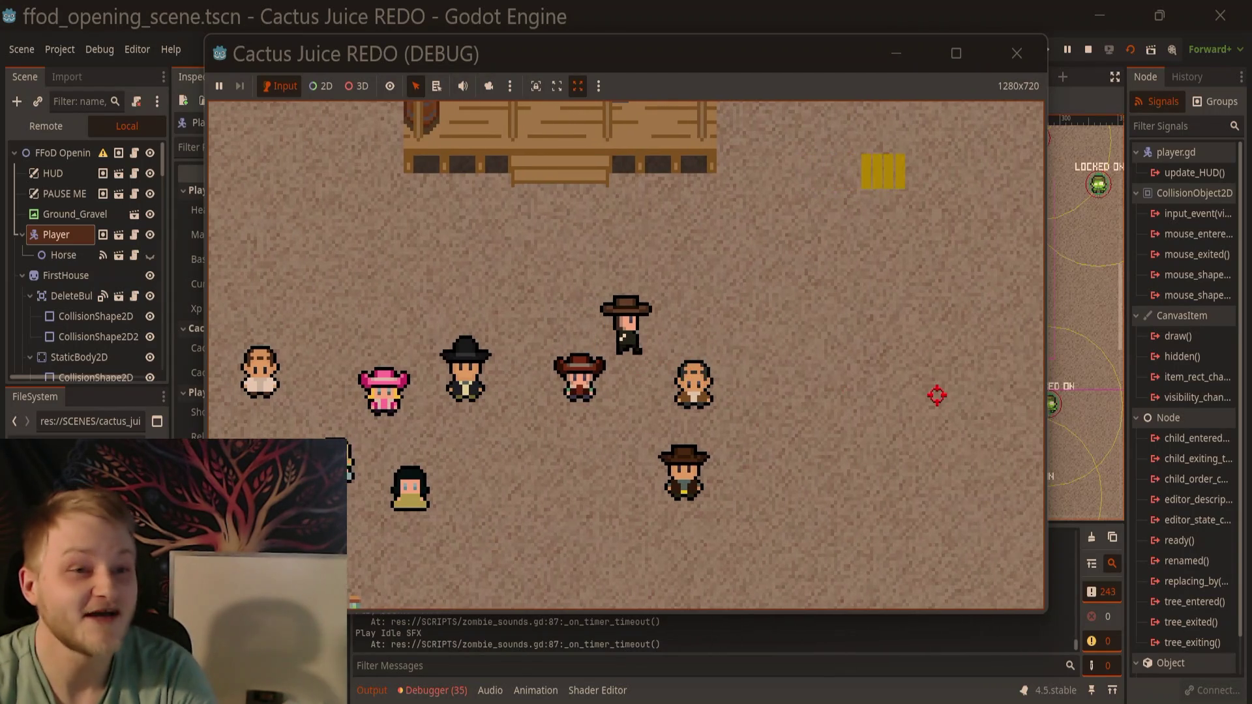
{"action": "key", "text": "d"}
{"action": "key", "text": "s"}
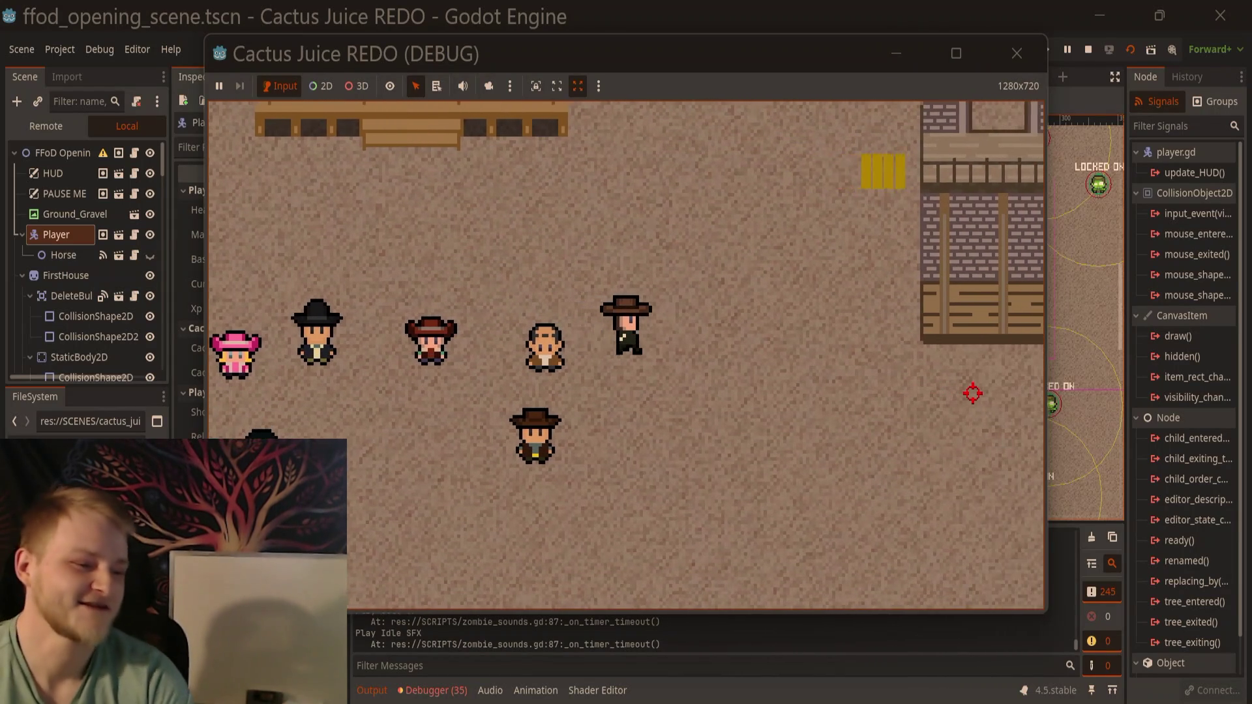
Step: Walk right along the porches to the cantina's front door
{"action": "key", "text": "d"}
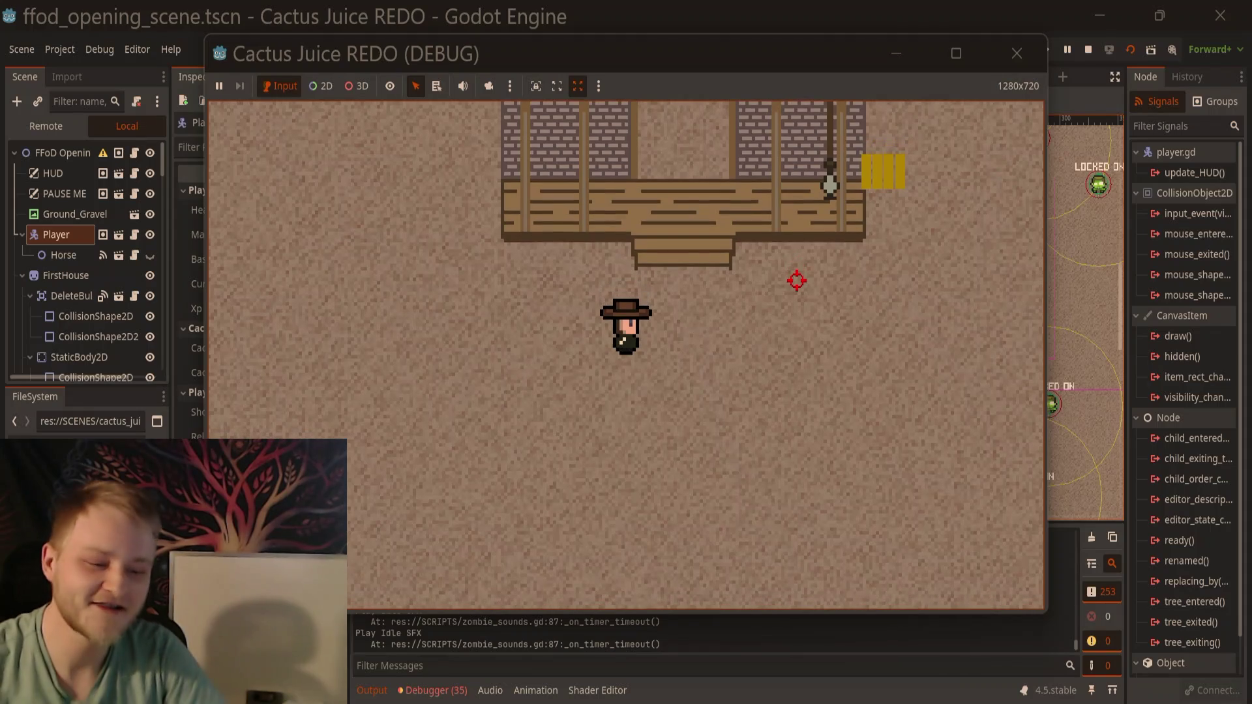
{"action": "key", "text": "d"}
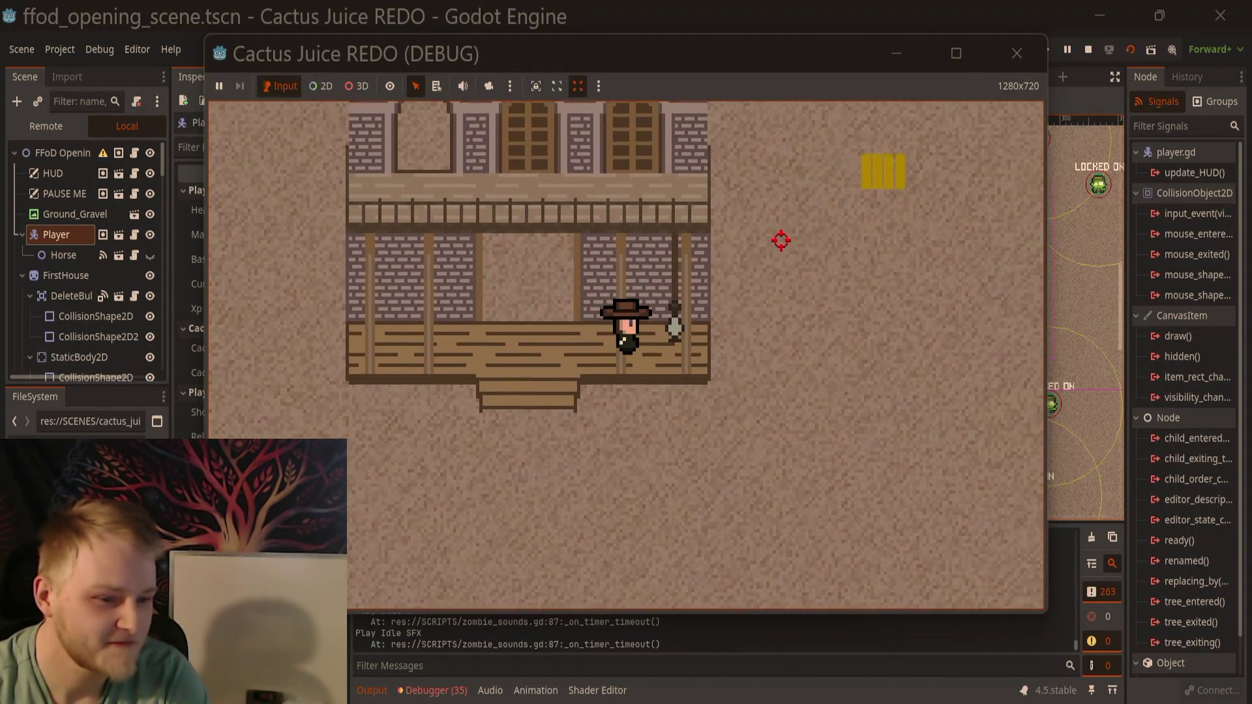
{"action": "key", "text": "d"}
{"action": "key", "text": "s"}
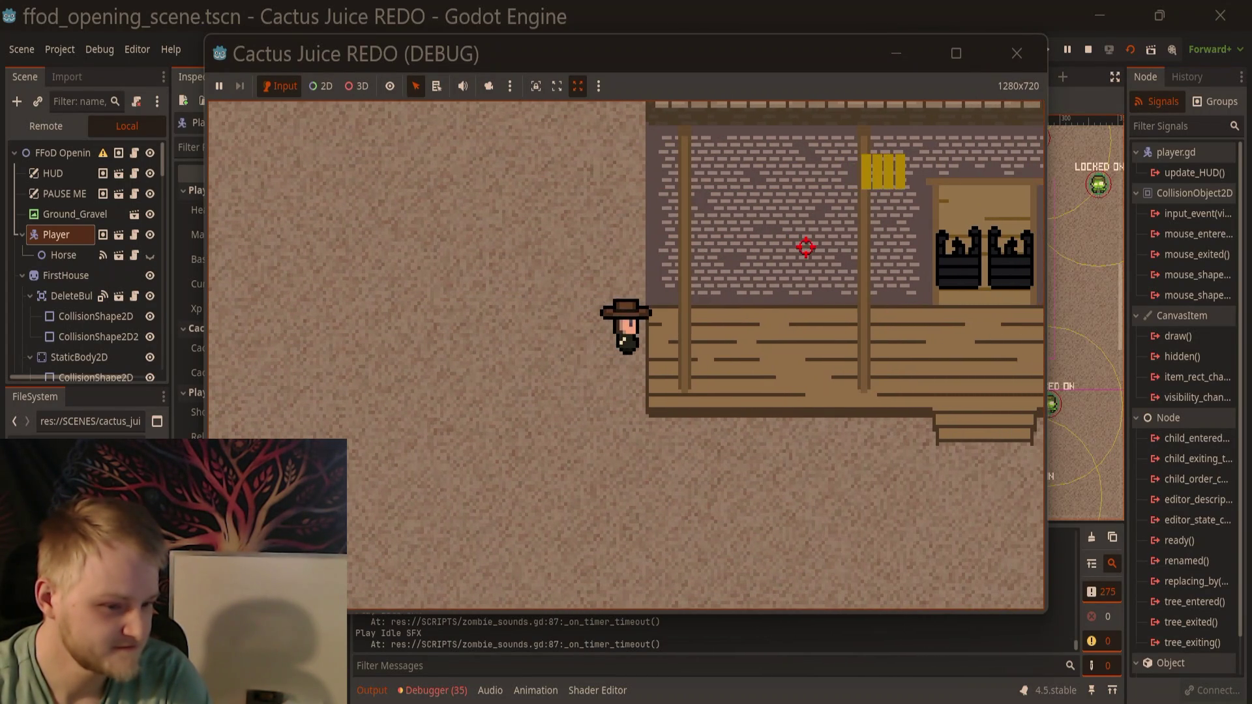
{"action": "key", "text": "d"}
{"action": "key", "text": "s"}
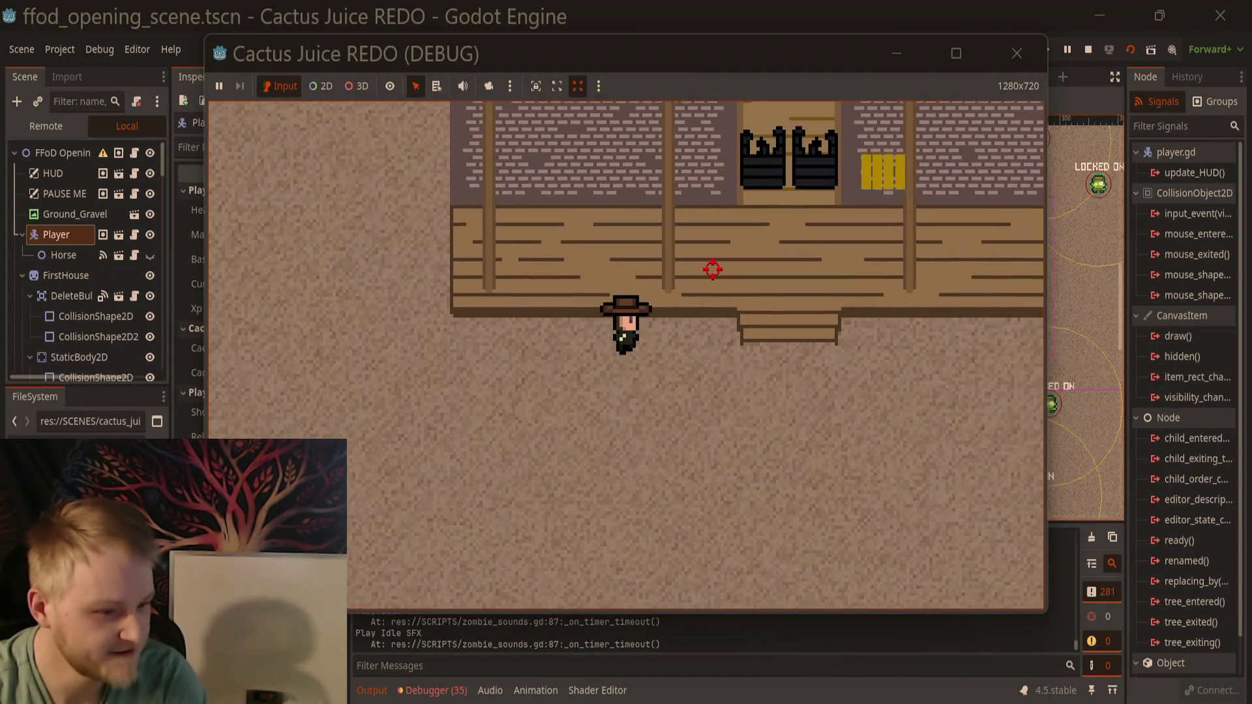
{"action": "key", "text": "d"}
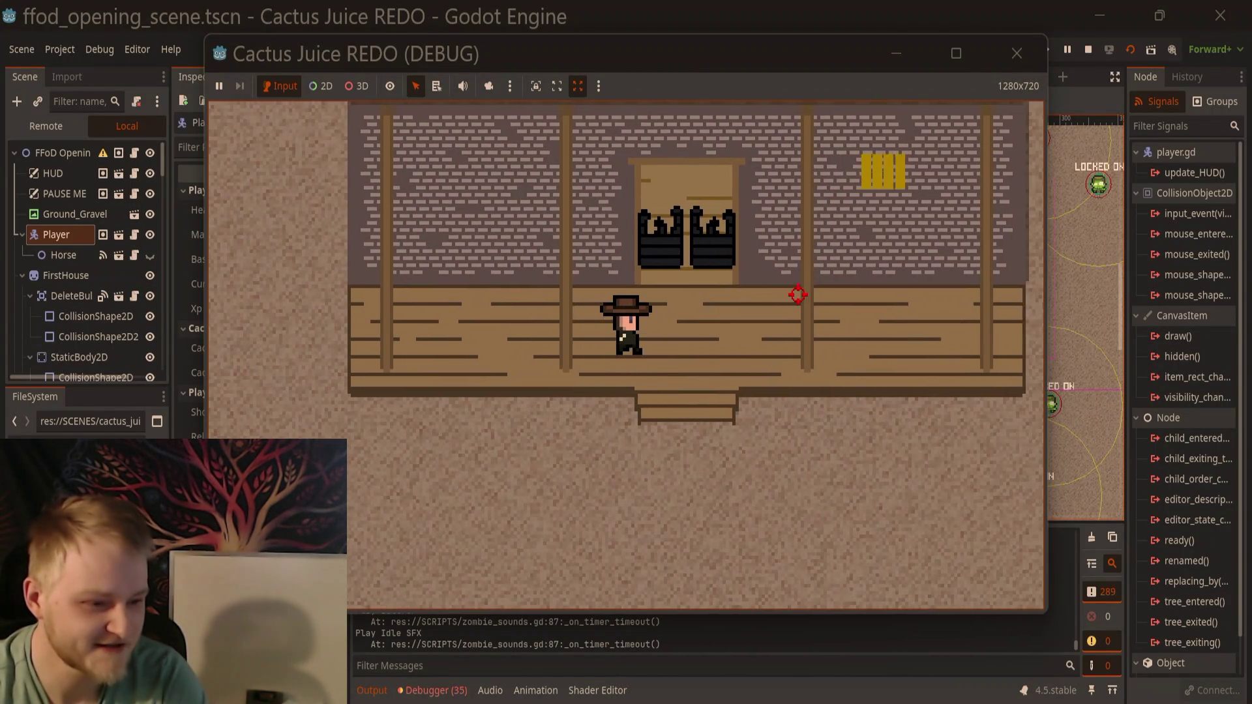
{"action": "key", "text": "d"}
{"action": "key", "text": "w"}
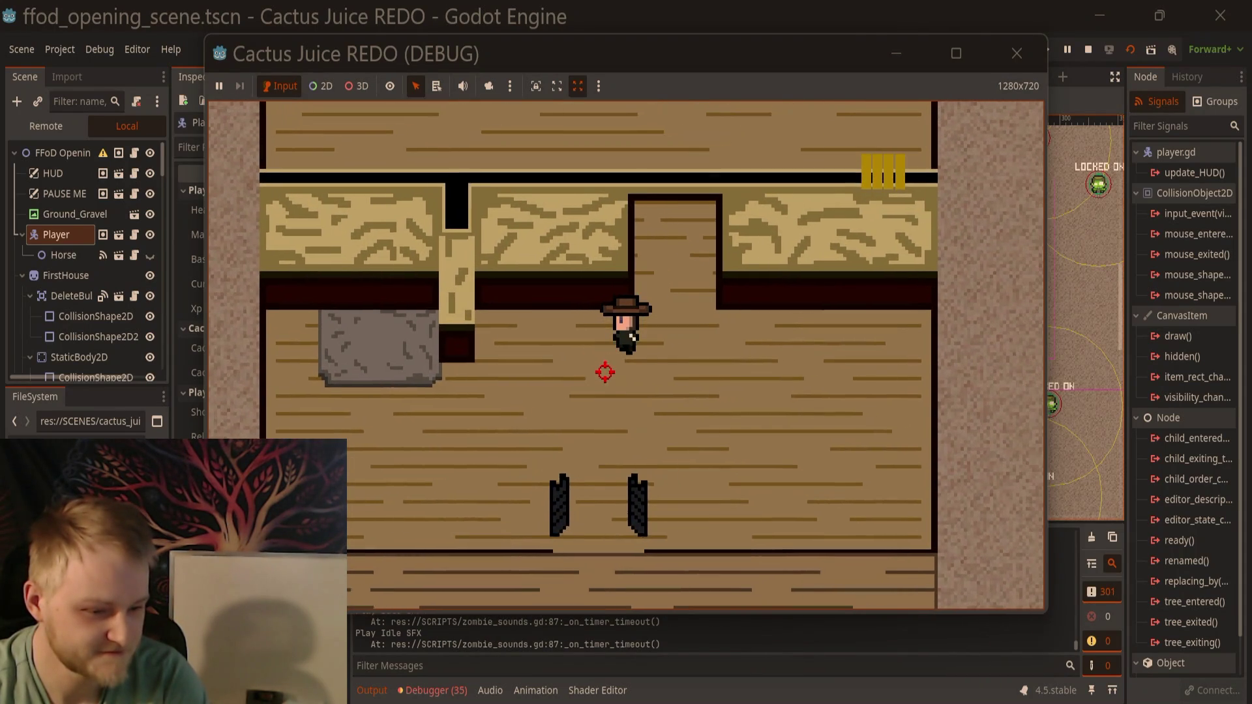
Step: Walk the player into the back room and up the stairs to the upper floor
{"action": "key", "text": "s"}
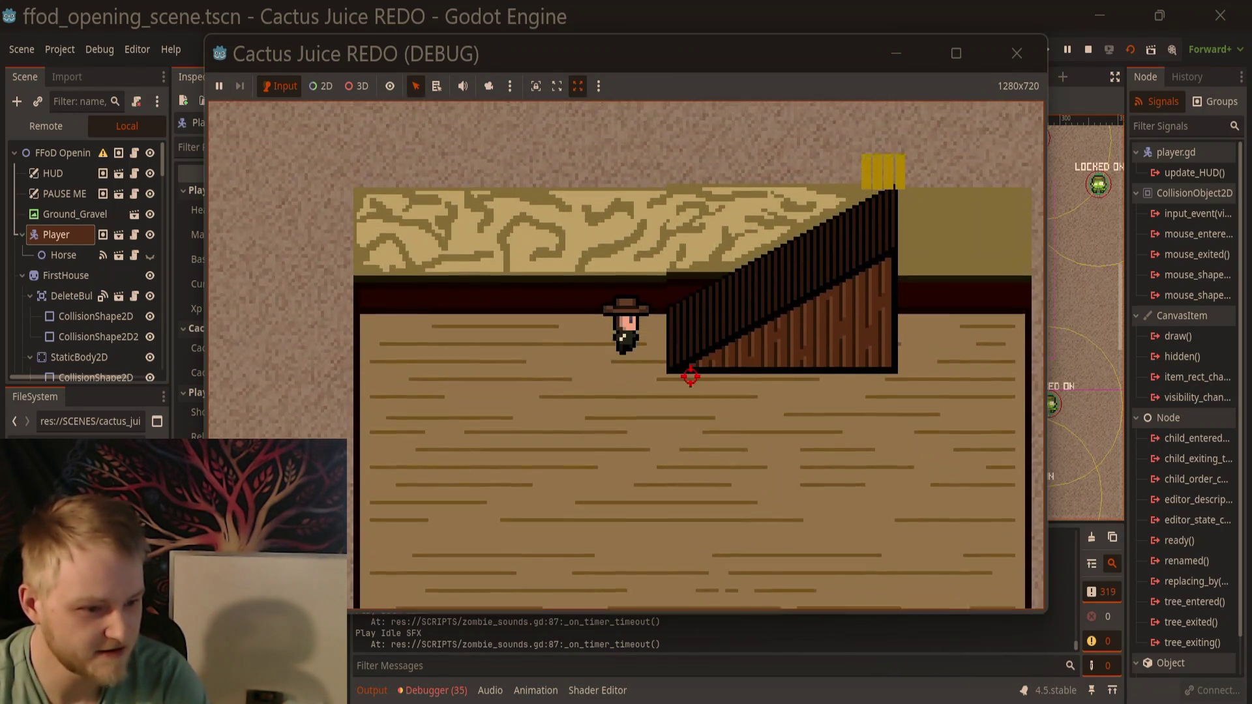
{"action": "key", "text": "w+d"}
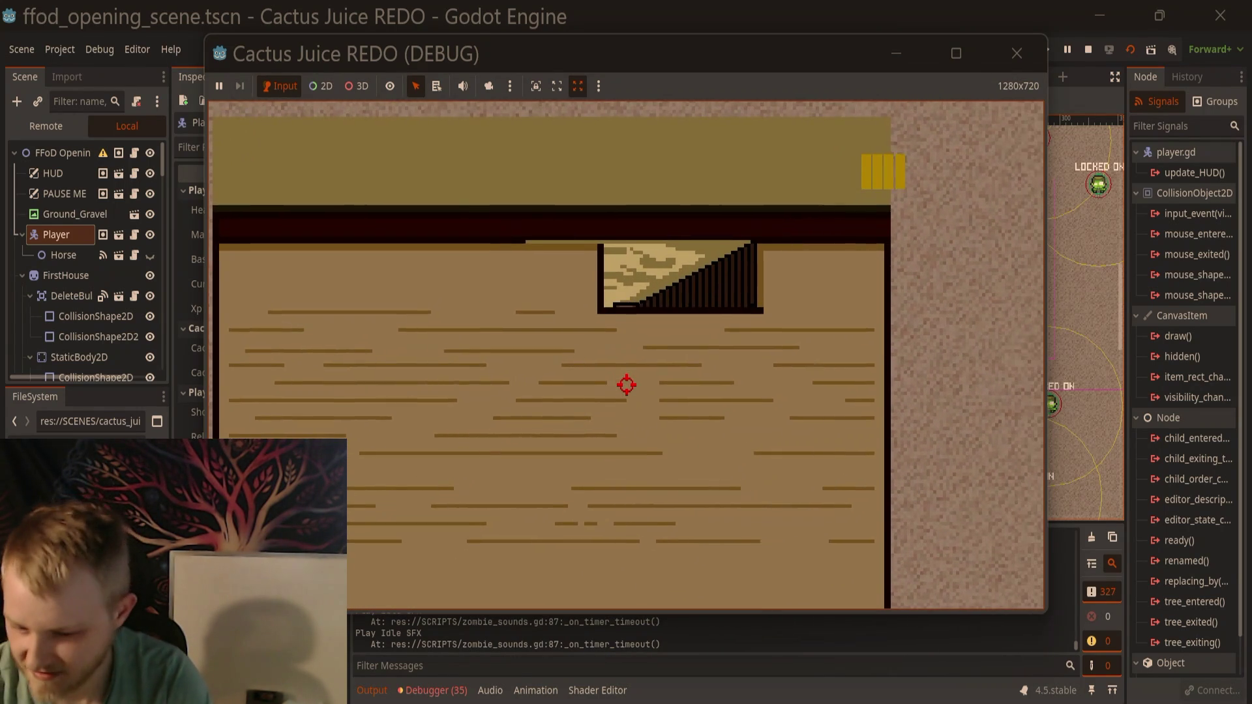
{"action": "key", "text": "w+d"}
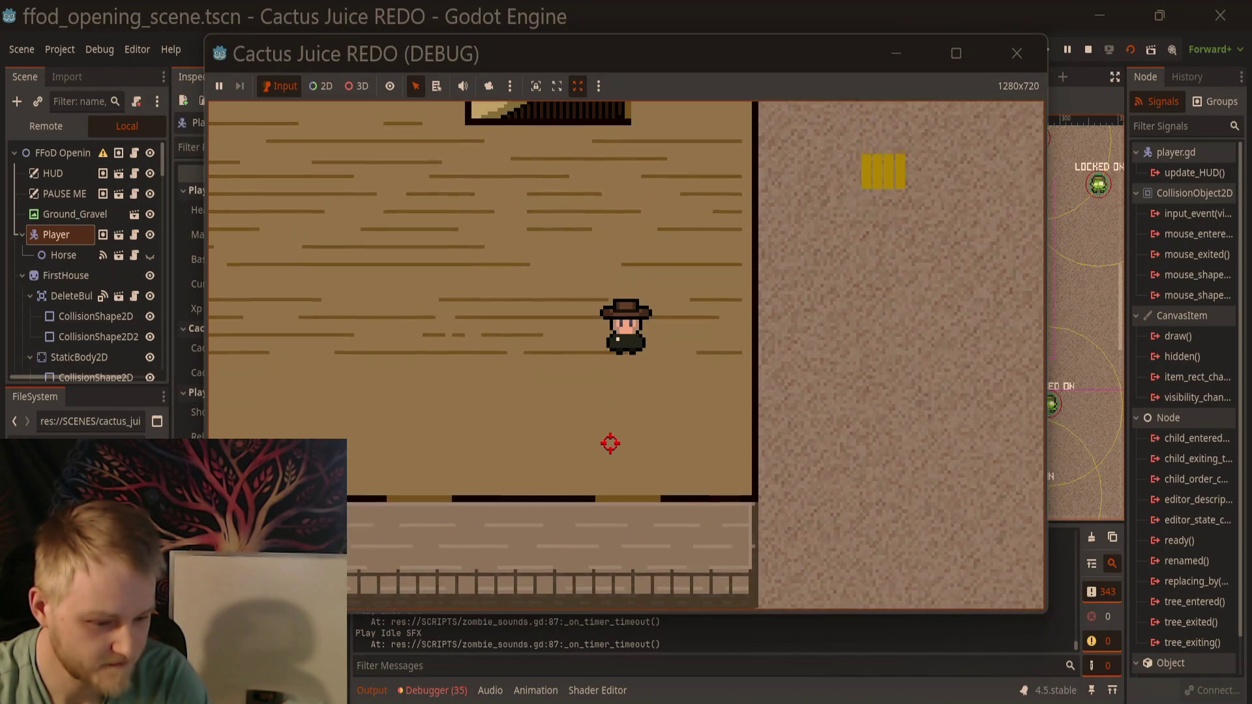
{"action": "key", "text": "s"}
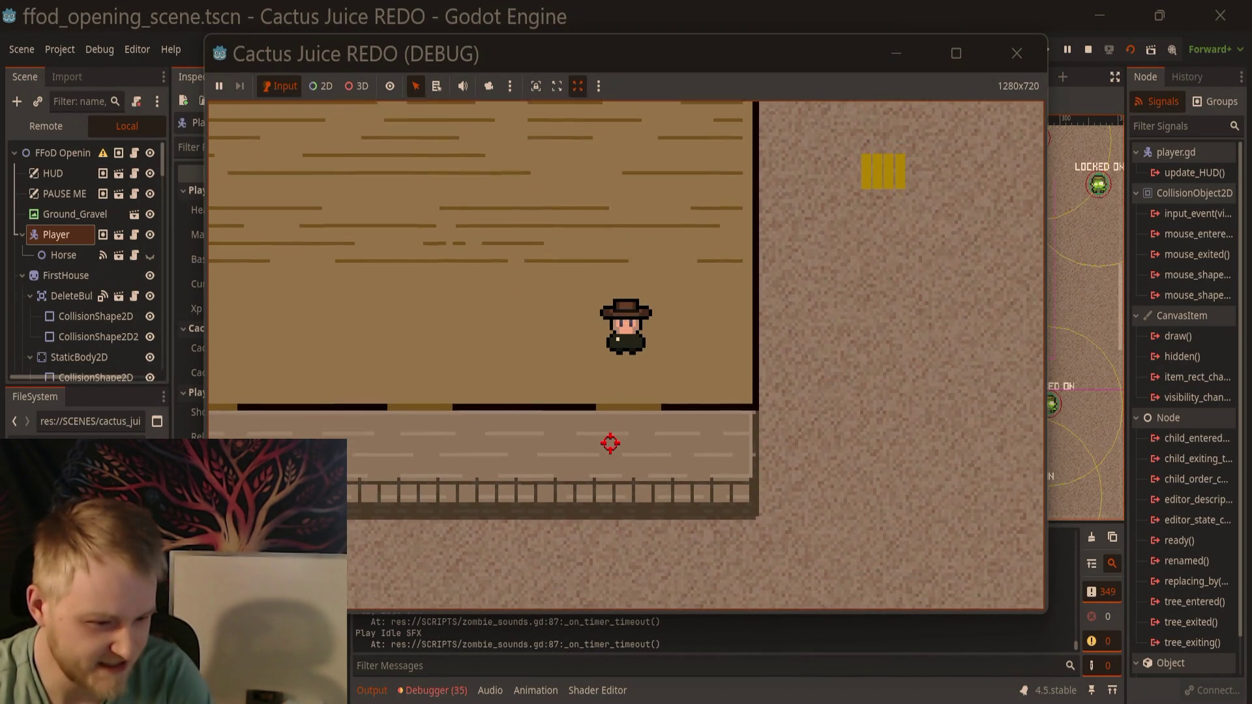
{"action": "key", "text": "s+a"}
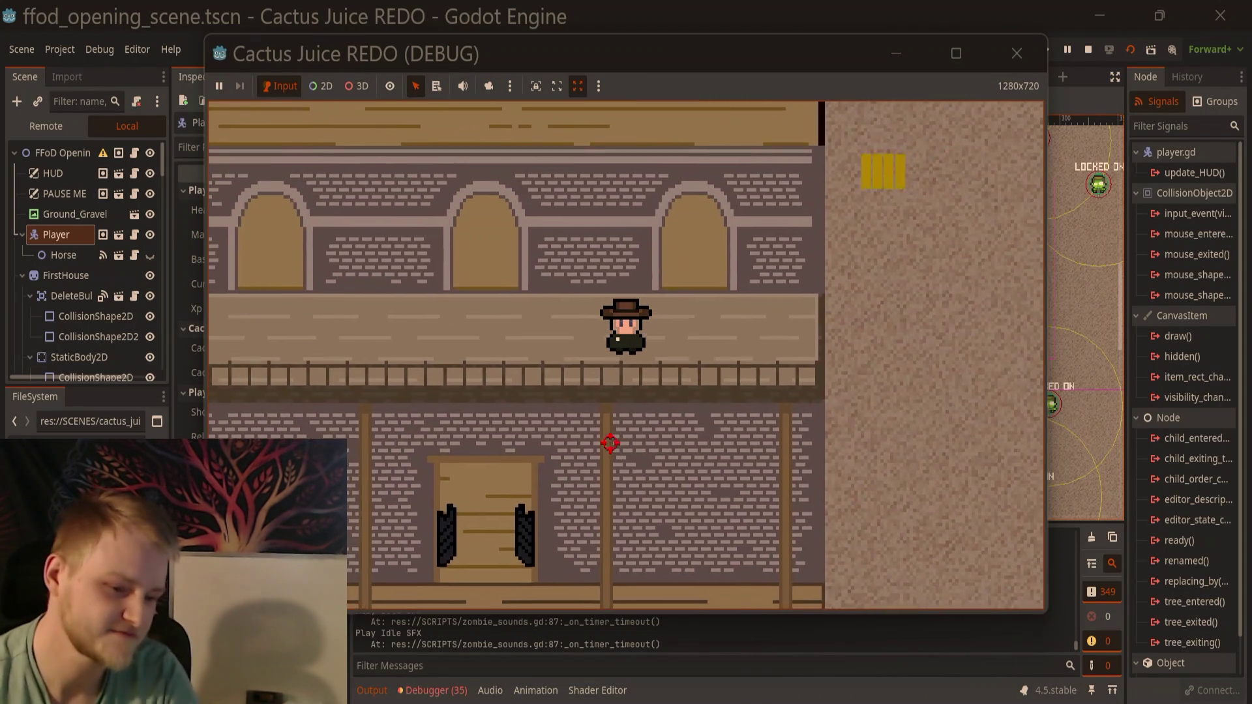
Step: Walk the player left along the balcony and around the upper floor
{"action": "key", "text": "a"}
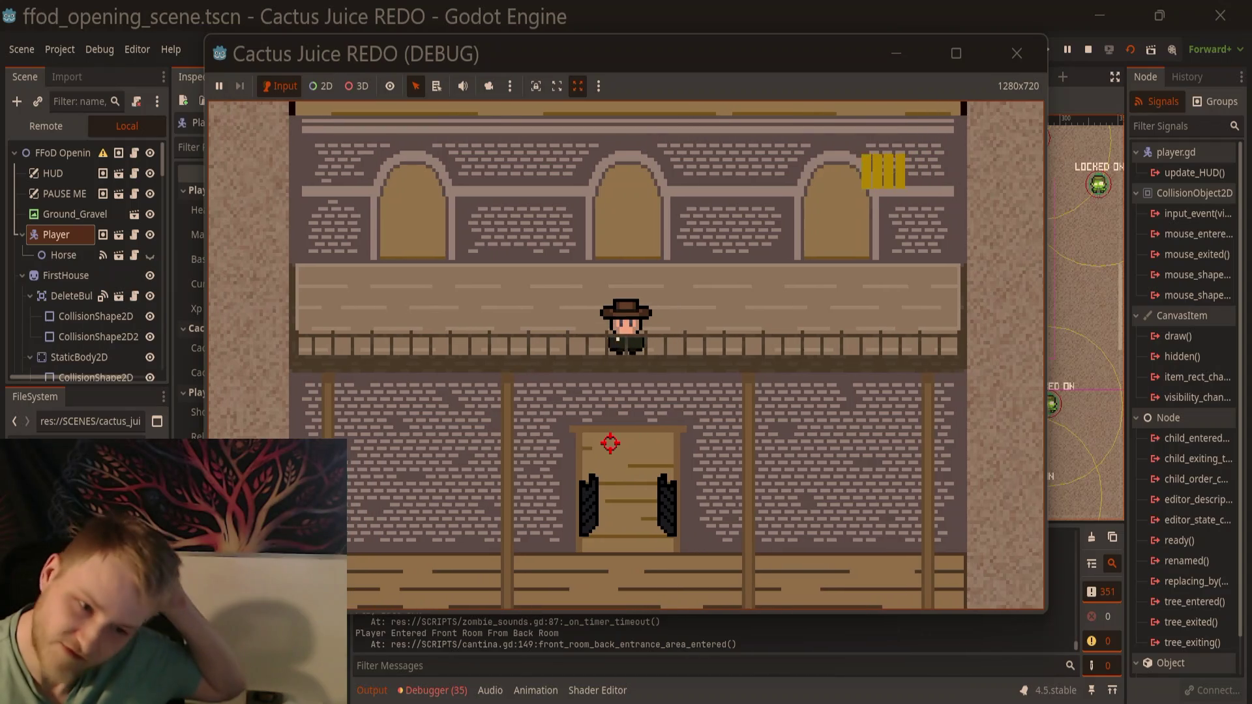
{"action": "key", "text": "w+a"}
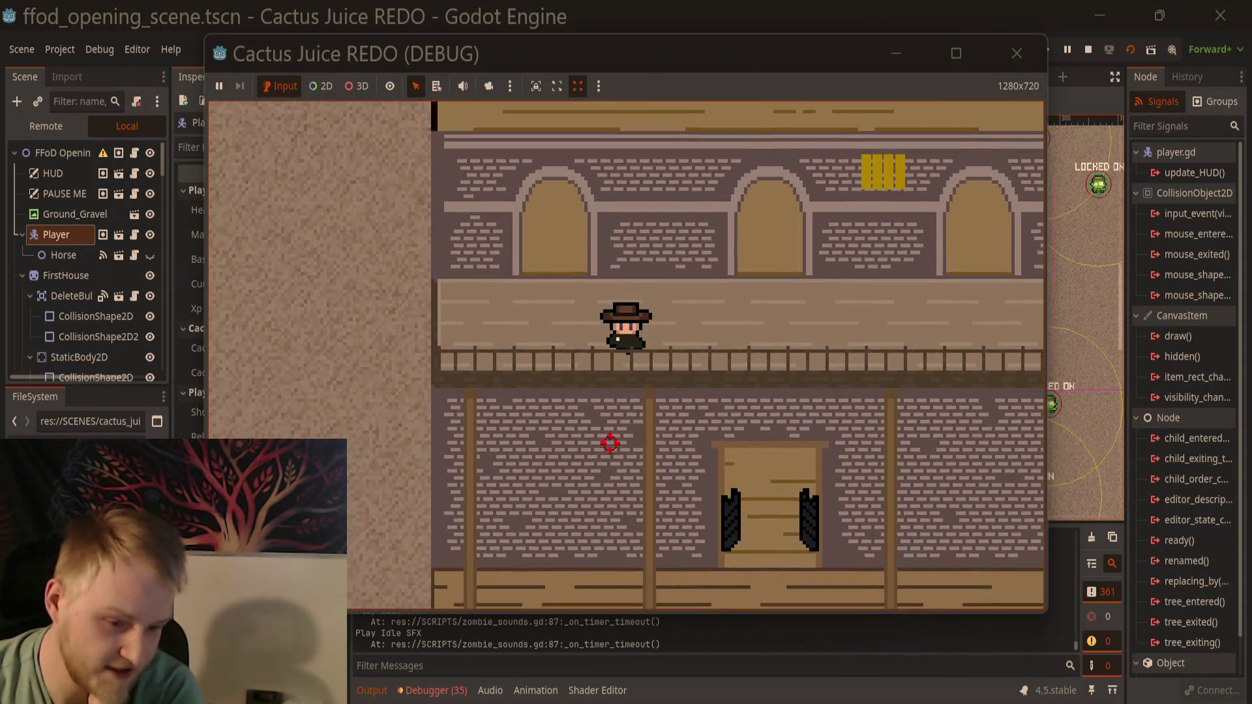
{"action": "key", "text": "a"}
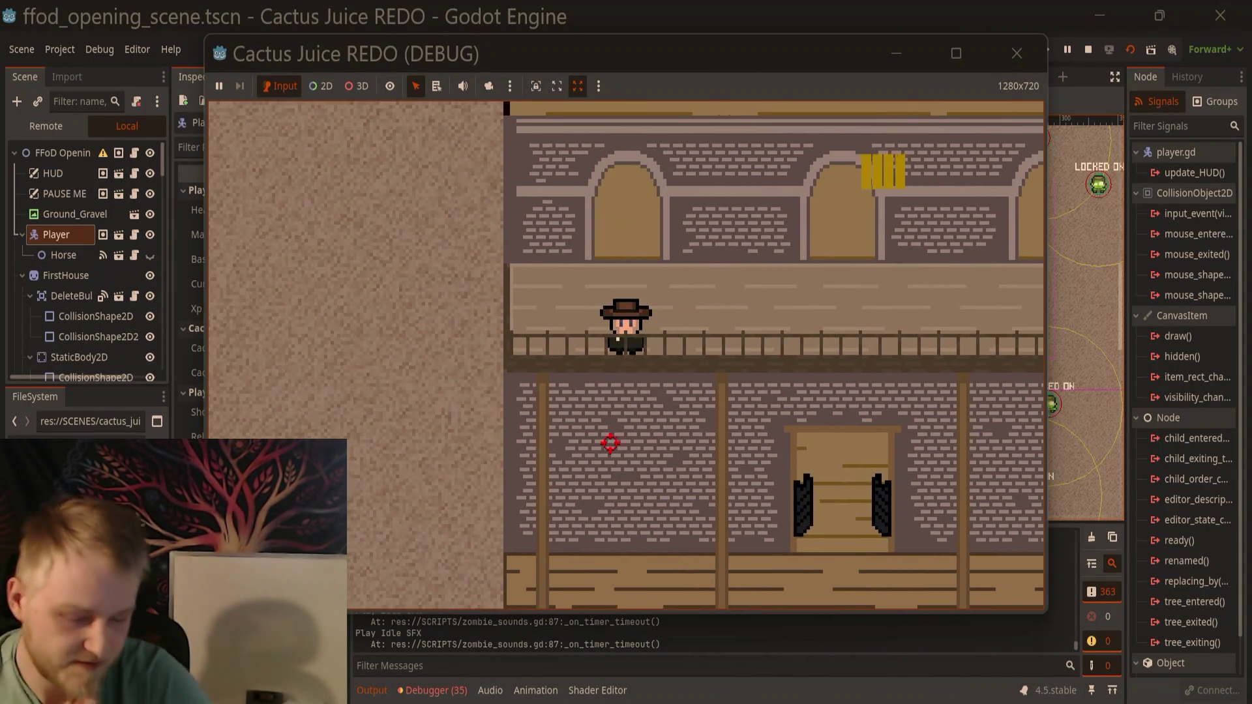
{"action": "key", "text": "w+a"}
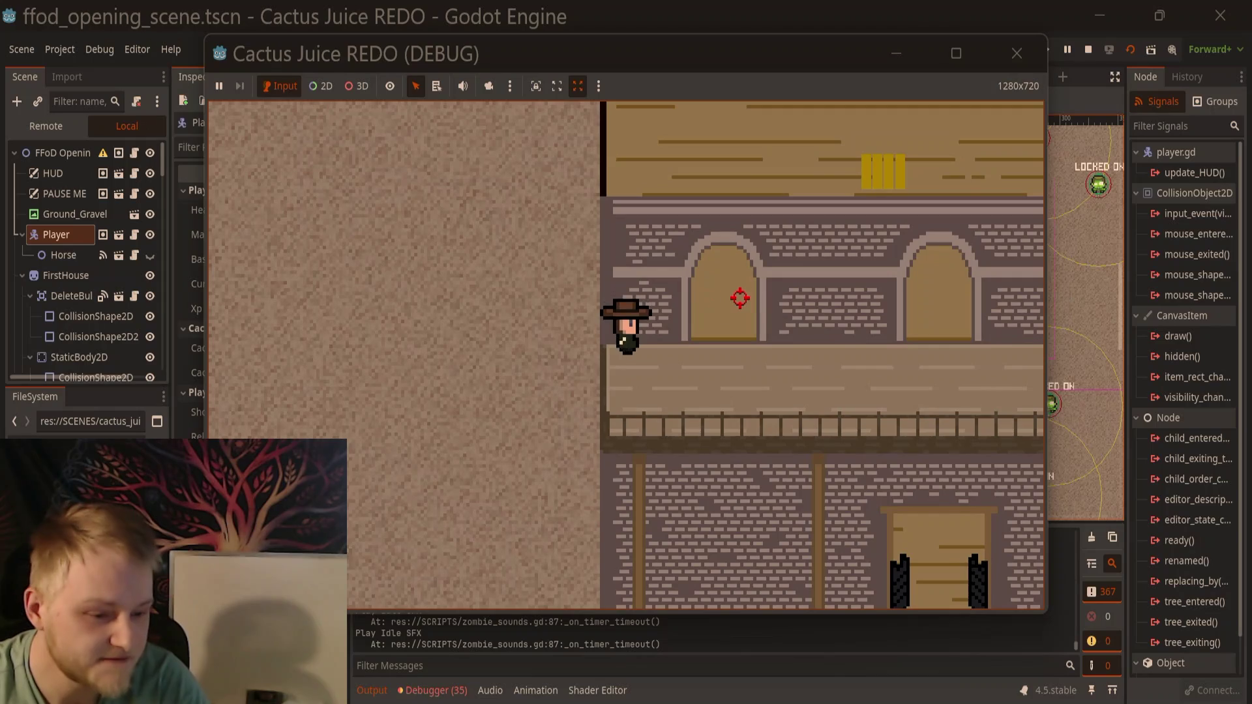
{"action": "key", "text": "d"}
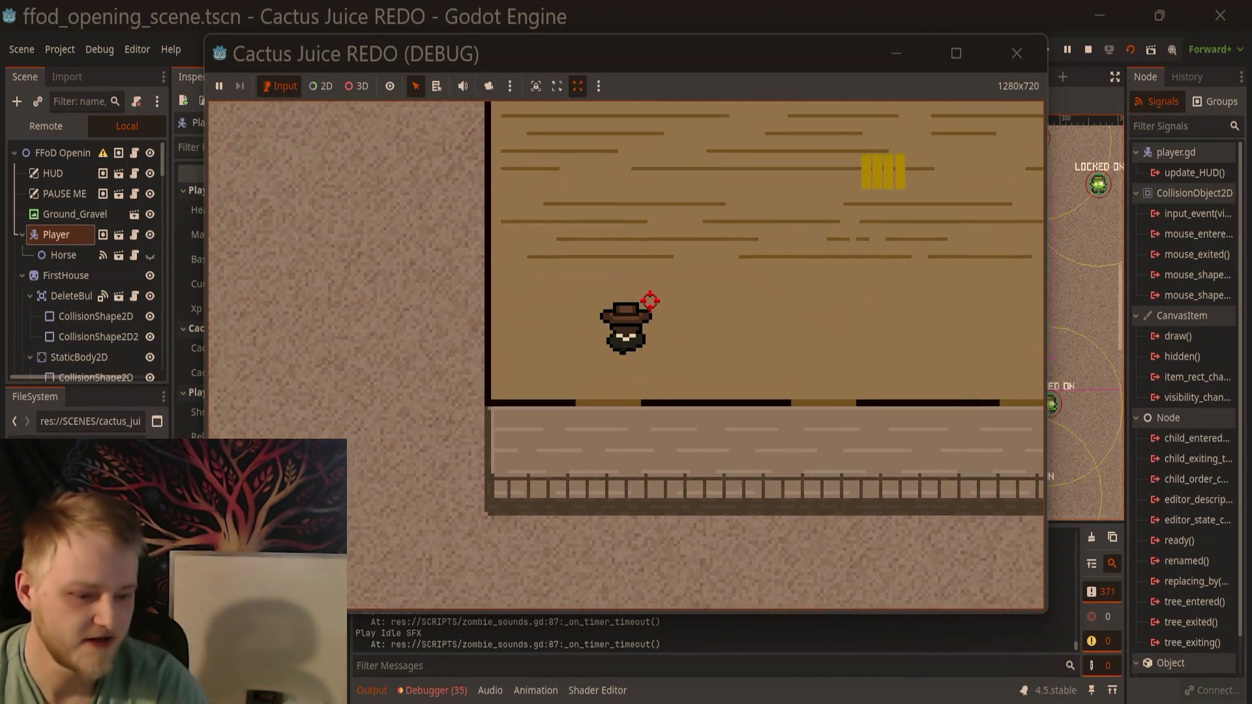
{"action": "key", "text": "w+a"}
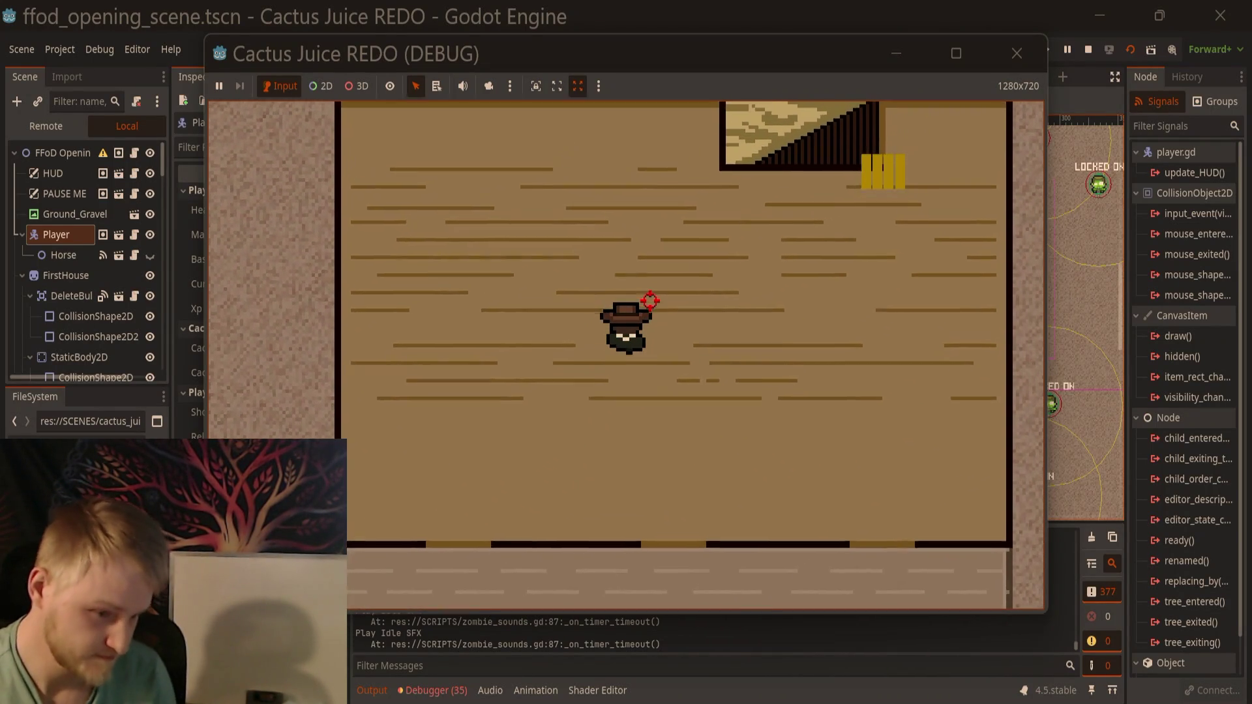
Step: Walk the player onto the stairs and down into the back room
{"action": "key", "text": "w+d"}
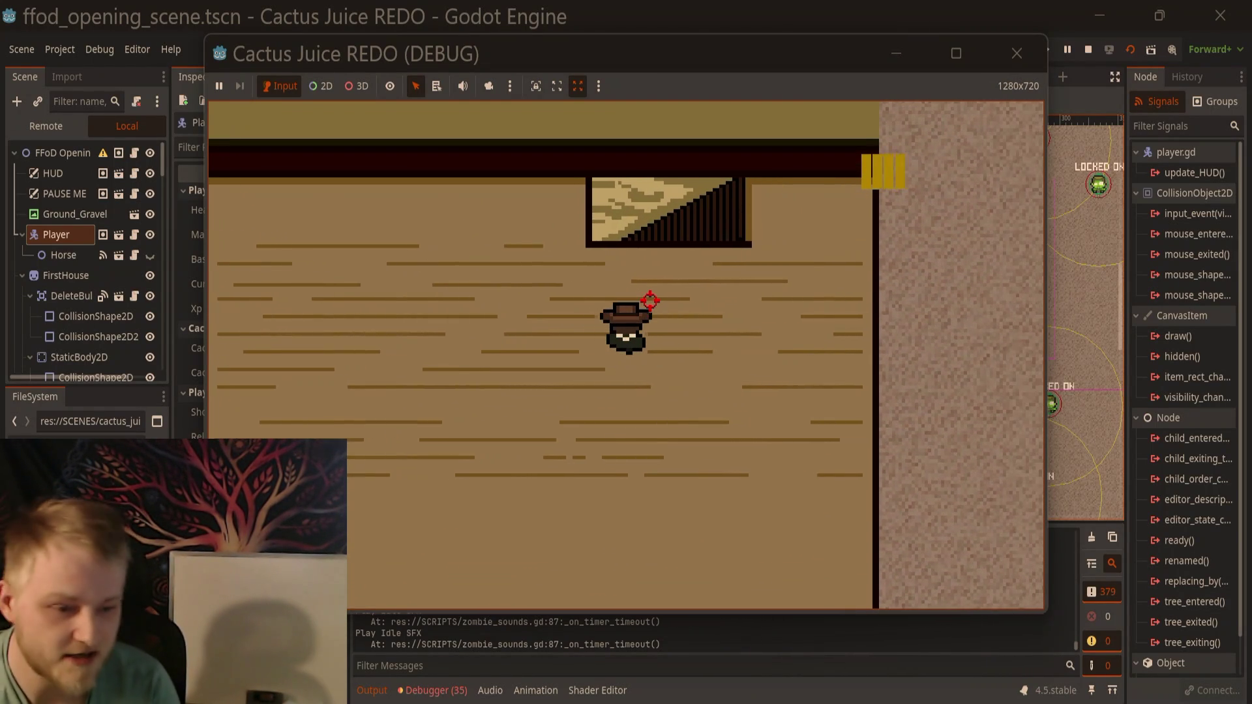
{"action": "key", "text": "w+d"}
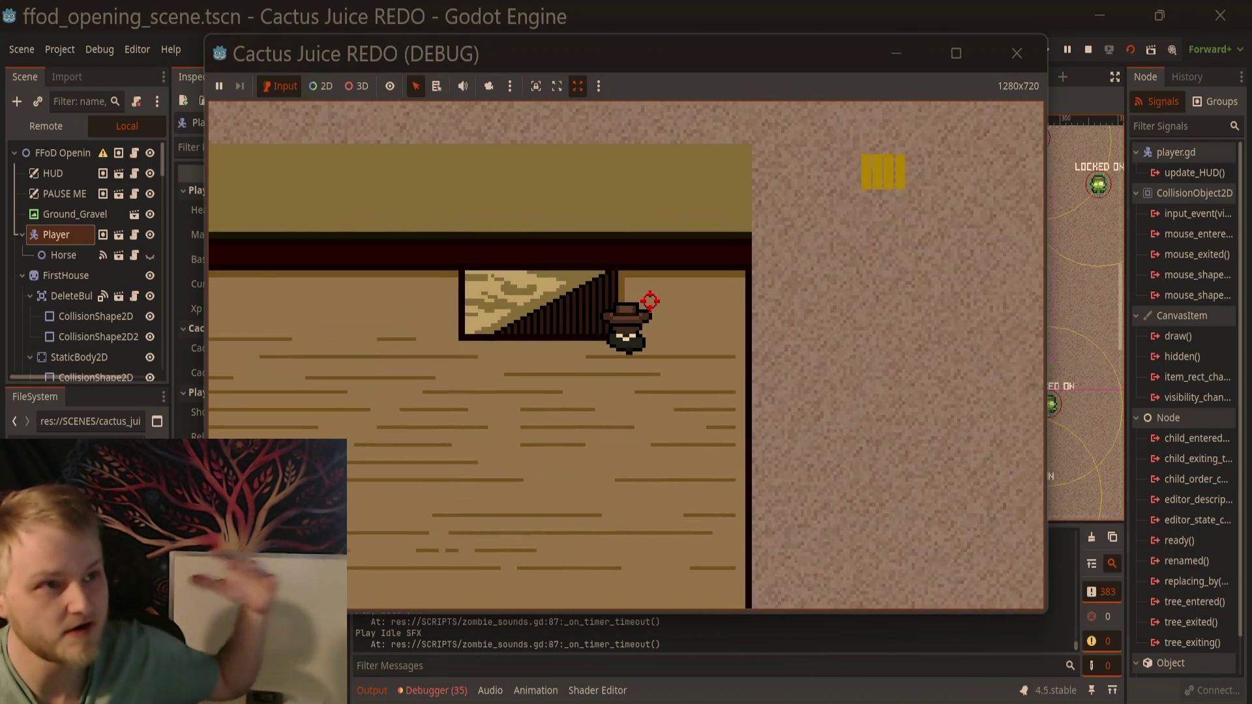
{"action": "key", "text": "a"}
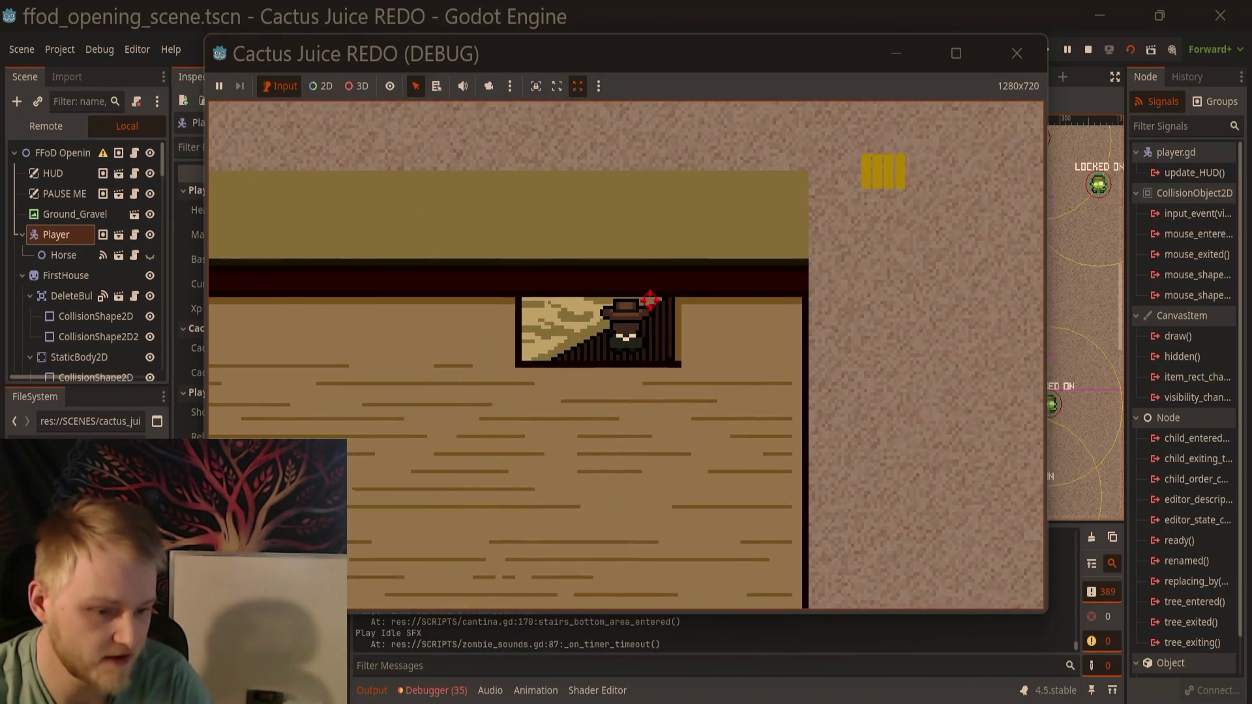
{"action": "key", "text": "s"}
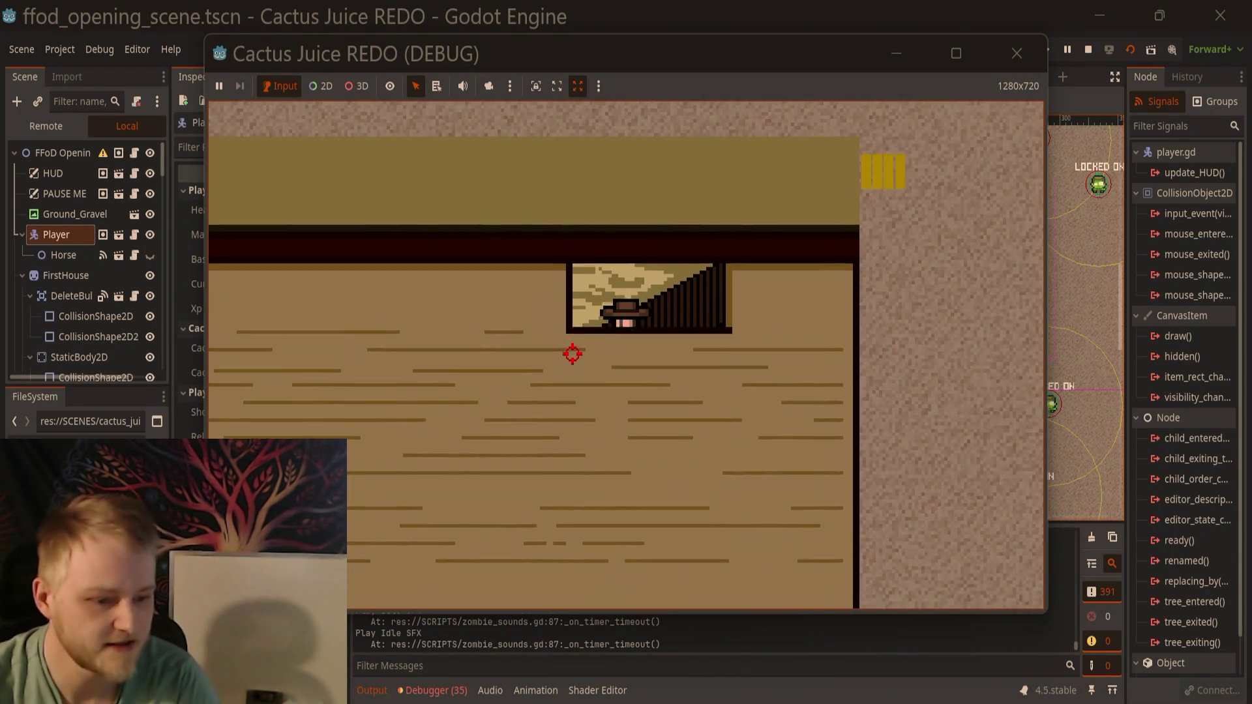
{"action": "key", "text": "a"}
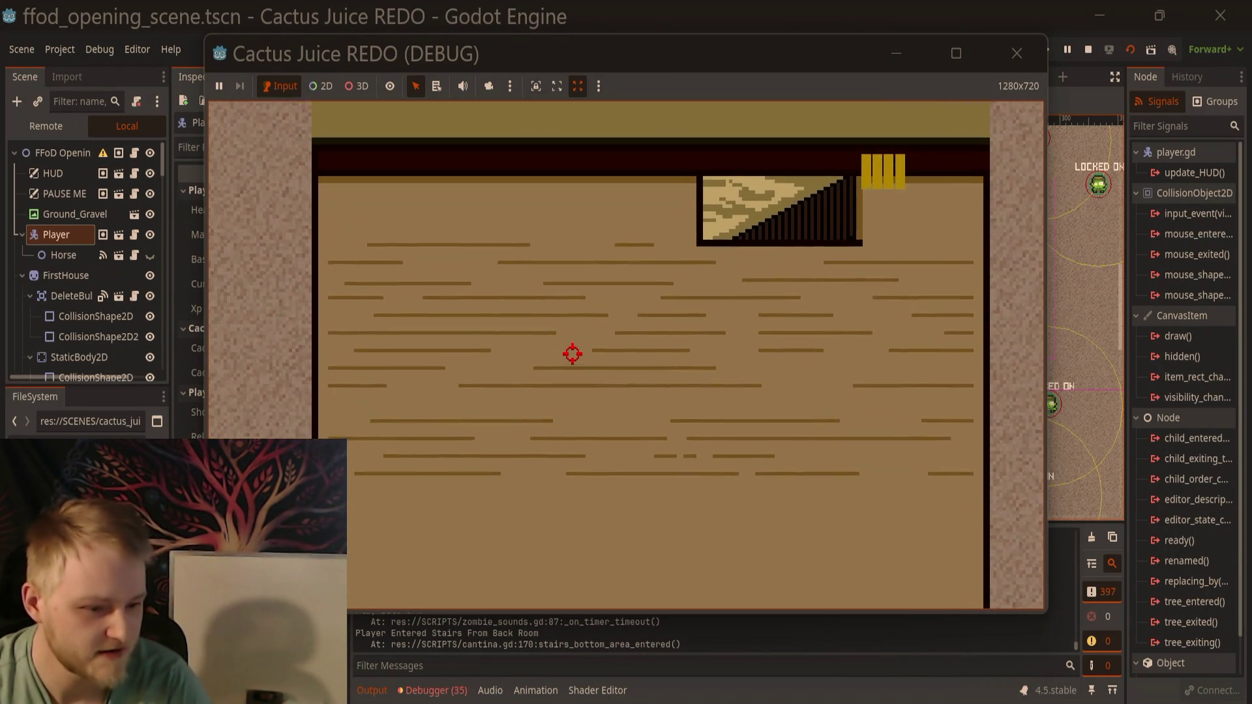
{"action": "key", "text": "w"}
{"action": "key", "text": "d"}
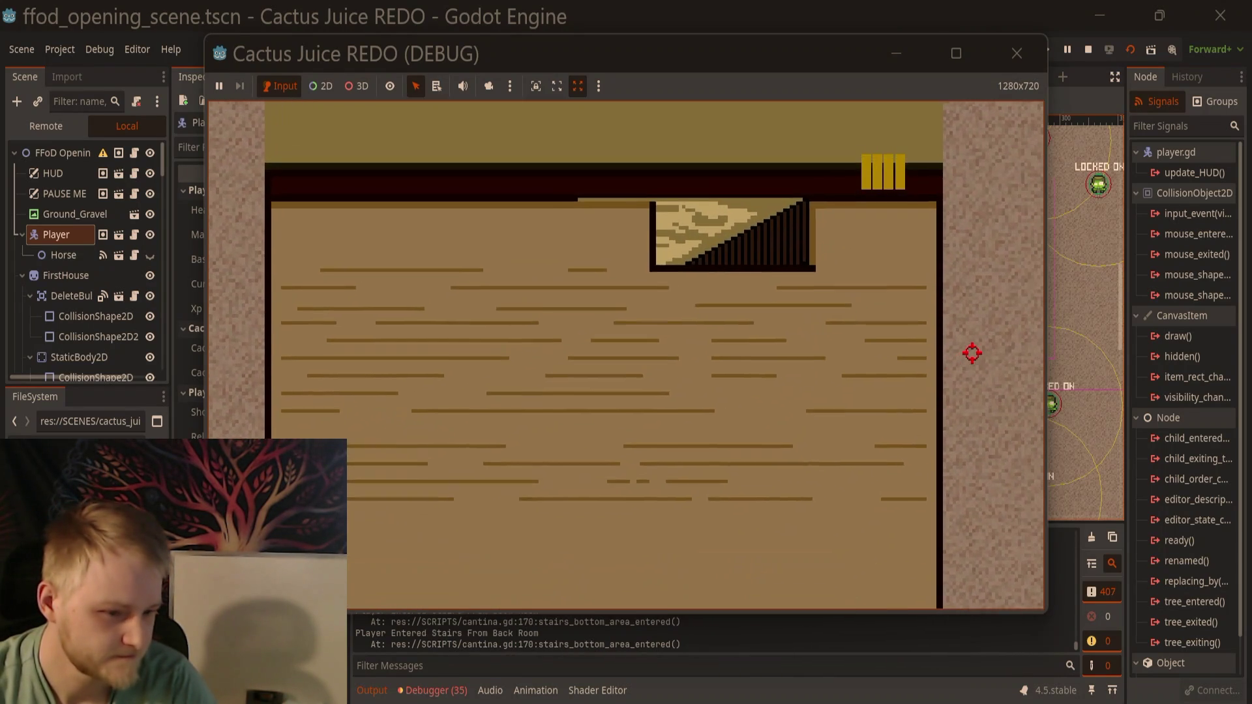
Step: Cross the back room and walk through the doorway into the front room
{"action": "key", "text": "d"}
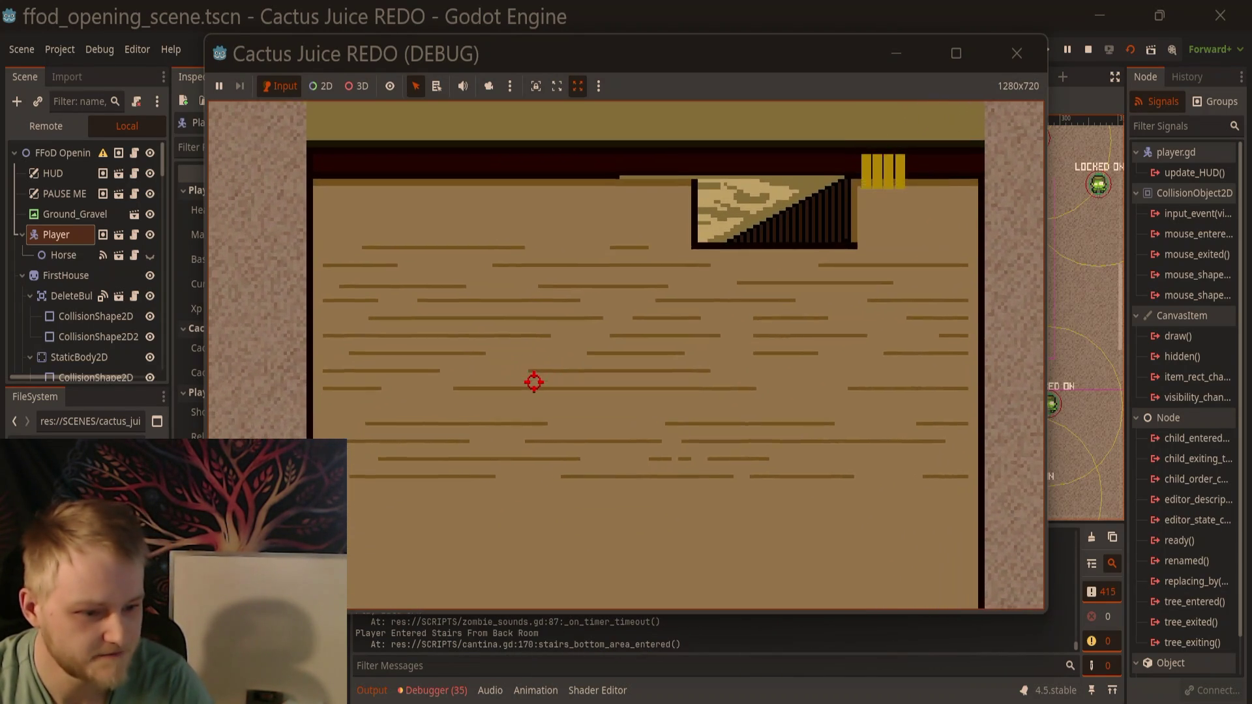
{"action": "key", "text": "s"}
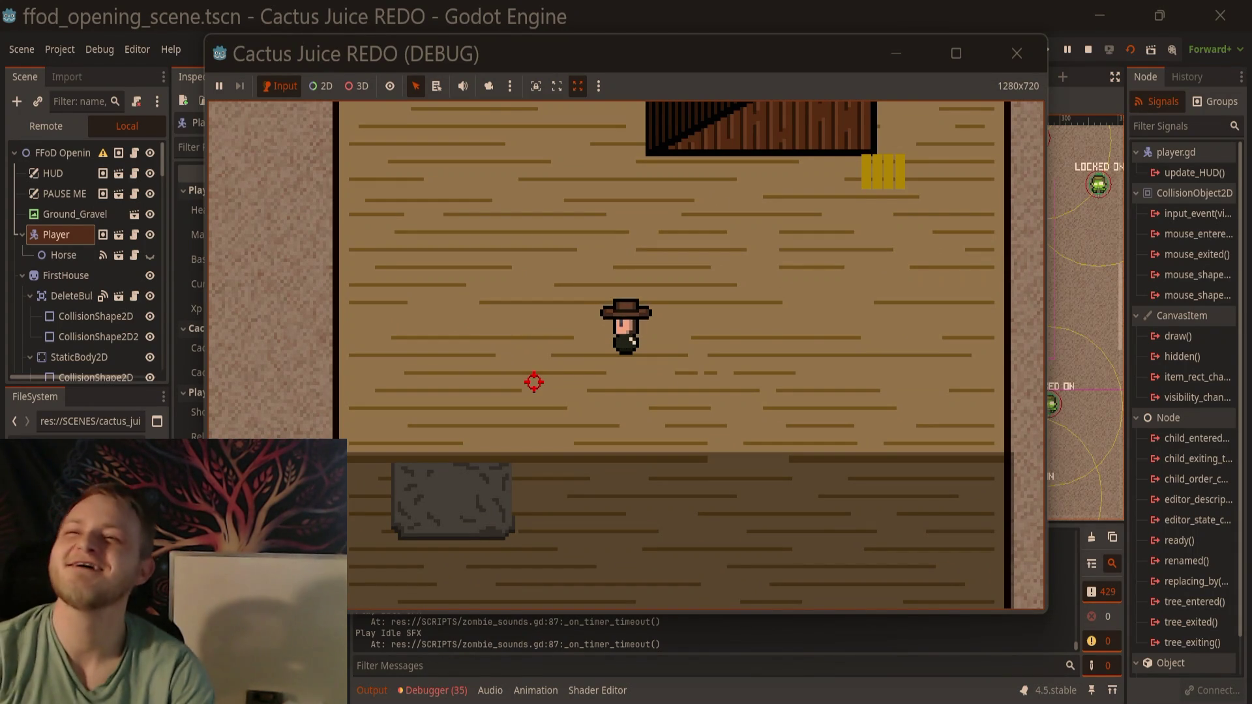
{"action": "key", "text": "w"}
{"action": "key", "text": "s"}
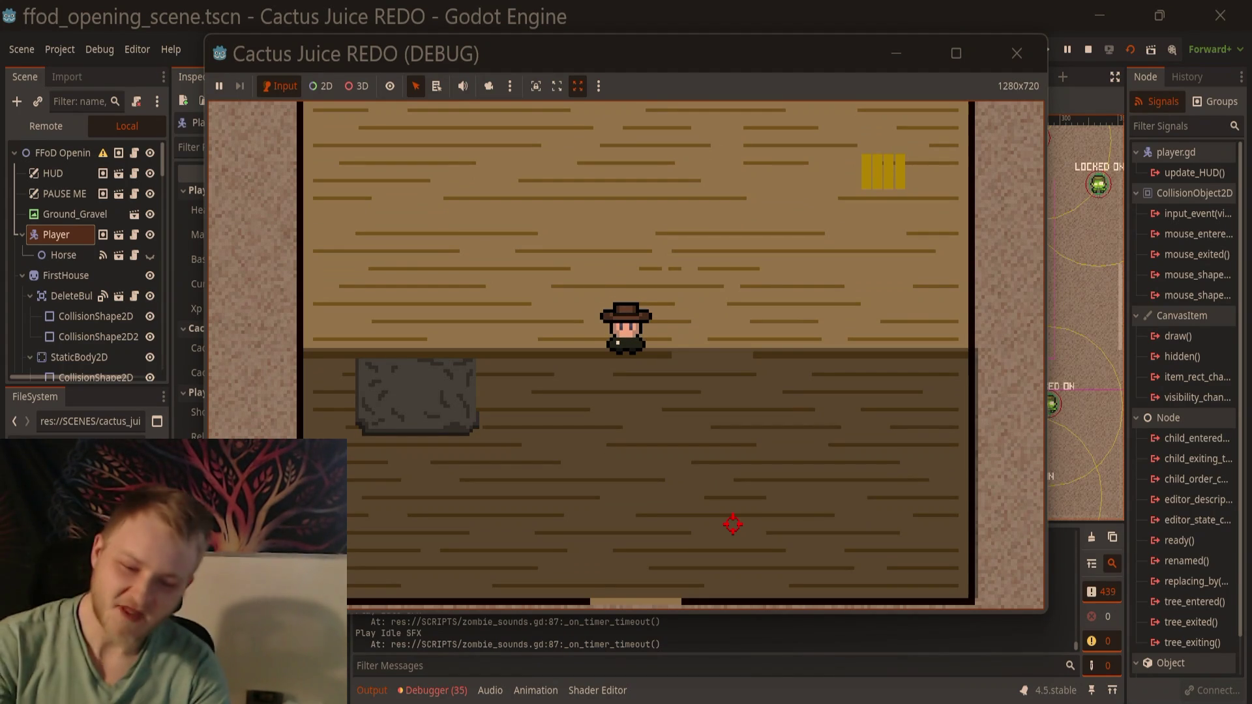
{"action": "key", "text": "d"}
{"action": "key", "text": "s"}
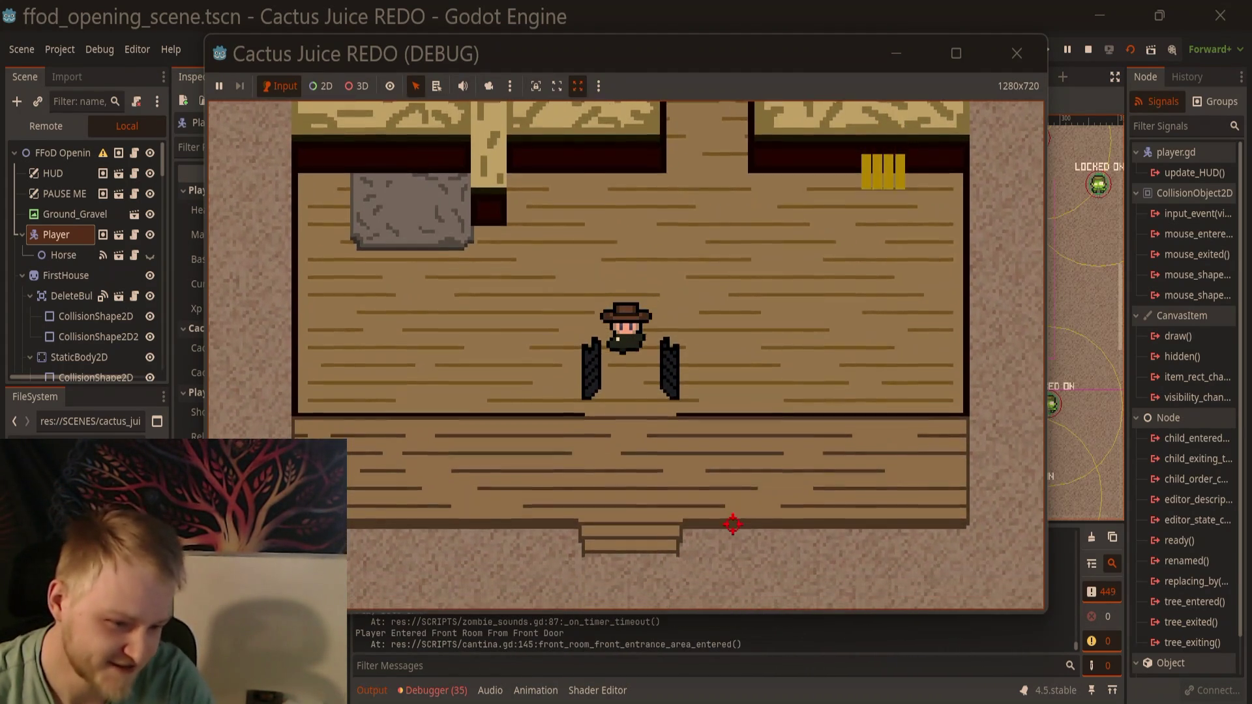
Step: Walk the player off the saloon deck and up and down the street beside it
{"action": "key", "text": "s"}
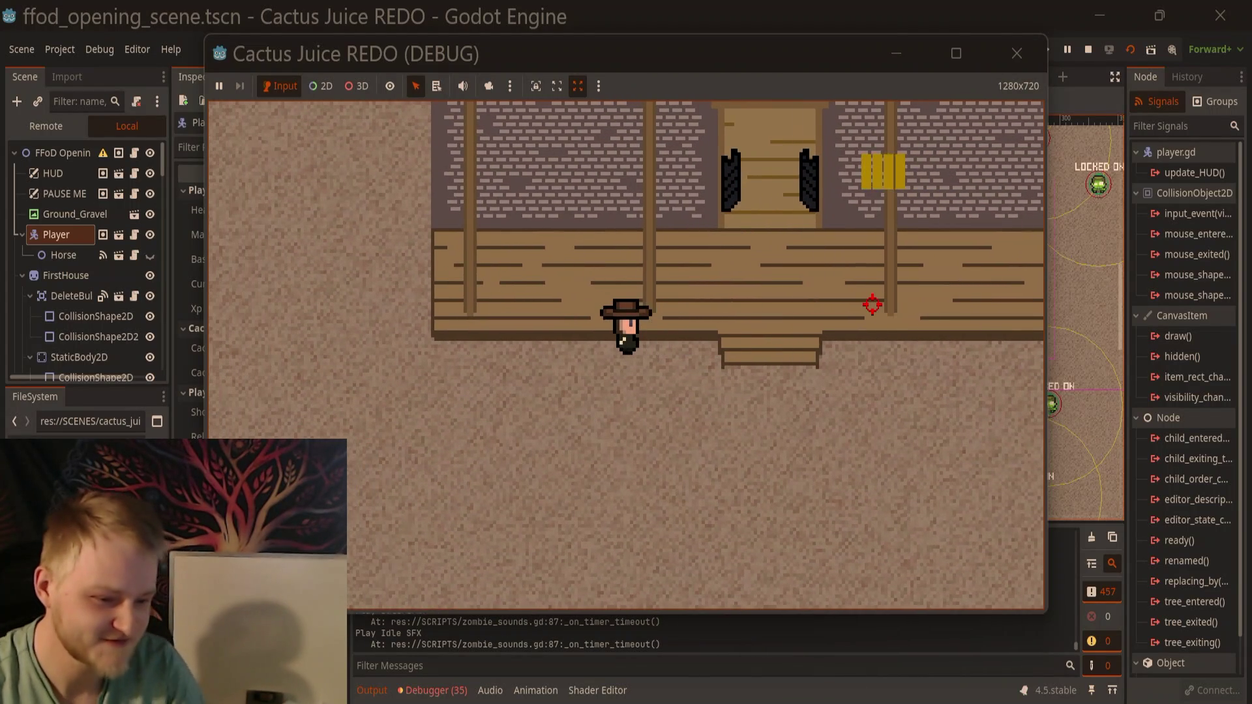
{"action": "key", "text": "a"}
{"action": "key", "text": "a"}
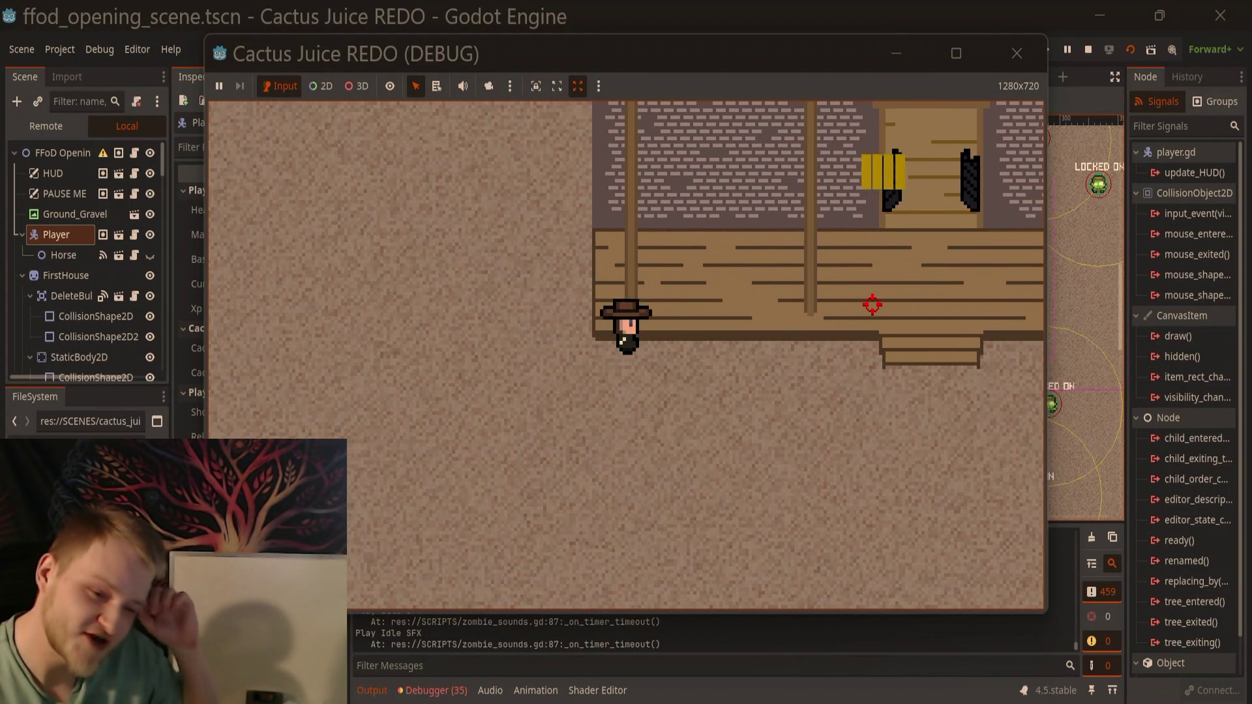
{"action": "key", "text": "w"}
{"action": "key", "text": "a"}
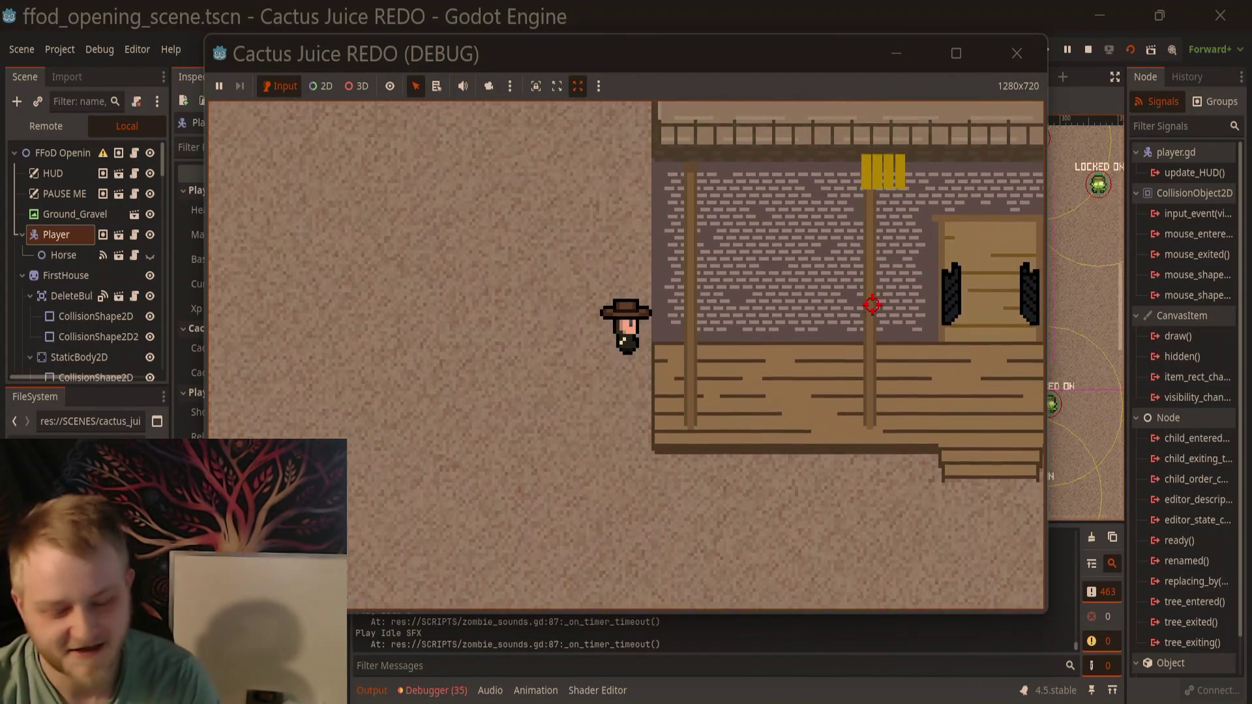
{"action": "key", "text": "w"}
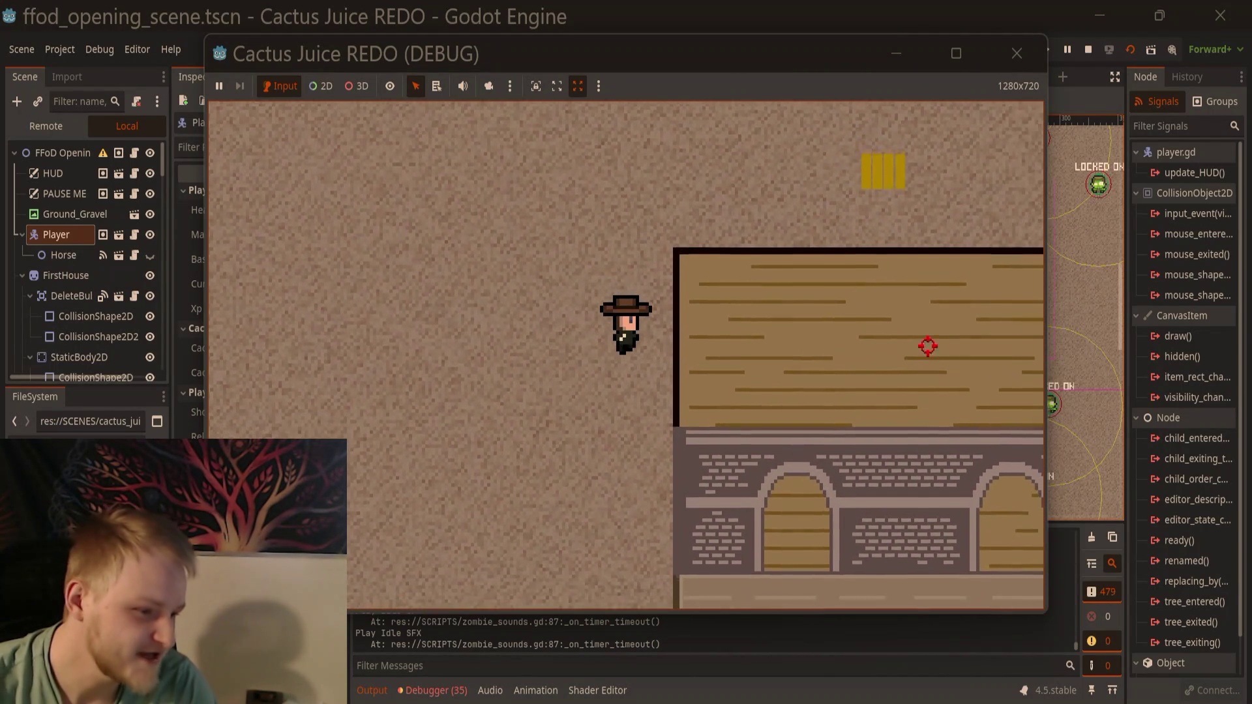
{"action": "key", "text": "s"}
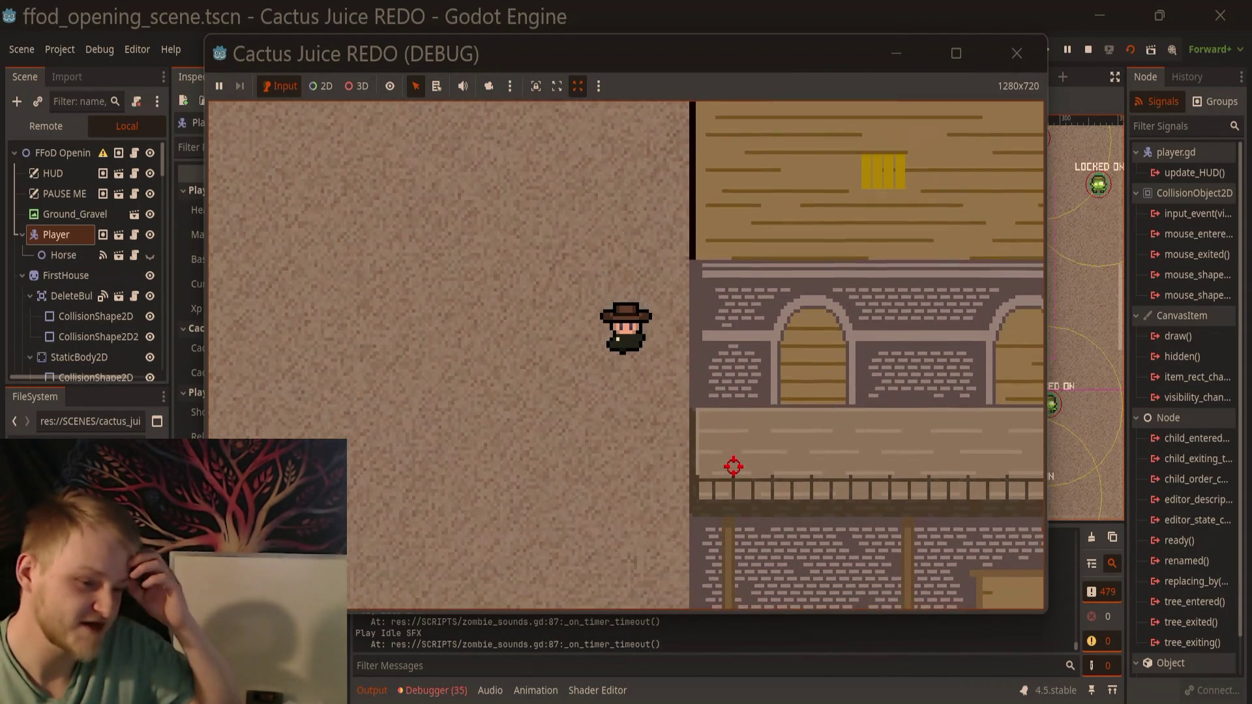
{"action": "key", "text": "s"}
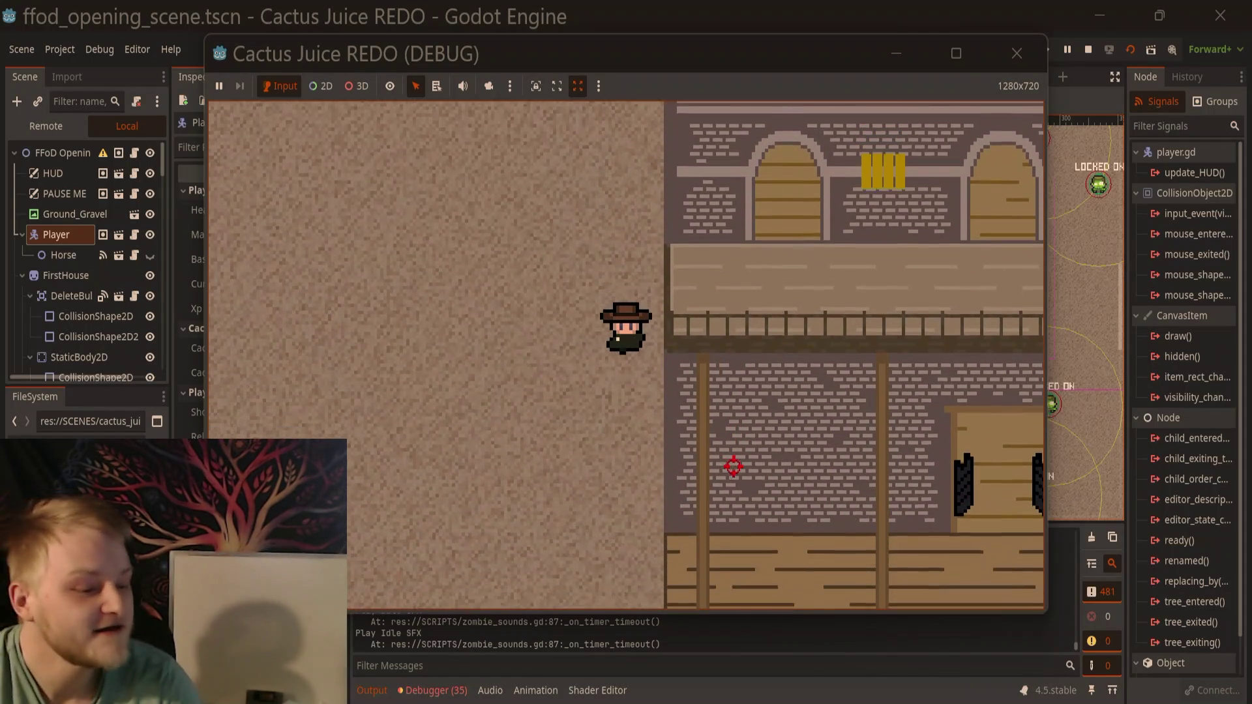
{"action": "key", "text": "w"}
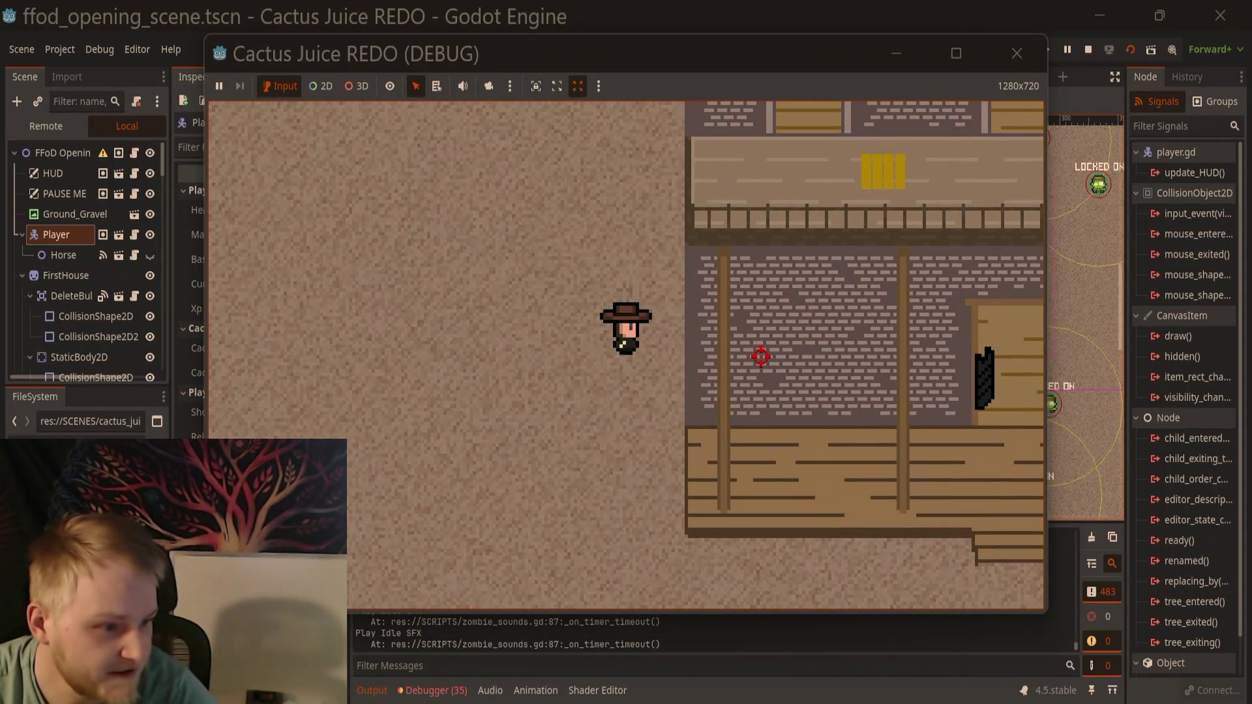
{"action": "key", "text": "w"}
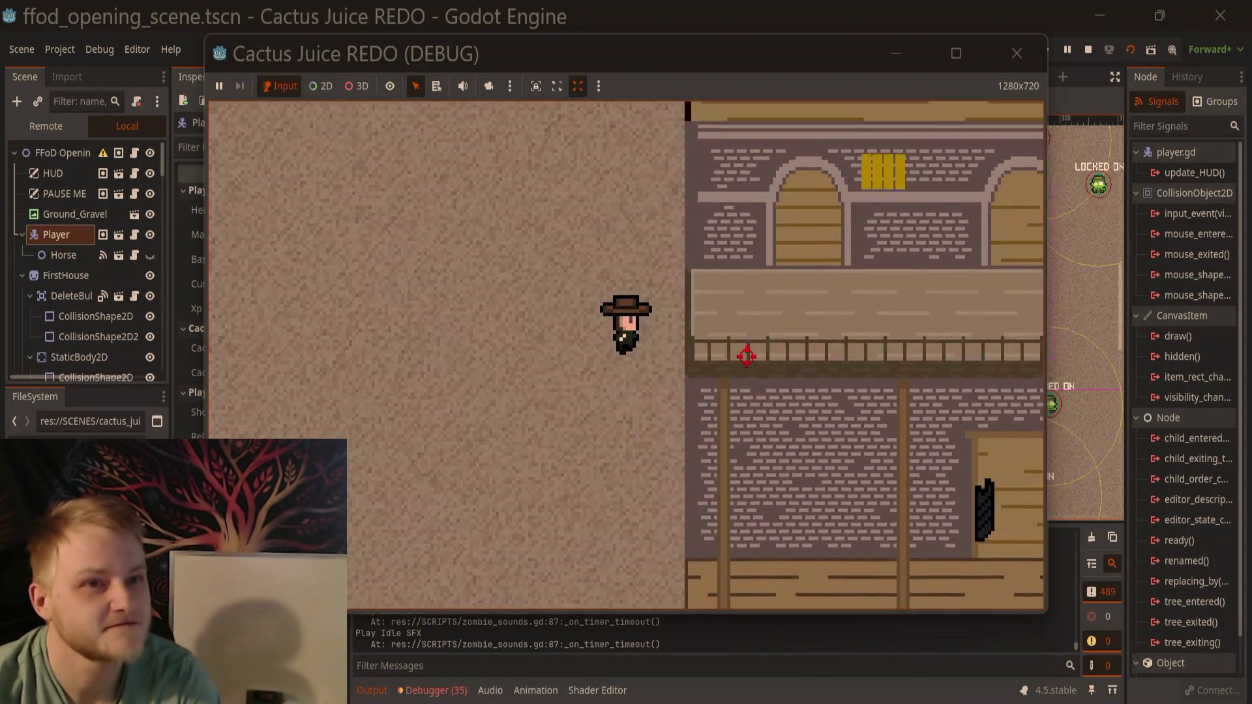
Step: Walk the player up and right past the saloon, then back left
{"action": "key", "text": "w"}
{"action": "key", "text": "a"}
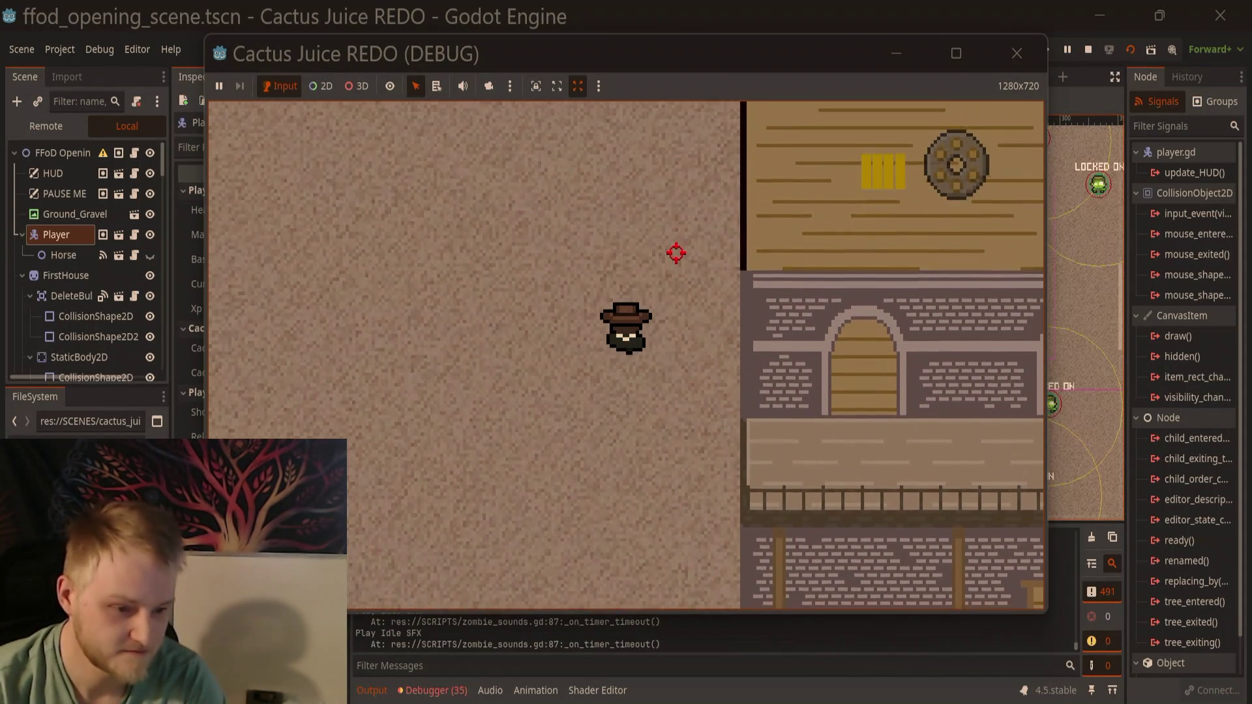
{"action": "key", "text": "w"}
{"action": "key", "text": "d"}
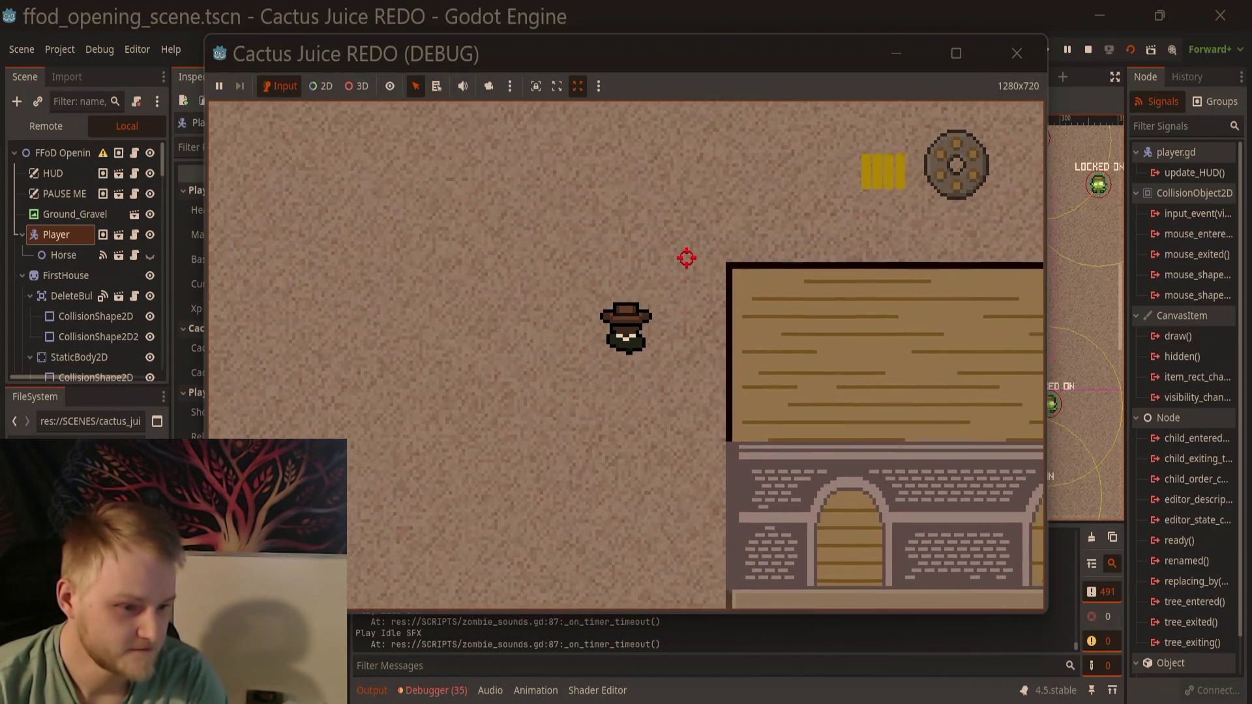
{"action": "key", "text": "w"}
{"action": "key", "text": "d"}
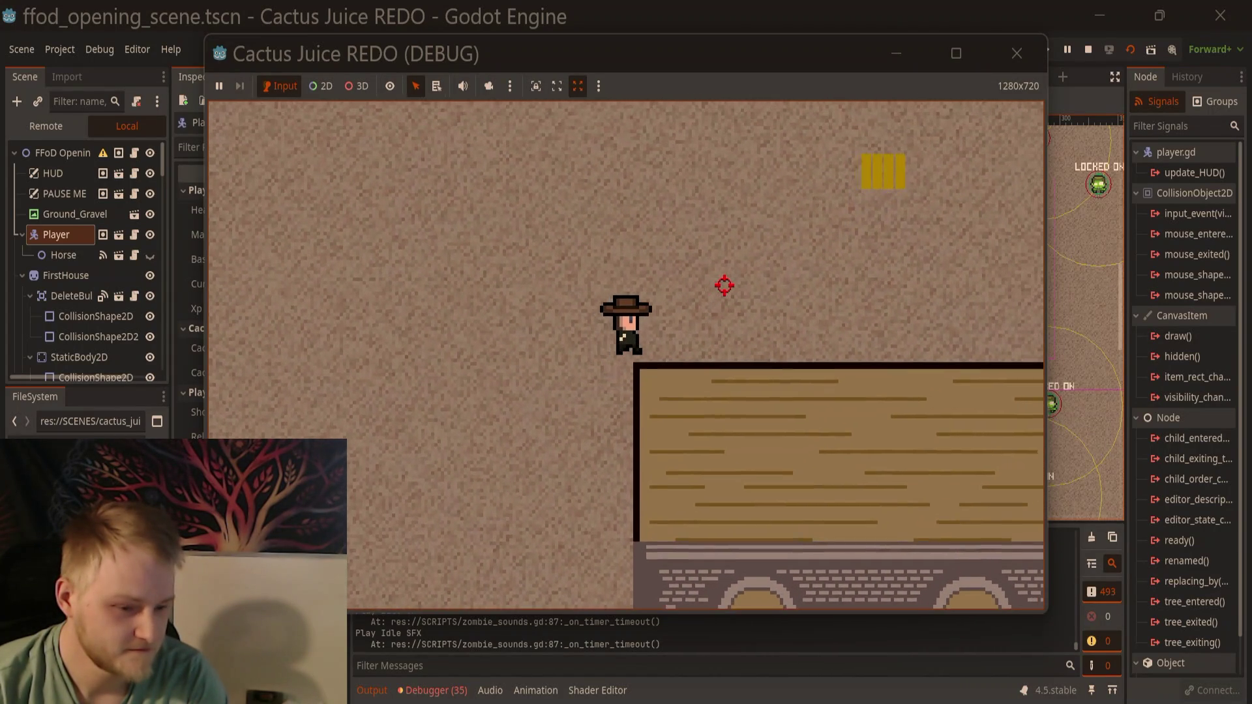
{"action": "key", "text": "w"}
{"action": "key", "text": "d"}
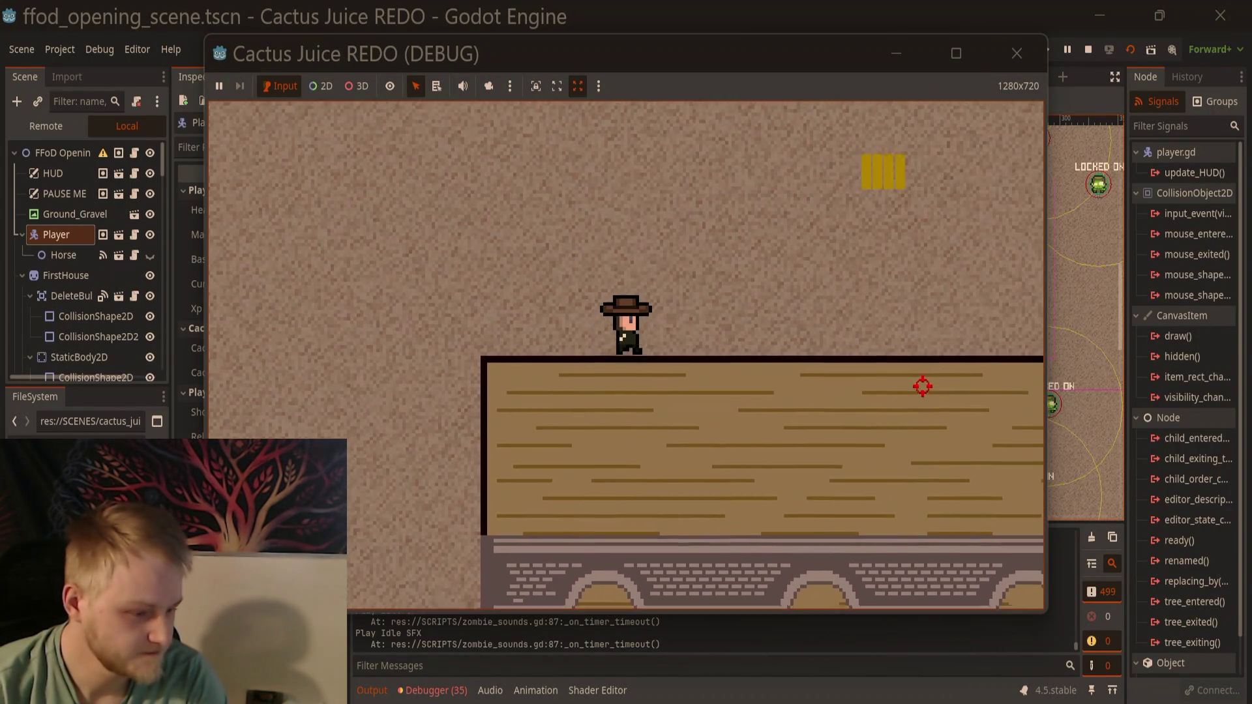
{"action": "key", "text": "a"}
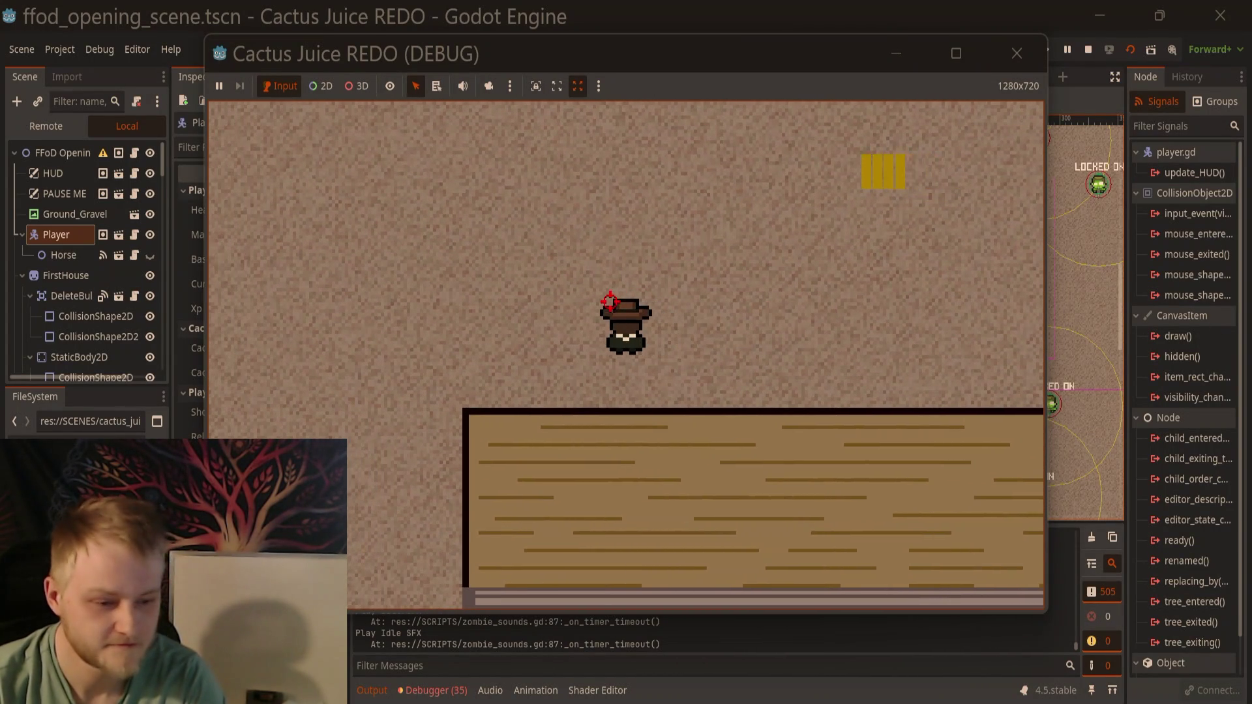
{"action": "key", "text": "r"}
Step: Walk the player left and down away from the saloon, then bring the editor forward
{"action": "key", "text": "a"}
{"action": "key", "text": "s"}
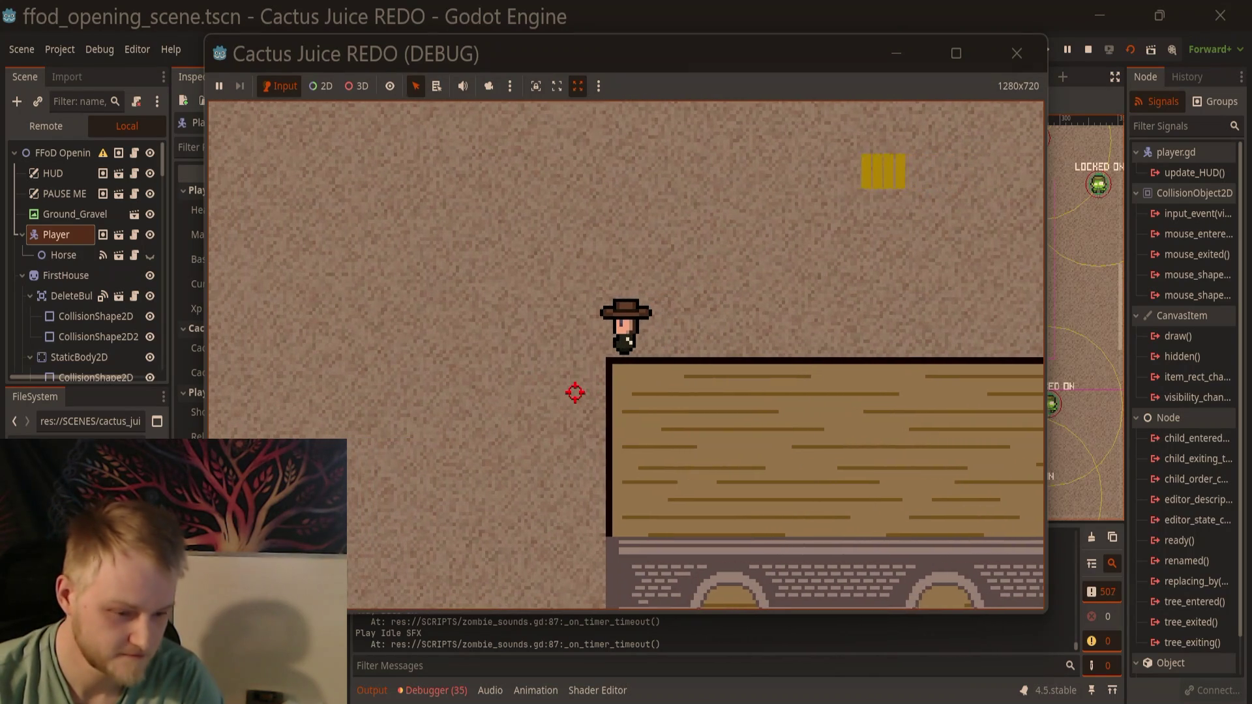
{"action": "key", "text": "s"}
{"action": "key", "text": "a"}
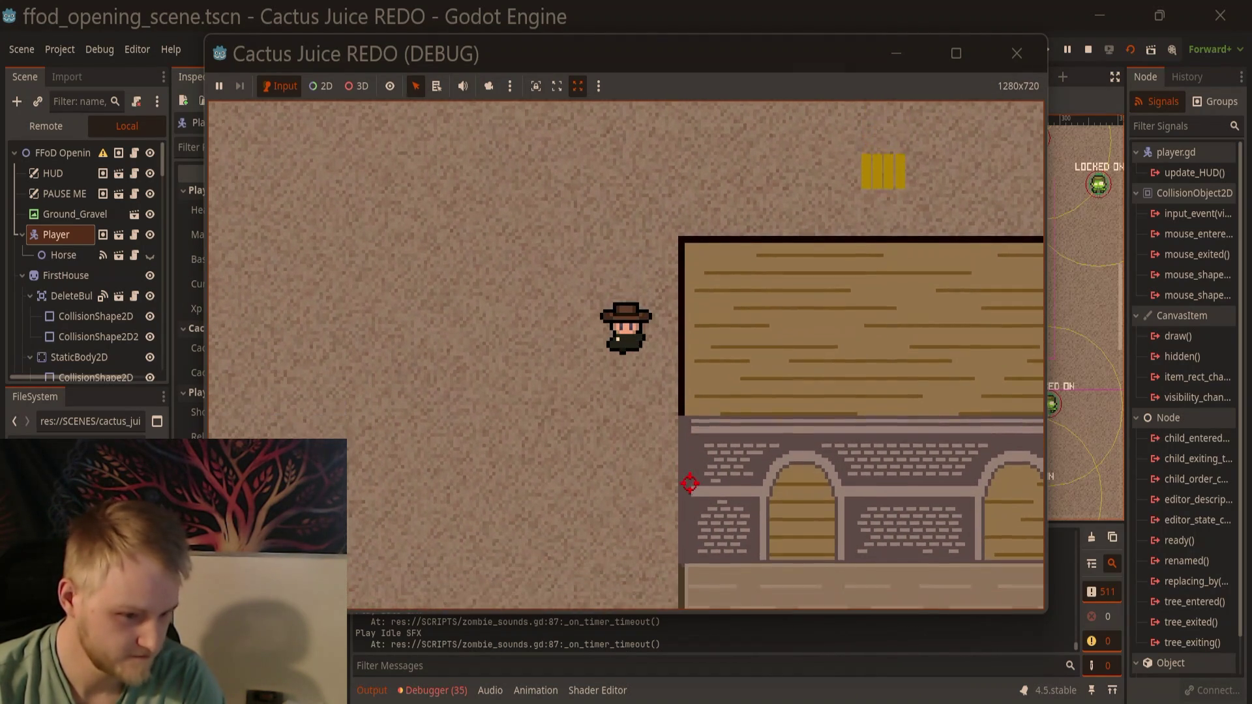
{"action": "key", "text": "r"}
{"action": "key", "text": "a"}
{"action": "key", "text": "s"}
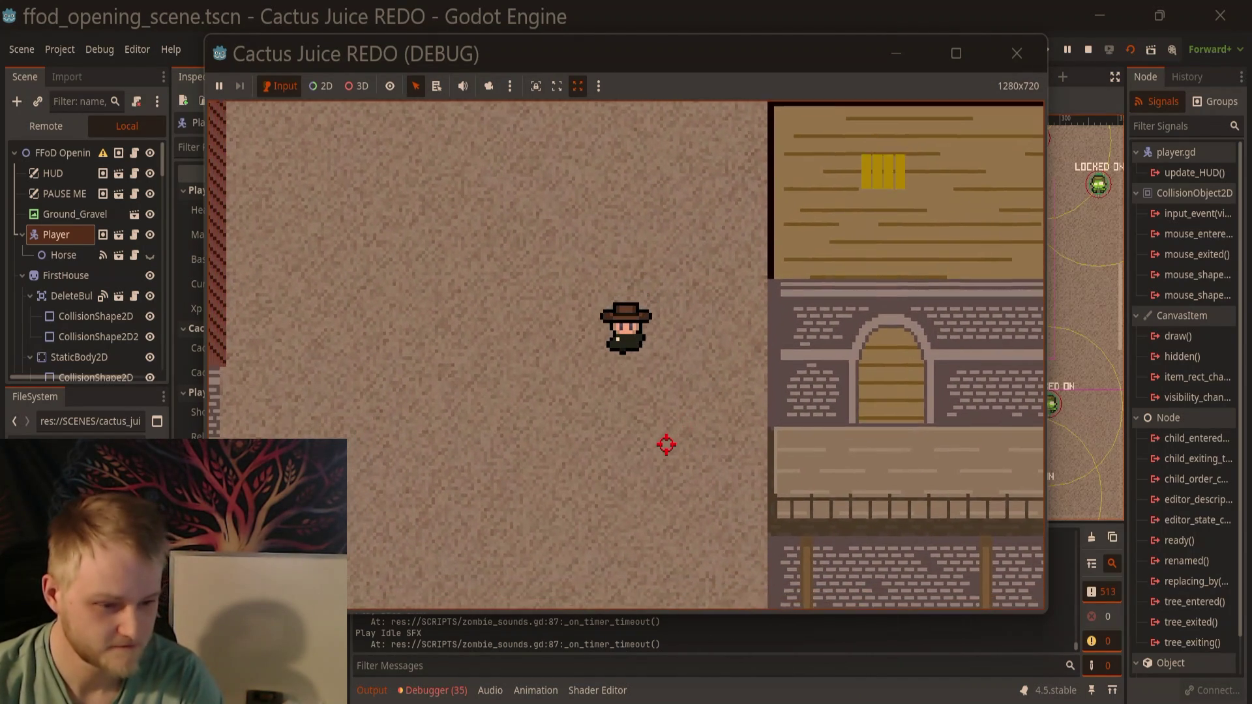
{"action": "key", "text": "a"}
{"action": "key", "text": "s"}
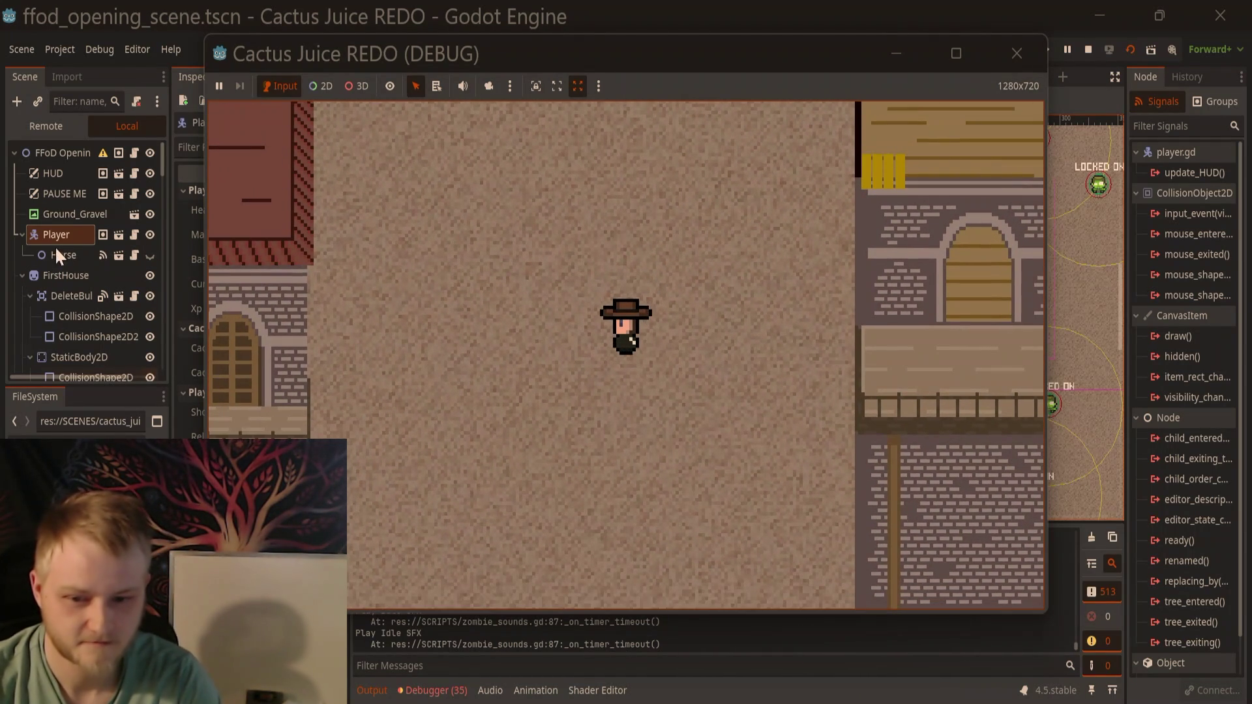
{"action": "left_click", "coordinate": [59, 232]}
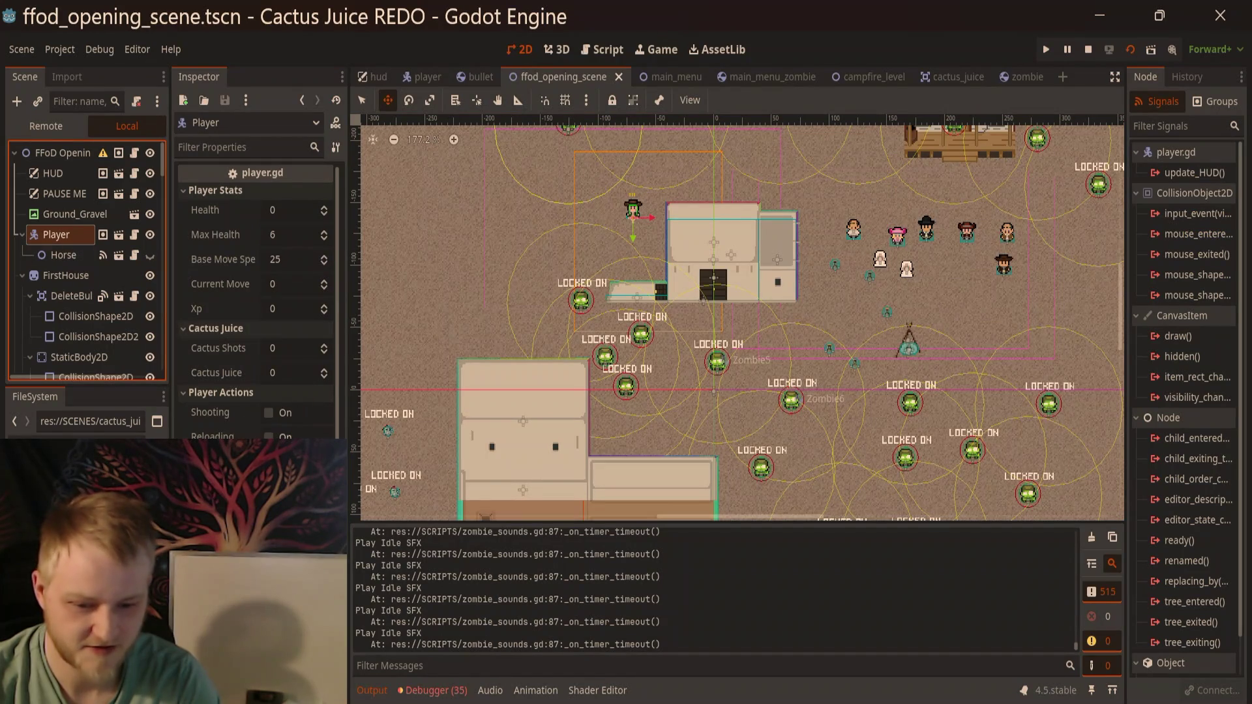
Step: Relaunch the game several times, walk the player left briefly, then stop the run
{"action": "key", "text": "F5"}
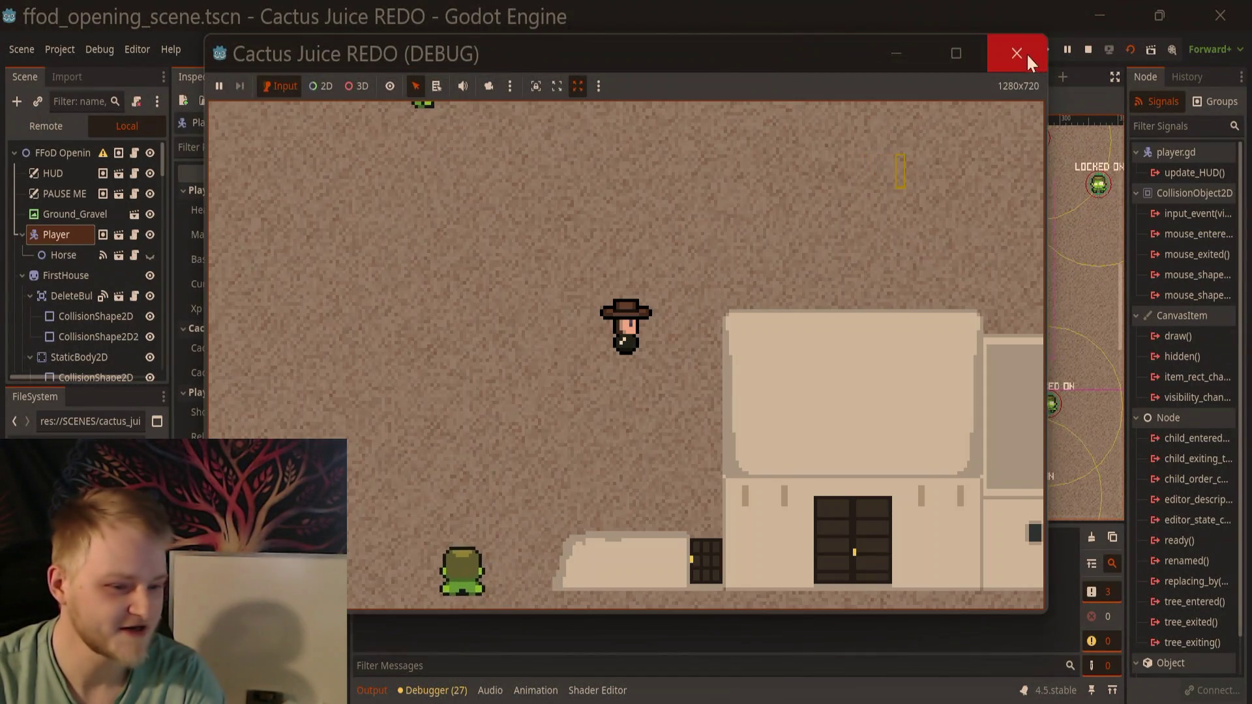
{"action": "left_click", "coordinate": [1027, 53]}
{"action": "key", "text": "F5"}
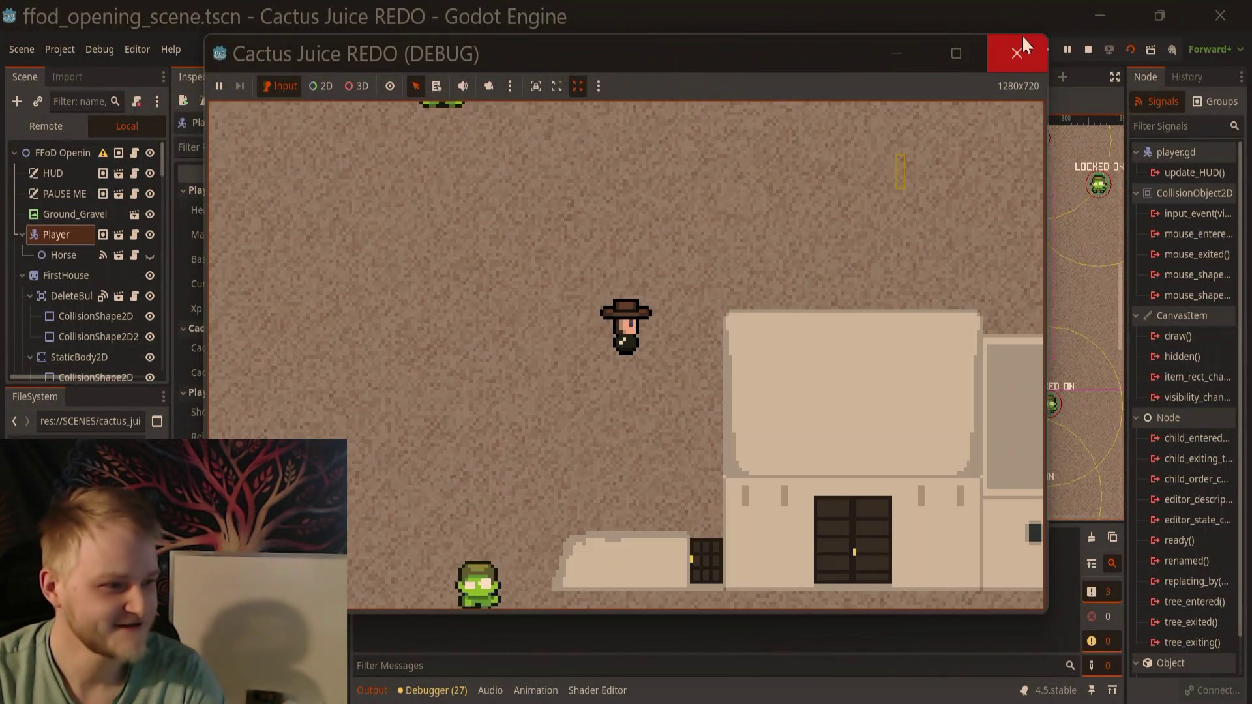
{"action": "left_click", "coordinate": [1023, 43]}
{"action": "key", "text": "F5"}
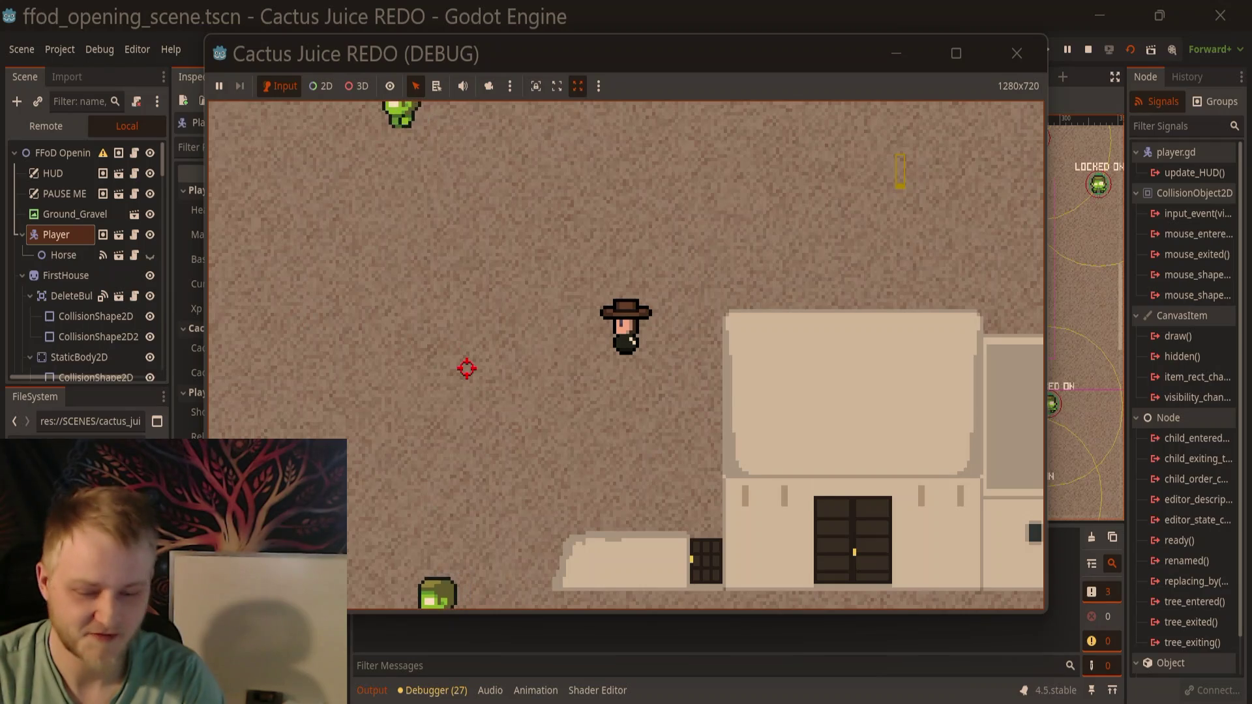
{"action": "key", "text": "a"}
{"action": "left_click", "coordinate": [1019, 43]}
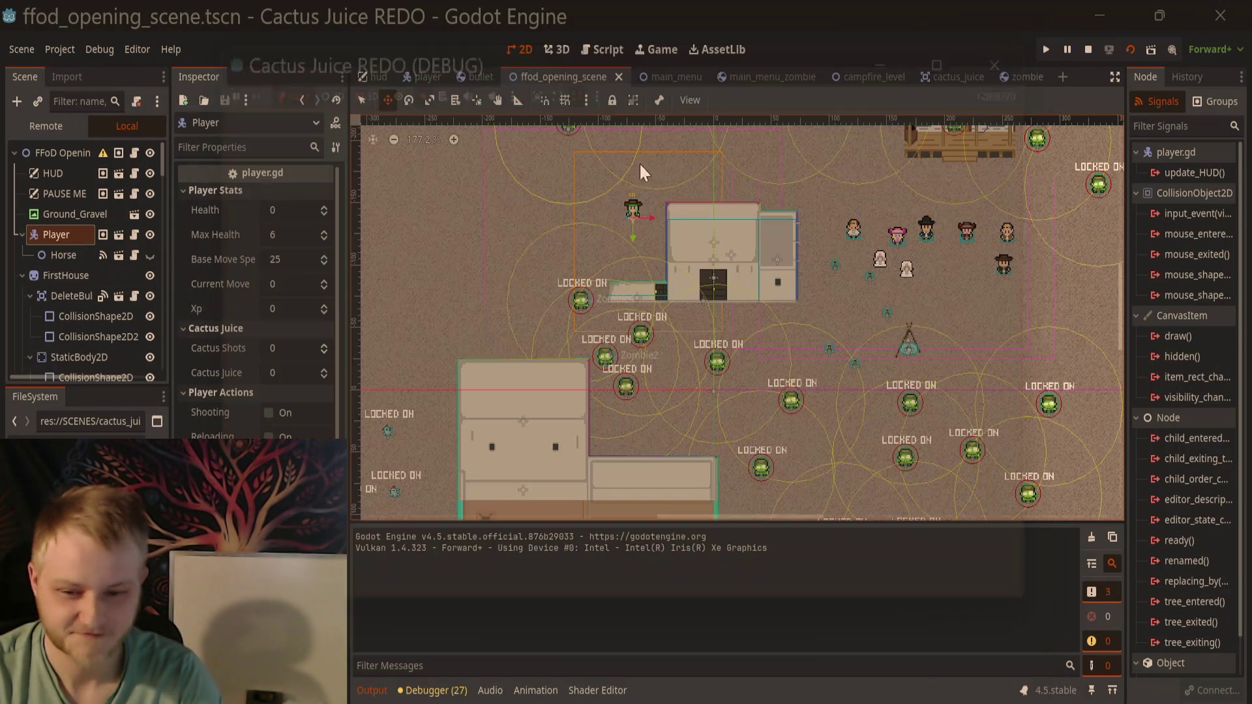
Step: Make the Horse visible with Is Mounted on, enable Player's on_horse, and run the scene
{"action": "left_click", "coordinate": [72, 232]}
{"action": "left_click", "coordinate": [150, 230]}
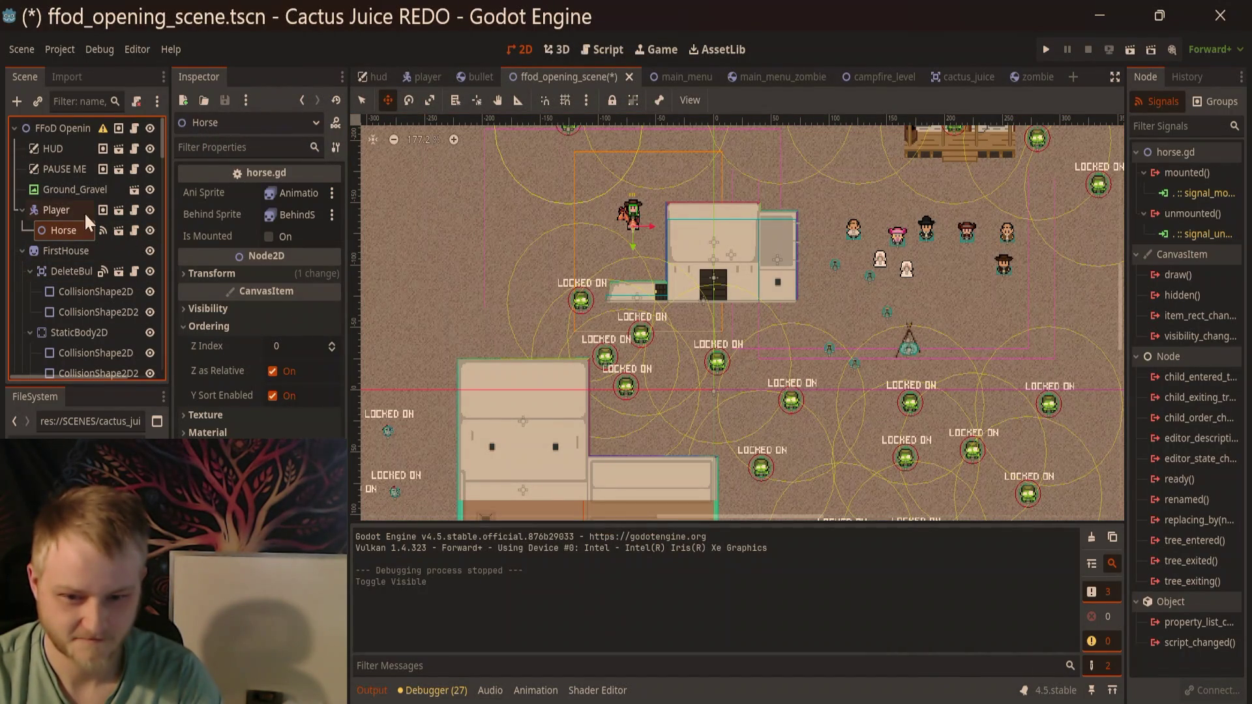
{"action": "left_click", "coordinate": [268, 236]}
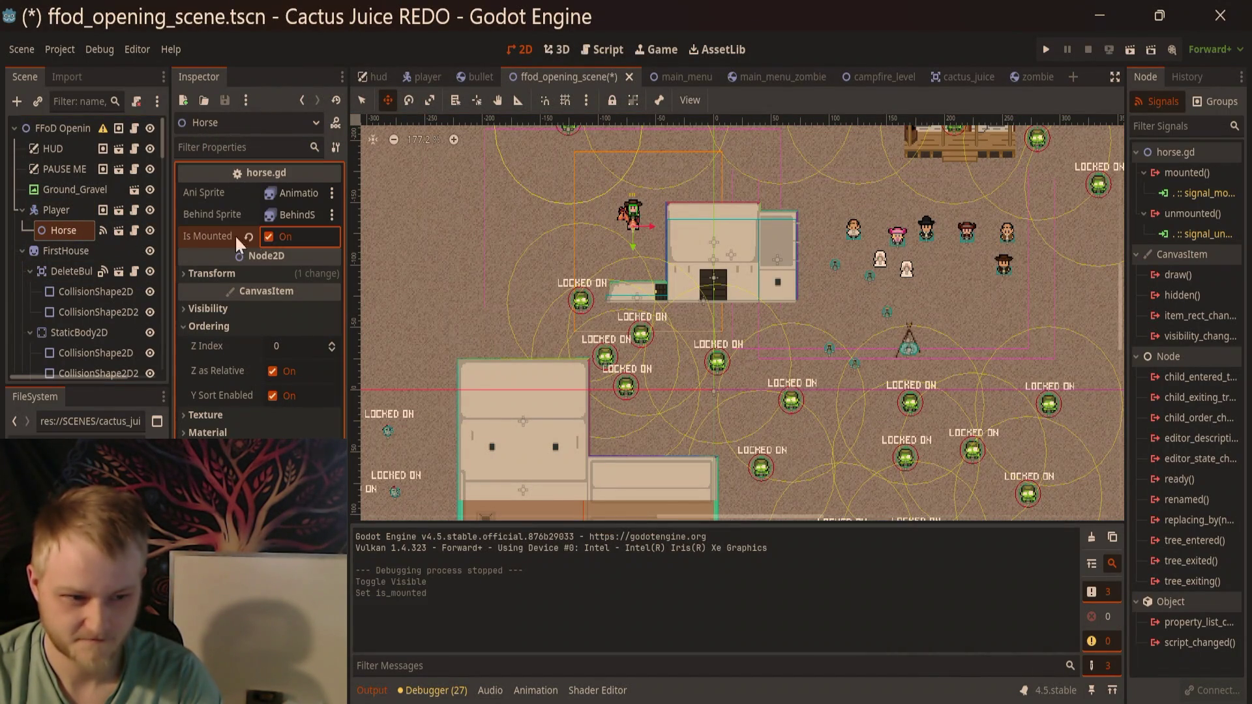
{"action": "left_click", "coordinate": [56, 209]}
{"action": "left_click", "coordinate": [268, 462]}
{"action": "key", "text": "F6"}
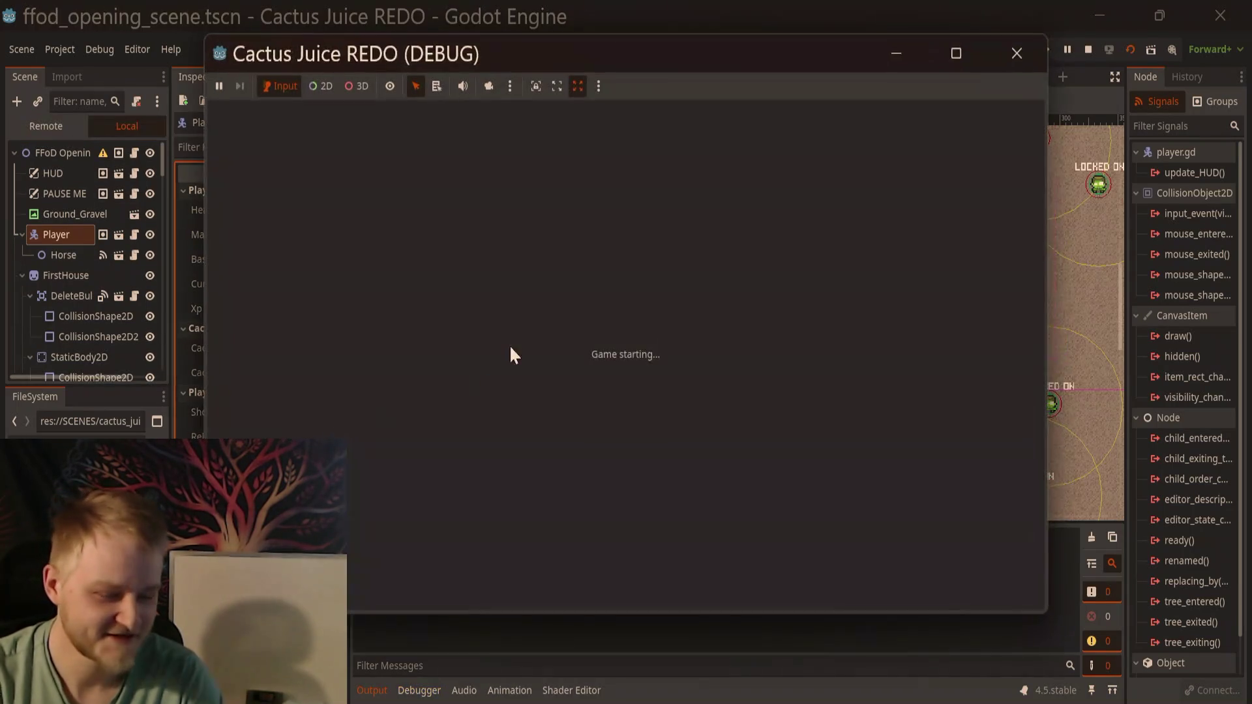
Step: Ride the horse right toward the zombies, shoot at them, then ride back left
{"action": "key", "text": "d"}
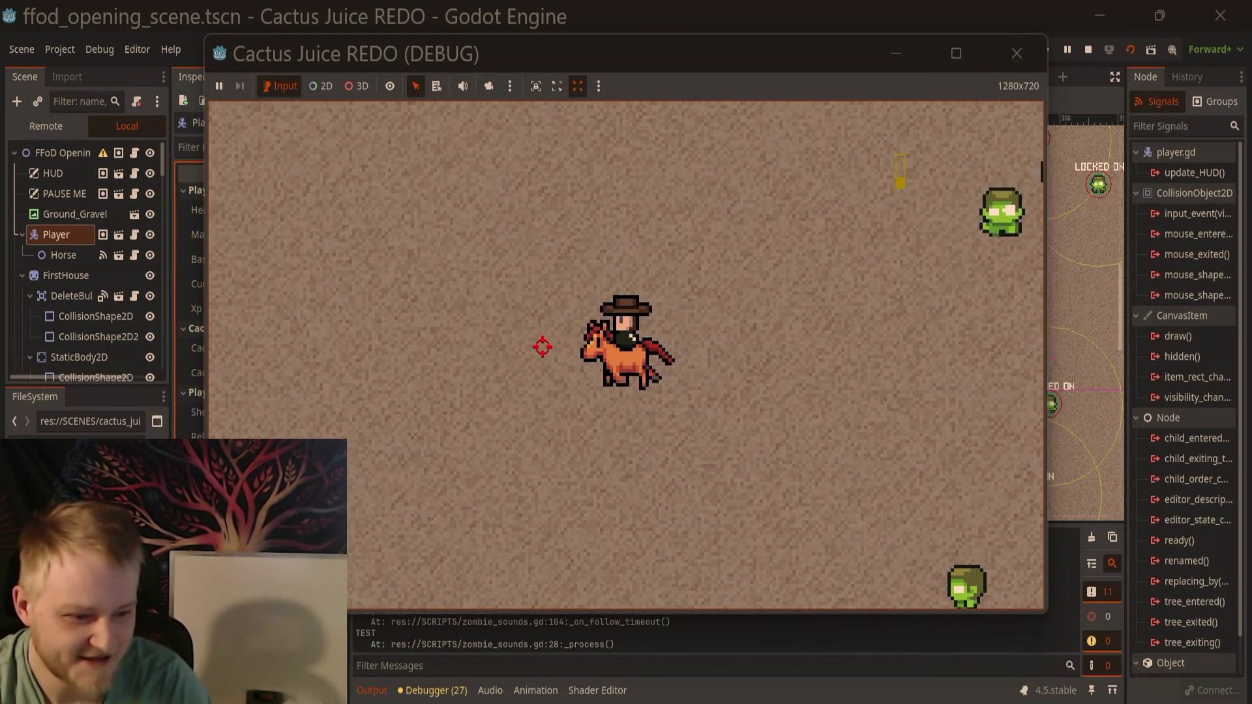
{"action": "left_click", "coordinate": [909, 319]}
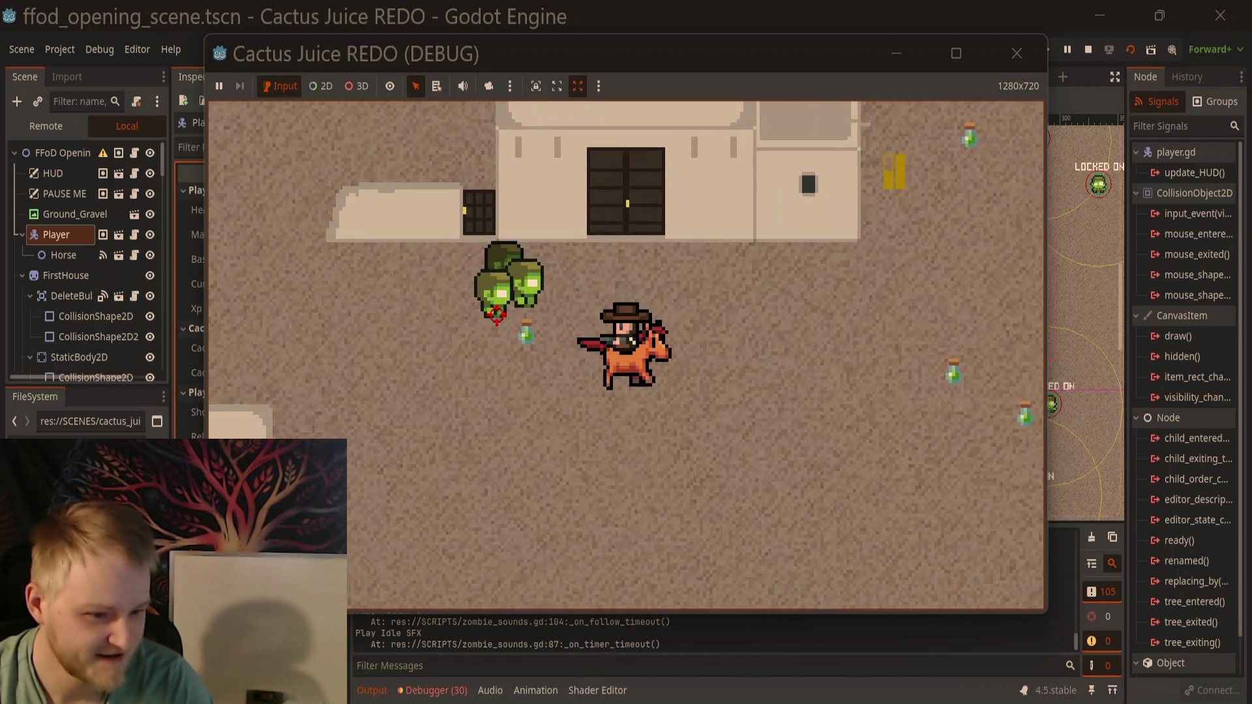
{"action": "key", "text": "d"}
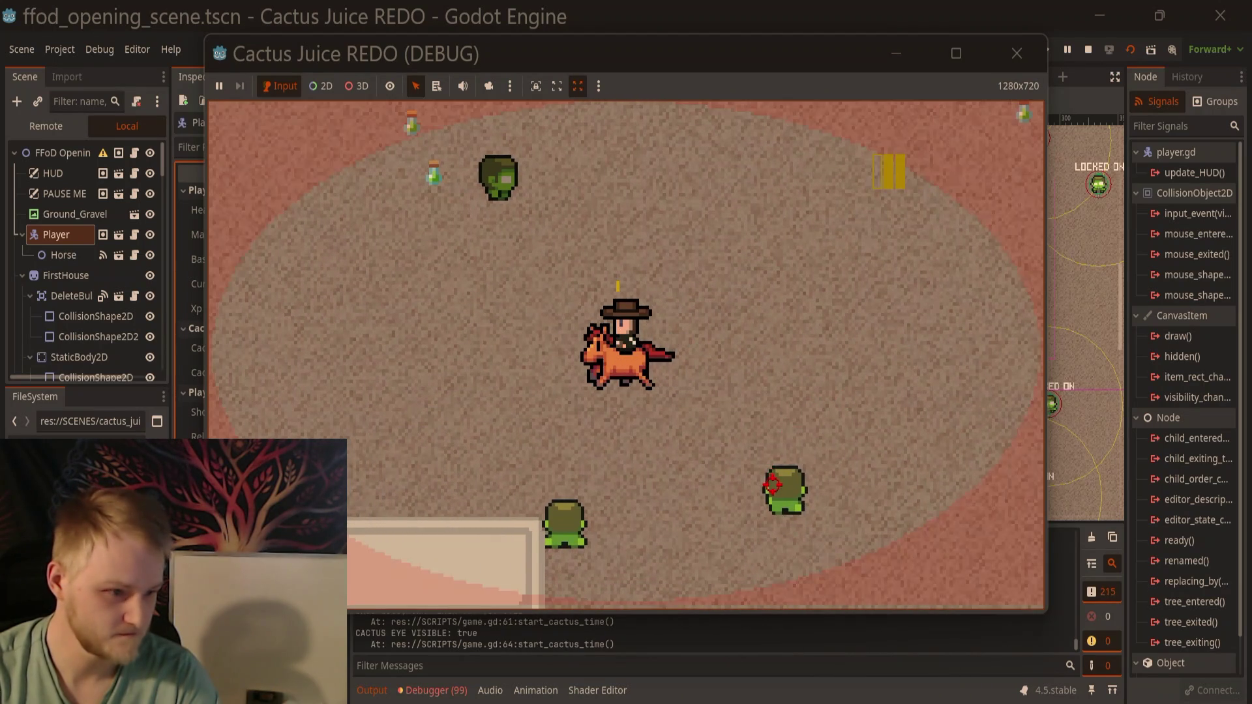
{"action": "key", "text": "a"}
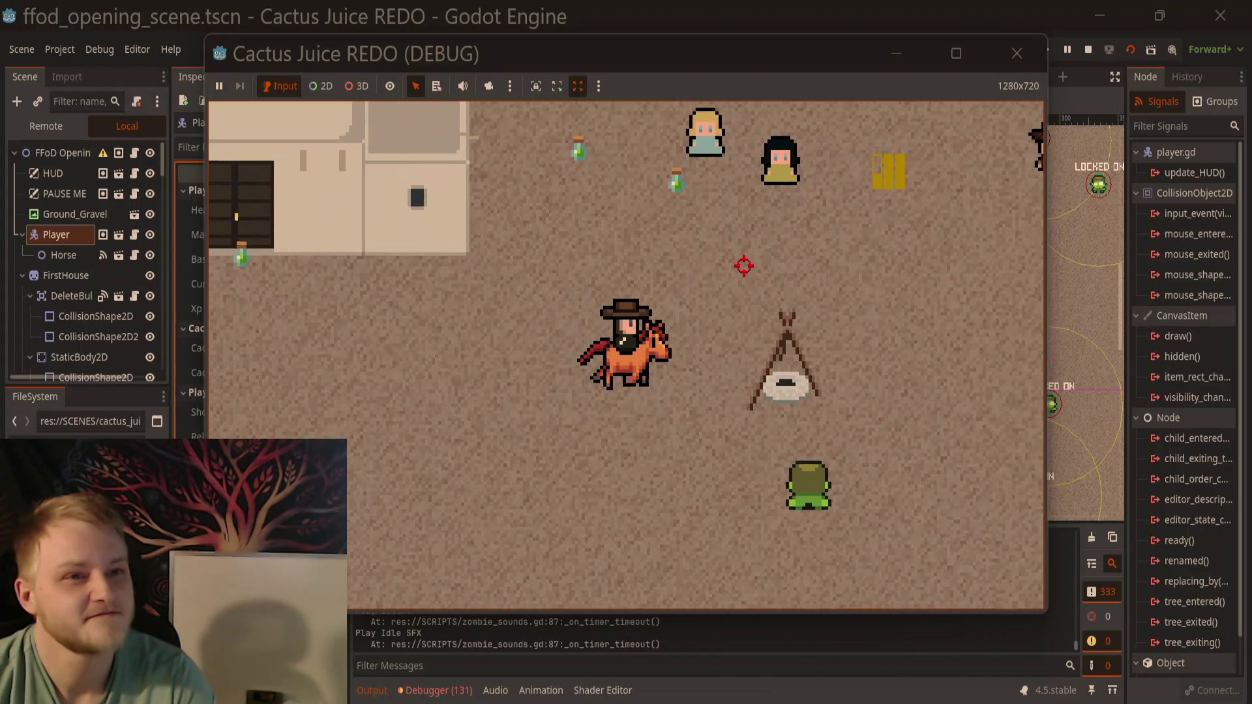
Step: Ride down and around for cactus juice, then up and left toward the houses
{"action": "key", "text": "s"}
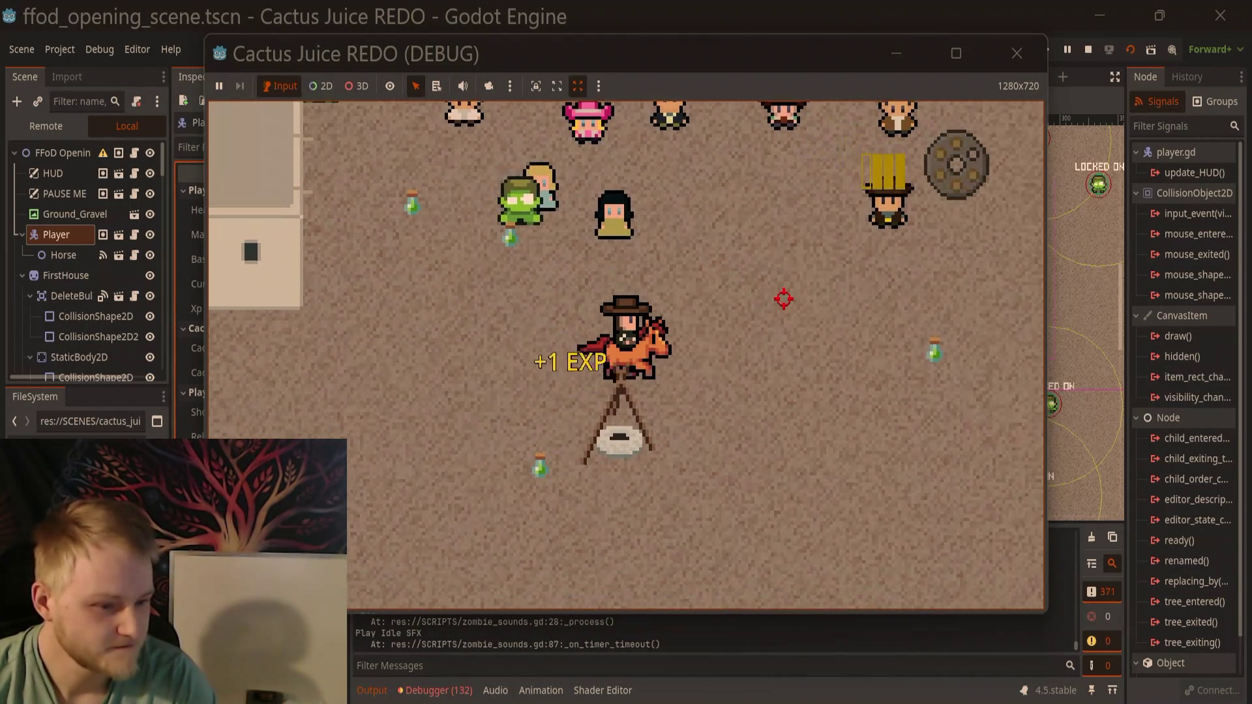
{"action": "key", "text": "d"}
{"action": "key", "text": "s"}
{"action": "key", "text": "a"}
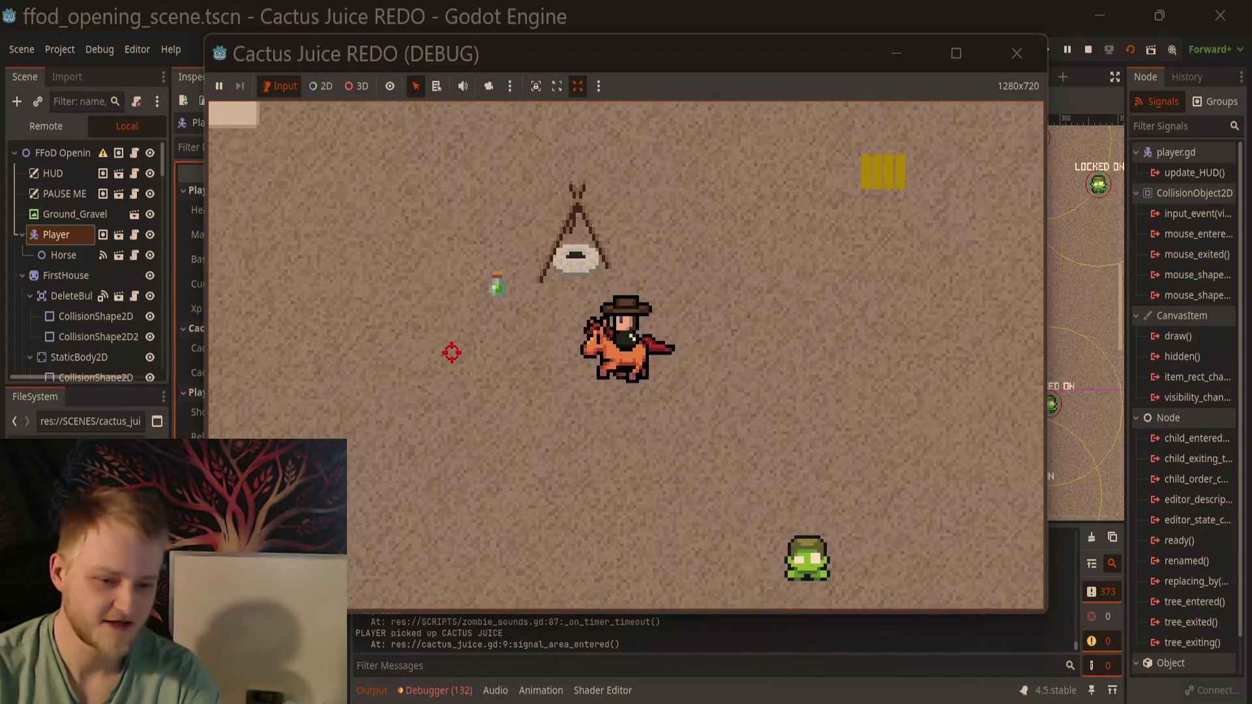
{"action": "key", "text": "w"}
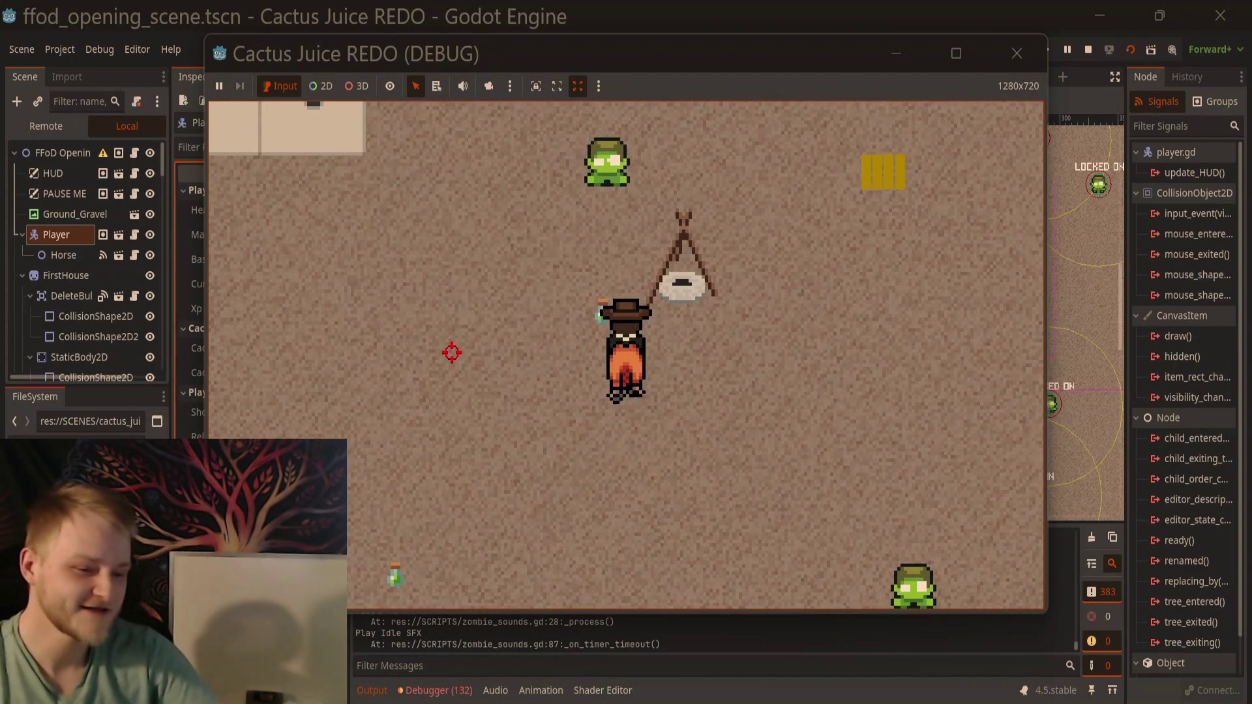
{"action": "key", "text": "a"}
{"action": "key", "text": "s"}
{"action": "key", "text": "a"}
{"action": "key", "text": "w"}
{"action": "key", "text": "a"}
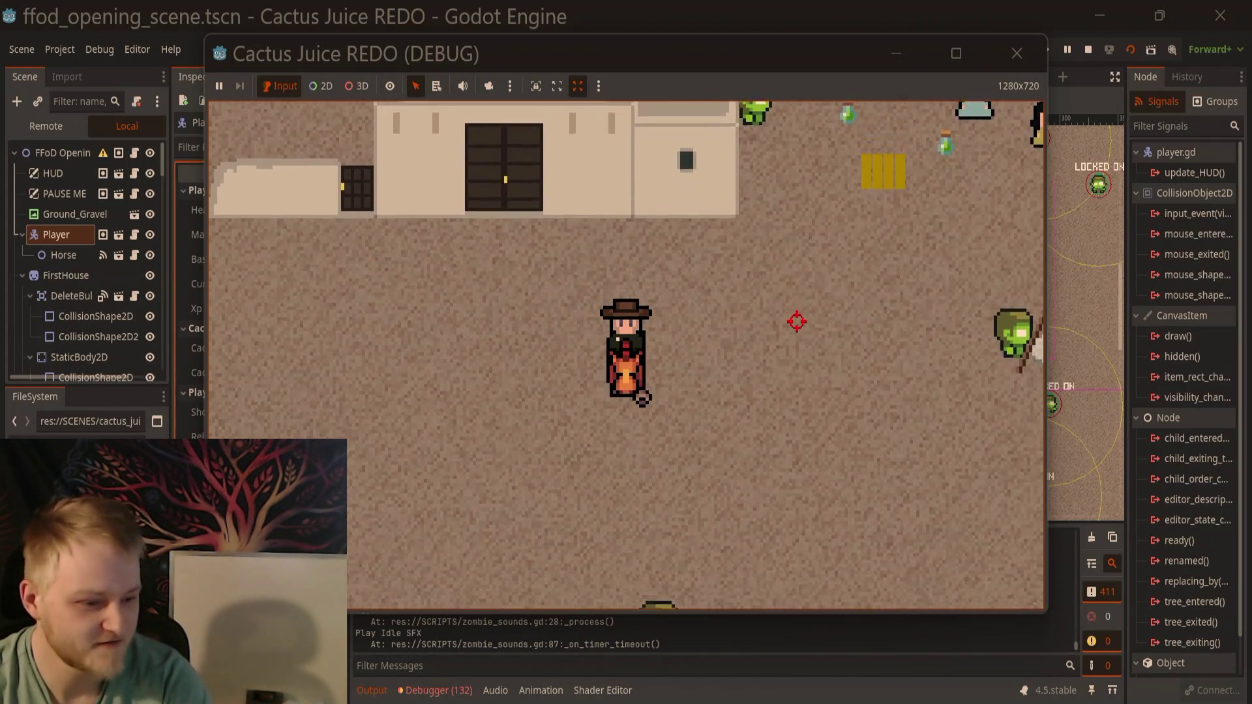
Step: Ride down, then right and up toward the teepee, then left past the zombies
{"action": "key", "text": "s"}
{"action": "key", "text": "a"}
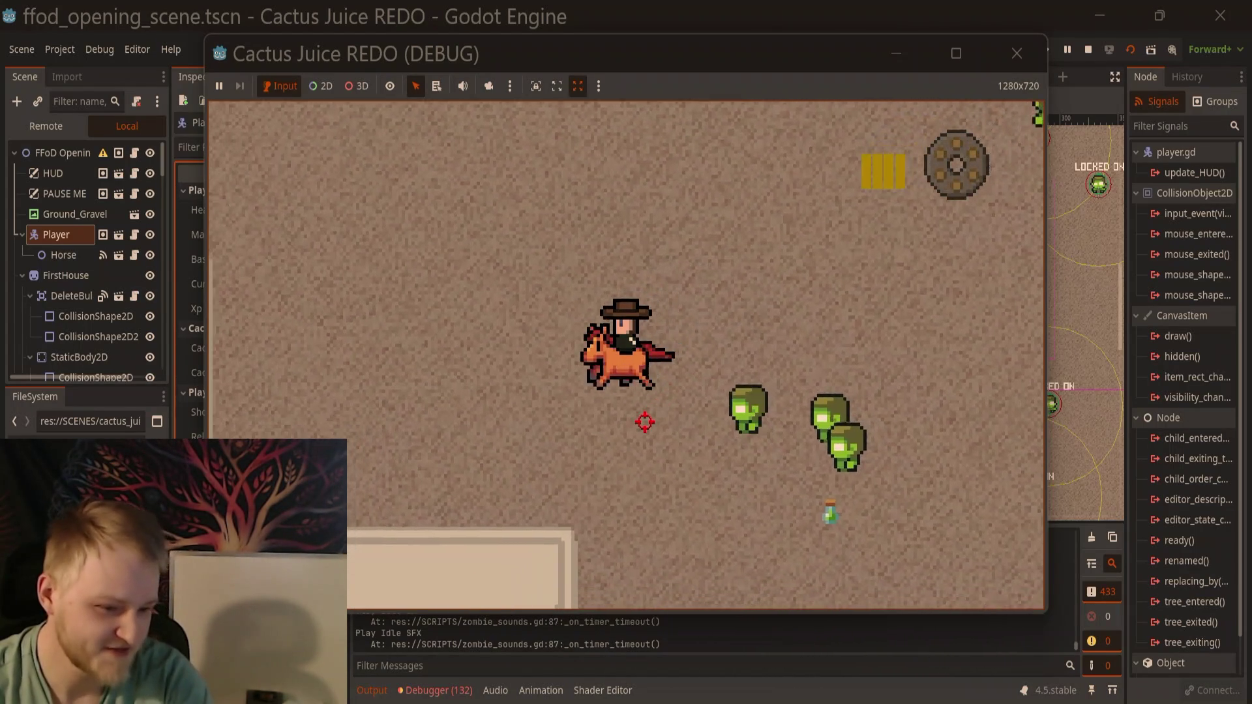
{"action": "key", "text": "d"}
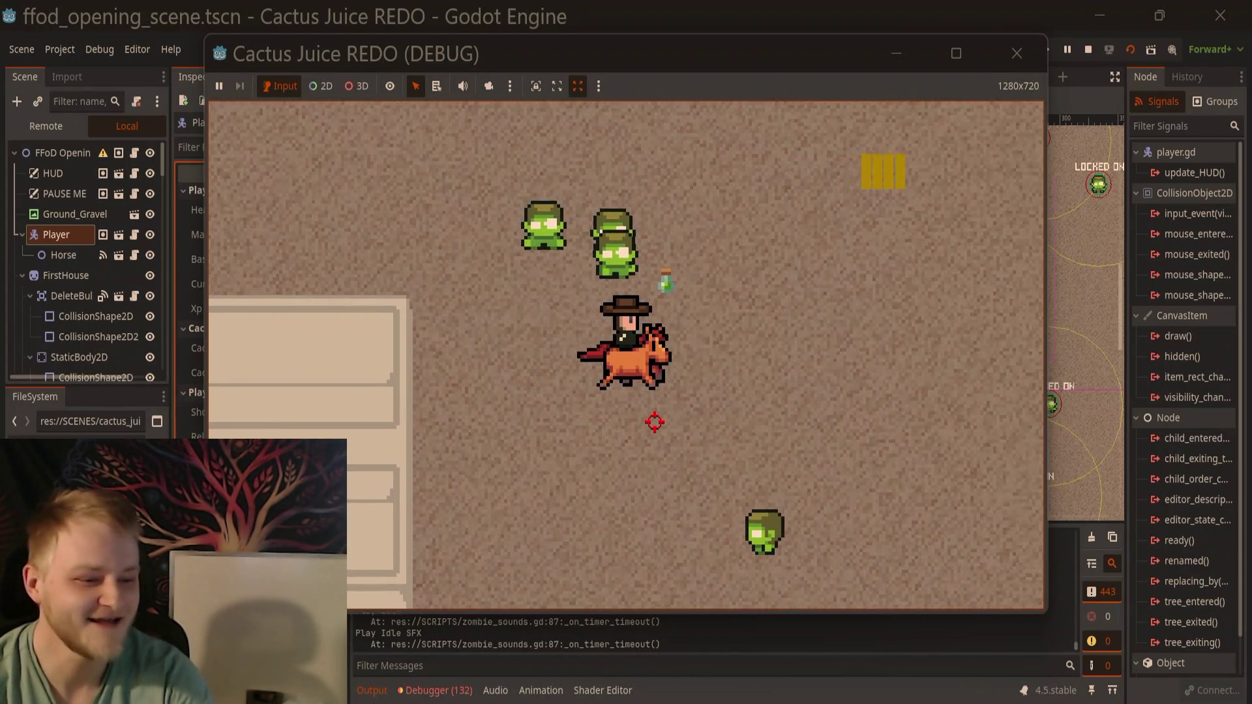
{"action": "key", "text": "w"}
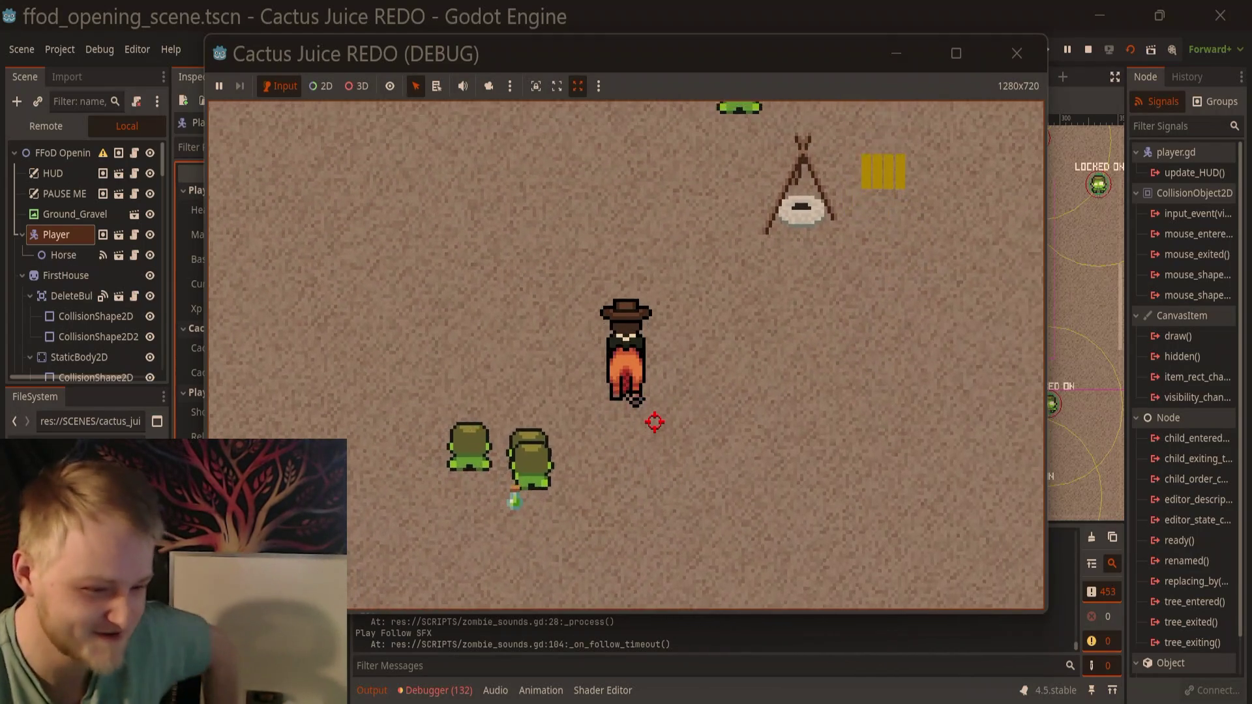
{"action": "key", "text": "a"}
{"action": "key", "text": "a"}
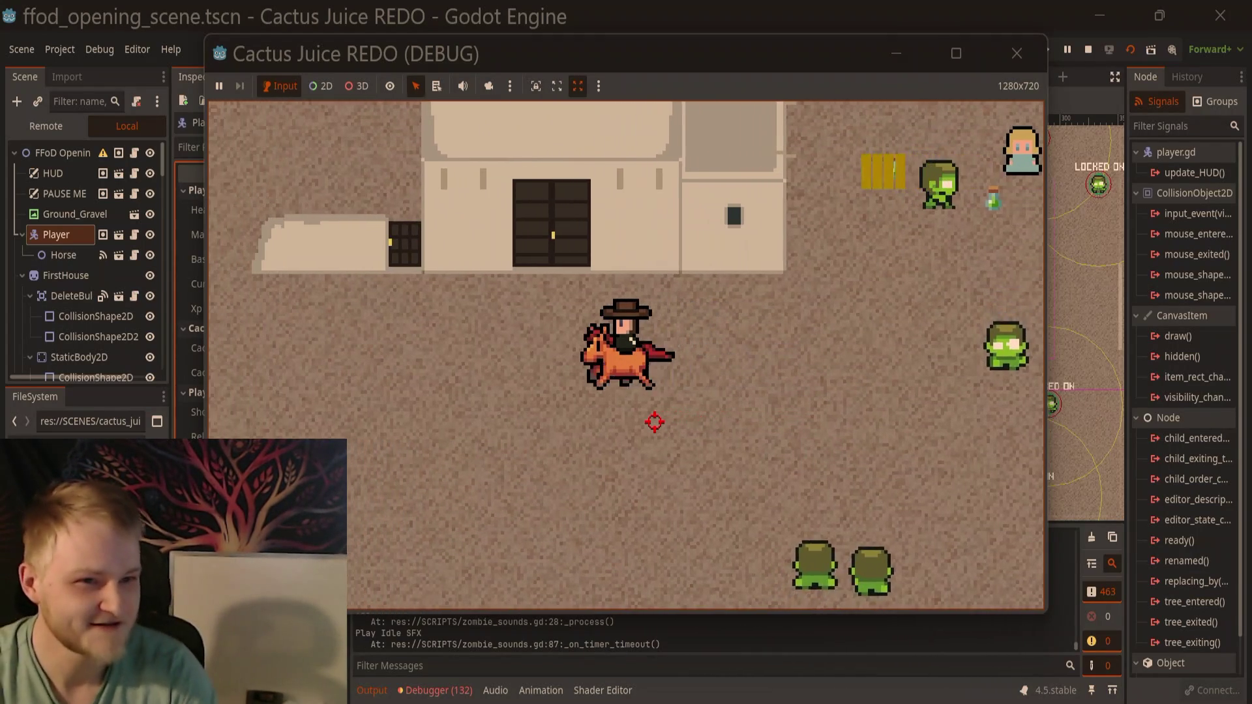
{"action": "key", "text": "s"}
{"action": "key", "text": "a"}
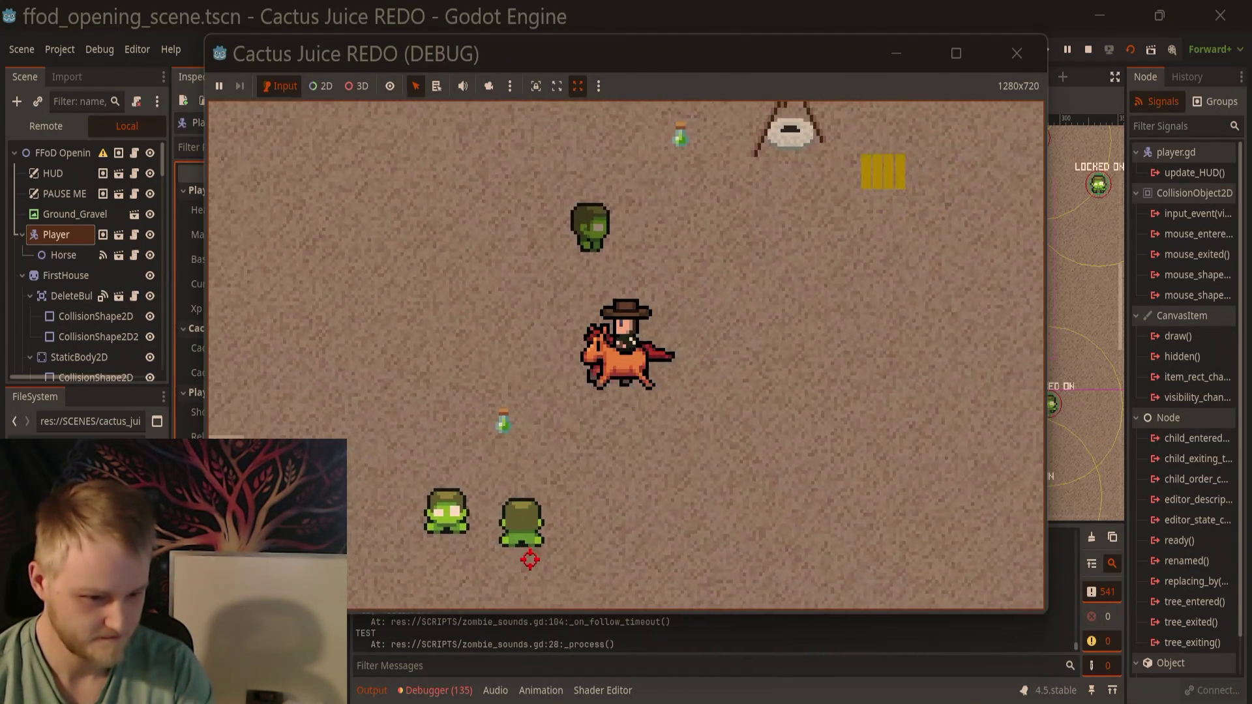
Step: Ride up and right toward the townsfolk, then left past them and face down
{"action": "key", "text": "e"}
{"action": "key", "text": "w"}
{"action": "key", "text": "d"}
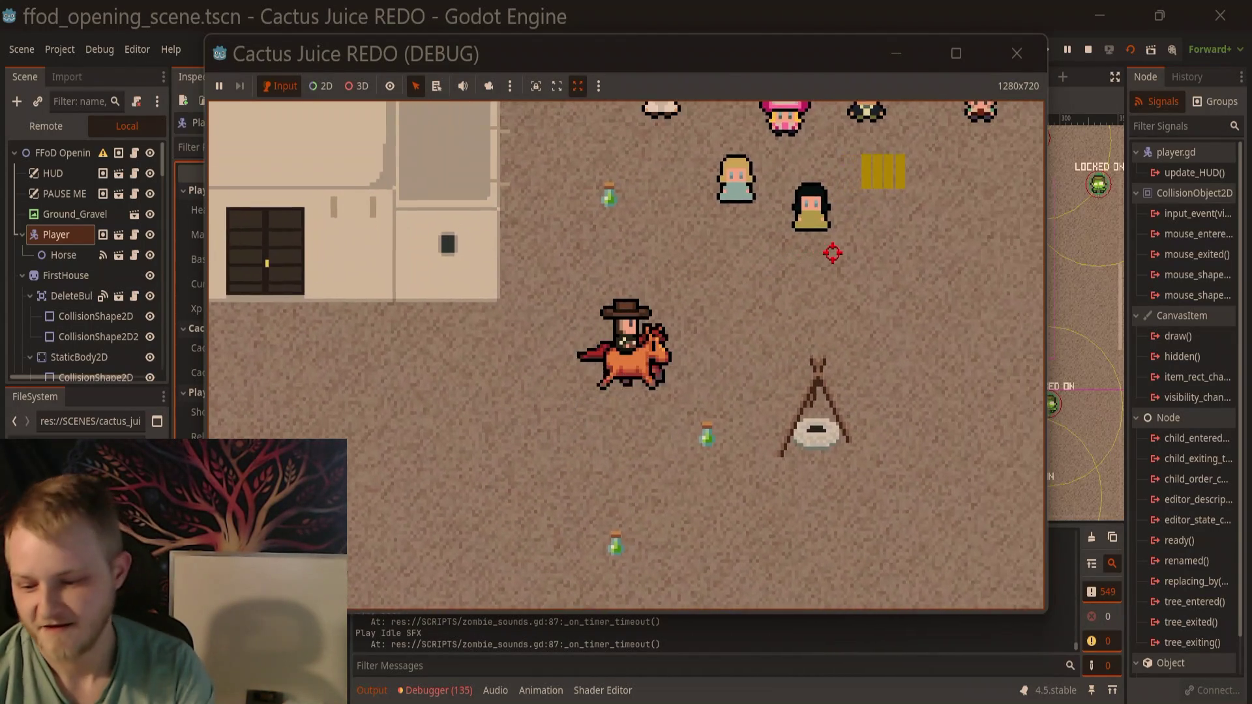
{"action": "key", "text": "w"}
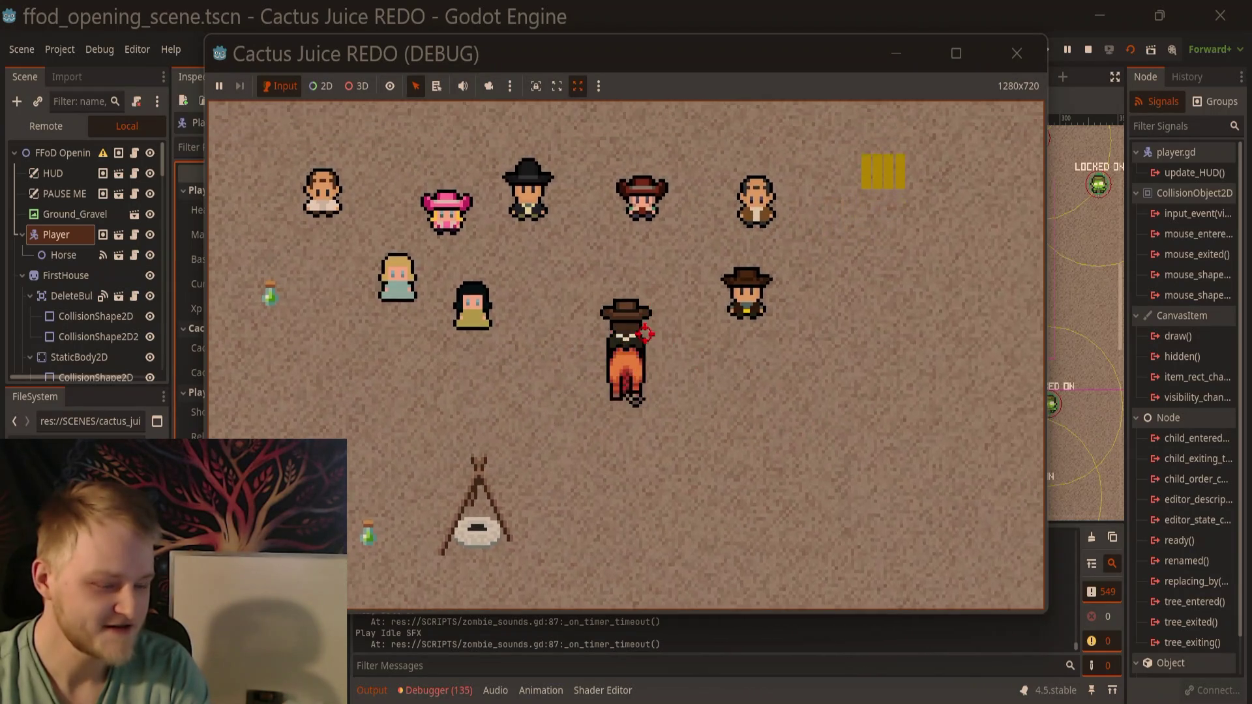
{"action": "key", "text": "a"}
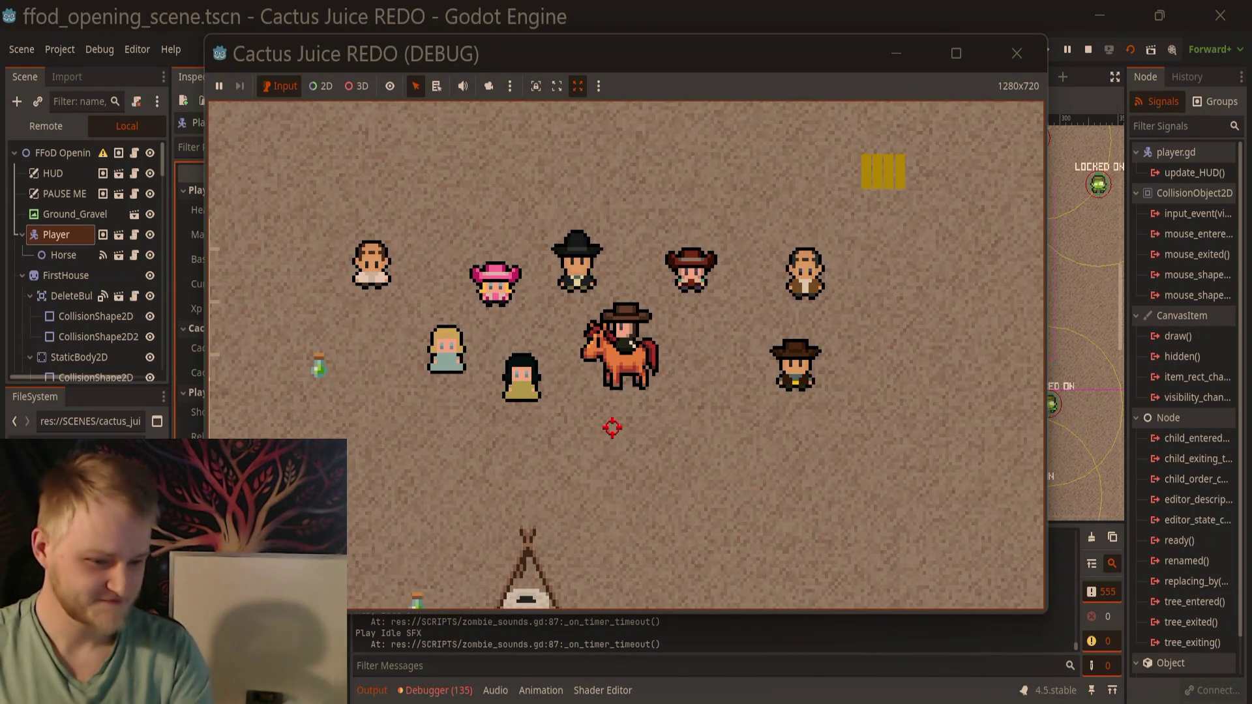
{"action": "key", "text": "s"}
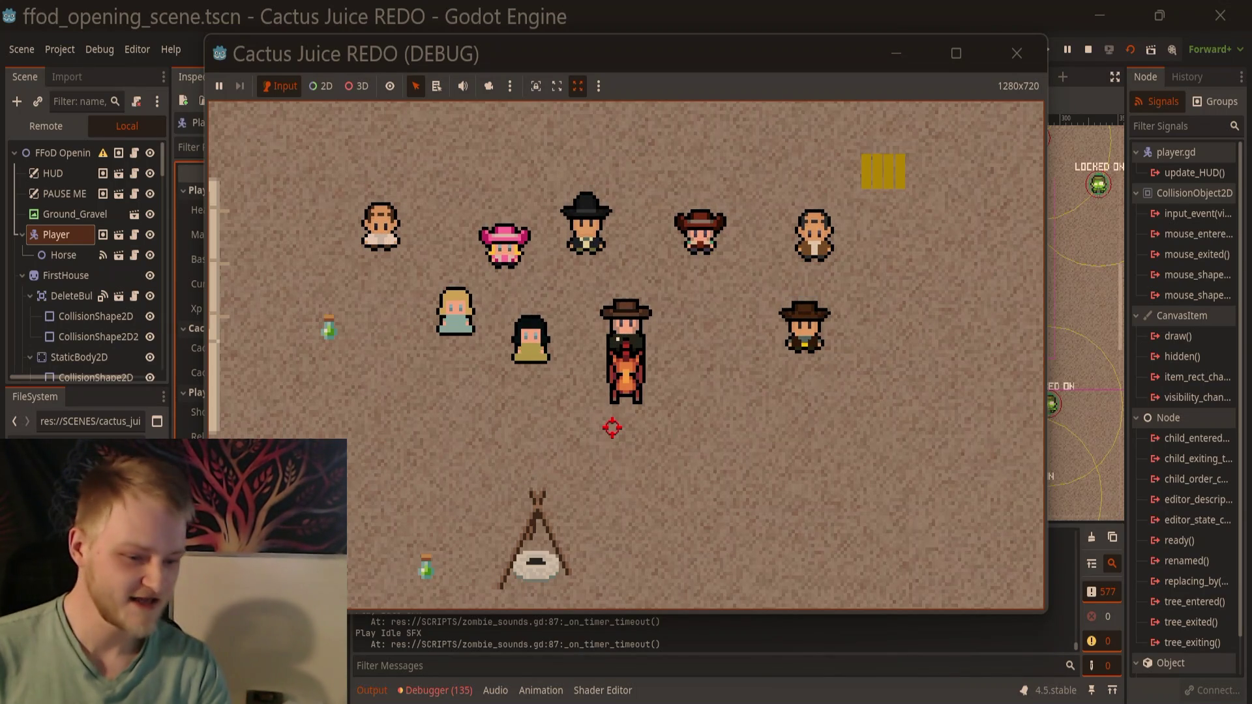
Step: Ride left around the house, down away from it, then right toward the tent
{"action": "key", "text": "a"}
{"action": "key", "text": "s"}
{"action": "key", "text": "a"}
{"action": "key", "text": "w"}
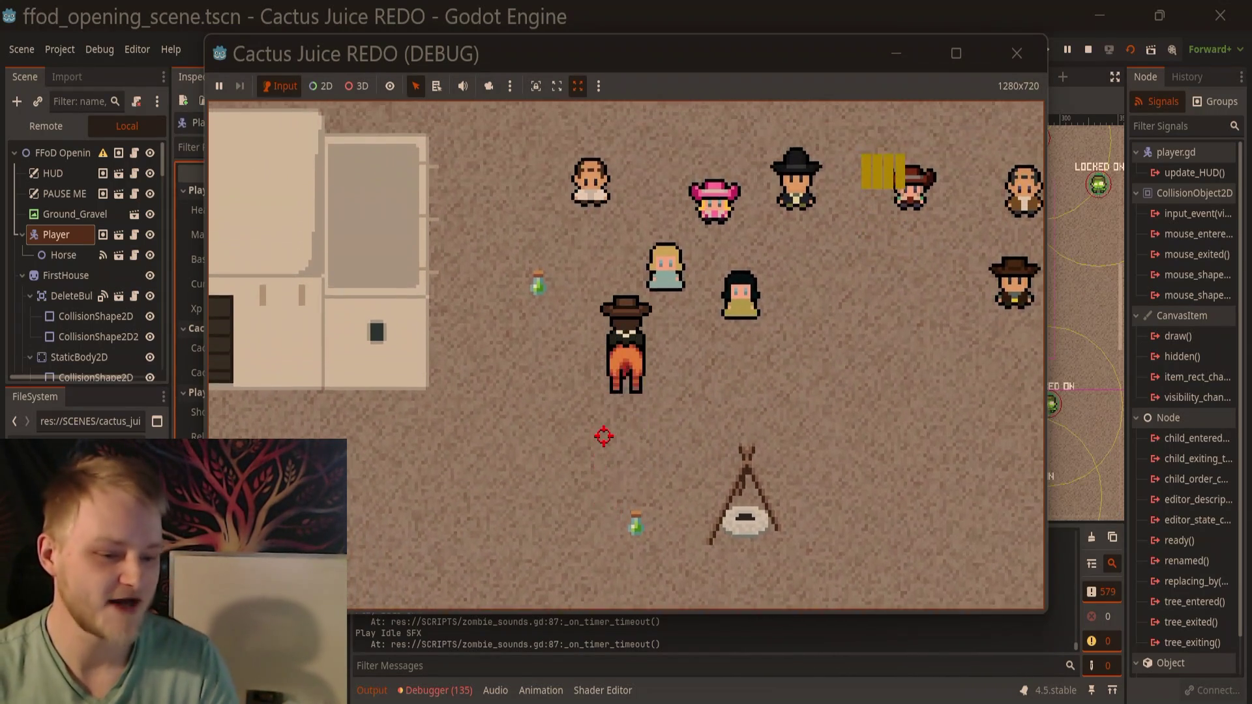
{"action": "key", "text": "s"}
{"action": "key", "text": "a"}
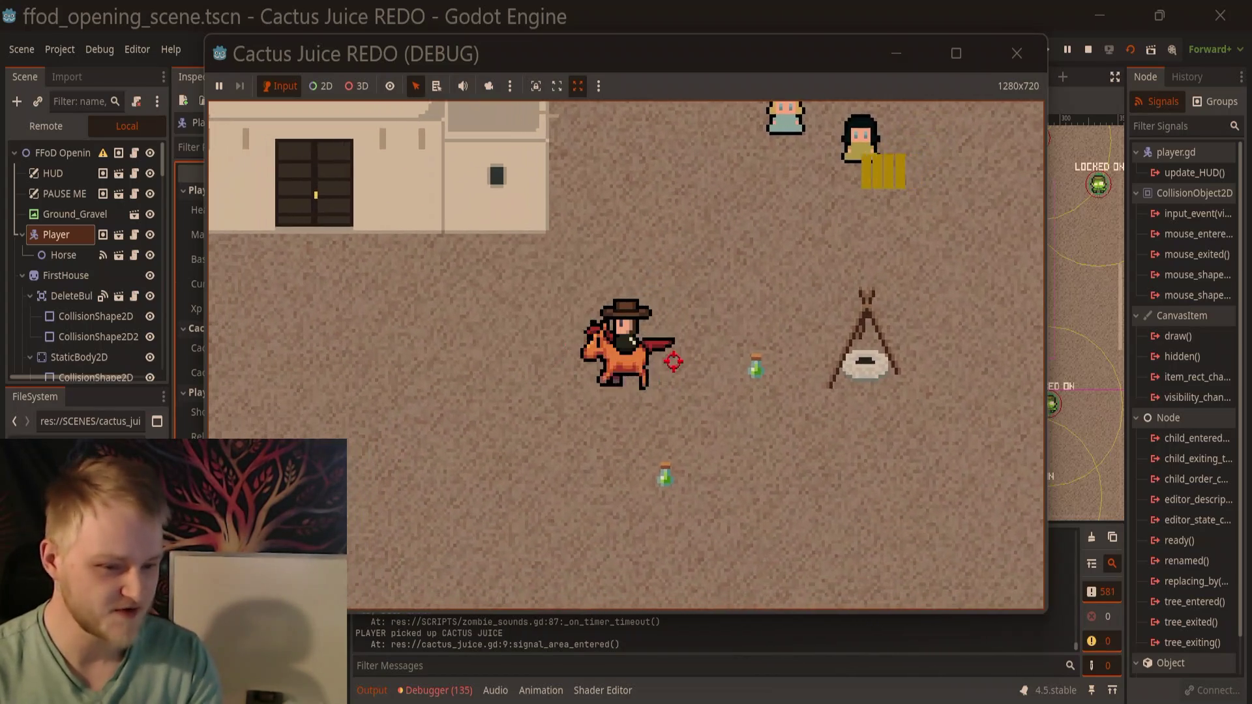
{"action": "key", "text": "w"}
{"action": "key", "text": "a"}
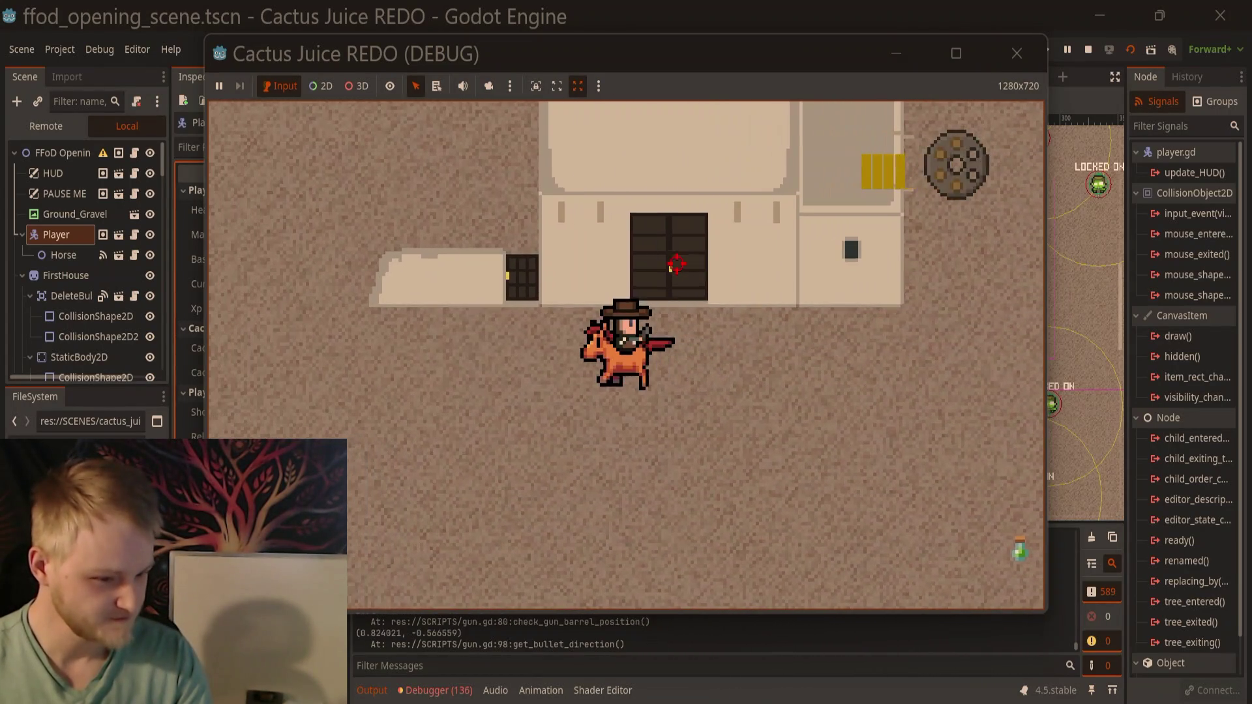
{"action": "key", "text": "s"}
{"action": "key", "text": "a"}
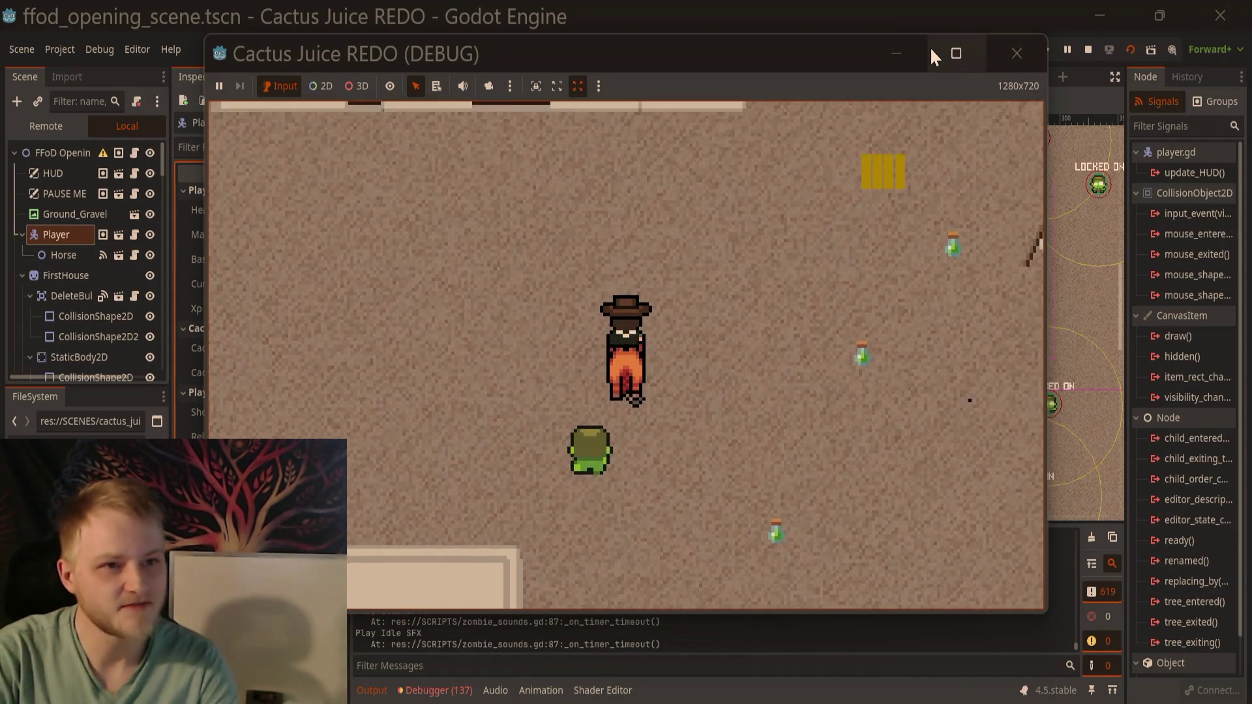
{"action": "key", "text": "d"}
{"action": "key", "text": "Tab"}
{"action": "key", "text": "Tab"}
Step: Ride north-west to the house, circle in front of it, and continue west past it
{"action": "key", "text": "w"}
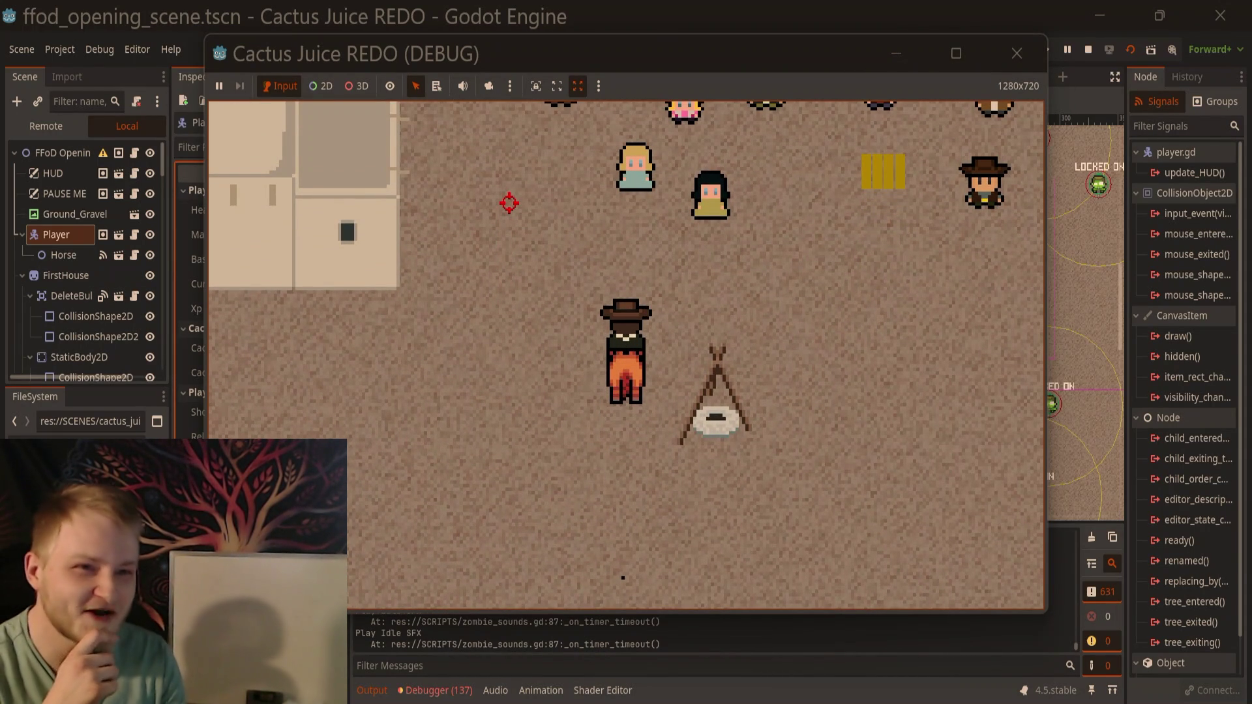
{"action": "key", "text": "s"}
{"action": "key", "text": "a"}
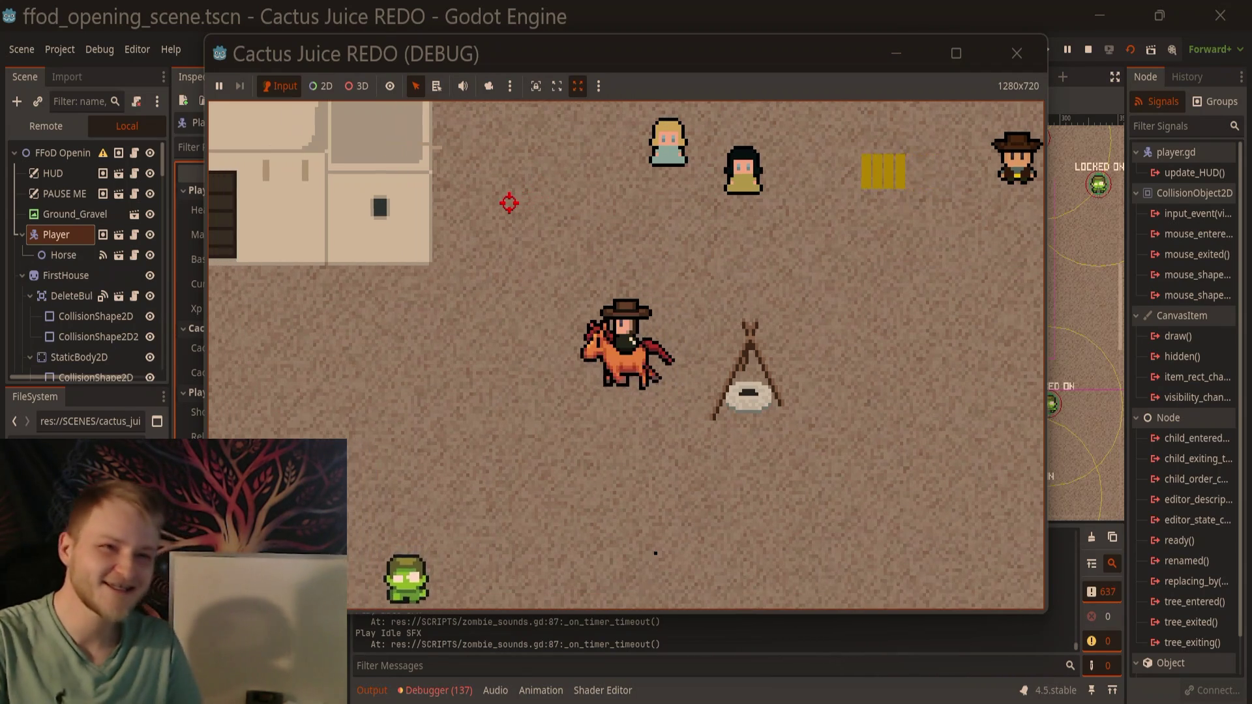
{"action": "key", "text": "a"}
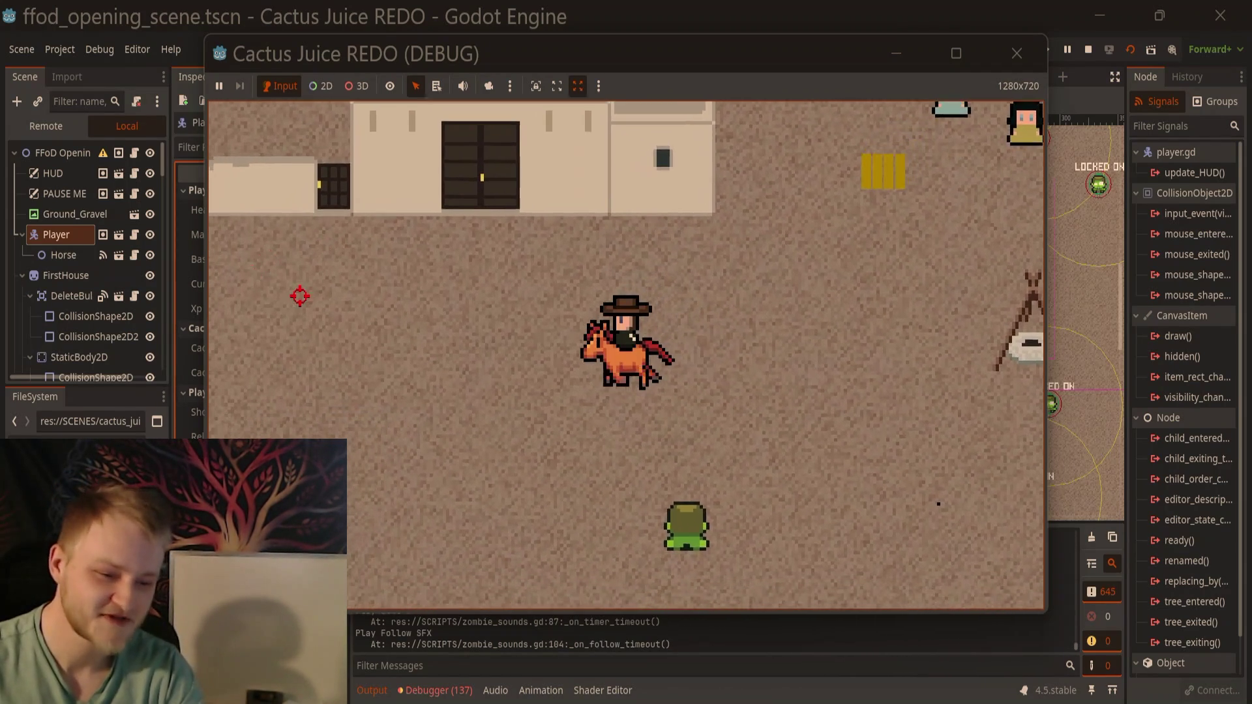
{"action": "key", "text": "w"}
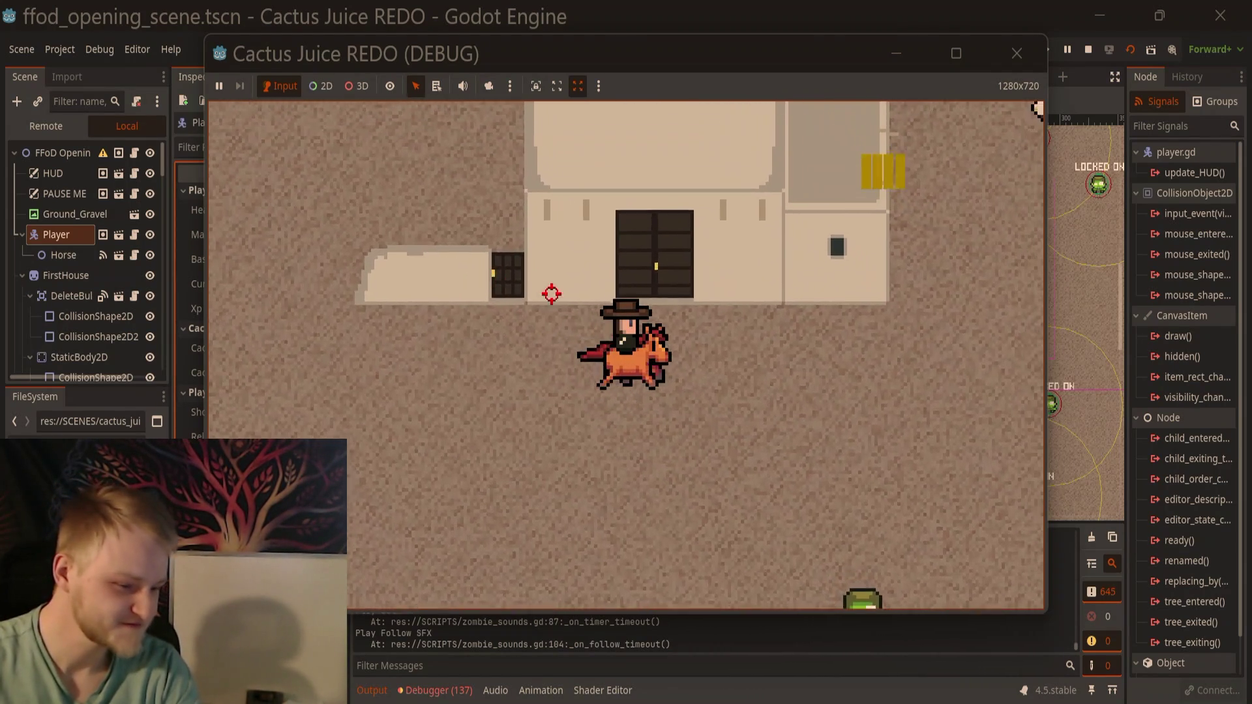
{"action": "key", "text": "s"}
{"action": "key", "text": "d"}
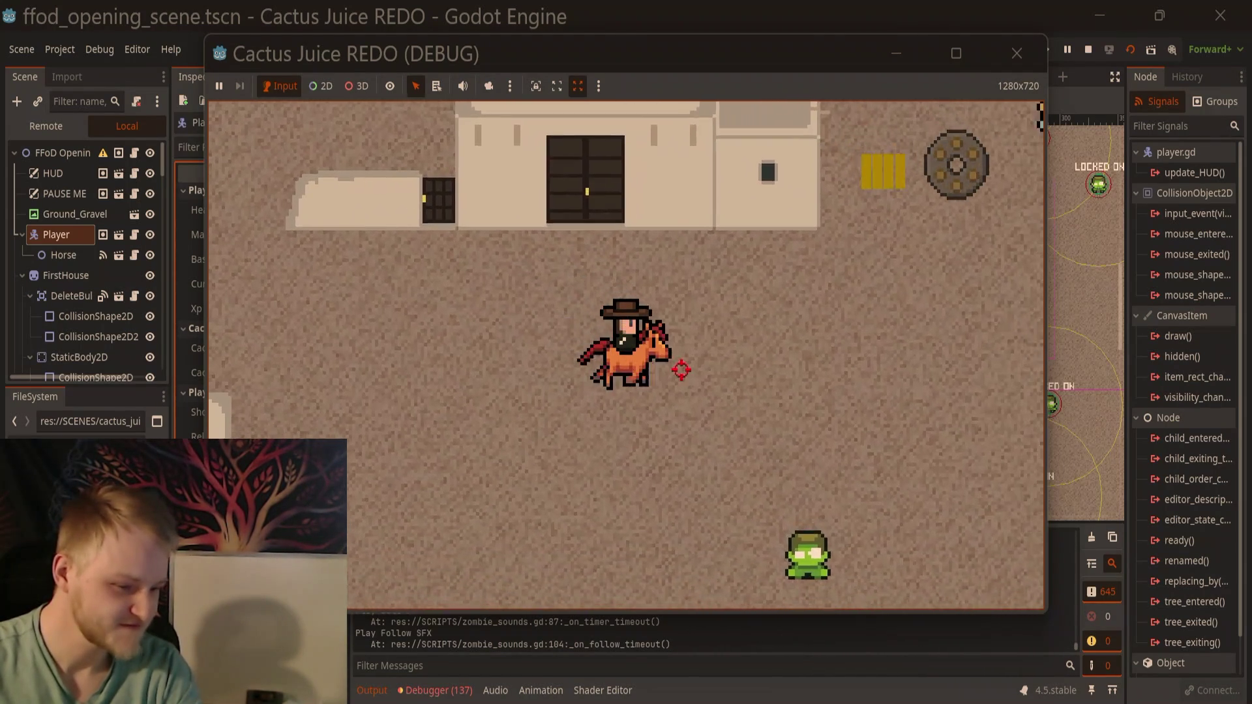
{"action": "key", "text": "w"}
{"action": "key", "text": "a"}
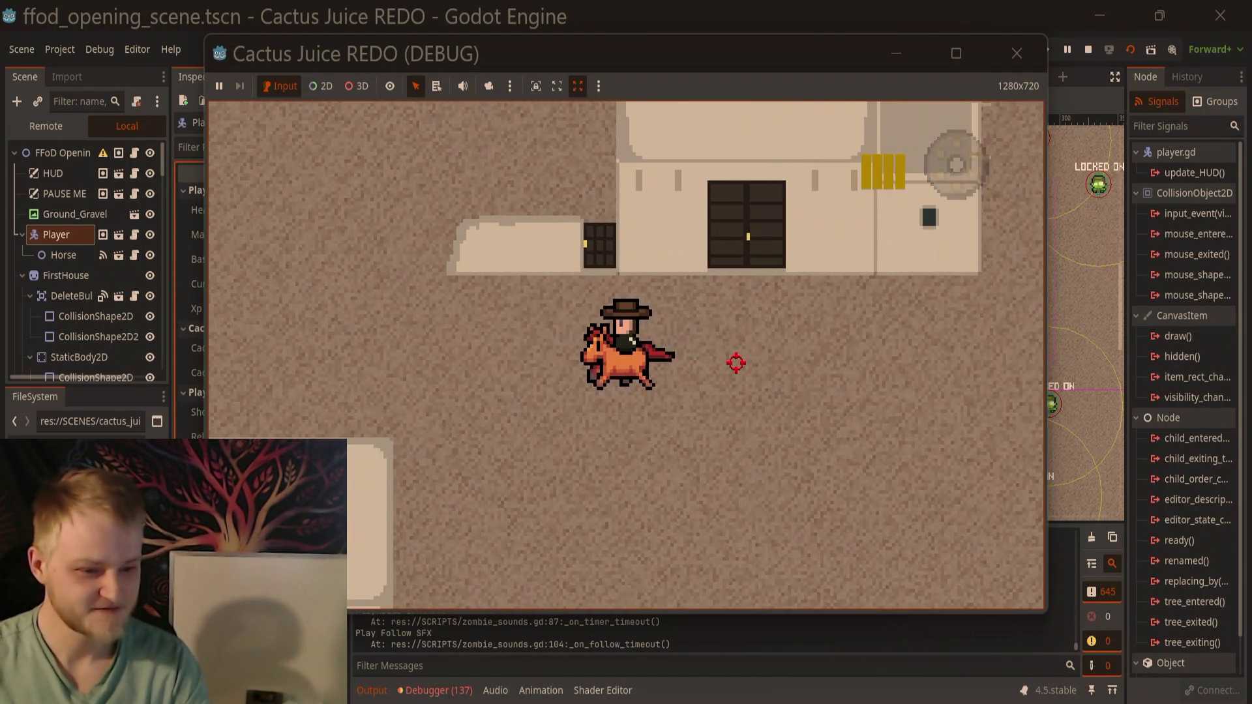
{"action": "key", "text": "a"}
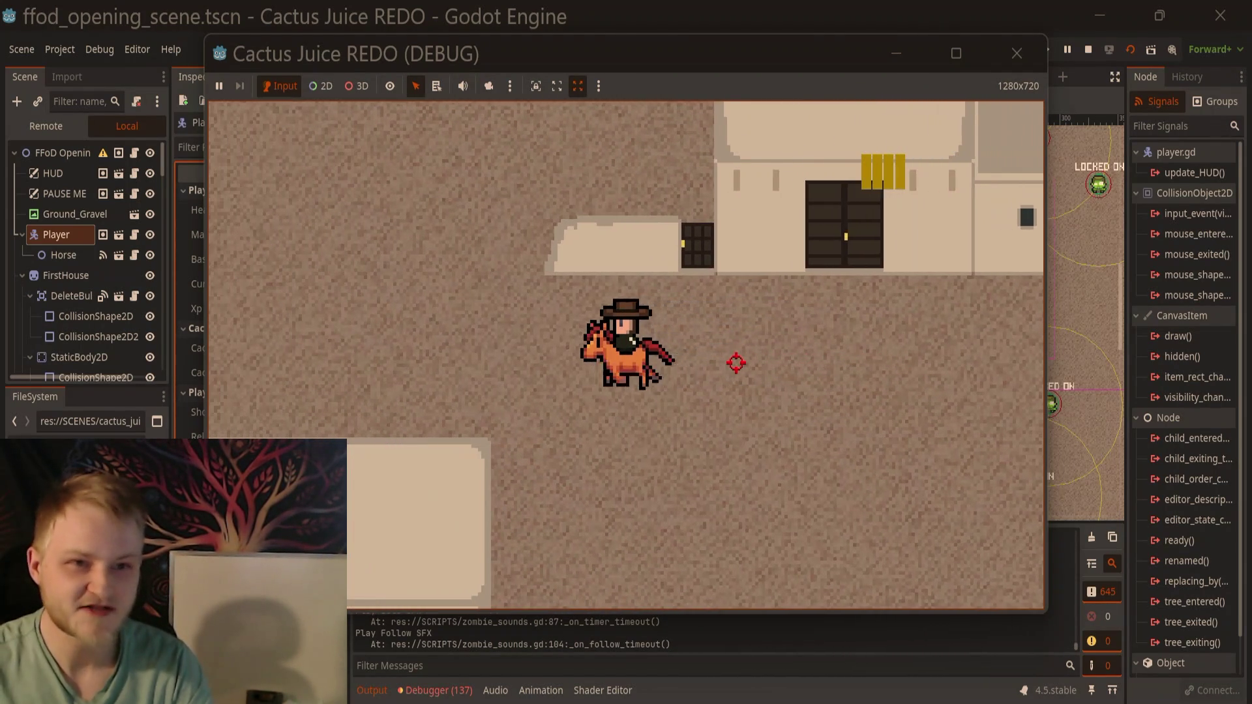
{"action": "key", "text": "w"}
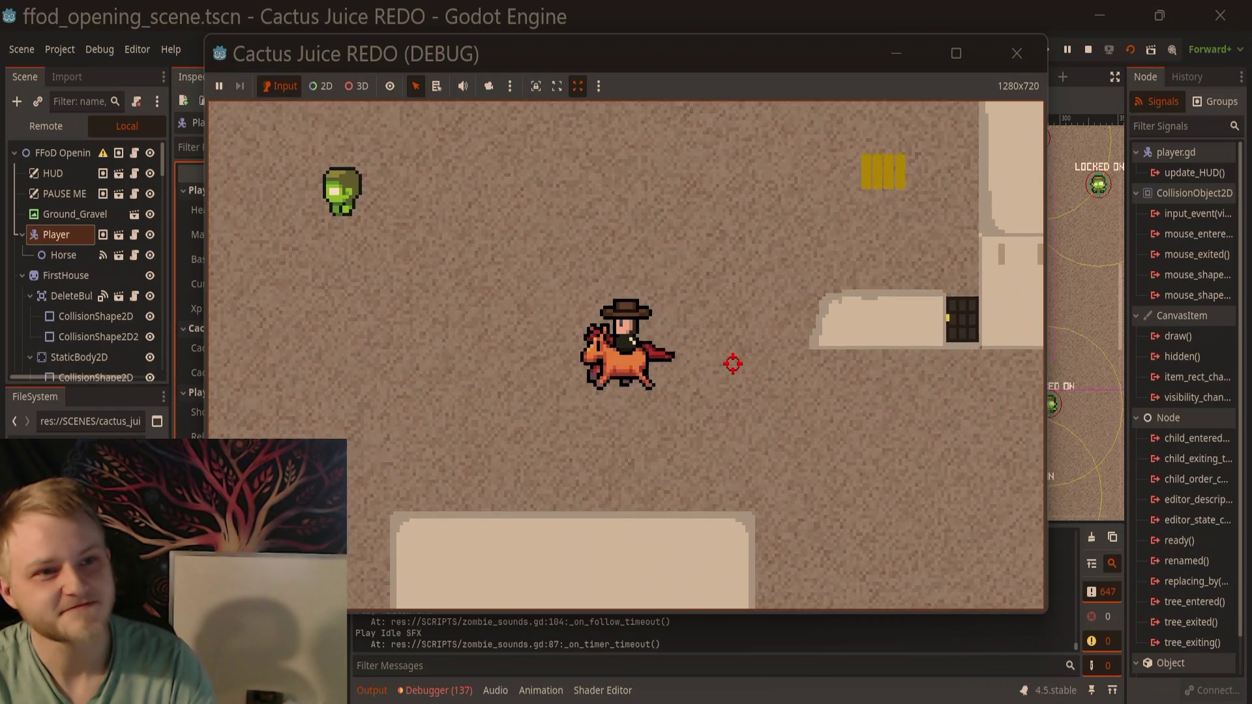
{"action": "key", "text": "w"}
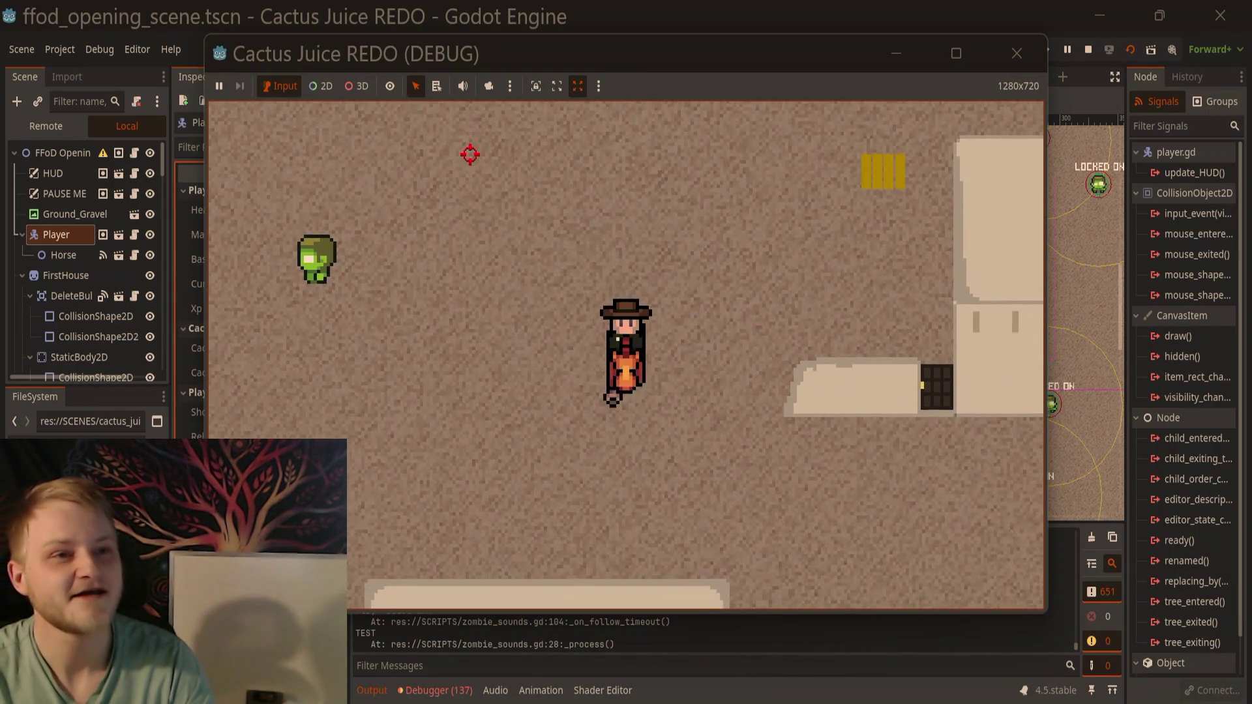
Step: Turn toward the approaching zombie and shoot it twice to kill it
{"action": "key", "text": "a"}
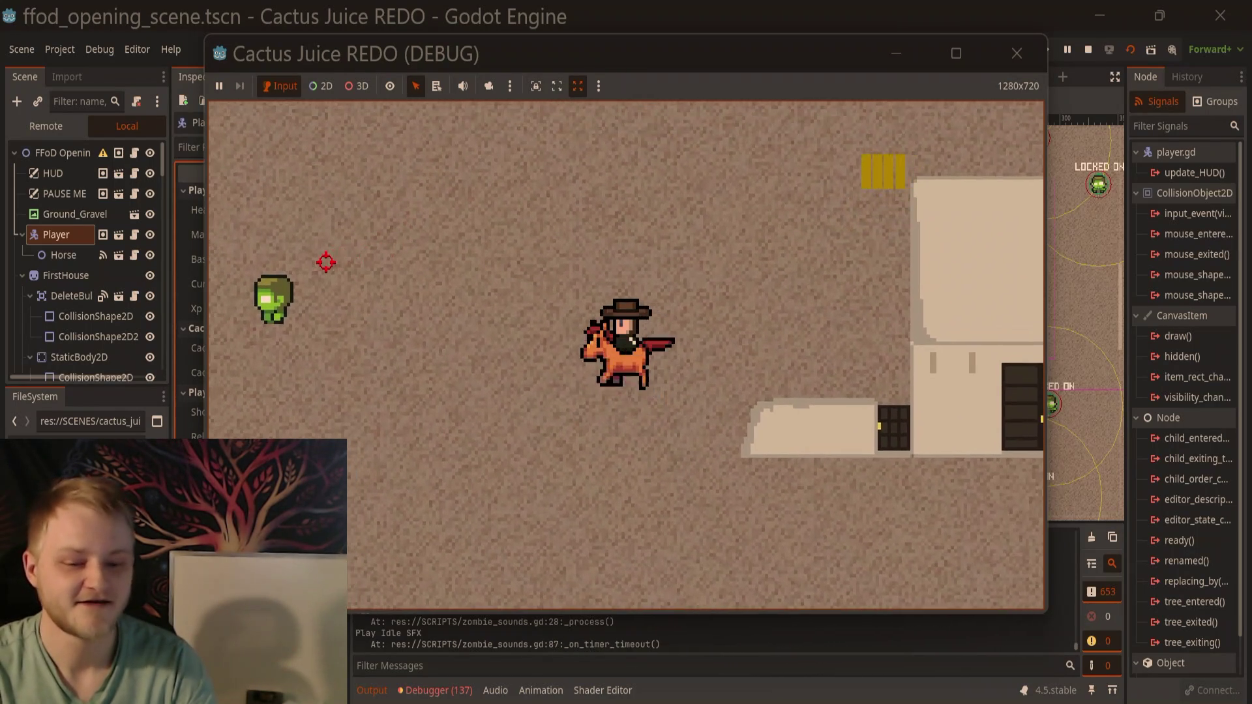
{"action": "left_click", "coordinate": [335, 299]}
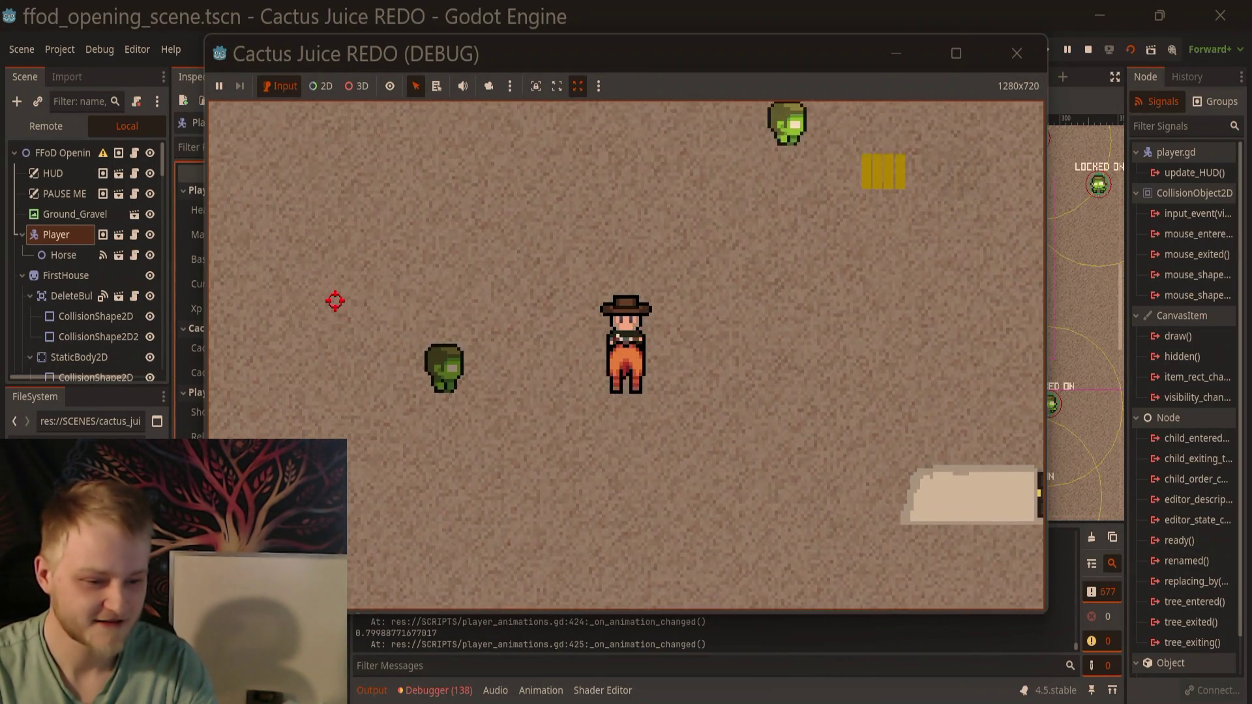
{"action": "key", "text": "d"}
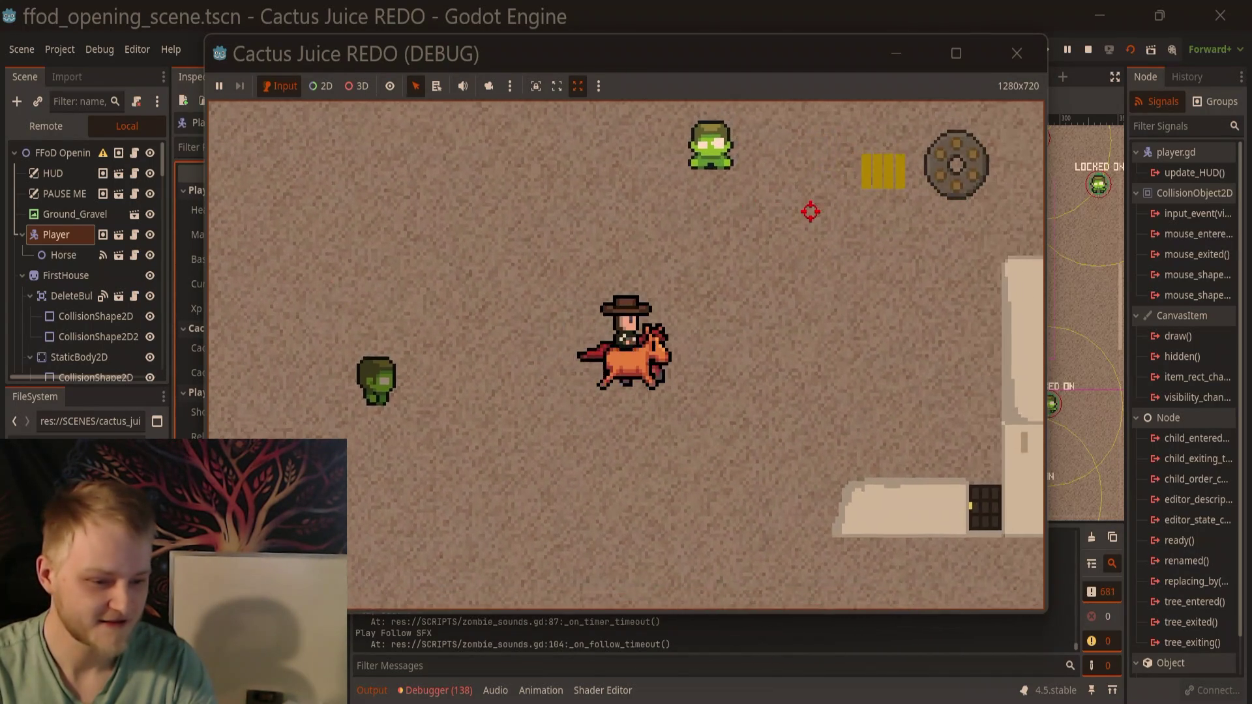
{"action": "key", "text": "w"}
{"action": "left_click", "coordinate": [641, 181]}
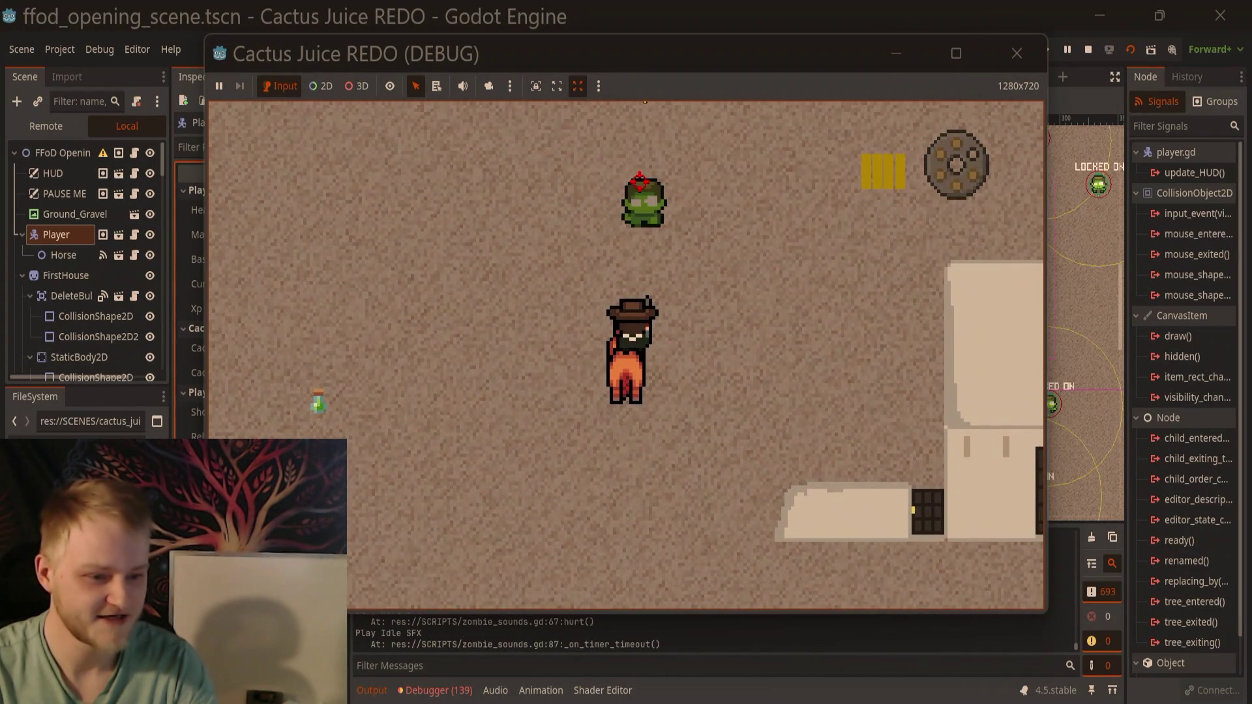
Step: Collect the cactus juice bottle, fire a revolver shot, and ride down-left toward the chickens
{"action": "key", "text": "a"}
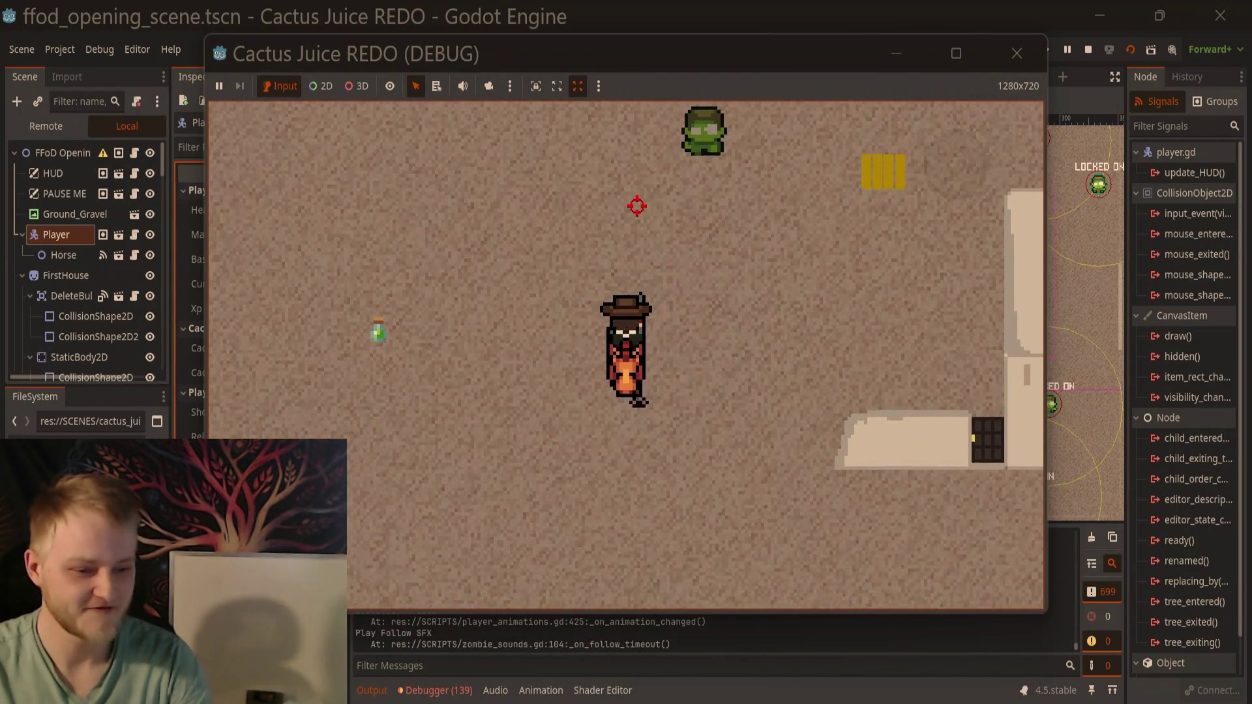
{"action": "key", "text": "s"}
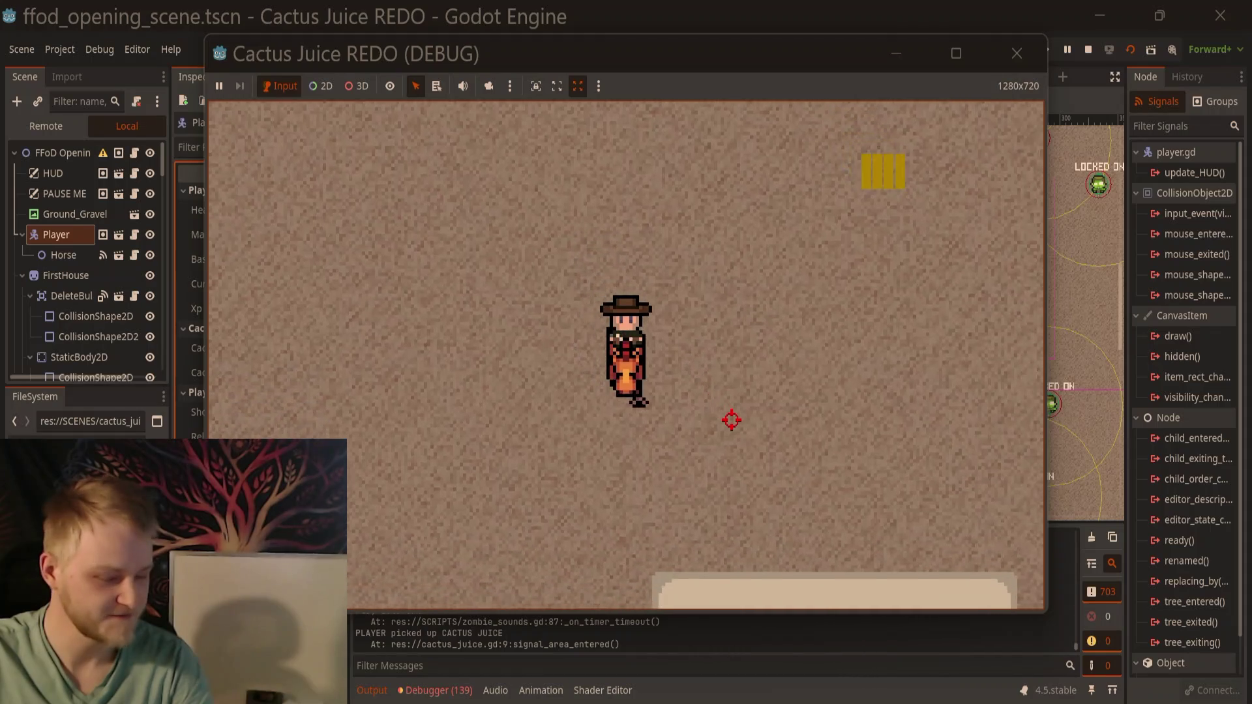
{"action": "key", "text": "d"}
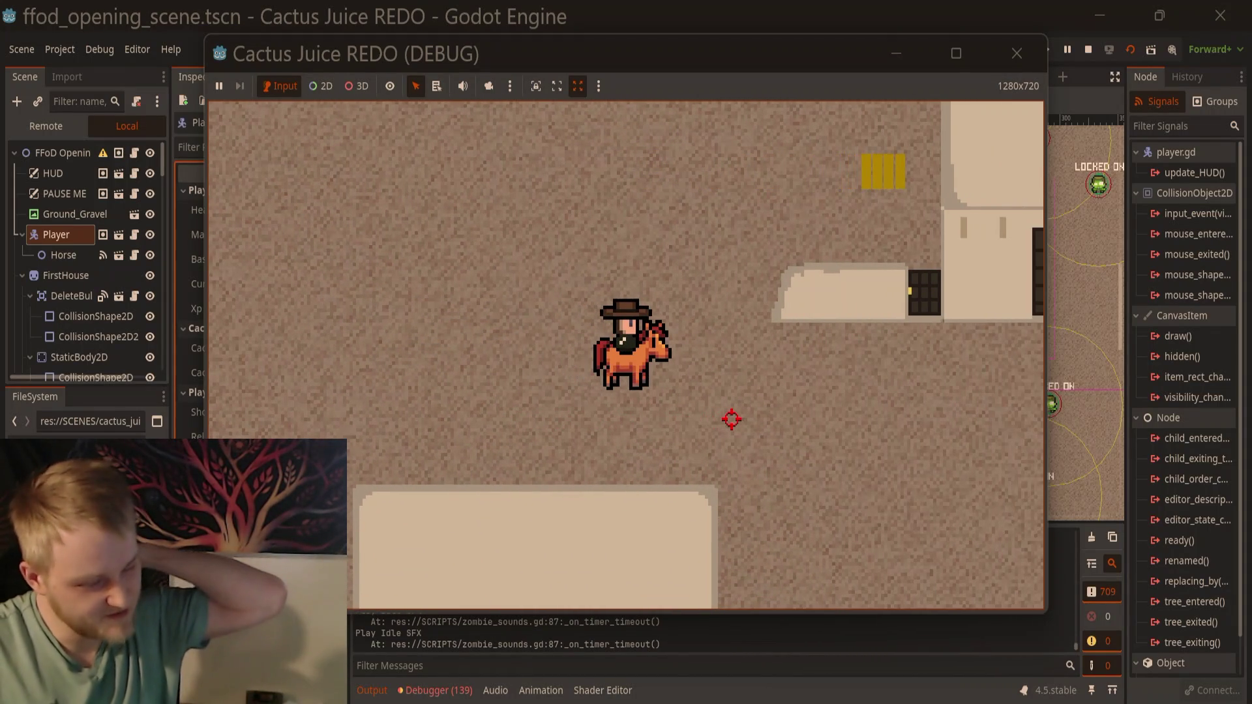
{"action": "key", "text": "a"}
{"action": "key", "text": "s"}
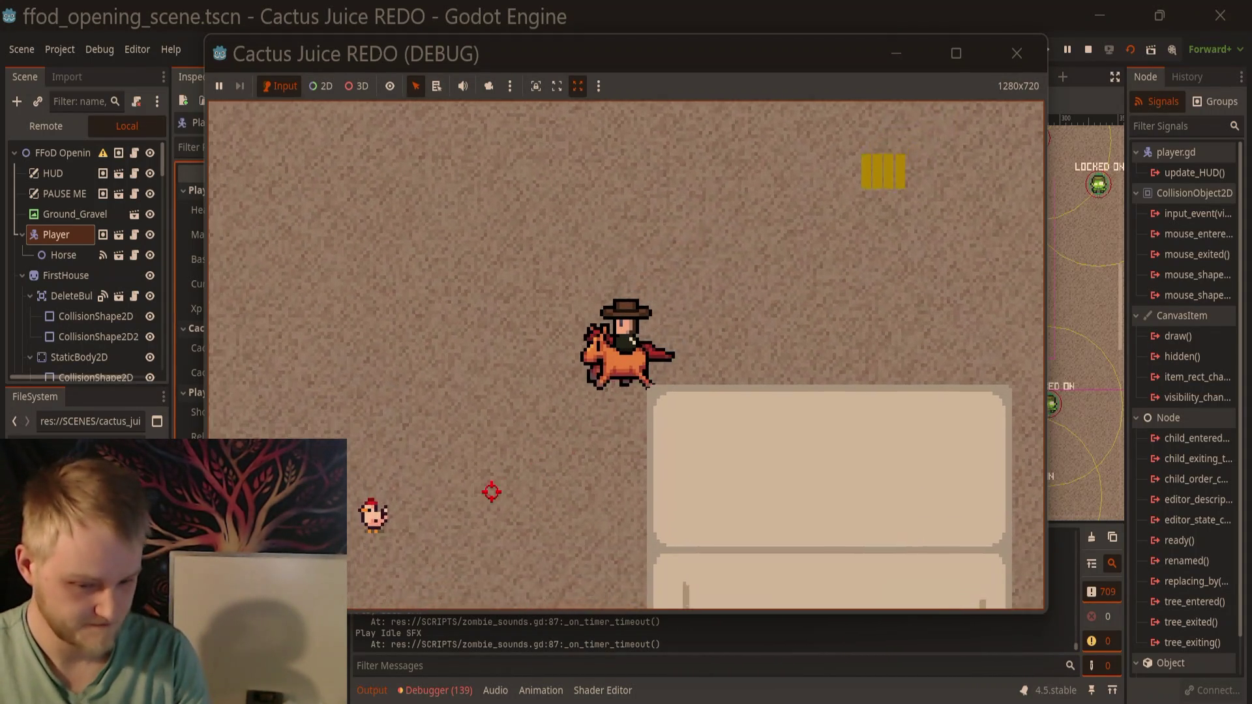
{"action": "left_click", "coordinate": [405, 501]}
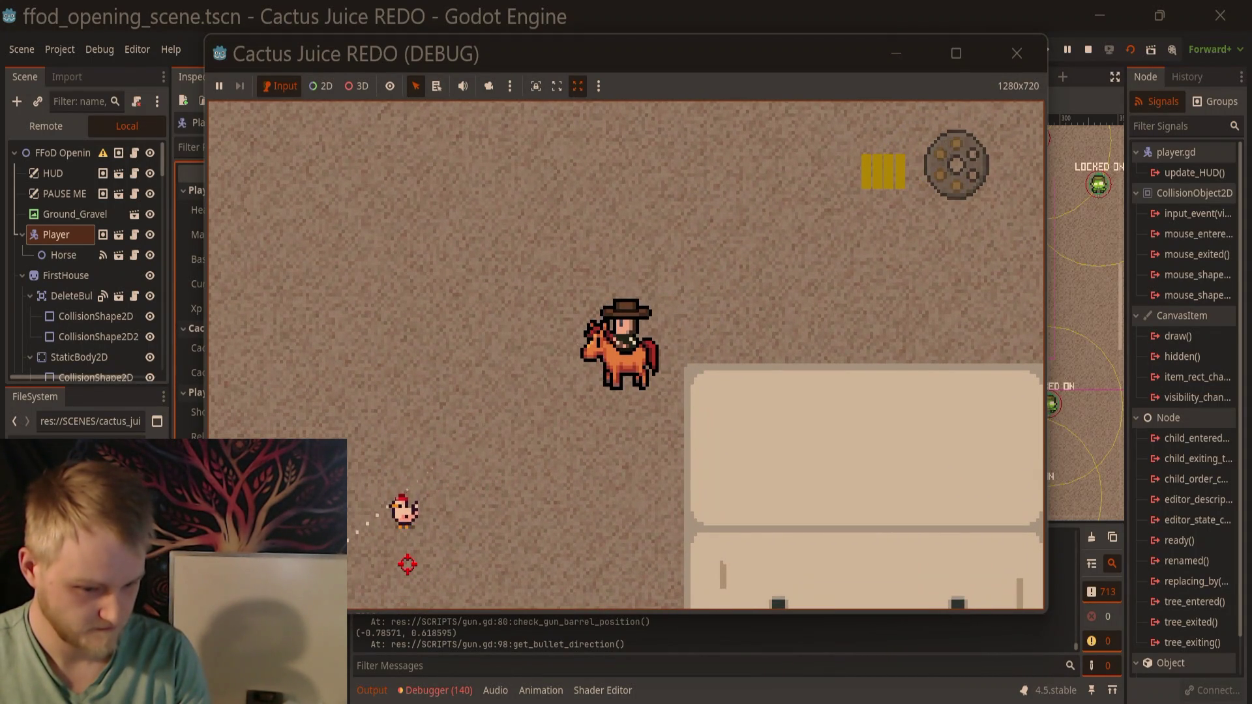
{"action": "key", "text": "a"}
{"action": "key", "text": "s"}
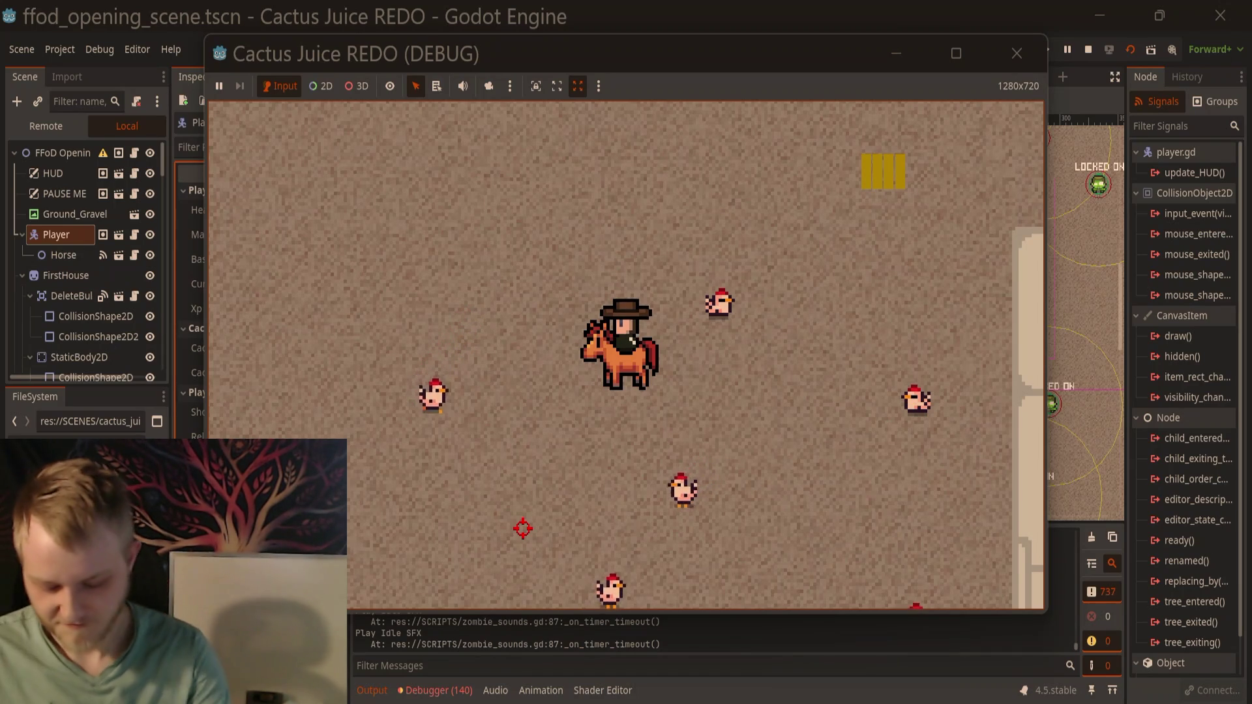
Step: Ride back and forth among the chickens beside the house
{"action": "key", "text": "w"}
{"action": "key", "text": "d"}
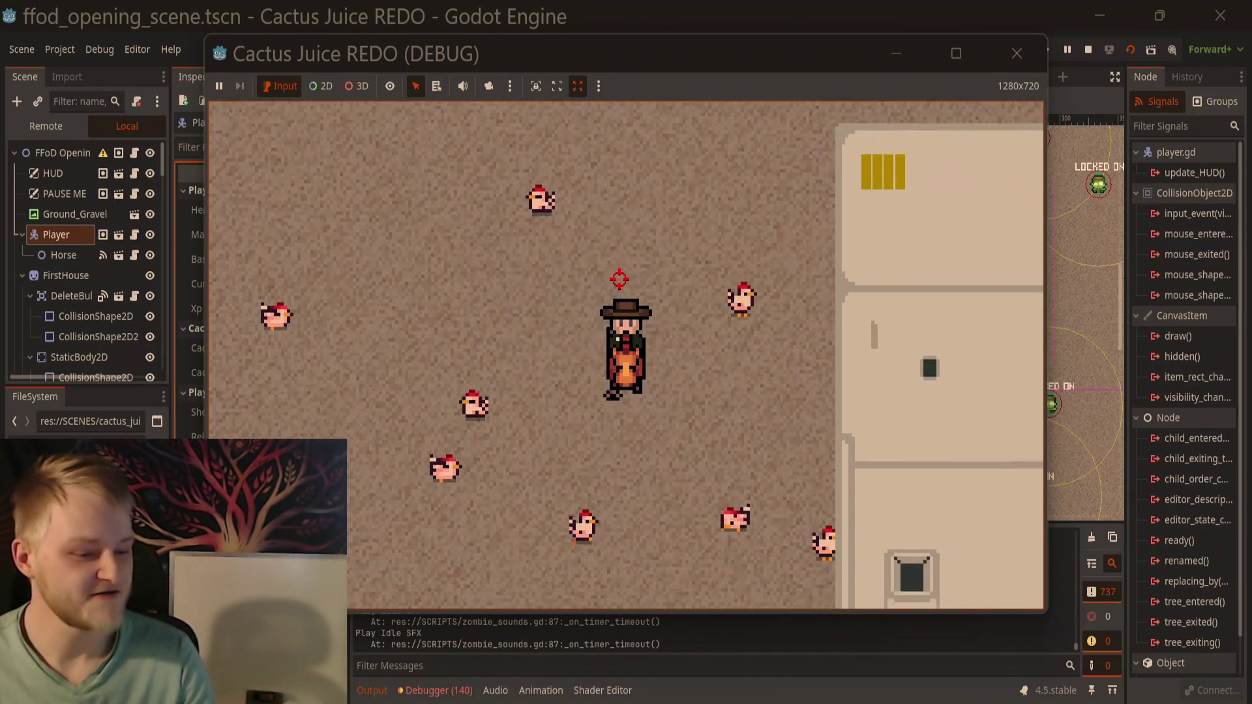
{"action": "key", "text": "s"}
{"action": "key", "text": "w"}
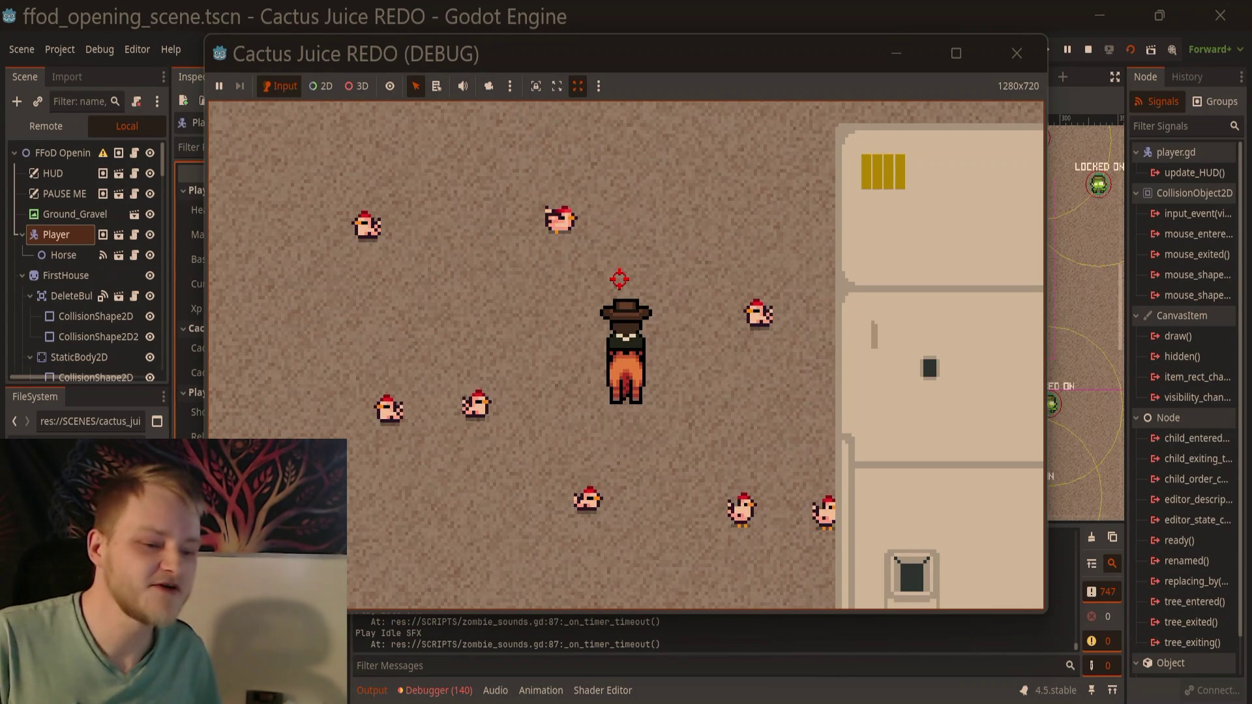
{"action": "key", "text": "w"}
{"action": "key", "text": "d"}
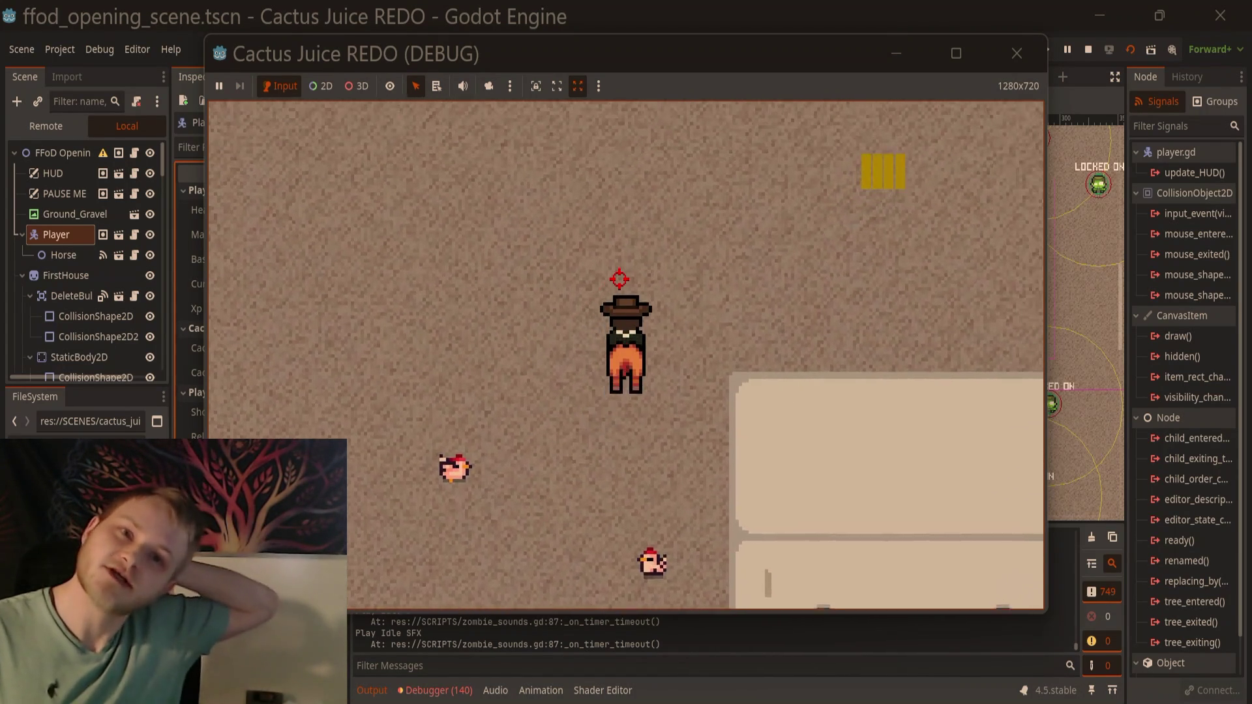
{"action": "key", "text": "s"}
{"action": "key", "text": "a"}
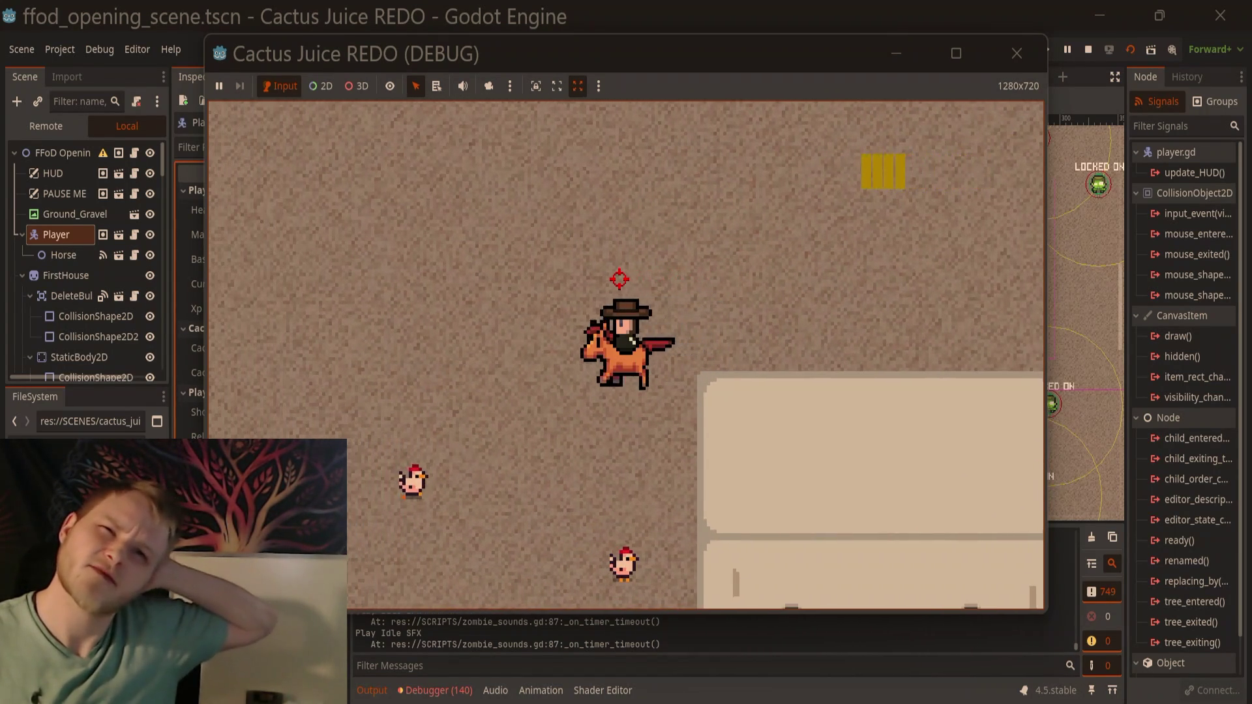